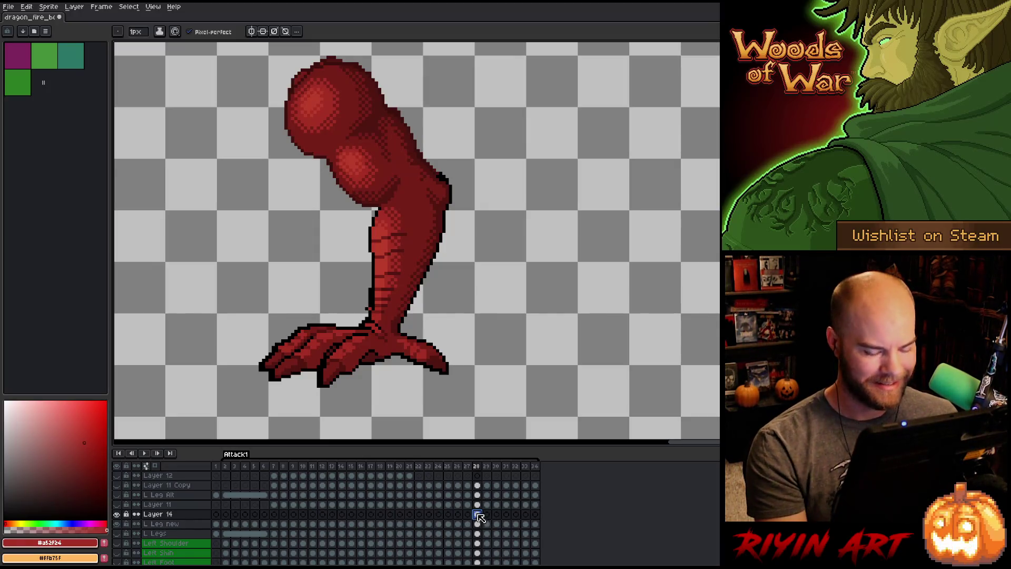
Select the upper leg and shift it a few pixels left to meet the clawed foot.
{"action": "key", "text": "m"}
{"action": "mouse_move", "coordinate": [500, 413]}
{"action": "left_mouse_down"}
{"action": "mouse_move", "coordinate": [131, 328]}
{"action": "mouse_move", "coordinate": [175, 324]}
{"action": "left_mouse_up"}
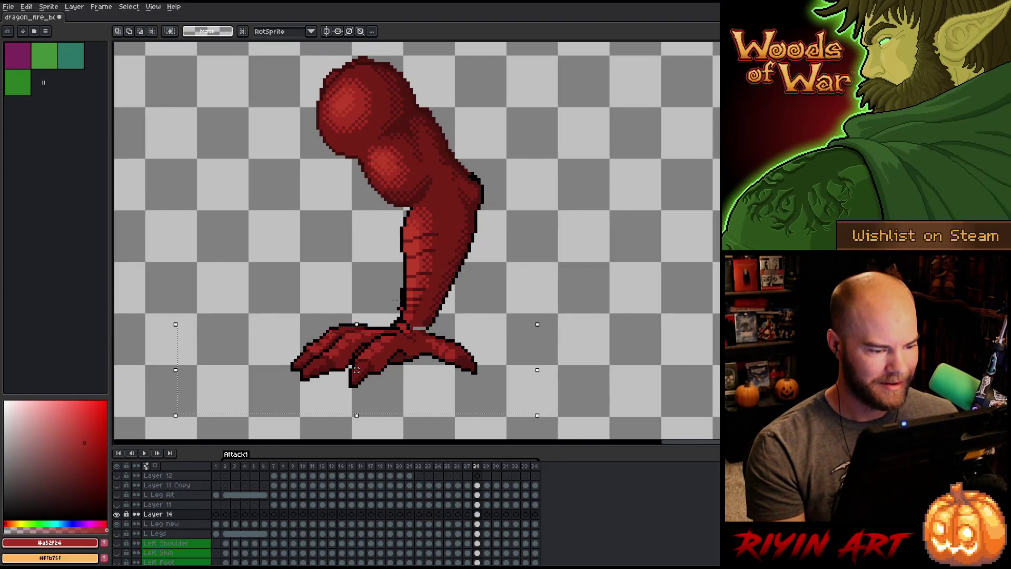
{"action": "left_click_drag", "start_coordinate": [402, 312], "coordinate": [214, 354]}
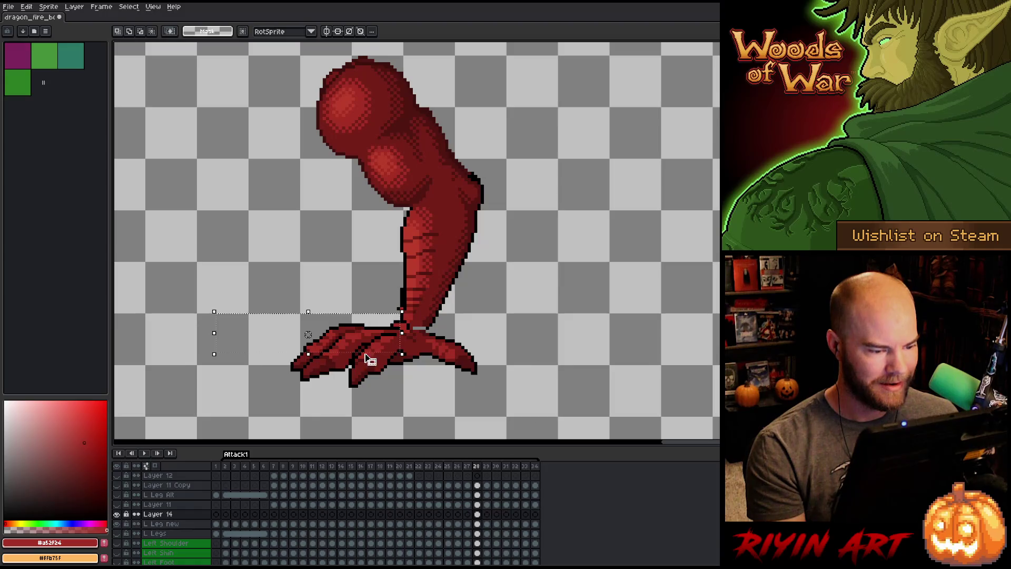
{"action": "left_click_drag", "start_coordinate": [311, 56], "coordinate": [482, 325]}
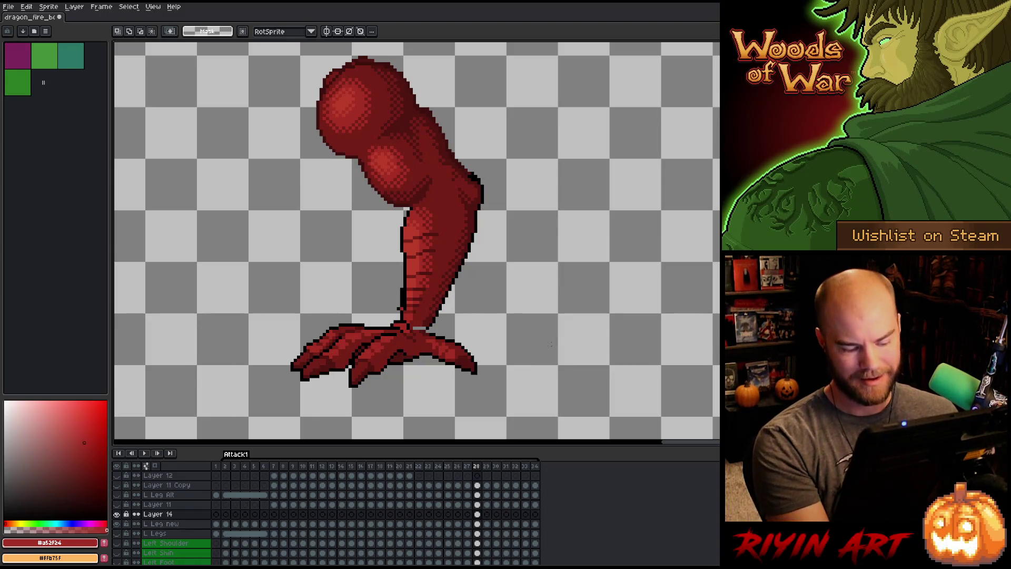
{"action": "left_click_drag", "start_coordinate": [402, 193], "coordinate": [398, 193]}
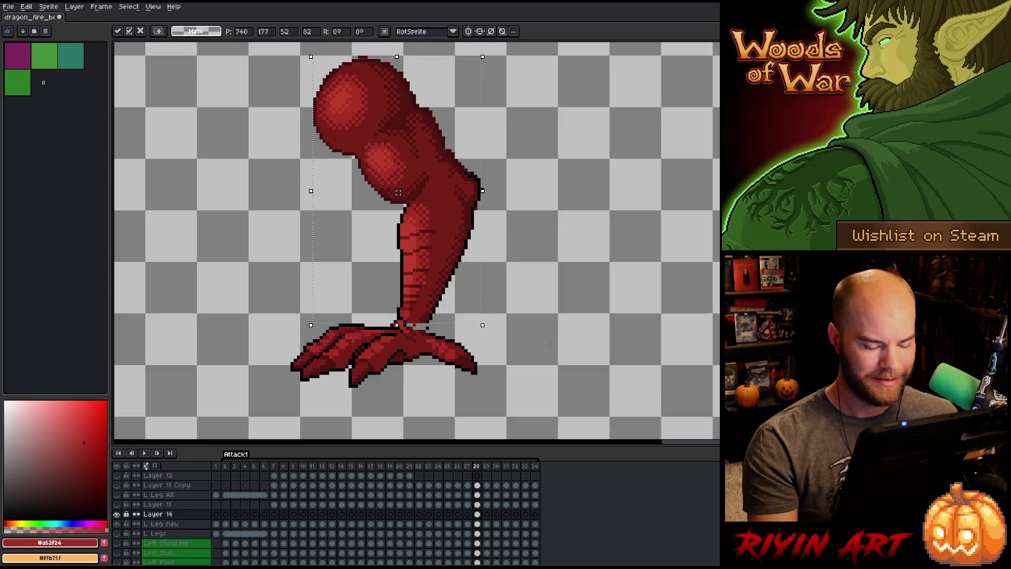
{"action": "key", "text": "Return"}
Flip between frames 25 and 29 to compare the leg poses.
{"action": "key", "text": "period"}
{"action": "key", "text": "comma"}
{"action": "key", "text": "period"}
{"action": "key", "text": "comma"}
{"action": "key", "text": "period"}
{"action": "key", "text": "comma"}
{"action": "key", "text": "comma"}
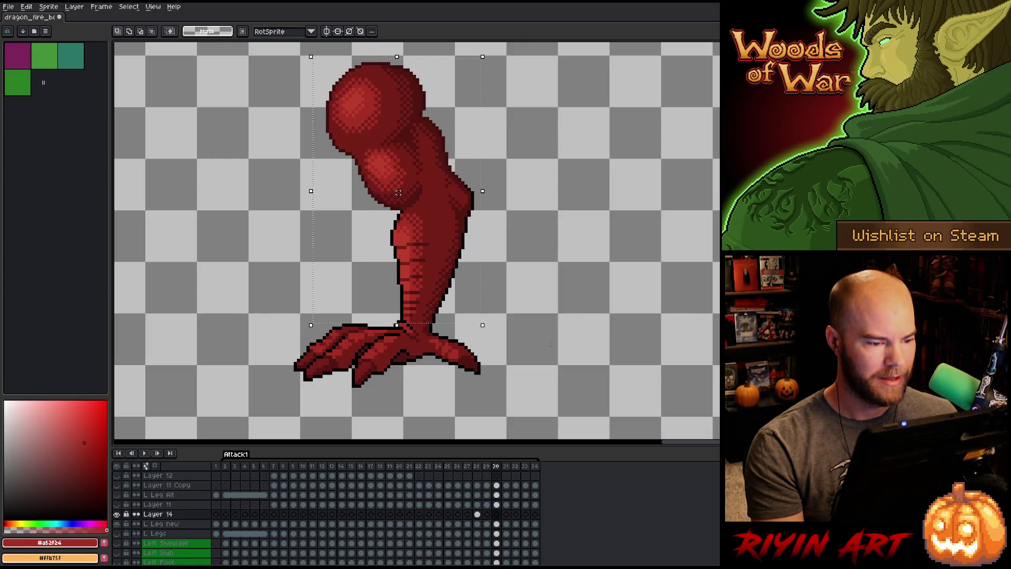
{"action": "key", "text": "comma"}
{"action": "key", "text": "comma"}
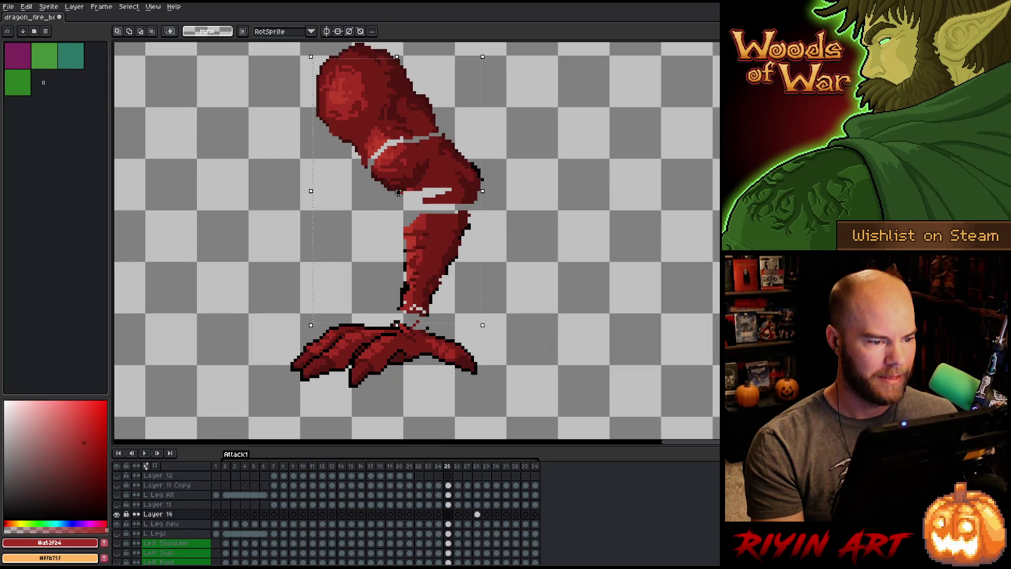
{"action": "key", "text": "period"}
{"action": "key", "text": "period"}
{"action": "key", "text": "period"}
{"action": "key", "text": "comma"}
{"action": "key", "text": "comma"}
{"action": "key", "text": "period"}
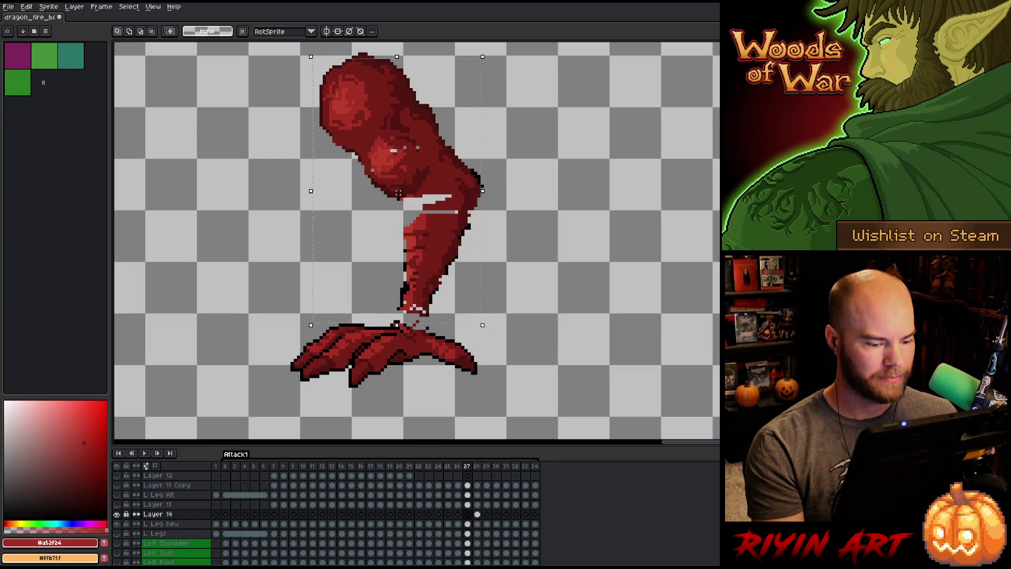
{"action": "key", "text": "period"}
Toggle Layer 14's visibility on frame 28 to compare the leg versions.
{"action": "left_click", "coordinate": [120, 515]}
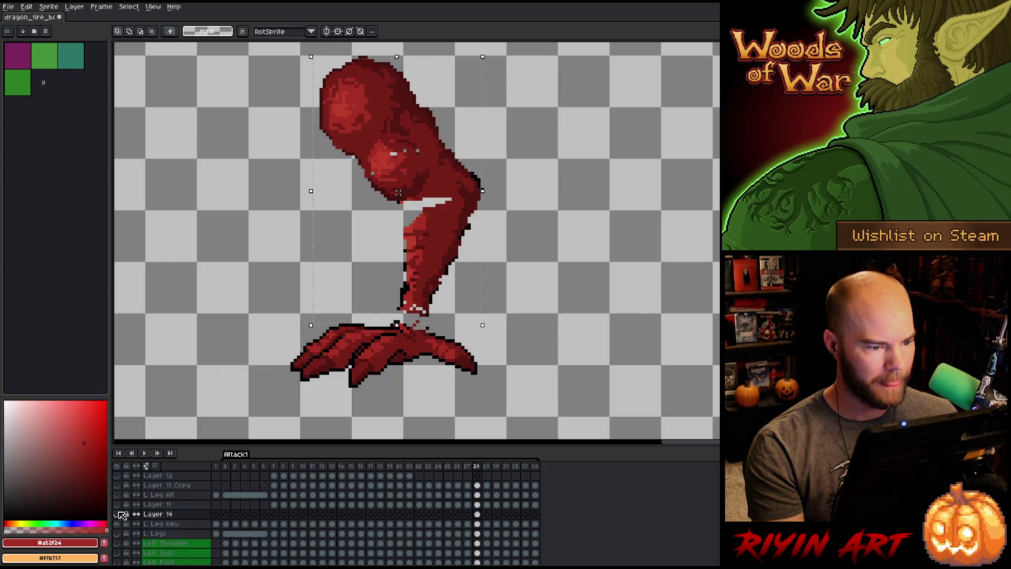
{"action": "left_click", "coordinate": [120, 515]}
{"action": "left_click", "coordinate": [120, 515]}
{"action": "left_click", "coordinate": [121, 515]}
{"action": "left_click", "coordinate": [120, 515]}
{"action": "left_click", "coordinate": [120, 515]}
{"action": "left_click", "coordinate": [120, 514]}
{"action": "left_click", "coordinate": [120, 514]}
{"action": "left_click", "coordinate": [120, 515]}
{"action": "left_click", "coordinate": [120, 514]}
{"action": "left_click", "coordinate": [120, 515]}
{"action": "left_click", "coordinate": [120, 515]}
{"action": "left_click", "coordinate": [120, 514]}
{"action": "left_click", "coordinate": [121, 515]}
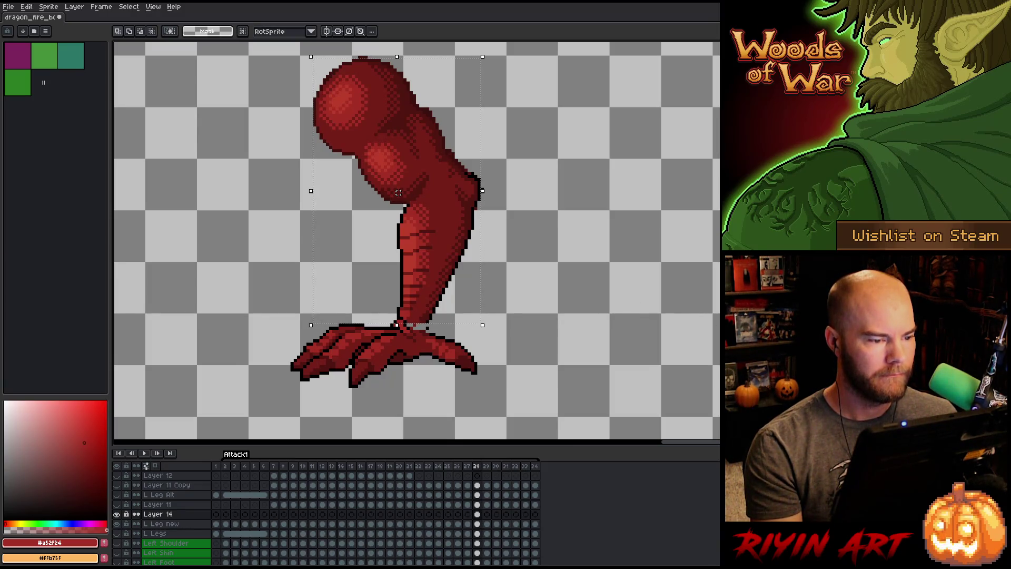
Raise the selected upper leg by about 6 pixels.
{"action": "scroll", "coordinate": [467, 226], "scroll_direction": "down", "scroll_amount": 2}
{"action": "scroll", "coordinate": [713, 335], "scroll_direction": "up", "scroll_amount": 2}
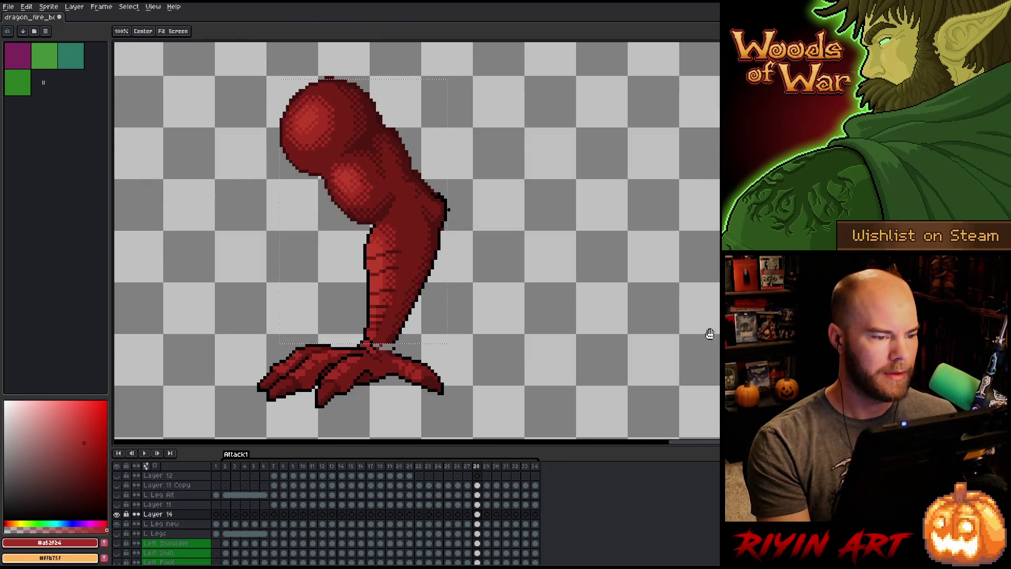
{"action": "left_click_drag", "start_coordinate": [713, 336], "coordinate": [691, 344]}
{"action": "key", "text": "v"}
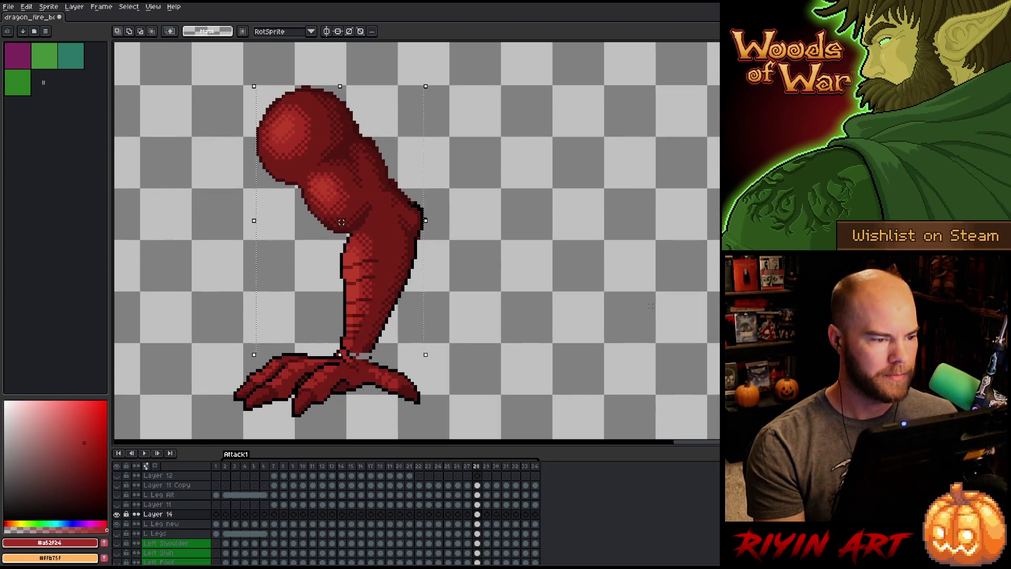
{"action": "left_click_drag", "start_coordinate": [341, 222], "coordinate": [341, 218]}
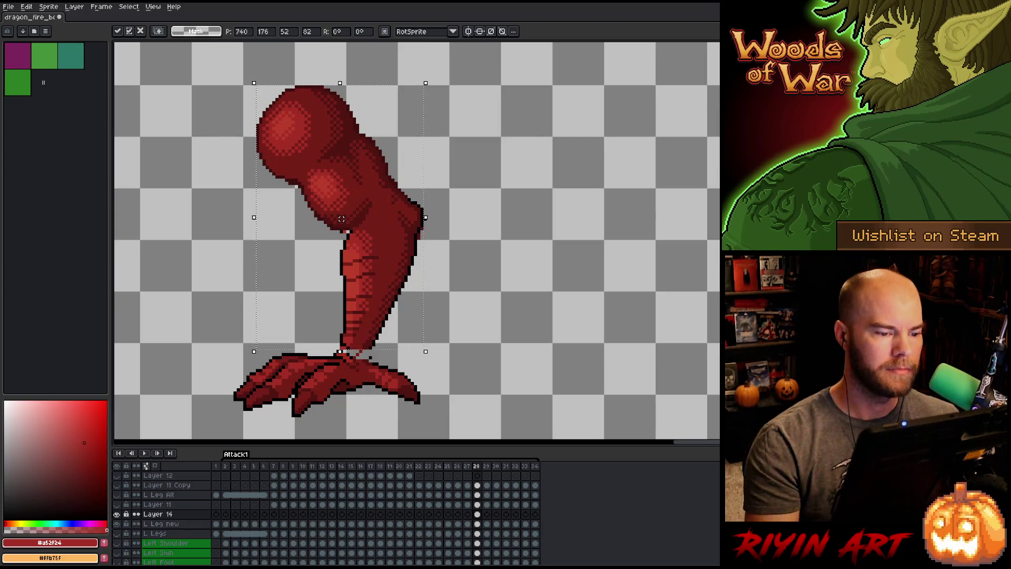
Lasso the shin and clawed foot and lower them about 6 pixels.
{"action": "key", "text": "b"}
{"action": "mouse_move", "coordinate": [467, 255]}
{"action": "left_mouse_down"}
{"action": "mouse_move", "coordinate": [463, 204]}
{"action": "mouse_move", "coordinate": [428, 179]}
{"action": "left_mouse_up"}
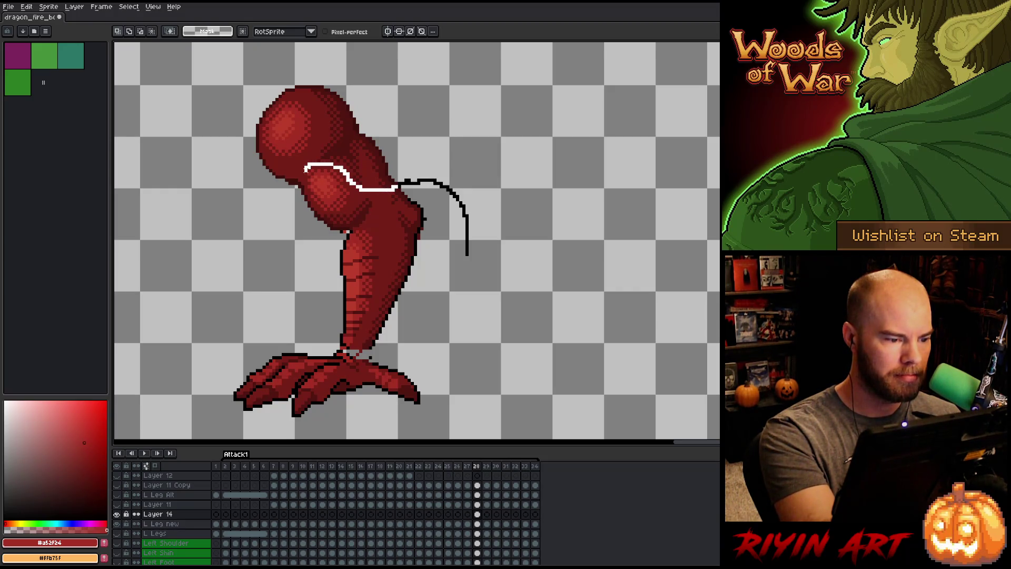
{"action": "mouse_move", "coordinate": [296, 195]}
{"action": "left_mouse_down"}
{"action": "mouse_move", "coordinate": [271, 237]}
{"action": "mouse_move", "coordinate": [521, 333]}
{"action": "mouse_move", "coordinate": [535, 258]}
{"action": "left_mouse_up"}
{"action": "left_click_drag", "start_coordinate": [403, 289], "coordinate": [403, 292]}
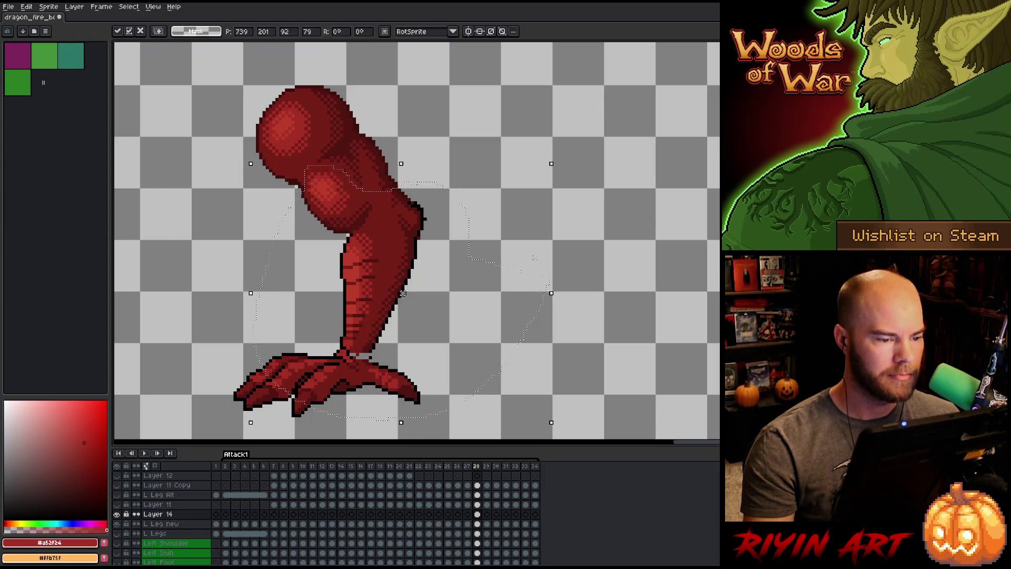
Compare frames 28 and 29, then deselect and switch to the L Leg new layer.
{"action": "key", "text": "period"}
{"action": "key", "text": "comma"}
{"action": "key", "text": "period"}
{"action": "key", "text": "comma"}
{"action": "key", "text": "period"}
{"action": "key", "text": "comma"}
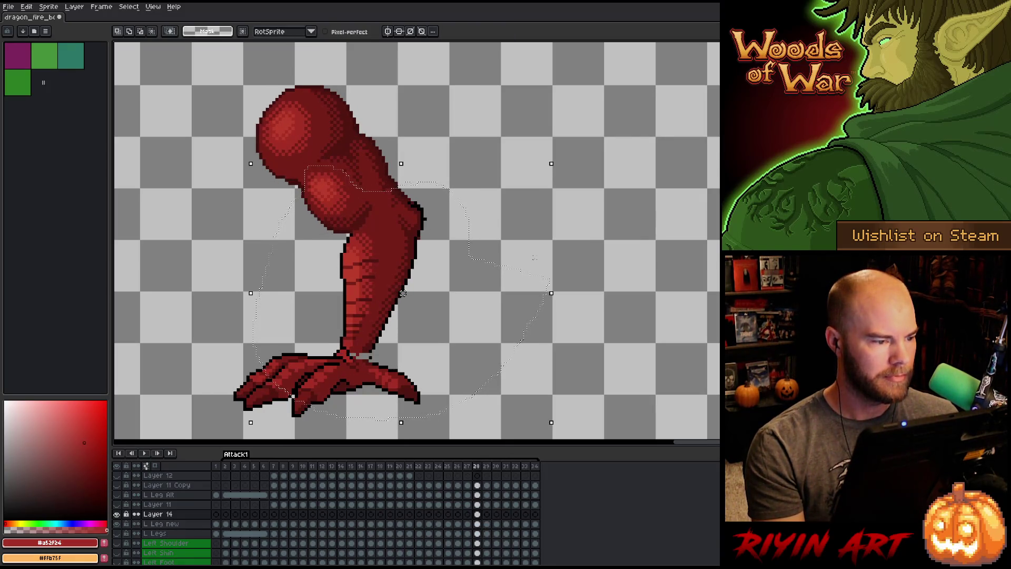
{"action": "key", "text": "ctrl+d"}
{"action": "left_click", "coordinate": [478, 523]}
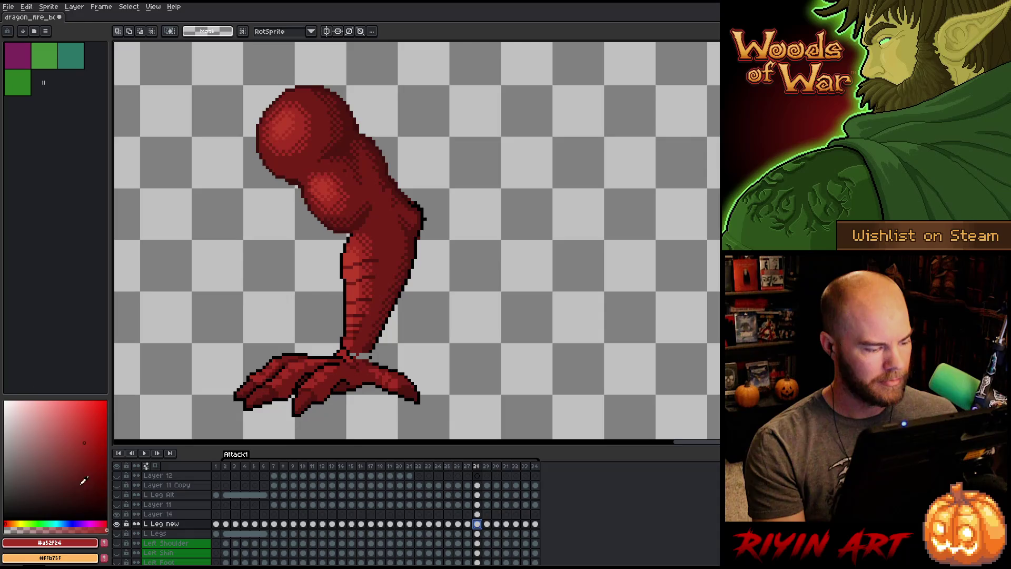
Compare with Layer 14 toggled, then select the whole leg and nudge it up.
{"action": "left_click", "coordinate": [117, 514]}
{"action": "left_click", "coordinate": [117, 514]}
{"action": "left_click", "coordinate": [117, 515]}
{"action": "left_click", "coordinate": [117, 515]}
{"action": "left_click", "coordinate": [117, 514]}
{"action": "left_click", "coordinate": [117, 515]}
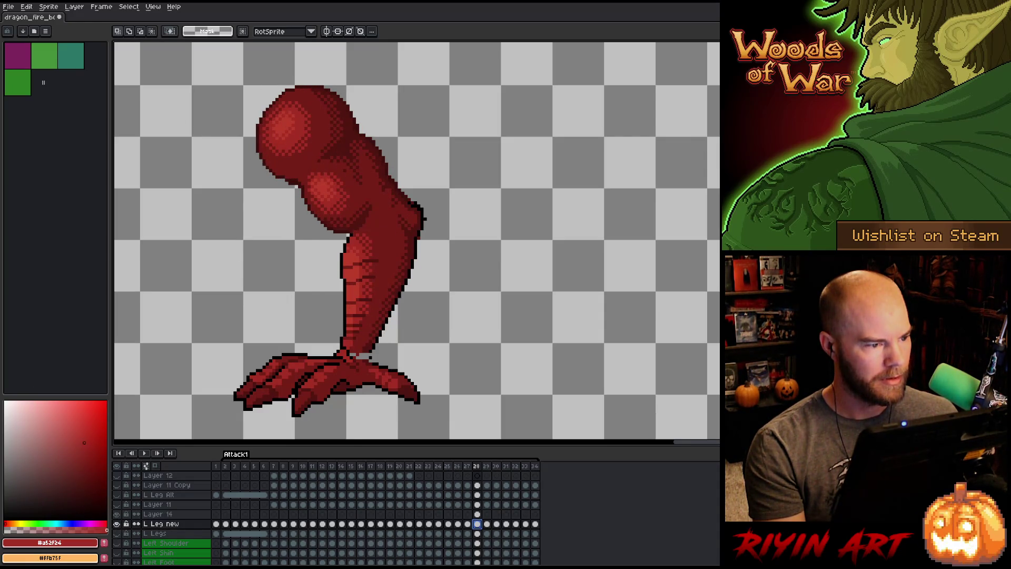
{"action": "mouse_move", "coordinate": [185, 60]}
{"action": "left_mouse_down"}
{"action": "mouse_move", "coordinate": [535, 293]}
{"action": "mouse_move", "coordinate": [561, 352]}
{"action": "left_mouse_up"}
{"action": "key", "text": "Up"}
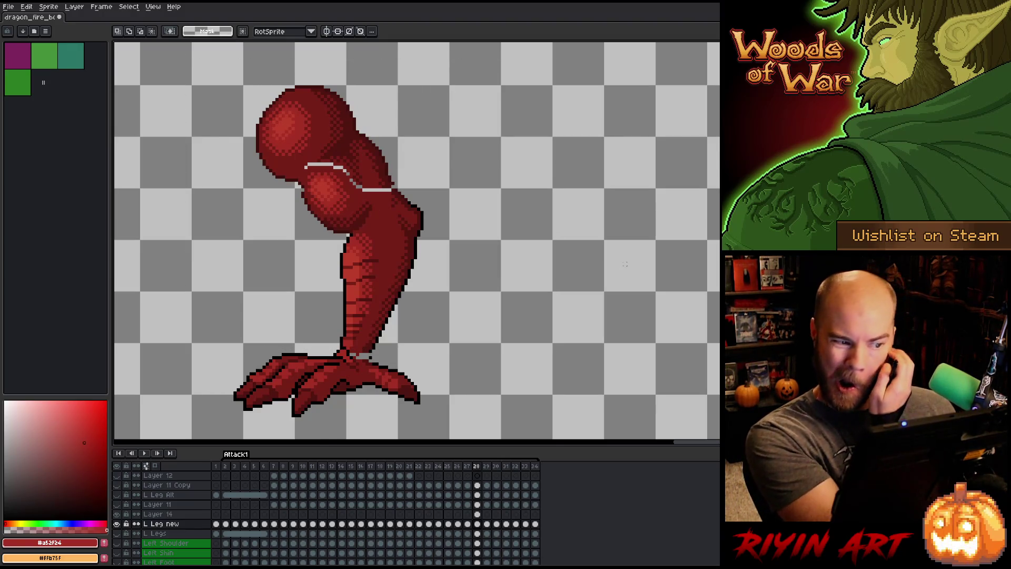
Pick the dark outline red and switch to the Pencil on Layer 14.
{"action": "key", "text": "i"}
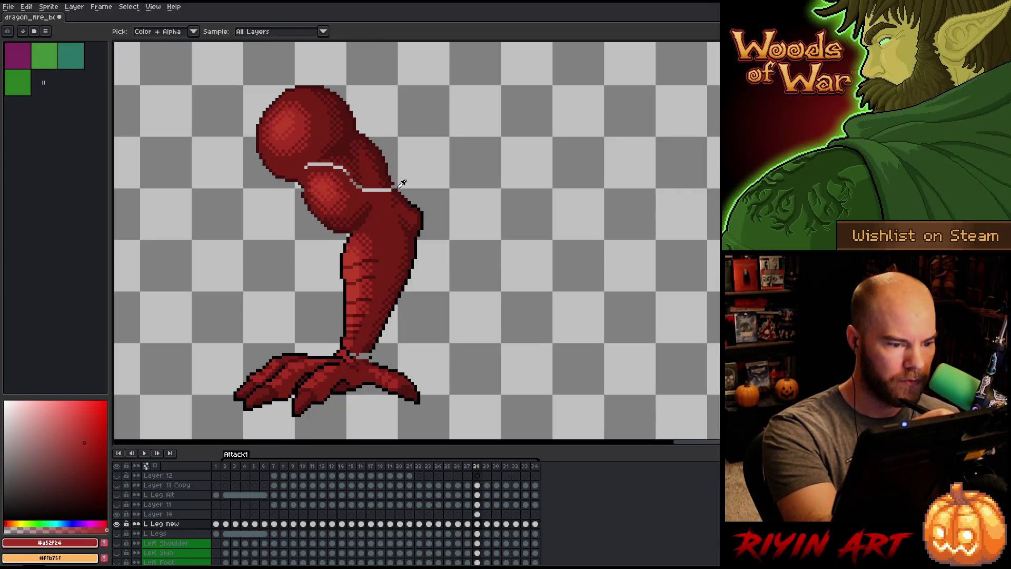
{"action": "left_click", "coordinate": [399, 186]}
{"action": "key", "text": "b"}
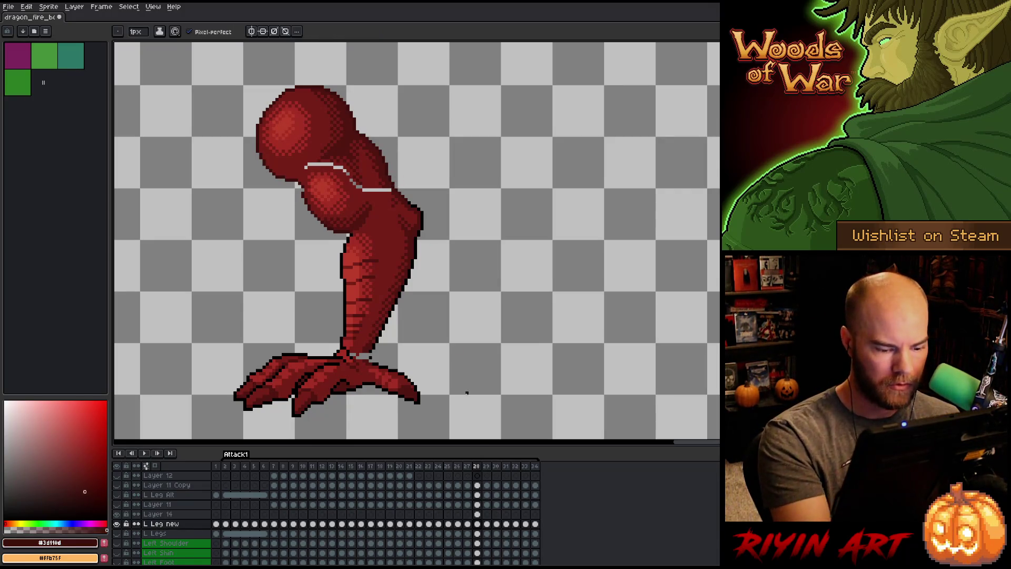
{"action": "left_click", "coordinate": [477, 514]}
Repaint the thigh joint pixels using sampled reds, black outline and #a52f24.
{"action": "left_click", "coordinate": [309, 162], "text": "alt"}
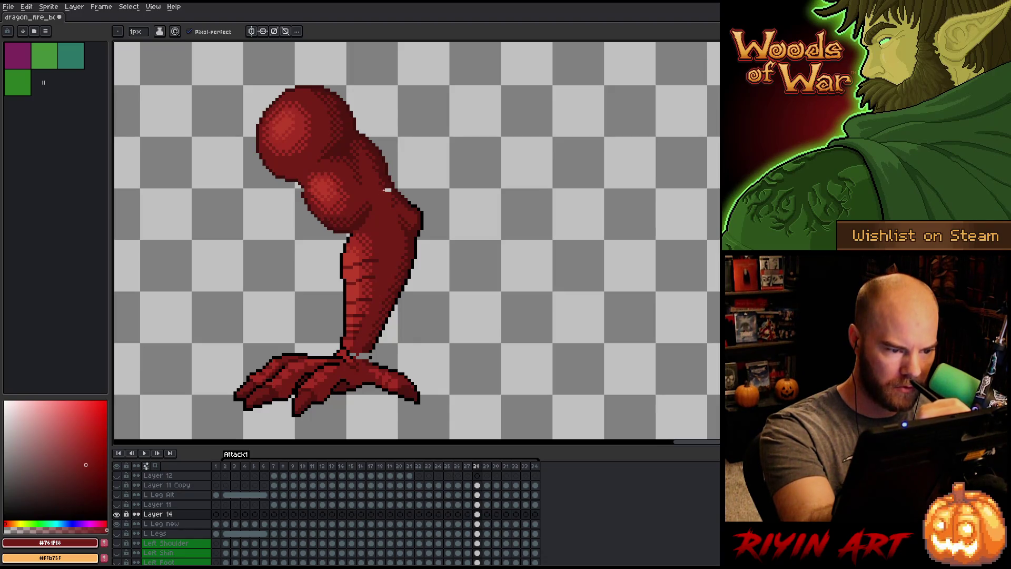
{"action": "left_click", "coordinate": [387, 154], "text": "alt"}
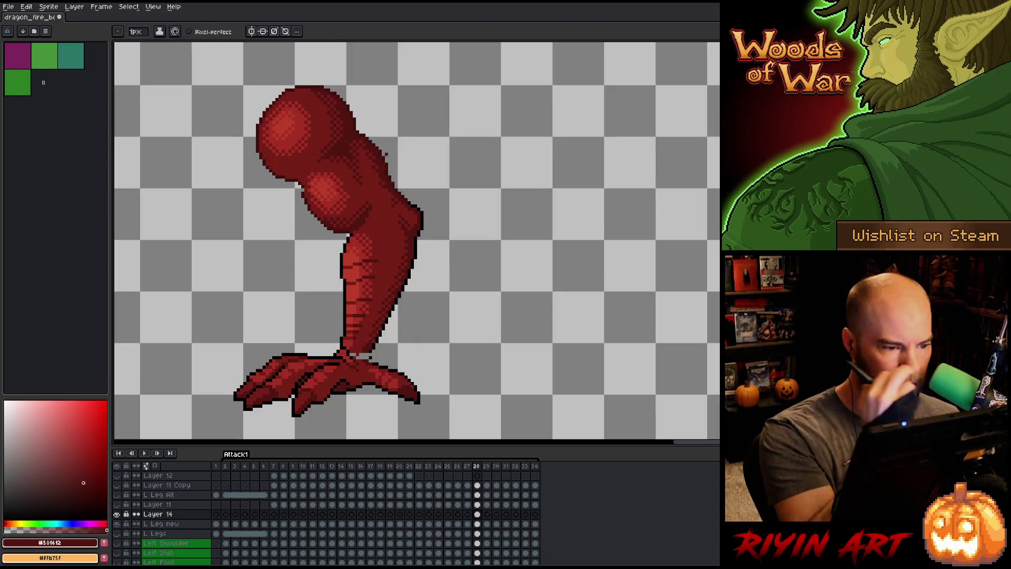
{"action": "left_click", "coordinate": [303, 190], "text": "alt"}
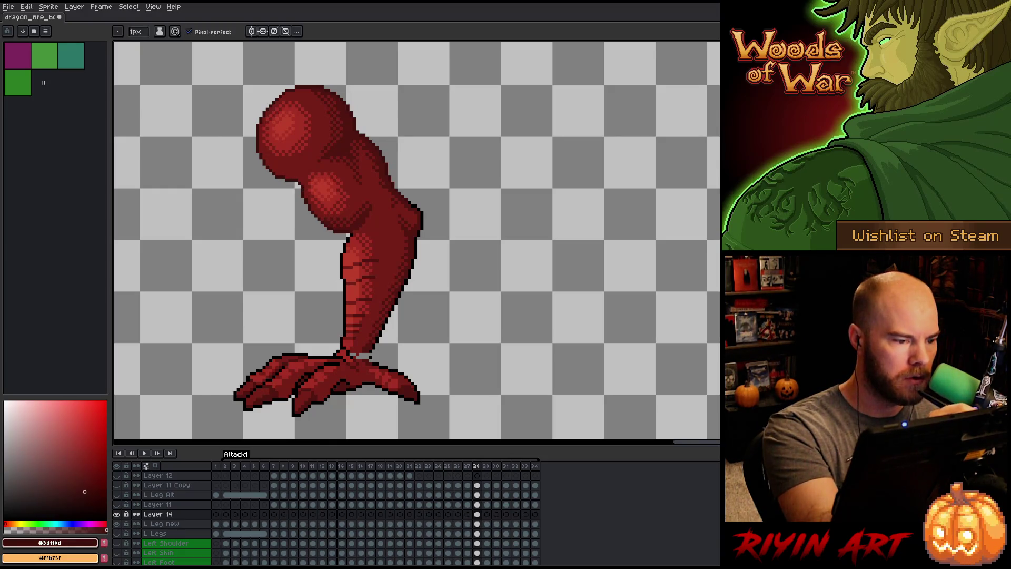
{"action": "left_click", "coordinate": [375, 358], "text": "alt"}
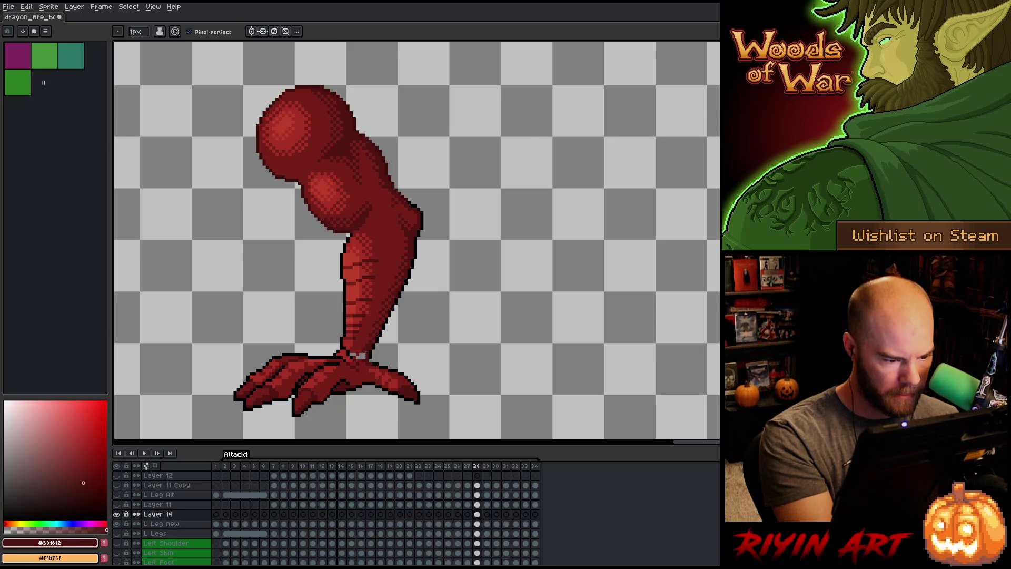
{"action": "left_click", "coordinate": [360, 355], "text": "alt"}
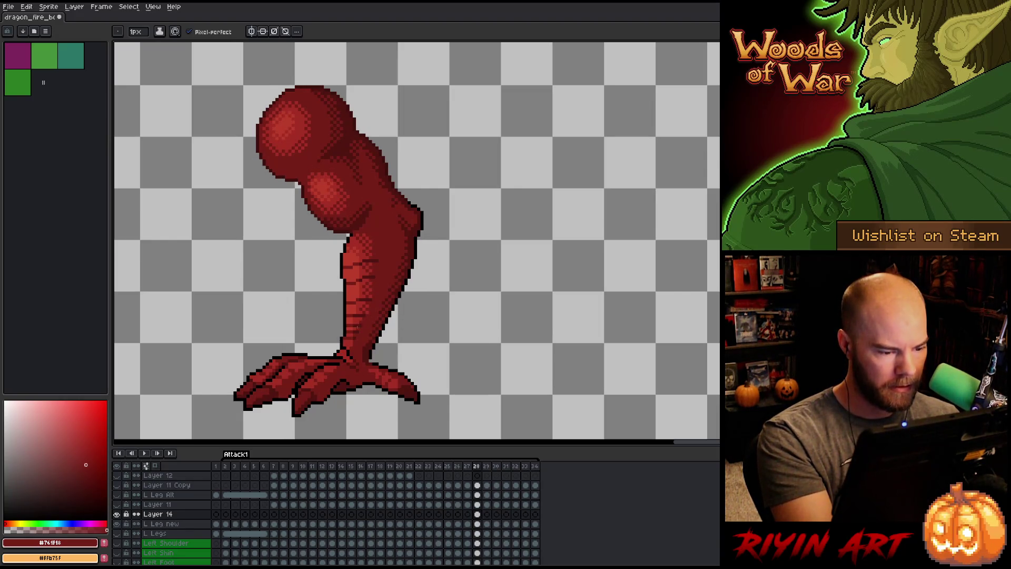
{"action": "left_click", "coordinate": [346, 350], "text": "alt"}
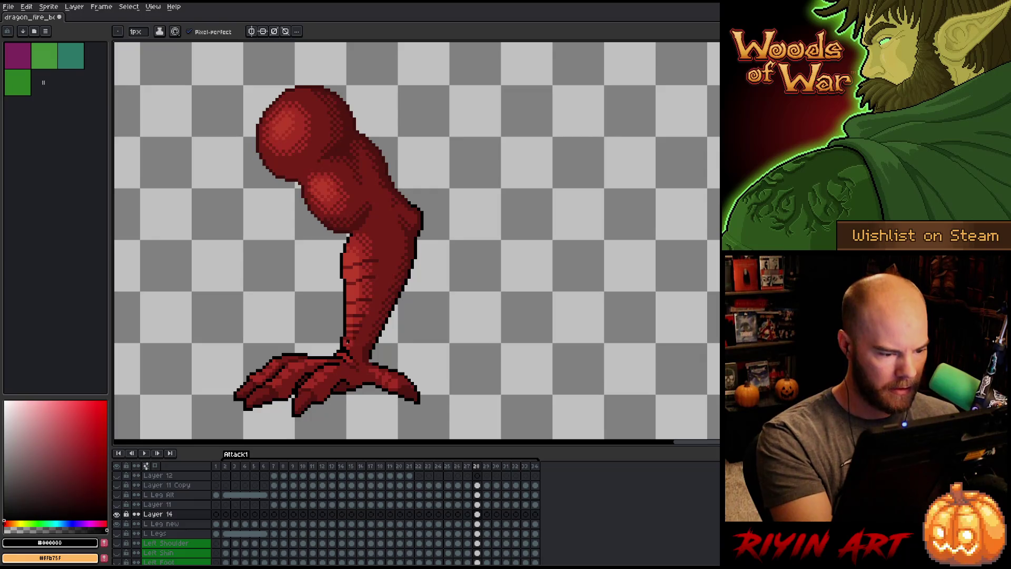
{"action": "left_click", "coordinate": [347, 350], "text": "alt"}
Flip between frames 28 and 29 to compare the leg, then return to frame 28.
{"action": "key", "text": "comma"}
{"action": "key", "text": "period"}
{"action": "key", "text": "period"}
{"action": "key", "text": "comma"}
{"action": "key", "text": "period"}
{"action": "key", "text": "comma"}
{"action": "key", "text": "period"}
{"action": "key", "text": "e"}
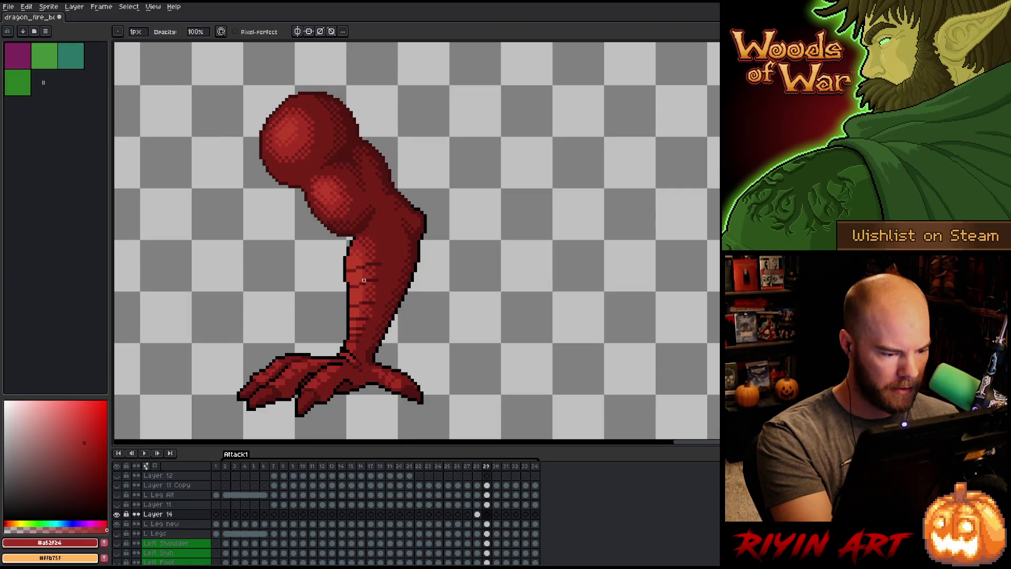
{"action": "left_click", "coordinate": [487, 524]}
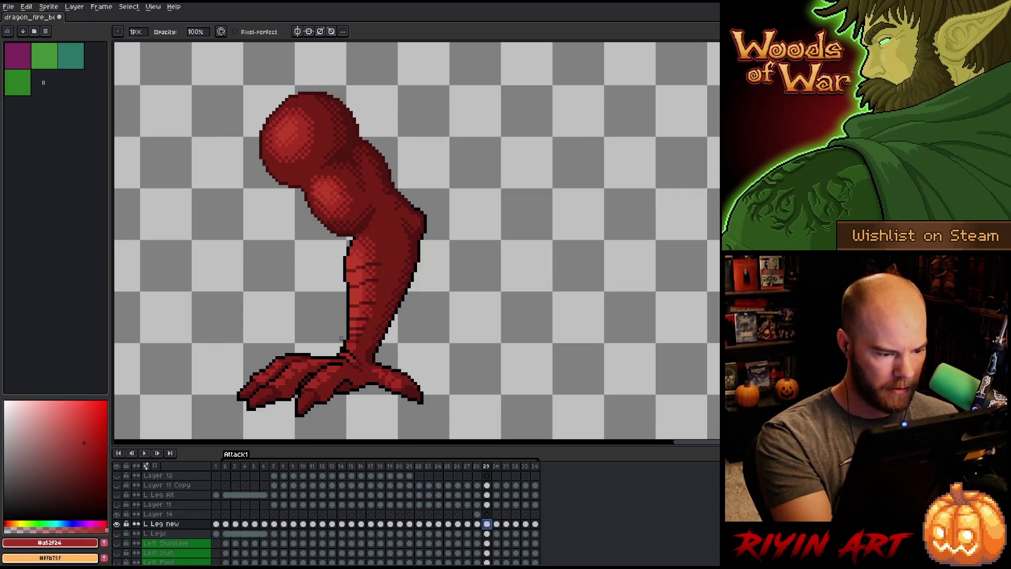
{"action": "key", "text": "comma"}
{"action": "key", "text": "period"}
{"action": "key", "text": "period"}
{"action": "key", "text": "comma"}
{"action": "key", "text": "comma"}
{"action": "left_click", "coordinate": [370, 358], "text": "alt"}
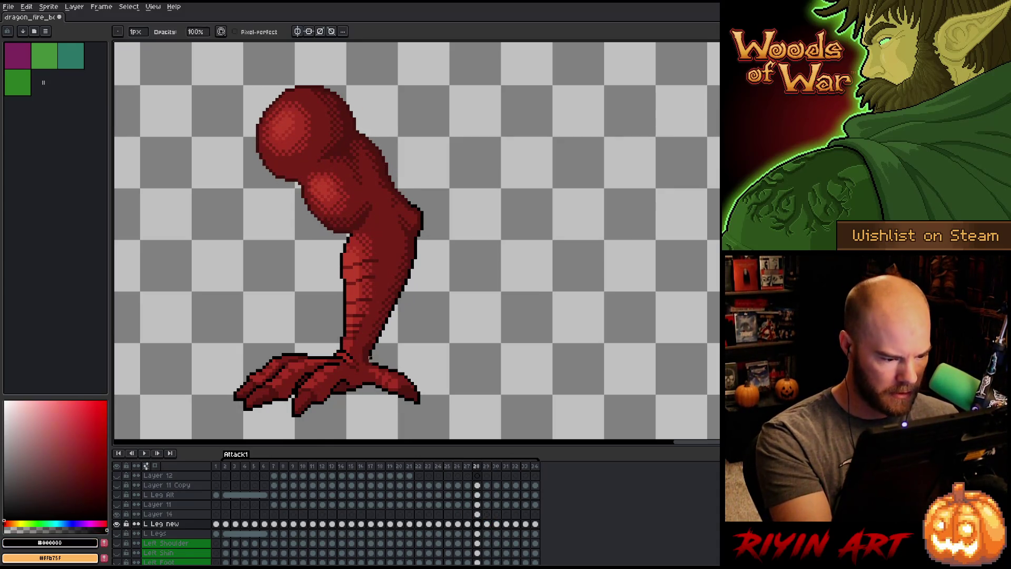
Pick dark red with the Pencil and add a Layer 14 cel at frame 29.
{"action": "key", "text": "b"}
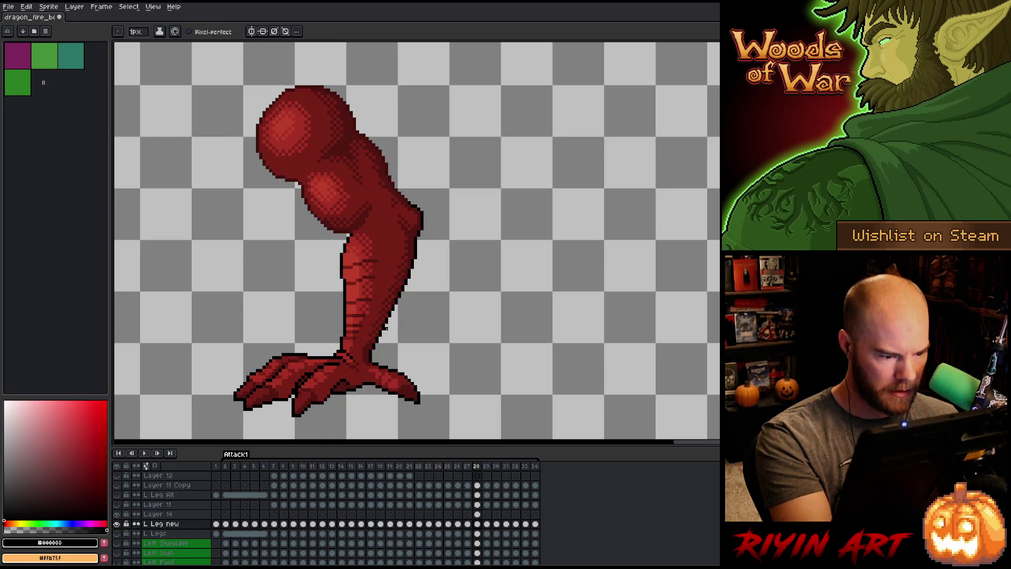
{"action": "left_click", "coordinate": [369, 349], "text": "alt"}
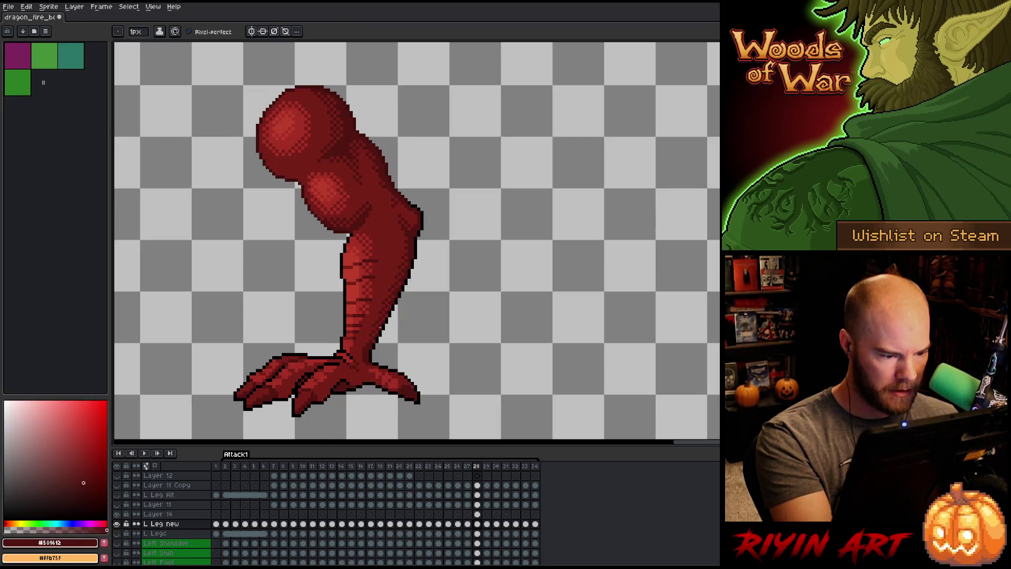
{"action": "left_click", "coordinate": [477, 514]}
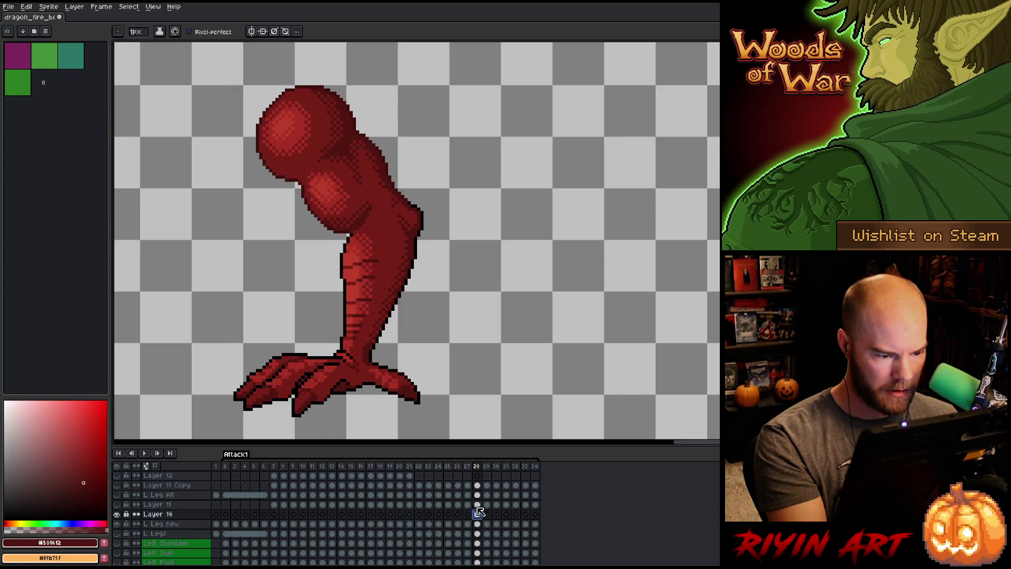
{"action": "left_click", "coordinate": [380, 323], "text": "alt"}
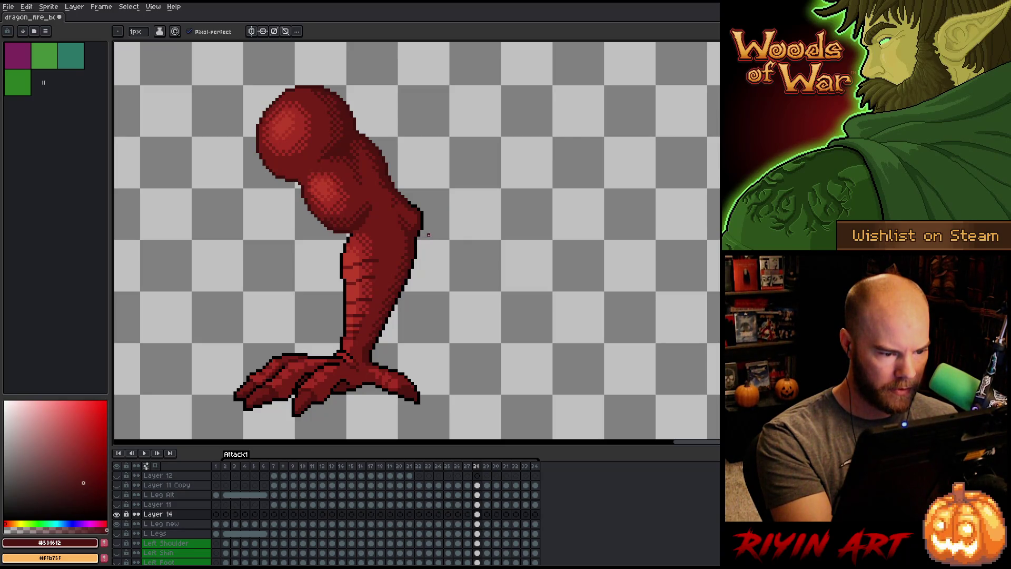
{"action": "key", "text": "Right"}
{"action": "left_click", "coordinate": [382, 330]}
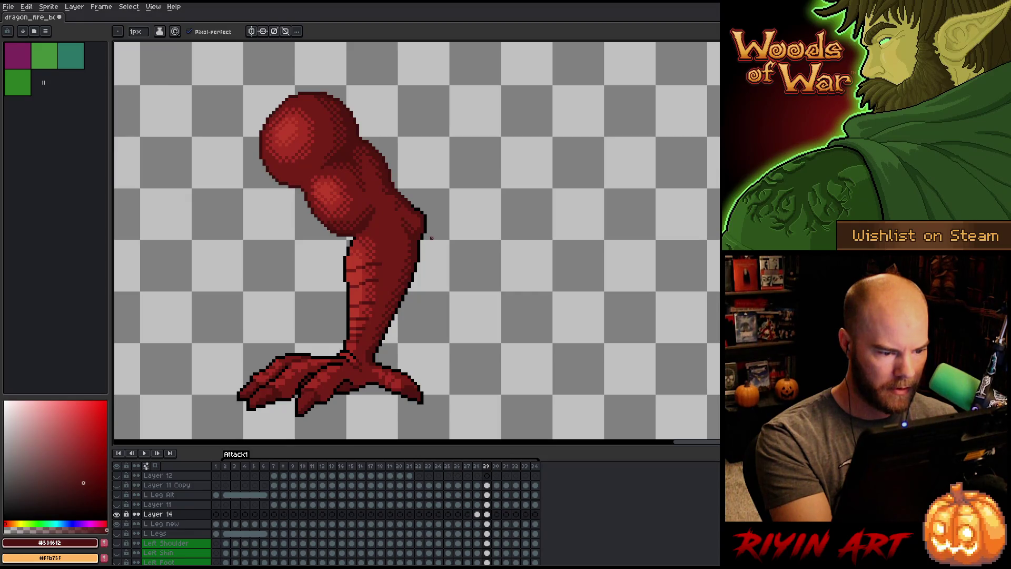
Flip back and forth between frames 27 to 30 to compare the leg poses.
{"action": "key", "text": "Right"}
{"action": "key", "text": "Left"}
{"action": "key", "text": "Right"}
{"action": "key", "text": "Left"}
{"action": "key", "text": "Left"}
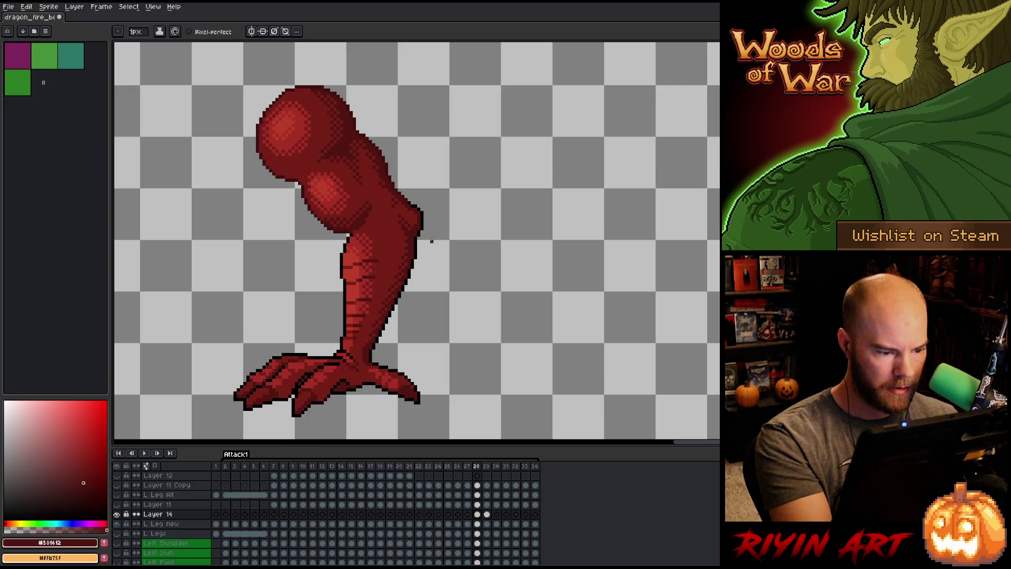
{"action": "key", "text": "Left"}
{"action": "key", "text": "Right"}
{"action": "key", "text": "Left"}
{"action": "key", "text": "Right"}
{"action": "key", "text": "Right"}
{"action": "key", "text": "Left"}
{"action": "key", "text": "Right"}
{"action": "key", "text": "Left"}
{"action": "key", "text": "Right"}
{"action": "key", "text": "Left"}
{"action": "key", "text": "Right"}
{"action": "key", "text": "Left"}
{"action": "key", "text": "Right"}
{"action": "key", "text": "Left"}
{"action": "key", "text": "Right"}
{"action": "key", "text": "Left"}
{"action": "key", "text": "Right"}
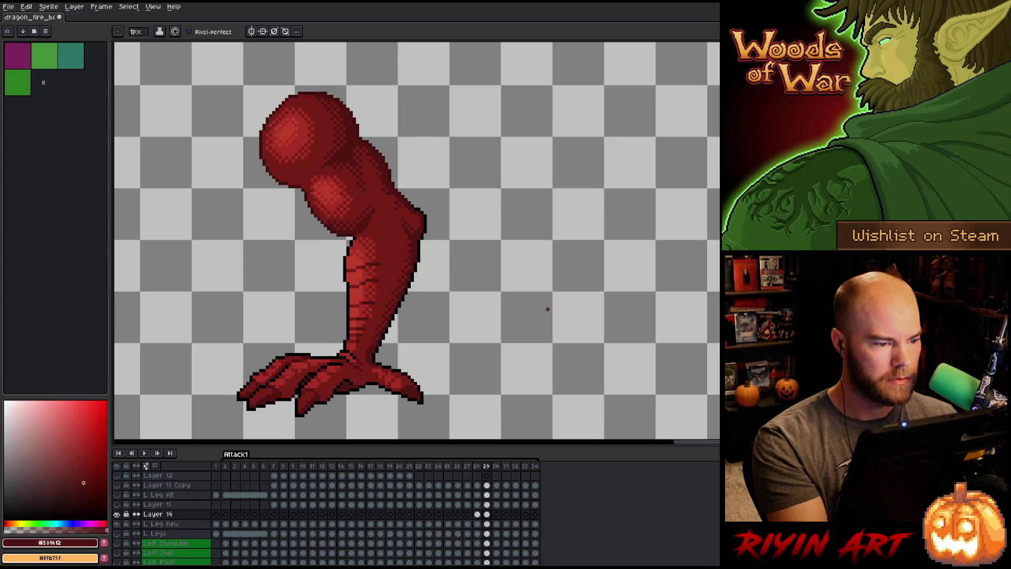
{"action": "key", "text": "Left"}
{"action": "key", "text": "Left"}
{"action": "key", "text": "Right"}
{"action": "key", "text": "Left"}
{"action": "key", "text": "Right"}
{"action": "key", "text": "Left"}
{"action": "key", "text": "Left"}
{"action": "key", "text": "Right"}
{"action": "key", "text": "Right"}
{"action": "key", "text": "Left"}
{"action": "key", "text": "Right"}
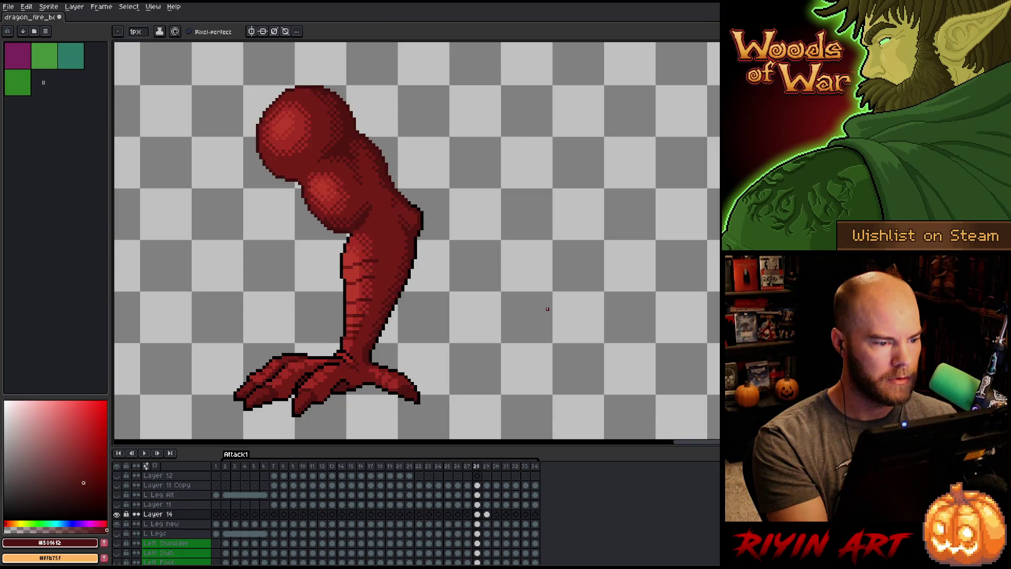
{"action": "key", "text": "Right"}
{"action": "key", "text": "Left"}
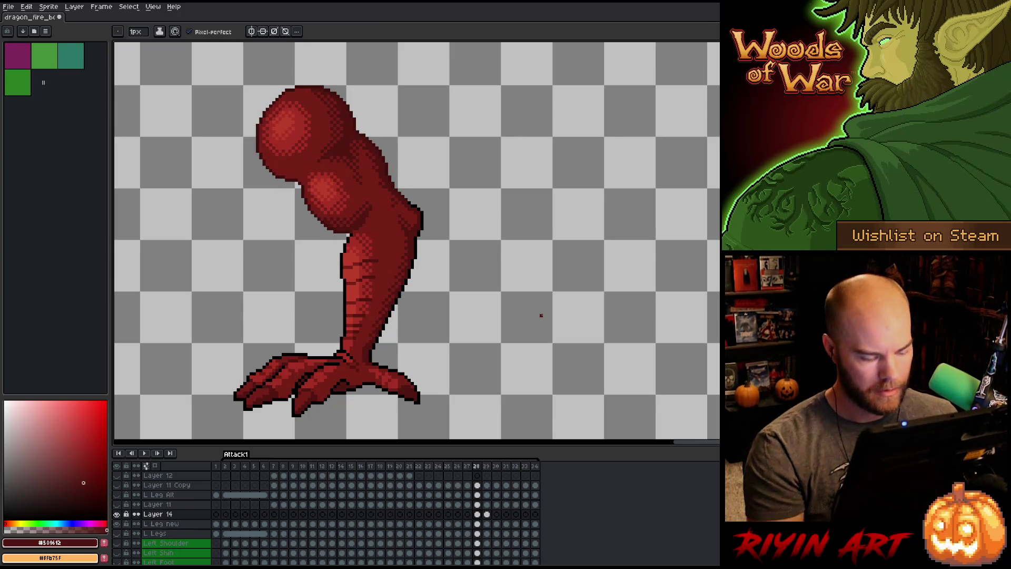
Merge Layer 14 down into L Leg new, undo it, and select the frame-27 Layer 14 cel.
{"action": "key", "text": "ctrl+e"}
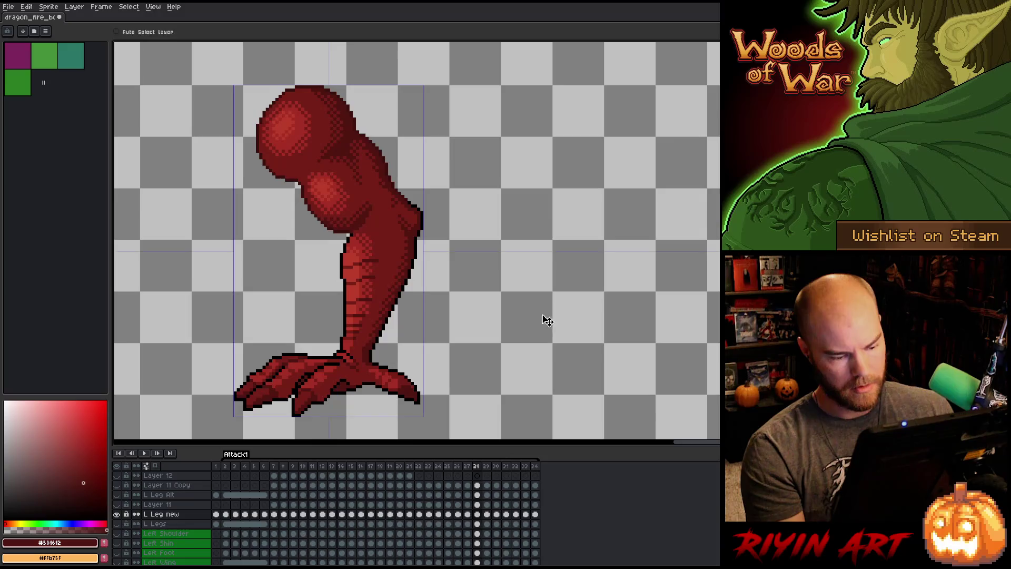
{"action": "key", "text": "ctrl+z"}
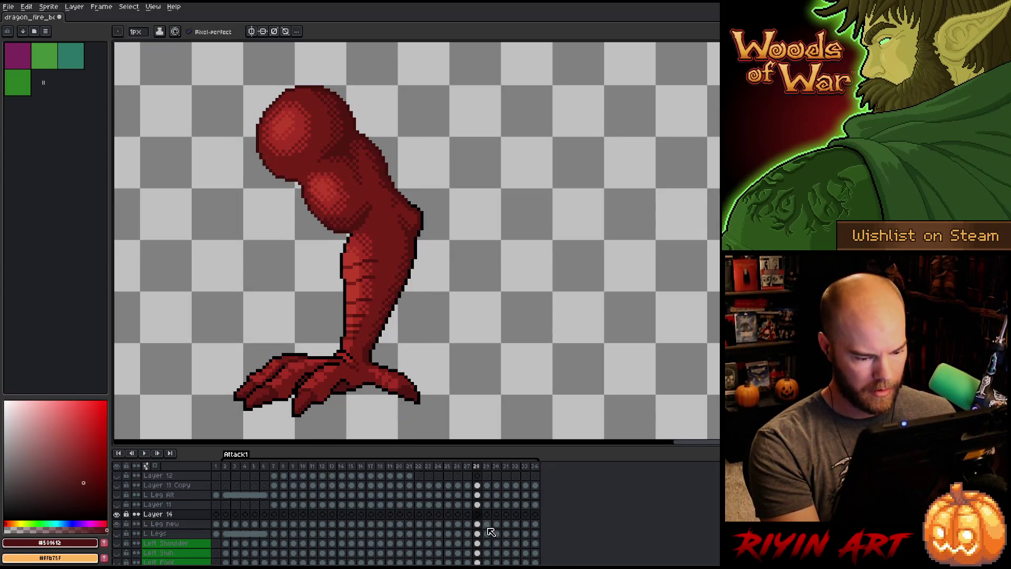
{"action": "left_click", "coordinate": [477, 524]}
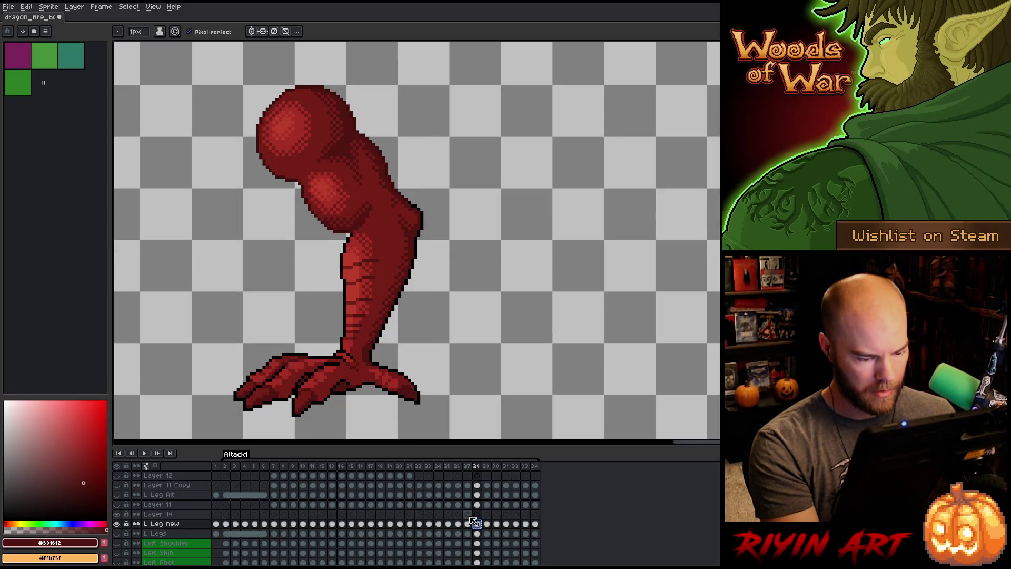
{"action": "left_click", "coordinate": [469, 514]}
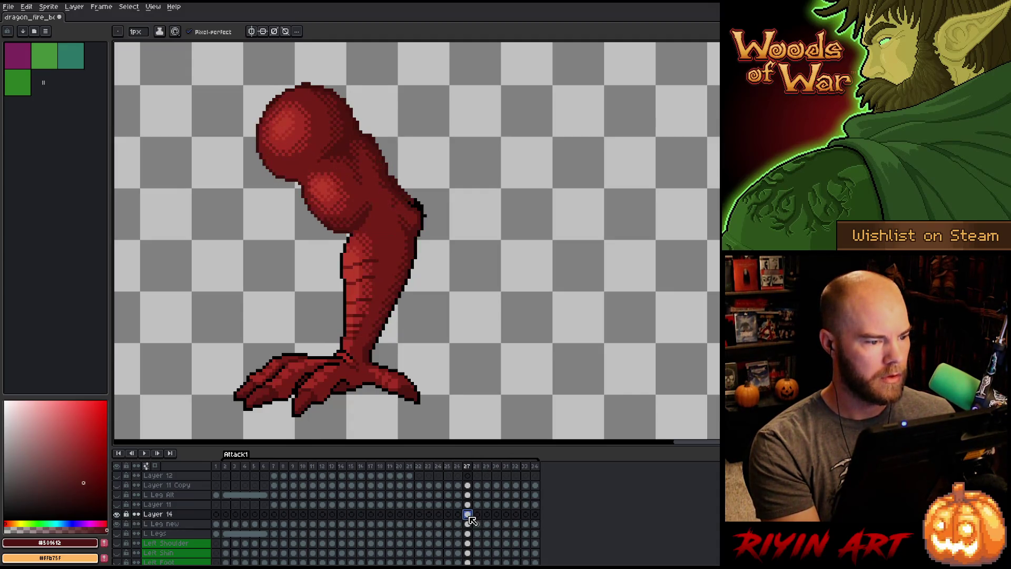
Toggle Layer 14's visibility on frame 27 to compare the leg versions.
{"action": "key", "text": "ctrl+t"}
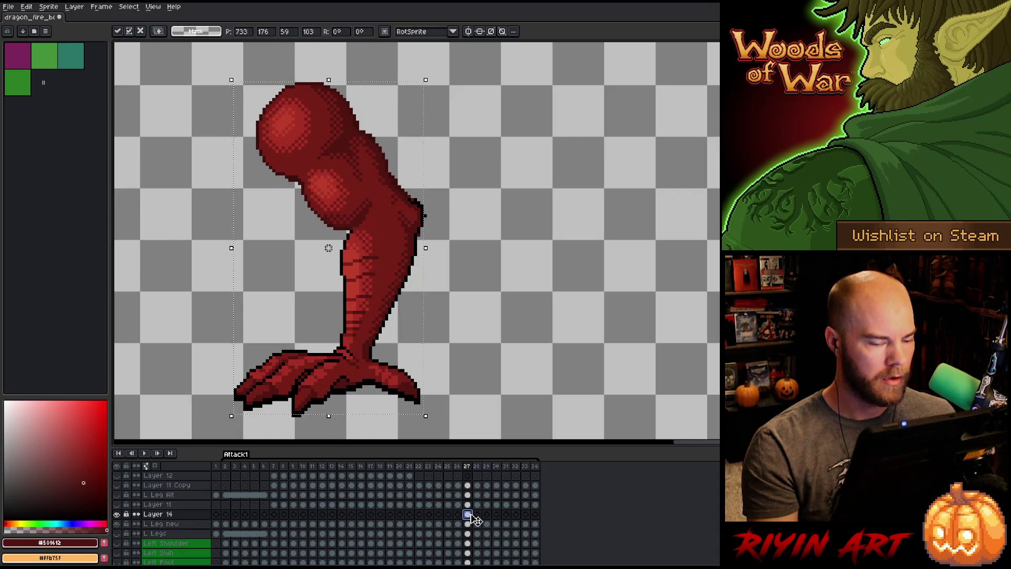
{"action": "left_click", "coordinate": [117, 514]}
{"action": "left_click", "coordinate": [116, 514]}
{"action": "left_click", "coordinate": [116, 514]}
{"action": "left_click", "coordinate": [116, 514]}
{"action": "left_click", "coordinate": [116, 514]}
{"action": "left_click", "coordinate": [117, 514]}
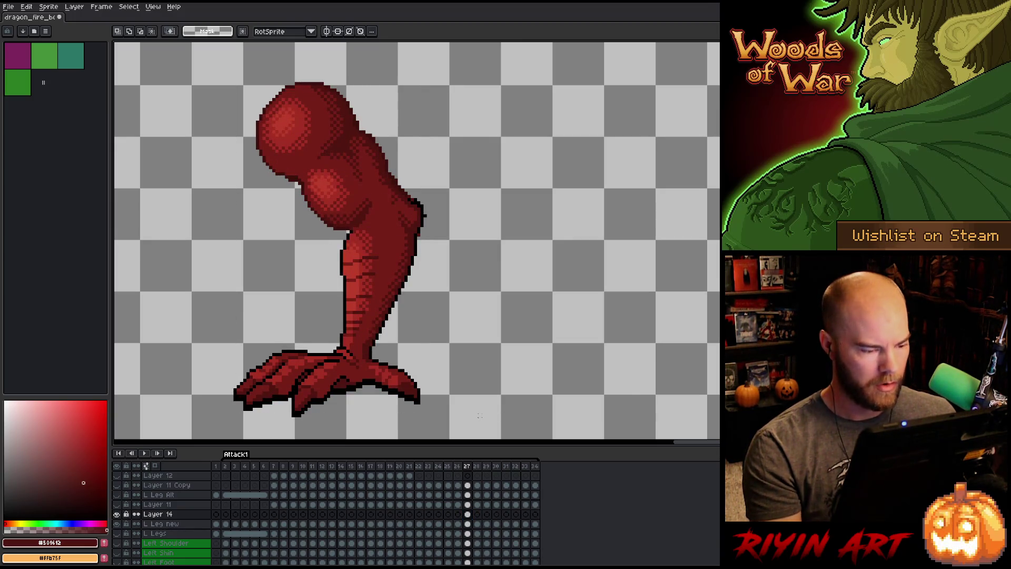
Lasso the clawed foot, move it down about 6 pixels, and commit.
{"action": "key", "text": "b"}
{"action": "mouse_move", "coordinate": [441, 429]}
{"action": "left_mouse_down"}
{"action": "mouse_move", "coordinate": [414, 366]}
{"action": "mouse_move", "coordinate": [351, 341]}
{"action": "mouse_move", "coordinate": [218, 364]}
{"action": "mouse_move", "coordinate": [379, 431]}
{"action": "mouse_move", "coordinate": [453, 420]}
{"action": "left_mouse_up"}
{"action": "left_click_drag", "start_coordinate": [329, 384], "coordinate": [328, 387]}
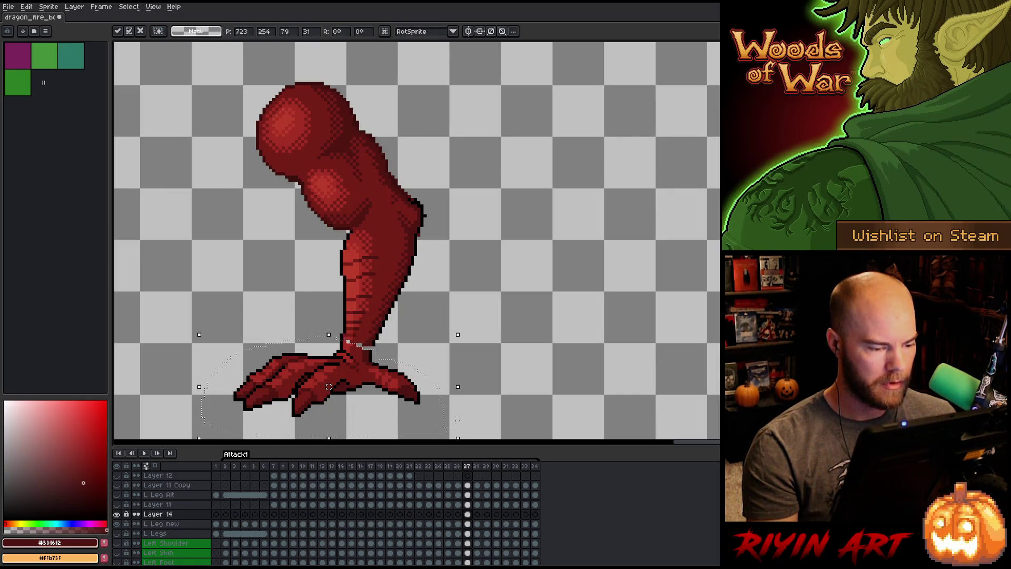
{"action": "key", "text": "ctrl+d"}
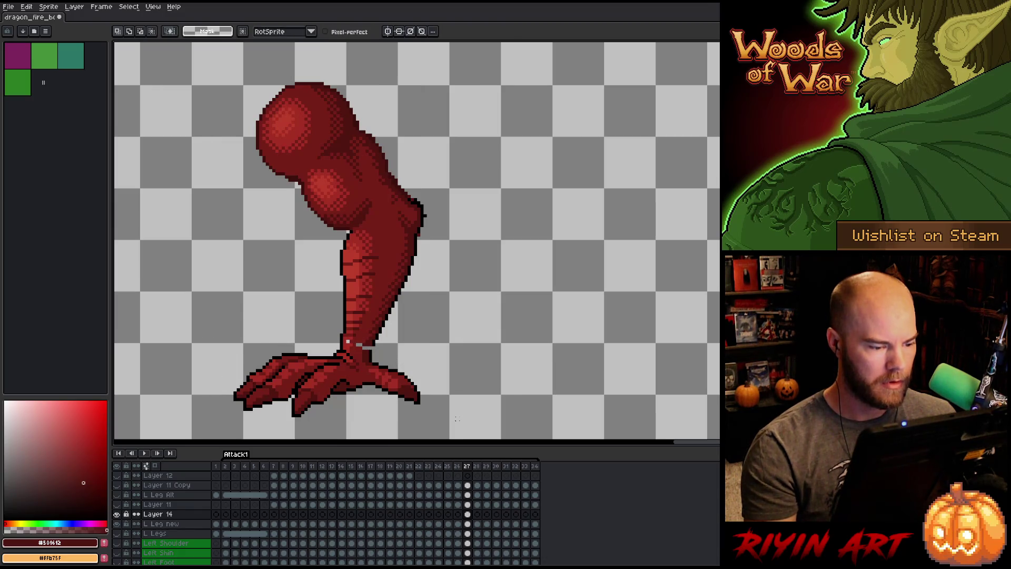
{"action": "left_click", "coordinate": [468, 523]}
Toggle L Leg new and Layer 14 visibility repeatedly to compare the rough and smooth leg versions.
{"action": "left_click", "coordinate": [116, 522]}
{"action": "left_click", "coordinate": [116, 522]}
{"action": "left_click", "coordinate": [117, 522]}
{"action": "left_click", "coordinate": [117, 521]}
{"action": "left_click", "coordinate": [117, 520]}
{"action": "left_click", "coordinate": [117, 519]}
{"action": "left_click", "coordinate": [117, 515]}
{"action": "left_click", "coordinate": [117, 515]}
{"action": "left_click", "coordinate": [117, 515]}
{"action": "left_click", "coordinate": [117, 515]}
{"action": "left_click", "coordinate": [117, 514]}
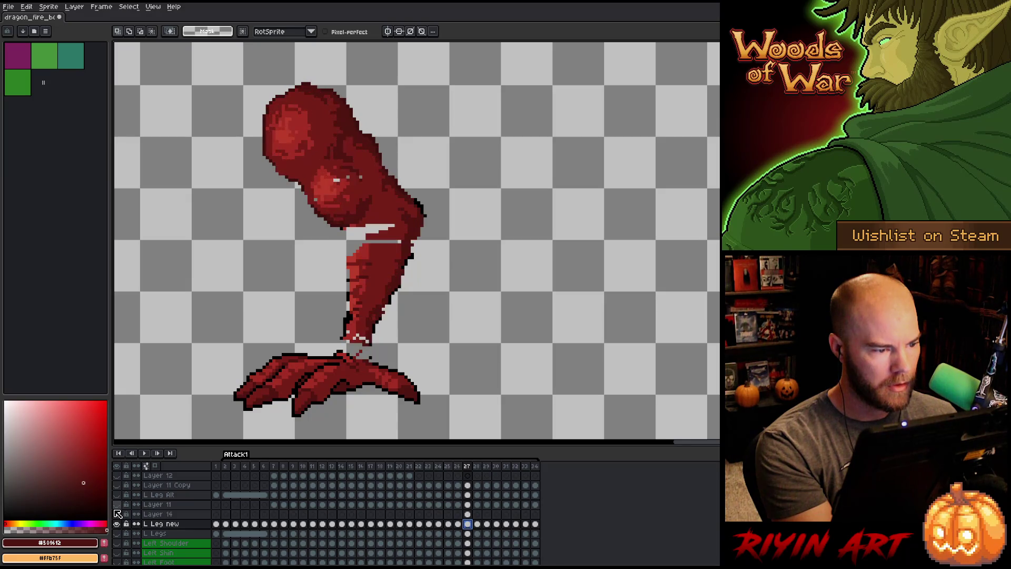
{"action": "left_click", "coordinate": [117, 514]}
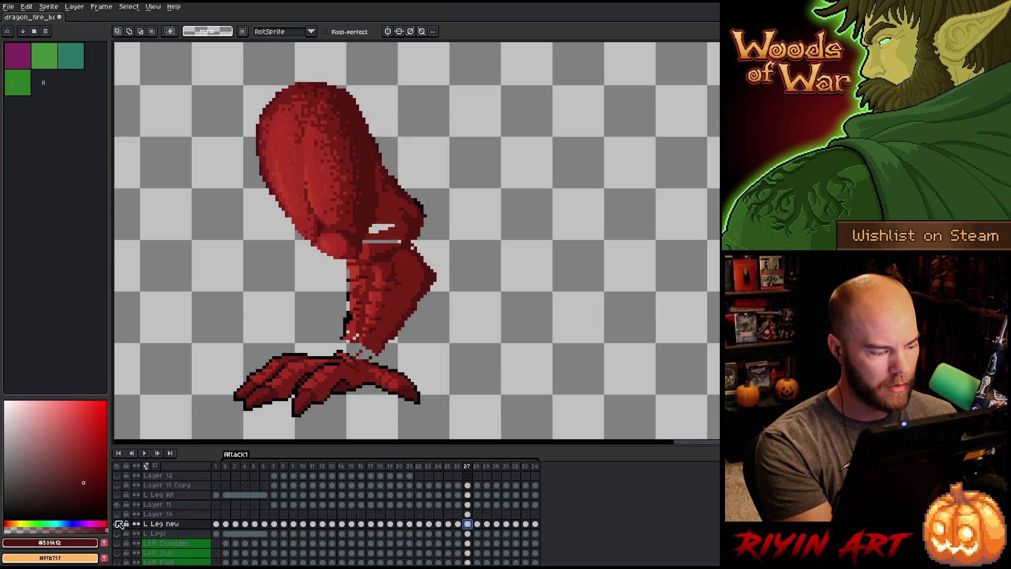
{"action": "left_click", "coordinate": [117, 514]}
{"action": "left_click", "coordinate": [117, 516]}
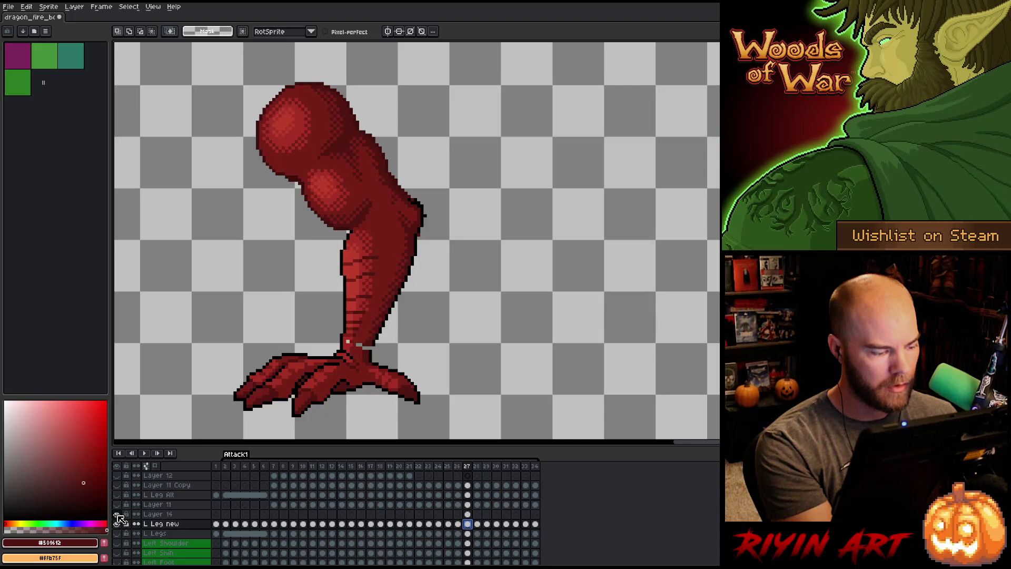
{"action": "left_click", "coordinate": [118, 515]}
{"action": "left_click", "coordinate": [117, 515]}
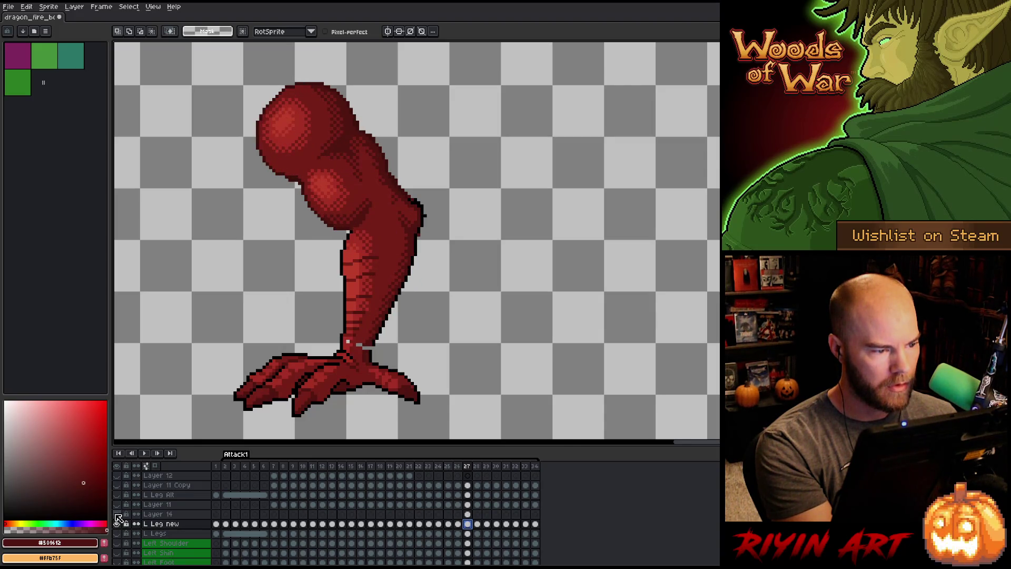
Flip through frames 26 to 29 to compare leg poses, with Layer 14's smooth leg shown.
{"action": "left_click", "coordinate": [118, 515]}
{"action": "key", "text": "Right"}
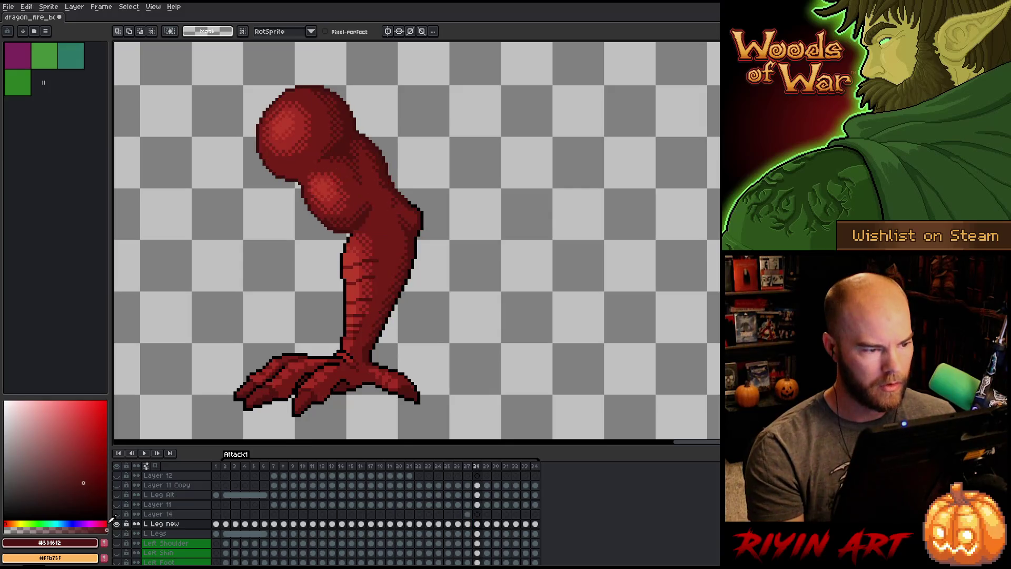
{"action": "key", "text": "Left"}
{"action": "key", "text": "Right"}
{"action": "key", "text": "Left"}
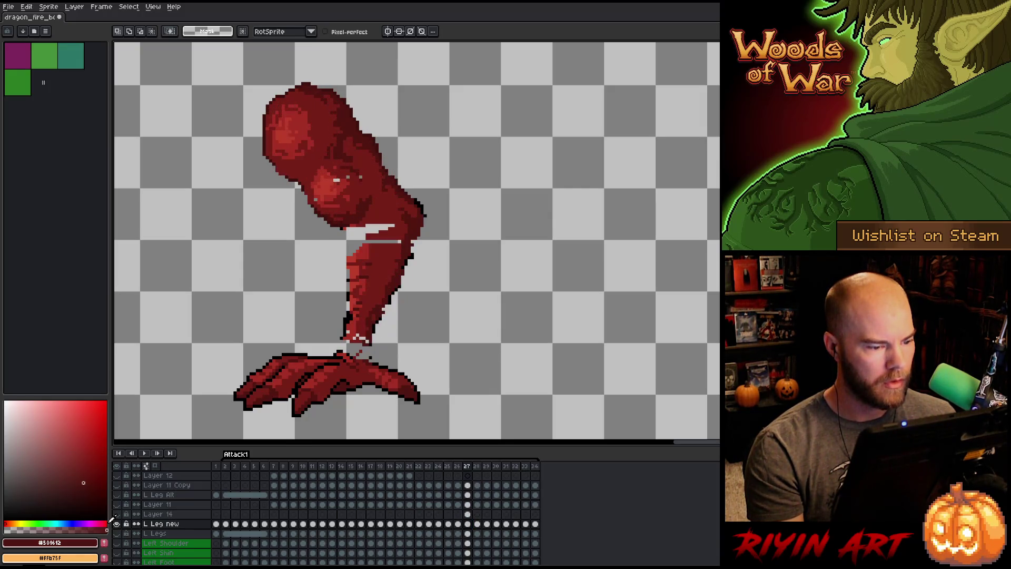
{"action": "key", "text": "Right"}
{"action": "key", "text": "Left"}
{"action": "key", "text": "Right"}
{"action": "key", "text": "Left"}
{"action": "key", "text": "Right"}
{"action": "key", "text": "Left"}
{"action": "key", "text": "Right"}
{"action": "key", "text": "Right"}
{"action": "key", "text": "Left"}
{"action": "key", "text": "Left"}
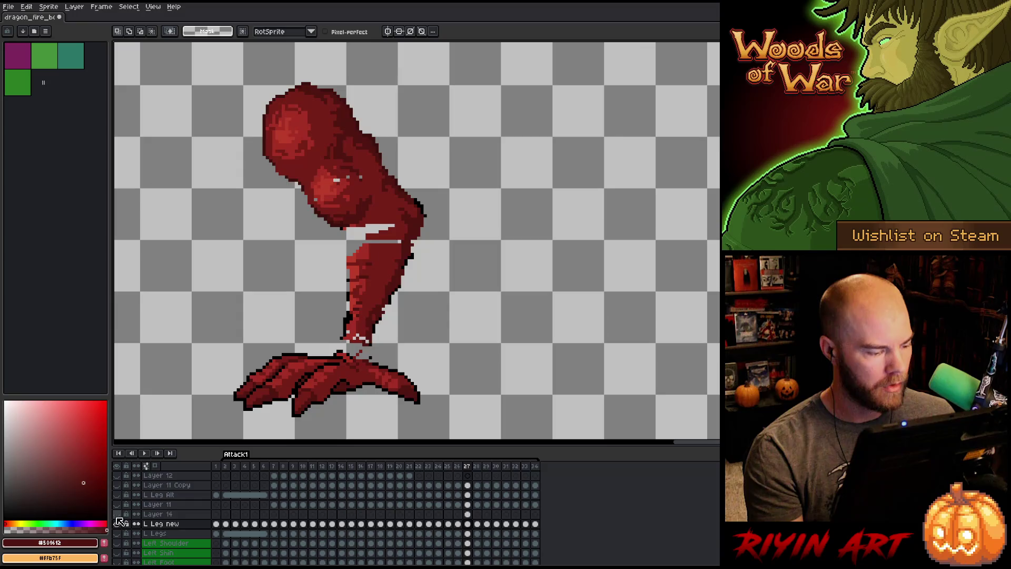
{"action": "key", "text": "Left"}
{"action": "key", "text": "Right"}
{"action": "key", "text": "Right"}
{"action": "key", "text": "Left"}
{"action": "key", "text": "Right"}
{"action": "key", "text": "Left"}
{"action": "left_click", "coordinate": [117, 514]}
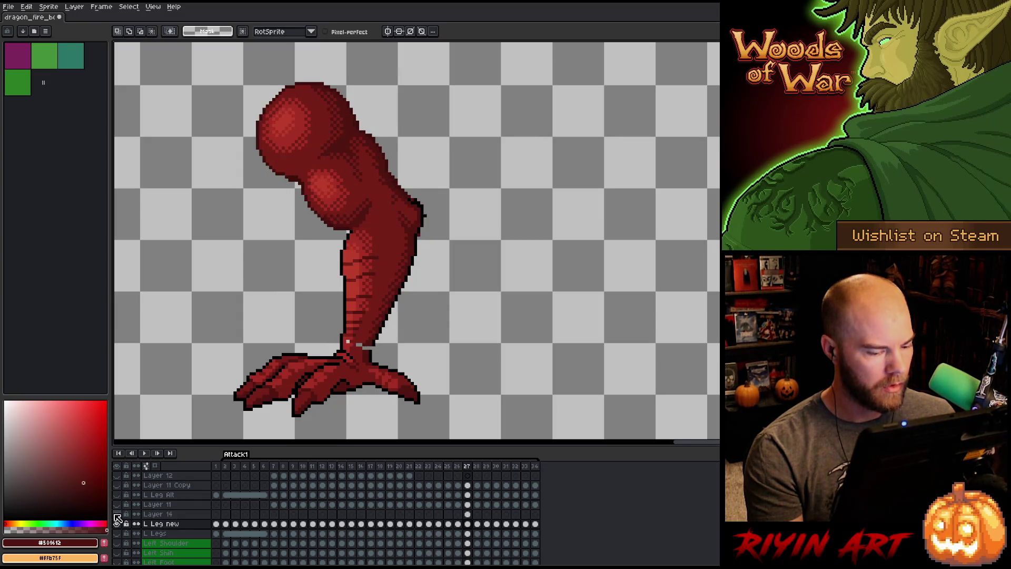
{"action": "key", "text": "Right"}
{"action": "key", "text": "Left"}
{"action": "key", "text": "Right"}
{"action": "key", "text": "Left"}
{"action": "key", "text": "Left"}
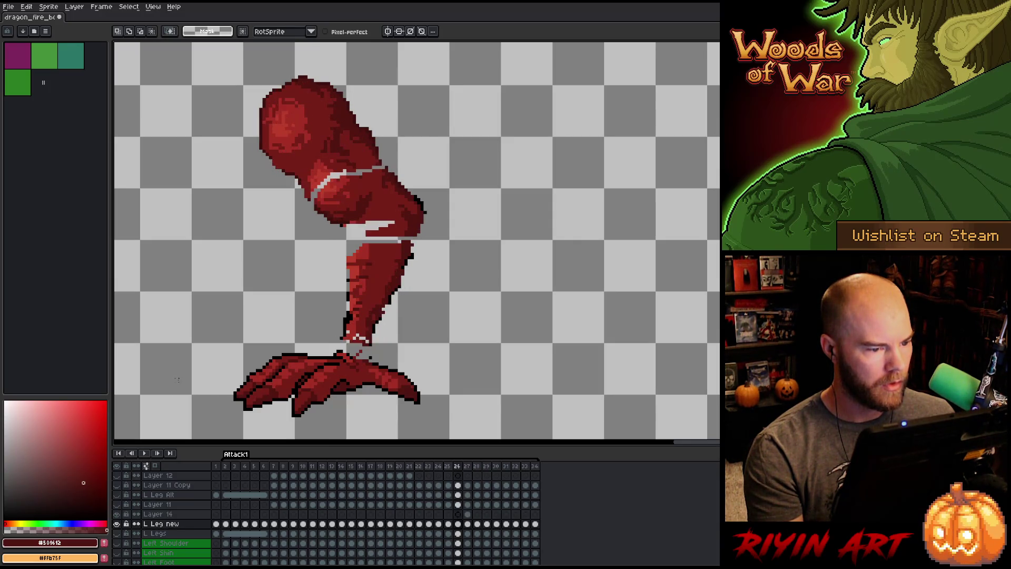
{"action": "key", "text": "Right"}
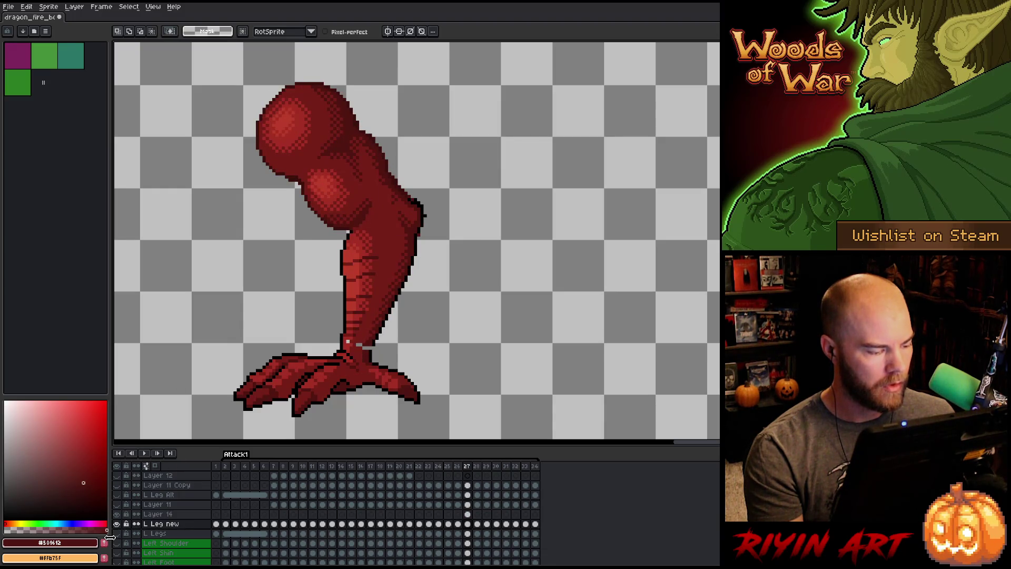
Check the ankle detail by toggling the leg layer, then select L Leg new's frame 27 cel.
{"action": "left_click", "coordinate": [118, 525]}
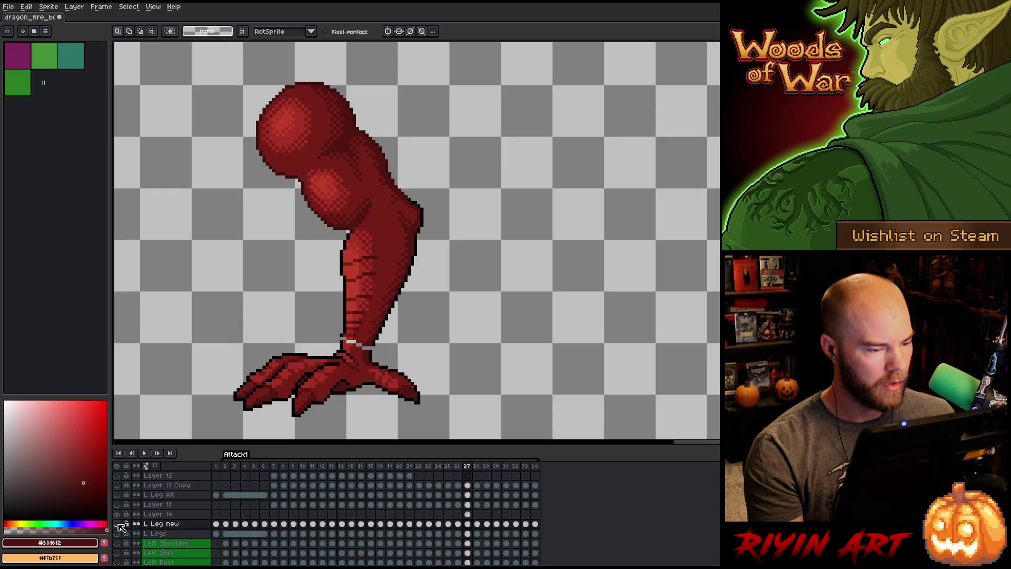
{"action": "key", "text": "Right"}
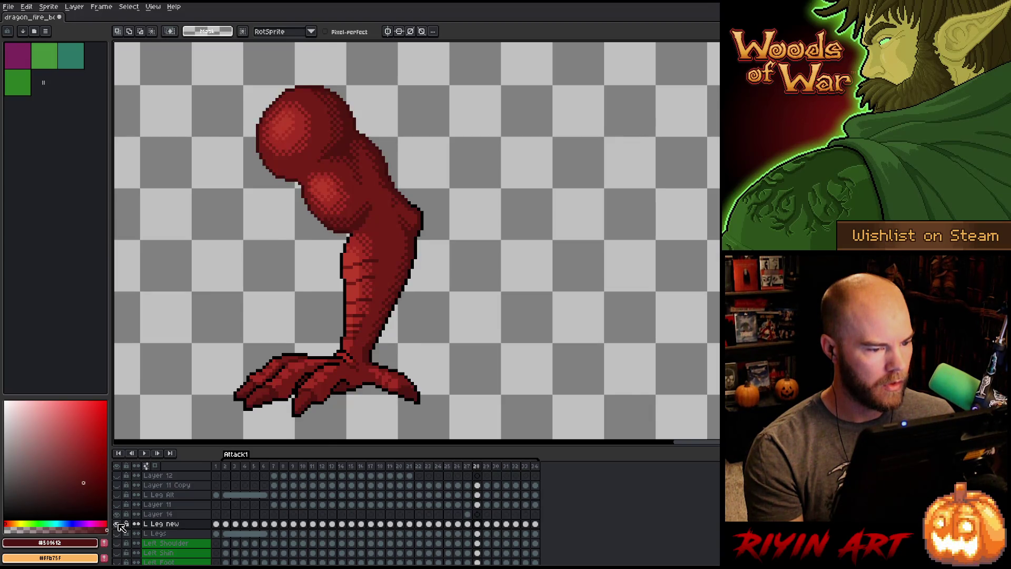
{"action": "key", "text": "Left"}
{"action": "left_click", "coordinate": [118, 525]}
{"action": "left_click", "coordinate": [118, 524]}
{"action": "key", "text": "Left"}
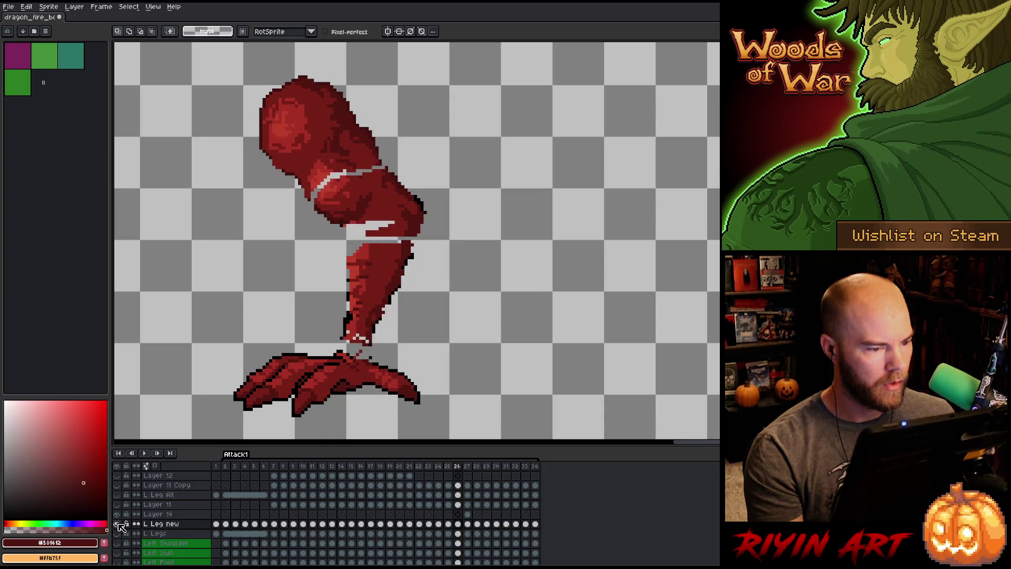
{"action": "left_click", "coordinate": [118, 525]}
{"action": "key", "text": "Right"}
{"action": "left_click", "coordinate": [467, 524]}
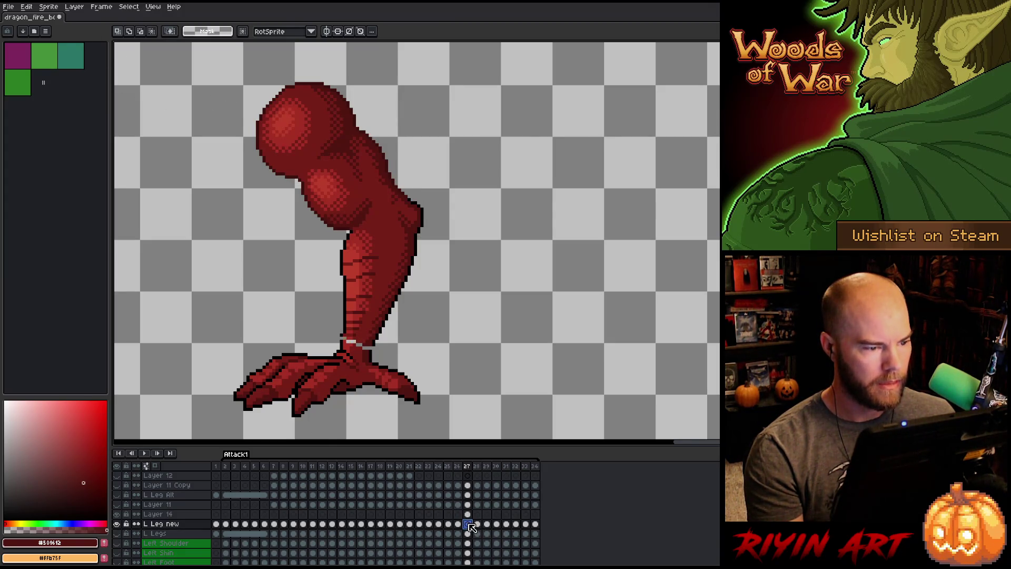
Flip between frames 27 and 28 to compare the leg pose, returning to frame 27.
{"action": "key", "text": "Right"}
{"action": "key", "text": "Left"}
{"action": "key", "text": "Right"}
{"action": "key", "text": "Left"}
{"action": "key", "text": "Right"}
{"action": "key", "text": "Left"}
{"action": "key", "text": "Right"}
{"action": "key", "text": "Left"}
{"action": "key", "text": "Right"}
{"action": "key", "text": "Left"}
{"action": "key", "text": "Right"}
{"action": "key", "text": "Left"}
{"action": "key", "text": "Right"}
{"action": "key", "text": "Right"}
{"action": "key", "text": "Right"}
{"action": "key", "text": "Left"}
{"action": "key", "text": "Left"}
{"action": "key", "text": "Left"}
{"action": "key", "text": "Right"}
{"action": "key", "text": "Left"}
{"action": "key", "text": "Right"}
{"action": "key", "text": "Left"}
{"action": "key", "text": "Right"}
{"action": "key", "text": "Left"}
{"action": "key", "text": "Right"}
{"action": "key", "text": "Left"}
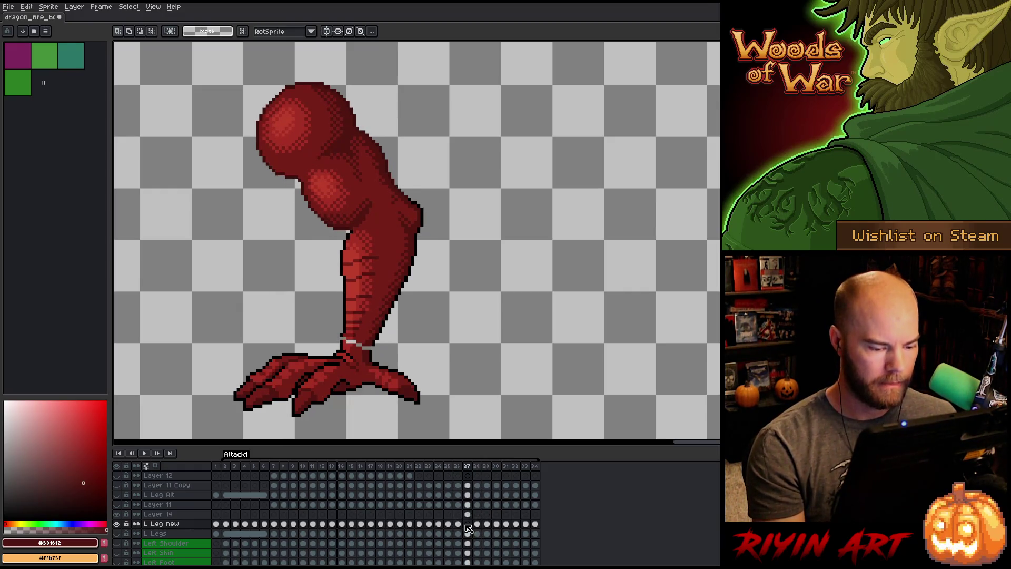
On L Leg new's frame 27, eyedrop #501612, #761f18, then the mid red #a52f24 from the leg.
{"action": "left_click", "coordinate": [468, 524]}
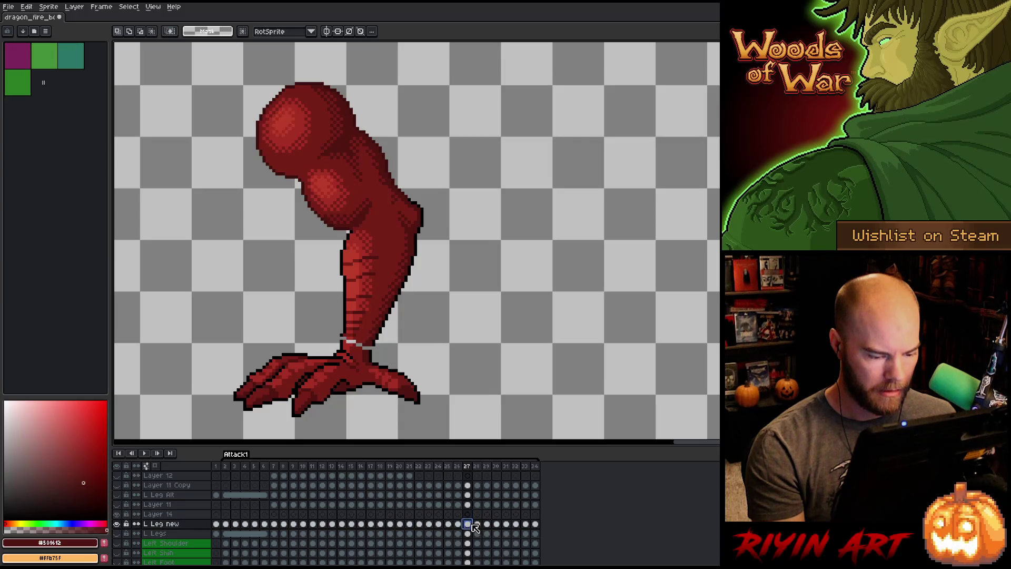
{"action": "key", "text": "i"}
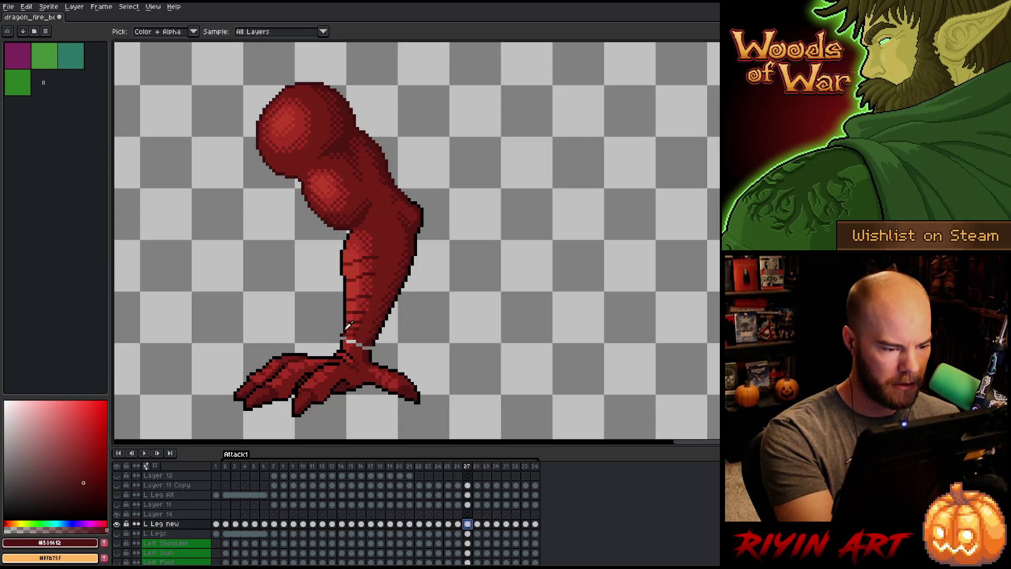
{"action": "left_click", "coordinate": [343, 333], "text": "alt"}
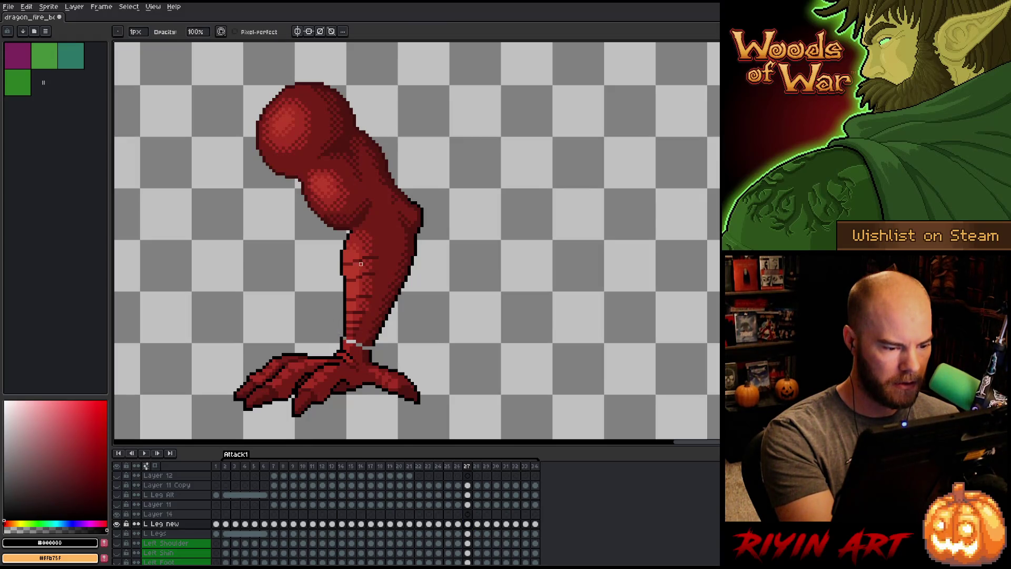
{"action": "left_click", "coordinate": [370, 347], "text": "alt"}
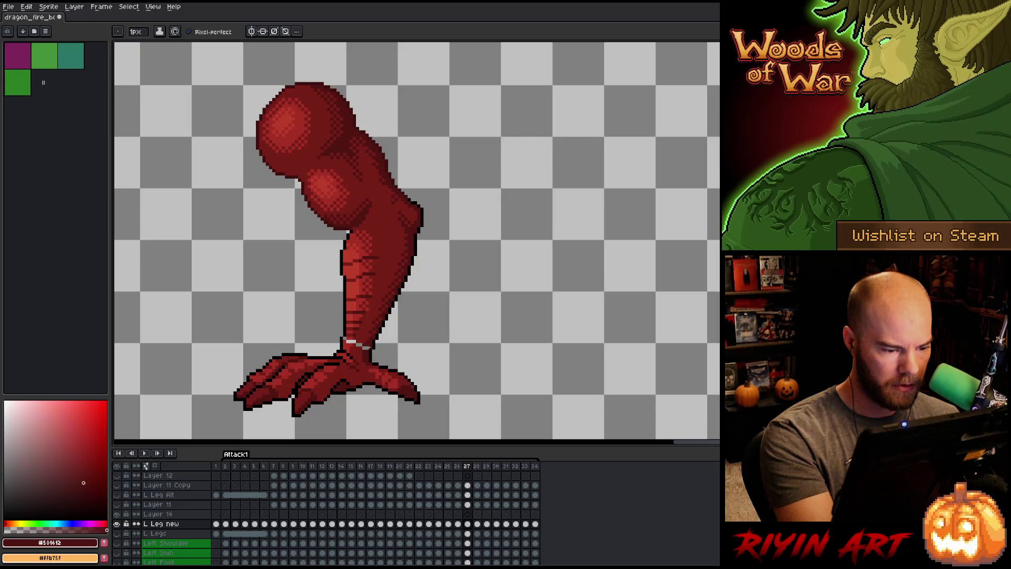
{"action": "left_click", "coordinate": [367, 335], "text": "alt"}
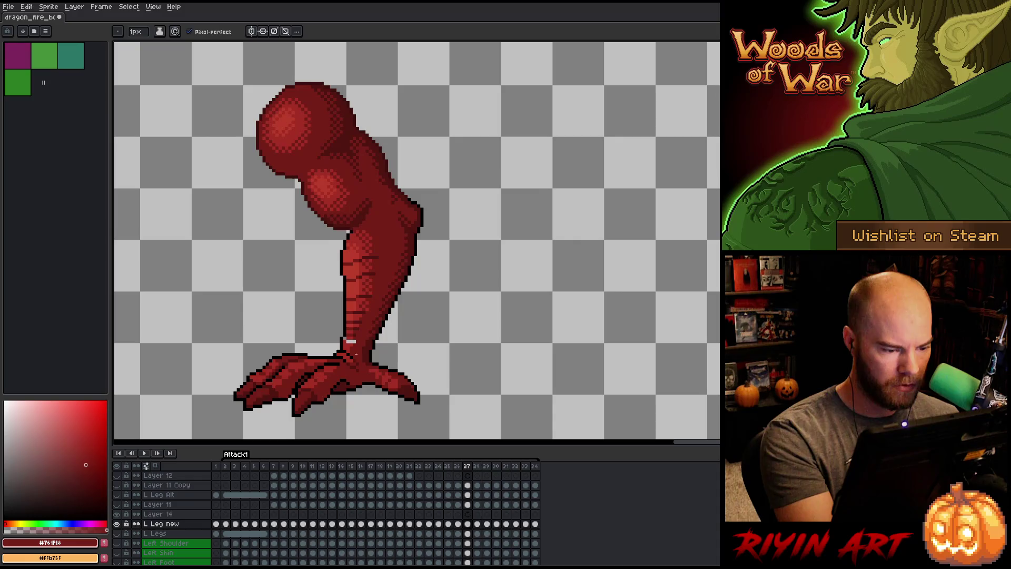
{"action": "left_click", "coordinate": [349, 342], "text": "alt"}
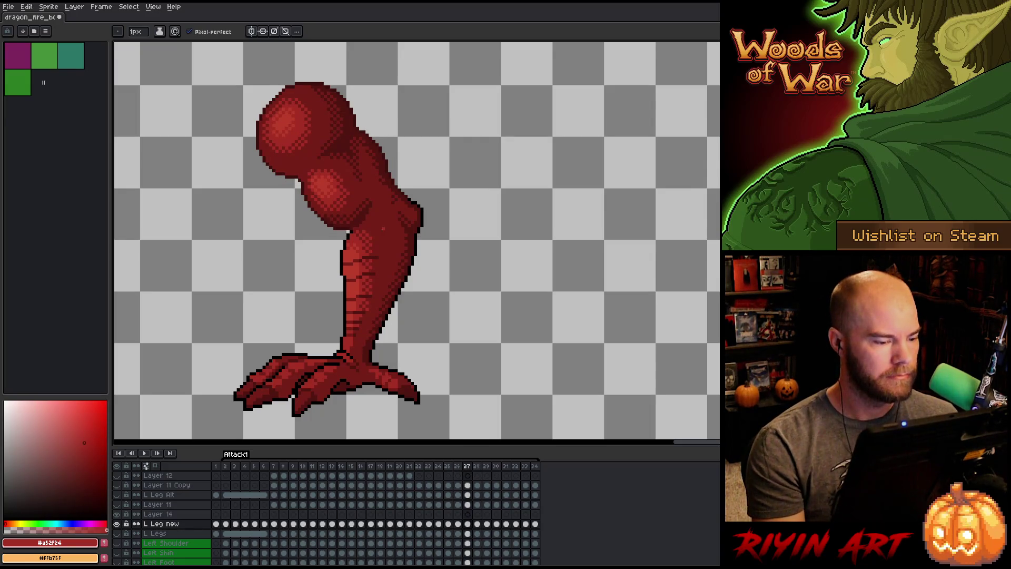
Review the leg motion across frames 26 to 28, ending on frame 27.
{"action": "key", "text": "Right"}
{"action": "key", "text": "Left"}
{"action": "key", "text": "Right"}
{"action": "key", "text": "Left"}
{"action": "key", "text": "Right"}
{"action": "key", "text": "Left"}
{"action": "key", "text": "Right"}
{"action": "key", "text": "Left"}
{"action": "key", "text": "Right"}
{"action": "key", "text": "Left"}
{"action": "key", "text": "Right"}
{"action": "key", "text": "Left"}
{"action": "key", "text": "Right"}
{"action": "key", "text": "Left"}
{"action": "key", "text": "Right"}
{"action": "key", "text": "Left"}
{"action": "key", "text": "Right"}
{"action": "key", "text": "Left"}
{"action": "key", "text": "Right"}
{"action": "key", "text": "Left"}
{"action": "key", "text": "Right"}
{"action": "key", "text": "Left"}
{"action": "key", "text": "Right"}
{"action": "key", "text": "Right"}
{"action": "key", "text": "Right"}
{"action": "key", "text": "Left"}
{"action": "key", "text": "Left"}
{"action": "key", "text": "Left"}
{"action": "key", "text": "Right"}
{"action": "key", "text": "Right"}
{"action": "key", "text": "Left"}
{"action": "key", "text": "Right"}
{"action": "key", "text": "Right"}
{"action": "key", "text": "Left"}
{"action": "key", "text": "Left"}
{"action": "key", "text": "Left"}
{"action": "key", "text": "Right"}
{"action": "key", "text": "Left"}
{"action": "key", "text": "Left"}
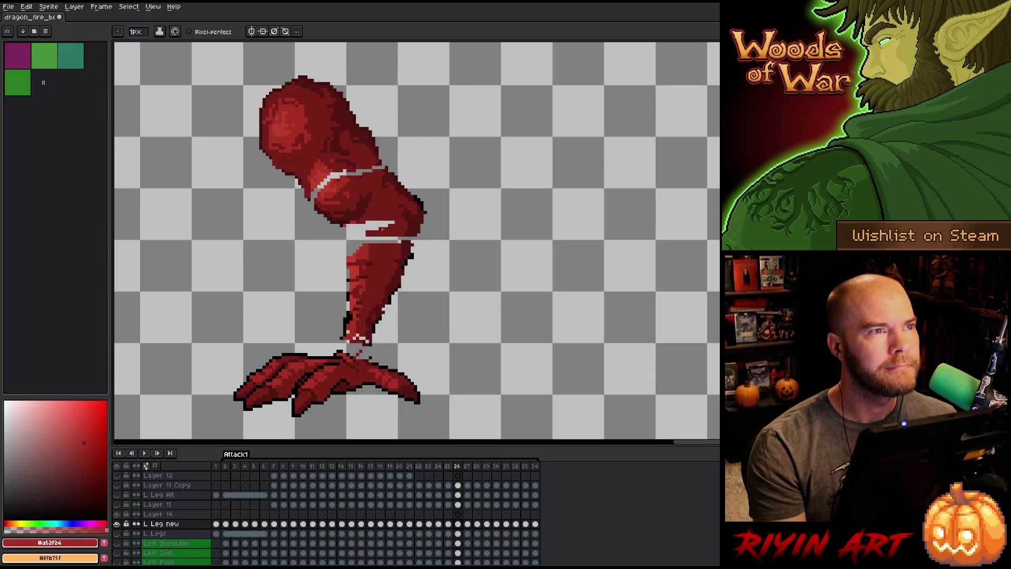
{"action": "key", "text": "Right"}
{"action": "key", "text": "Left"}
{"action": "key", "text": "Right"}
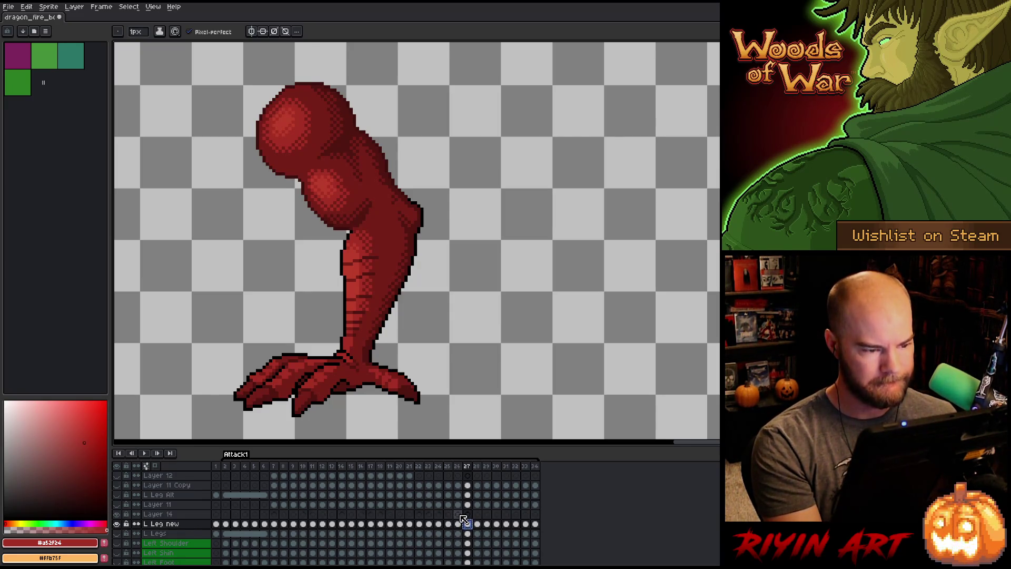
On Layer 14's frame 26, select the upper leg above the foot and nudge it up one pixel.
{"action": "left_click", "coordinate": [458, 515]}
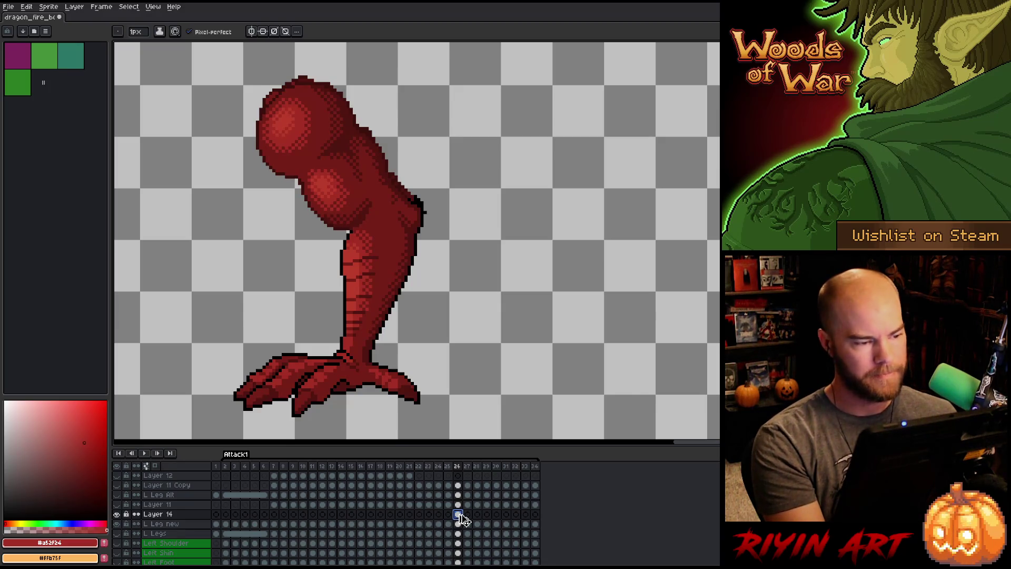
{"action": "left_click", "coordinate": [457, 514], "text": "ctrl"}
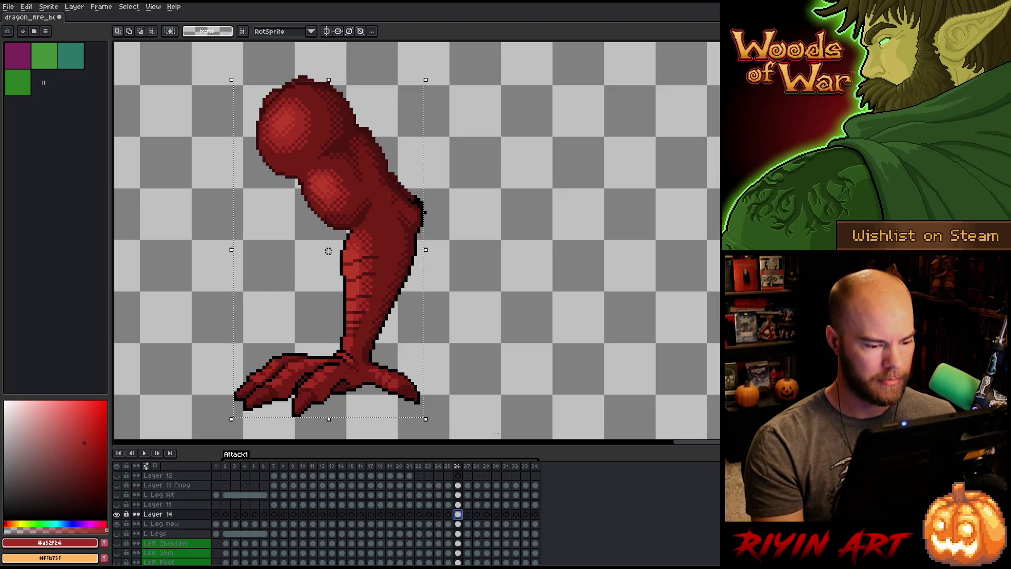
{"action": "mouse_move", "coordinate": [481, 428]}
{"action": "left_mouse_down"}
{"action": "mouse_move", "coordinate": [158, 402]}
{"action": "mouse_move", "coordinate": [133, 348]}
{"action": "left_mouse_up"}
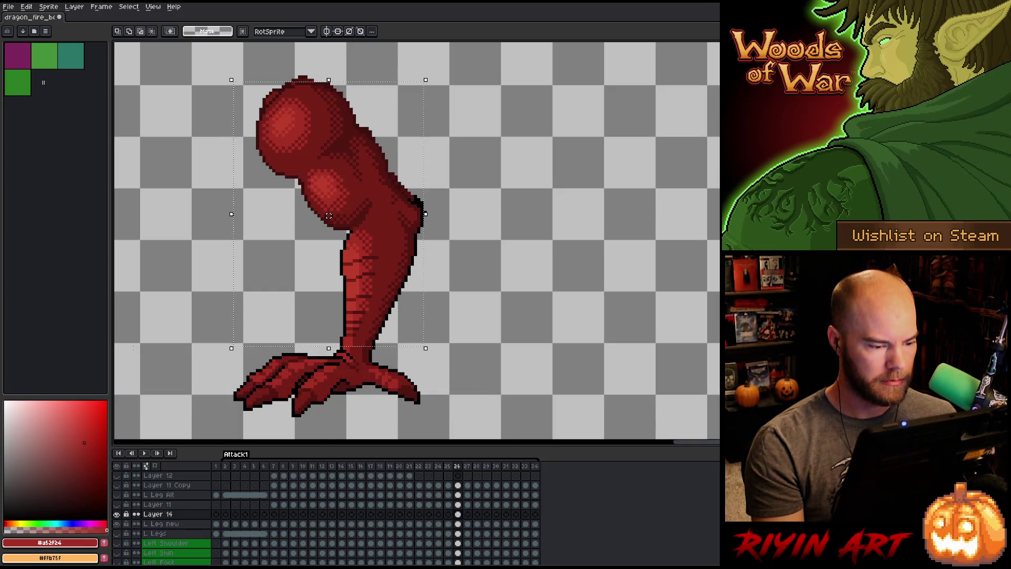
{"action": "left_click_drag", "start_coordinate": [498, 314], "coordinate": [350, 352]}
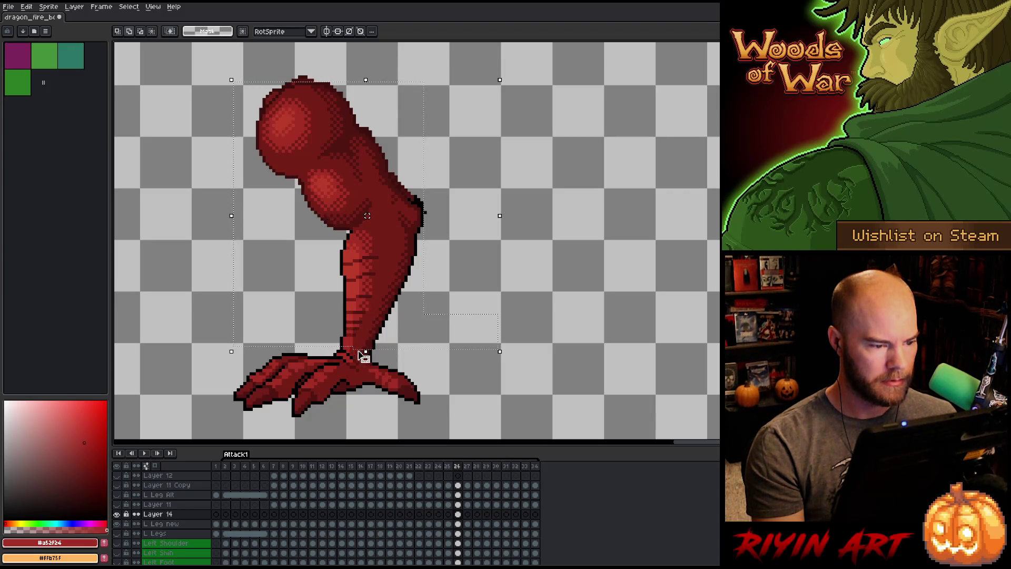
{"action": "key", "text": "Up"}
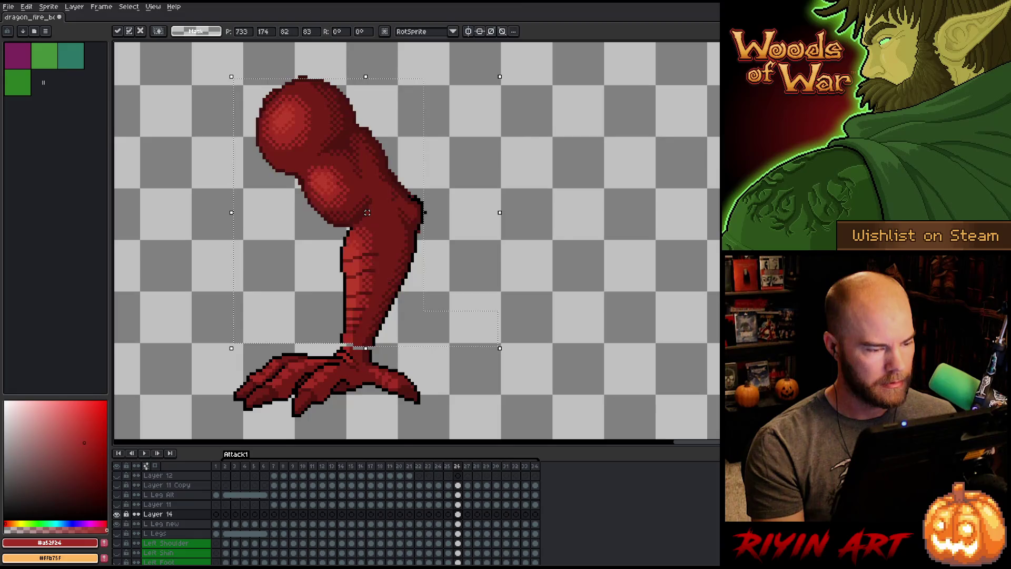
{"action": "key", "text": "Return"}
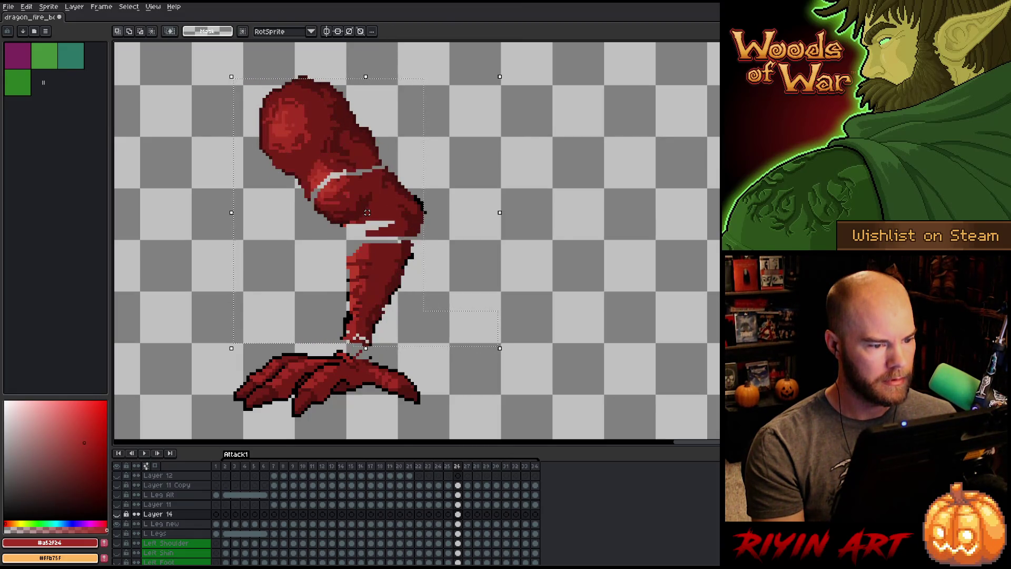
Show Layer 14 again and step between frames 25 and 26 to check the raised leg.
{"action": "key", "text": "Right"}
{"action": "key", "text": "Left"}
{"action": "key", "text": "Left"}
{"action": "key", "text": "Right"}
{"action": "key", "text": "Right"}
{"action": "key", "text": "Left"}
{"action": "key", "text": "Left"}
{"action": "key", "text": "Right"}
{"action": "key", "text": "Left"}
{"action": "left_click", "coordinate": [117, 514]}
{"action": "key", "text": "Right"}
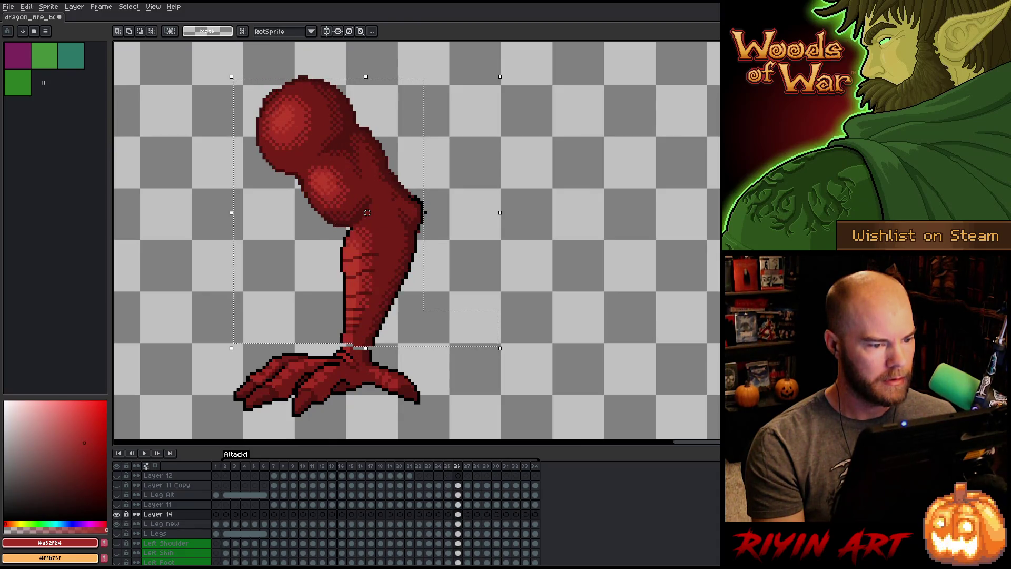
{"action": "key", "text": "Right"}
{"action": "key", "text": "Right"}
{"action": "key", "text": "Left"}
{"action": "key", "text": "Left"}
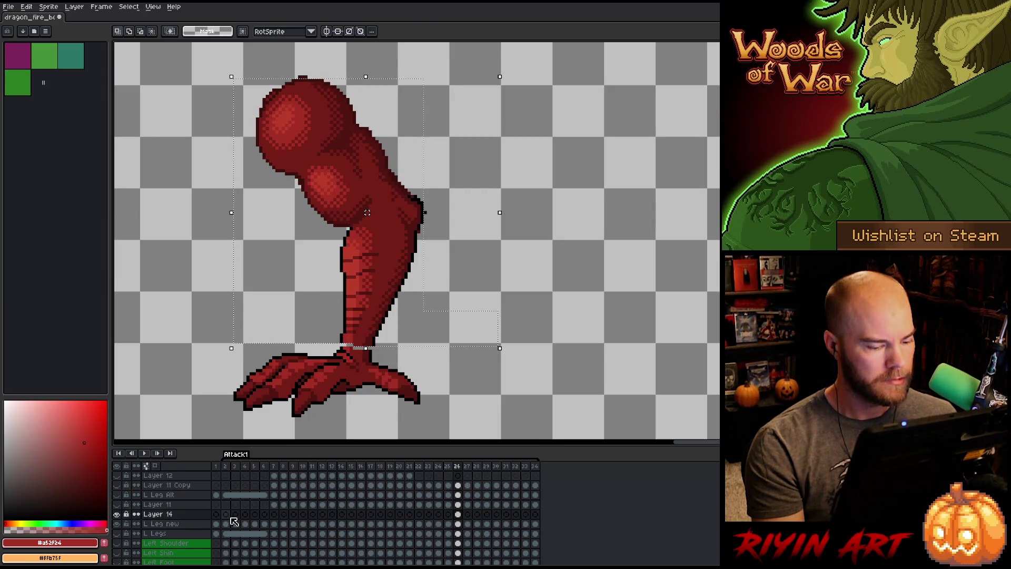
Sketch temporary guide curves across the thigh with the pencil, then remove them.
{"action": "key", "text": "b"}
{"action": "mouse_move", "coordinate": [472, 189]}
{"action": "left_mouse_down"}
{"action": "mouse_move", "coordinate": [554, 144]}
{"action": "mouse_move", "coordinate": [413, 196]}
{"action": "mouse_move", "coordinate": [376, 191]}
{"action": "mouse_move", "coordinate": [336, 163]}
{"action": "left_mouse_up"}
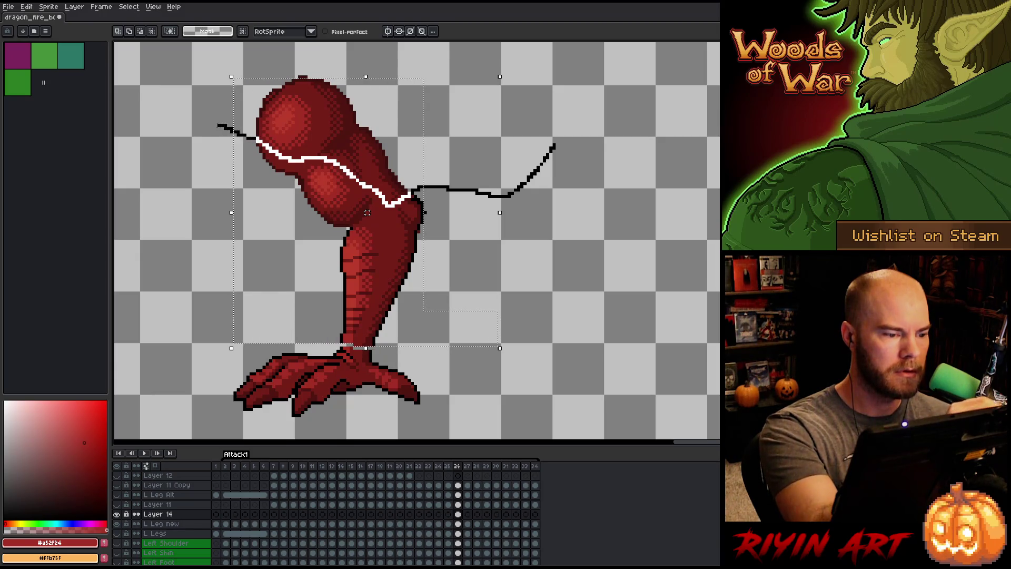
{"action": "mouse_move", "coordinate": [217, 74]}
{"action": "left_mouse_down"}
{"action": "mouse_move", "coordinate": [452, 51]}
{"action": "mouse_move", "coordinate": [216, 127]}
{"action": "left_mouse_up"}
{"action": "key", "text": "Delete"}
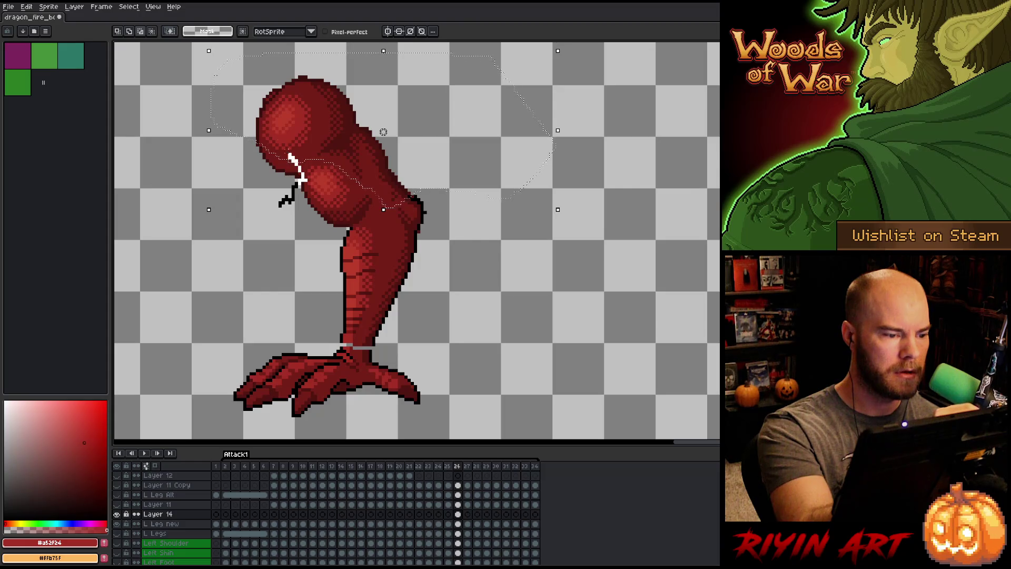
{"action": "key", "text": "ctrl+z"}
{"action": "left_click_drag", "start_coordinate": [261, 226], "coordinate": [300, 183]}
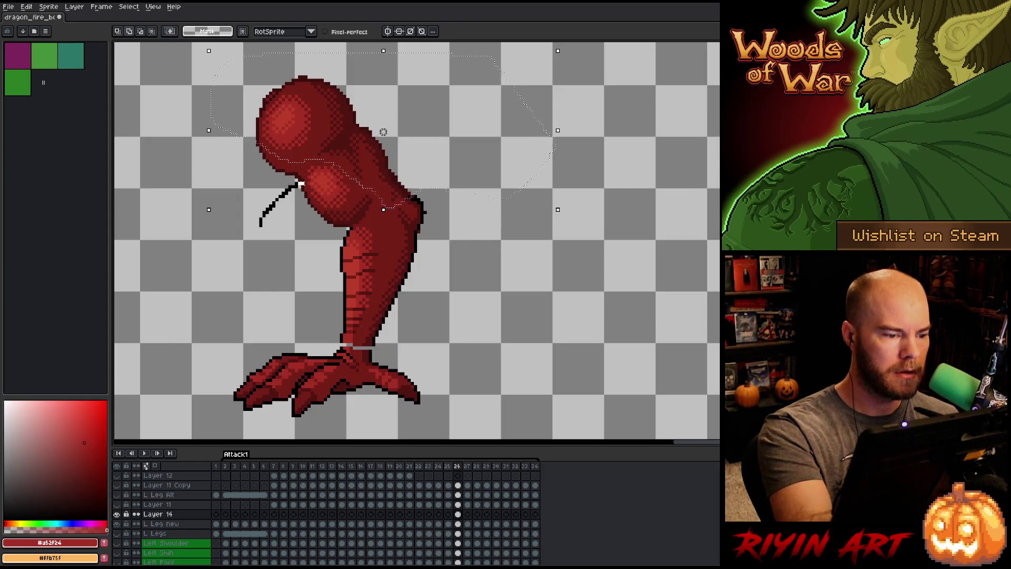
{"action": "key", "text": "ctrl+z"}
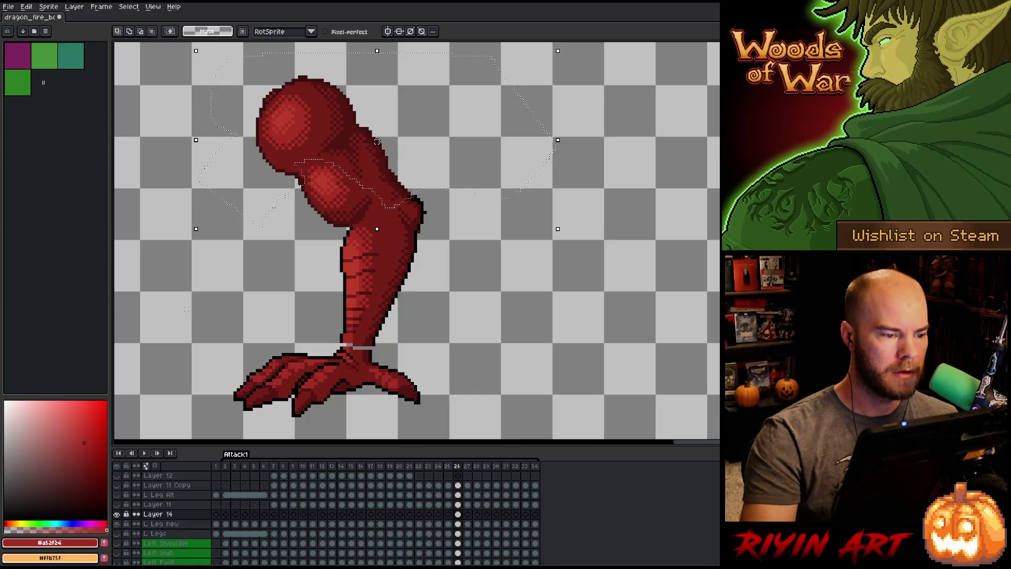
Apply the thigh transform and play the animation to review the leg.
{"action": "left_click", "coordinate": [377, 138]}
{"action": "key", "text": "ctrl+d"}
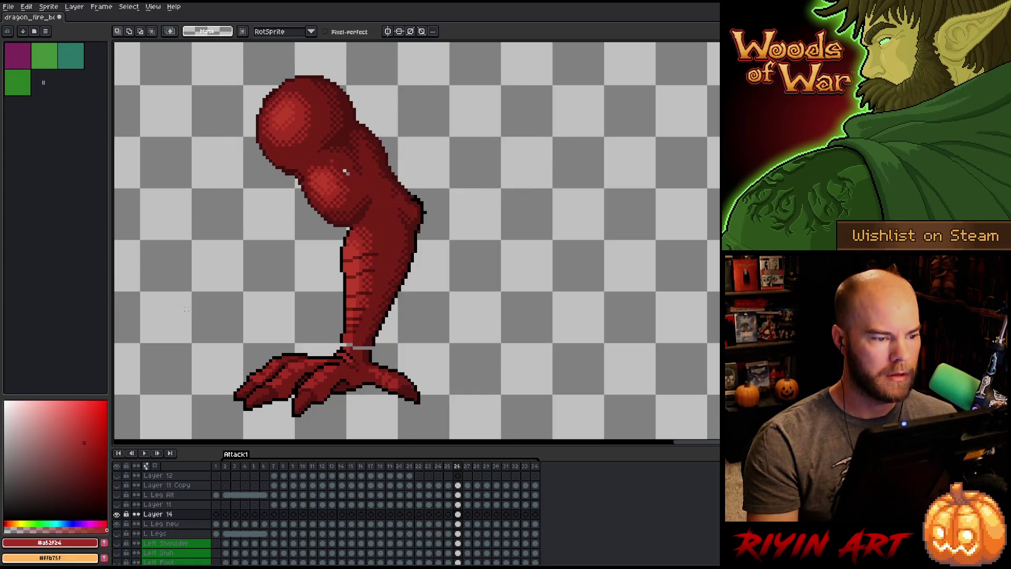
{"action": "left_click", "coordinate": [145, 454]}
{"action": "left_click", "coordinate": [147, 454]}
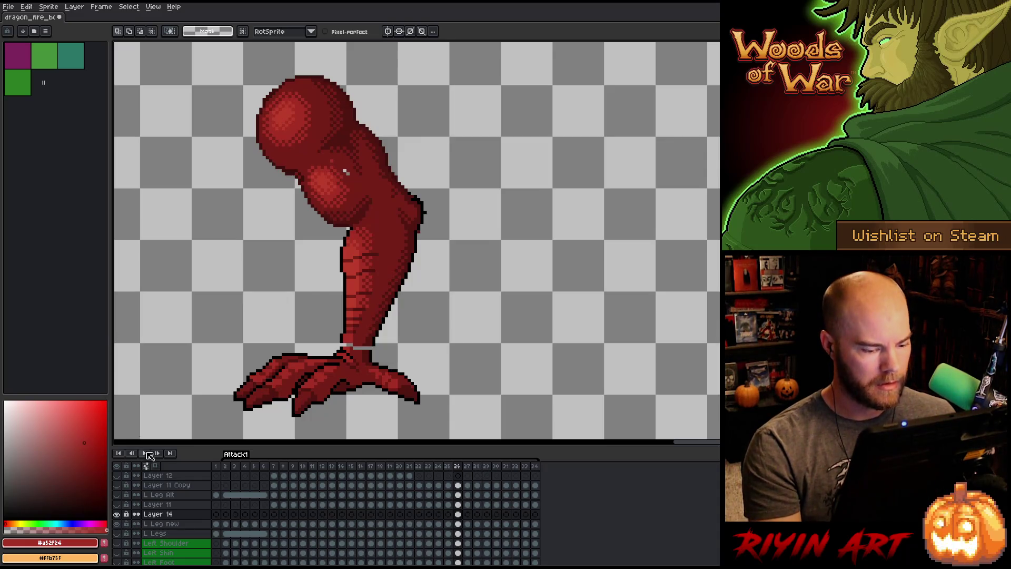
On frame 26 of L Leg new, toggle Layer 14's visibility to compare leg versions.
{"action": "left_click", "coordinate": [457, 524]}
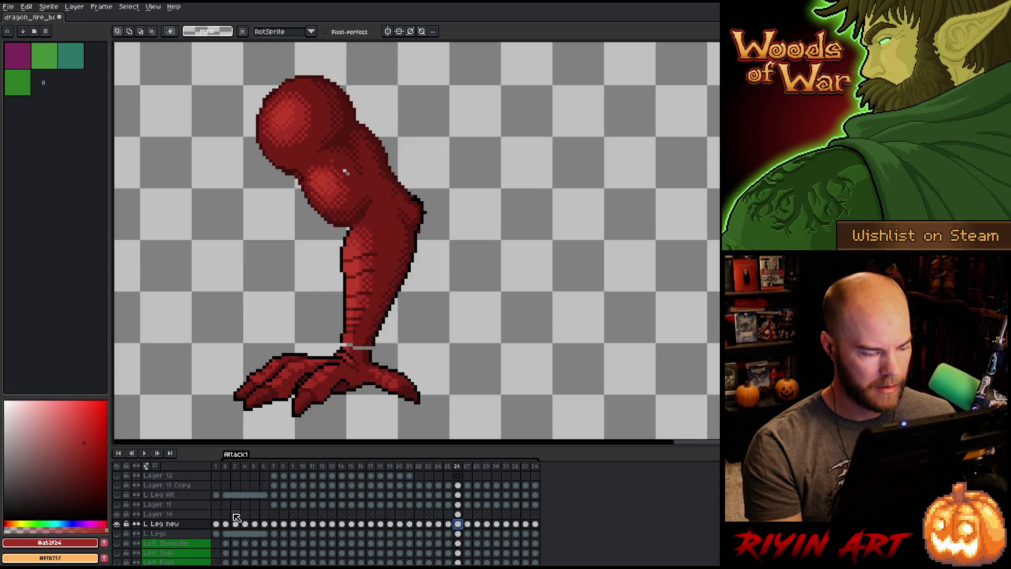
{"action": "left_click", "coordinate": [117, 515]}
{"action": "left_click", "coordinate": [118, 515]}
{"action": "left_click", "coordinate": [118, 515]}
{"action": "left_click", "coordinate": [118, 515]}
{"action": "left_click", "coordinate": [118, 515]}
{"action": "left_click", "coordinate": [118, 515]}
{"action": "left_click", "coordinate": [118, 515]}
{"action": "left_click", "coordinate": [118, 515]}
Flip back and forth through frames 24–27 to compare the repositioned leg.
{"action": "key", "text": "Right"}
{"action": "key", "text": "Left"}
{"action": "key", "text": "Right"}
{"action": "key", "text": "Left"}
{"action": "key", "text": "Left"}
{"action": "key", "text": "Right"}
{"action": "key", "text": "Right"}
{"action": "key", "text": "Left"}
{"action": "key", "text": "Left"}
{"action": "key", "text": "Right"}
{"action": "key", "text": "Left"}
{"action": "key", "text": "Right"}
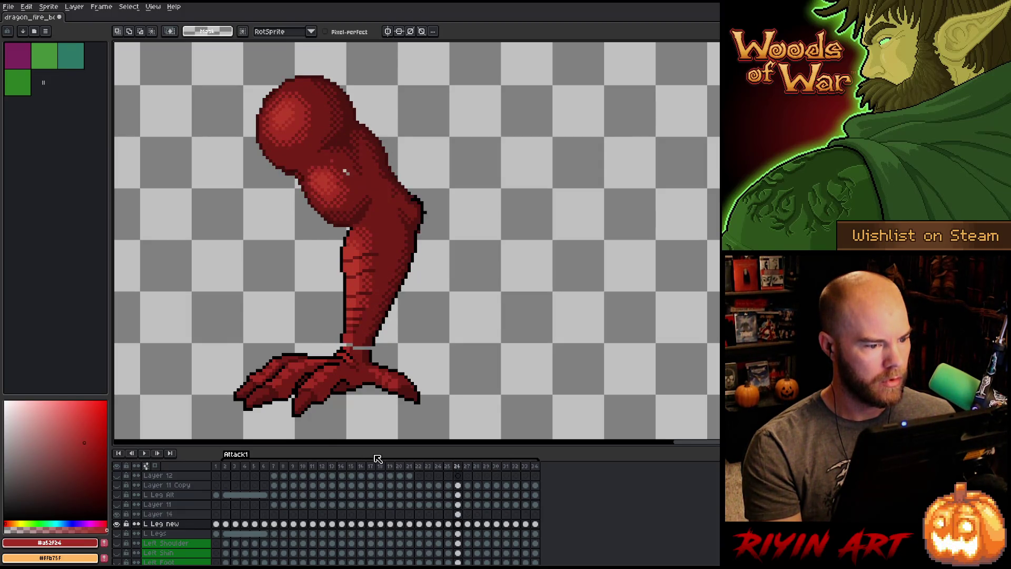
{"action": "key", "text": "Left"}
{"action": "key", "text": "Left"}
{"action": "key", "text": "Right"}
{"action": "key", "text": "Right"}
{"action": "key", "text": "Left"}
{"action": "key", "text": "Left"}
{"action": "key", "text": "Right"}
{"action": "key", "text": "Right"}
{"action": "key", "text": "Left"}
{"action": "key", "text": "Left"}
{"action": "key", "text": "Right"}
{"action": "key", "text": "Right"}
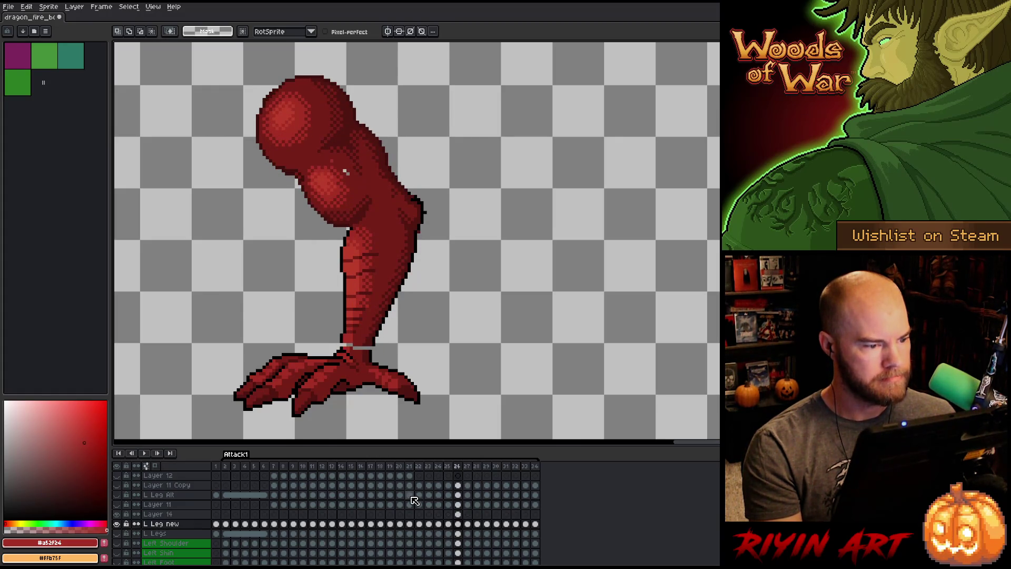
{"action": "key", "text": "Right"}
{"action": "key", "text": "Left"}
{"action": "key", "text": "Right"}
Return to the frame 26 cel of the L Leg new layer.
{"action": "left_click", "coordinate": [459, 524]}
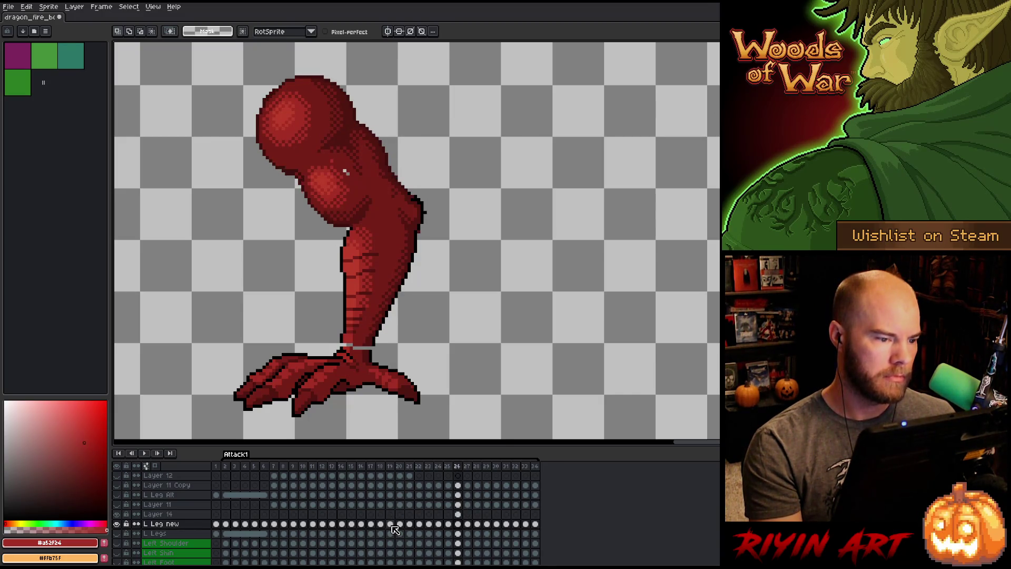
{"action": "left_click", "coordinate": [458, 514]}
{"action": "left_click", "coordinate": [463, 524]}
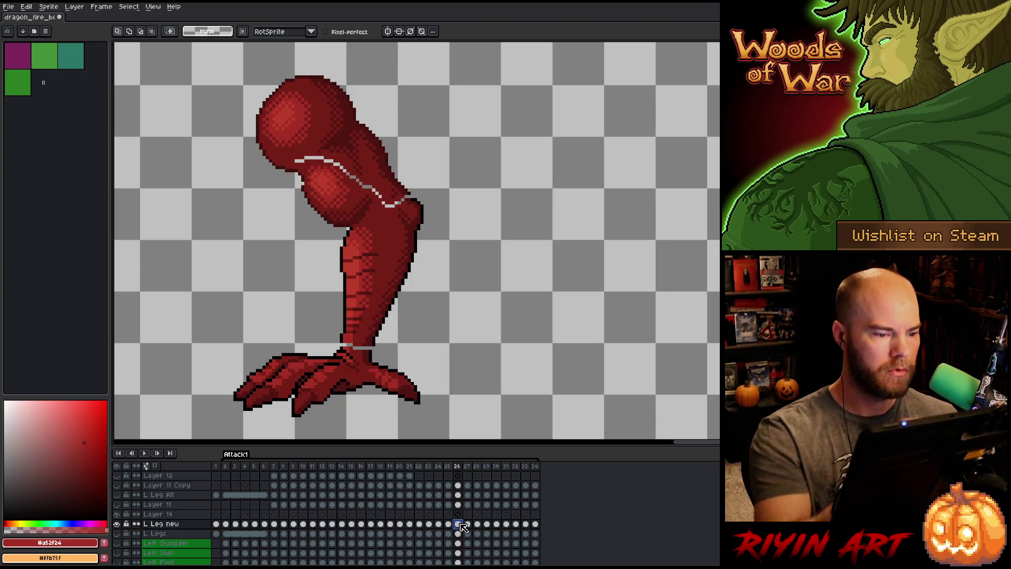
Paint over the thigh seam and a leftover white speck with red shades sampled from the leg.
{"action": "key", "text": "b"}
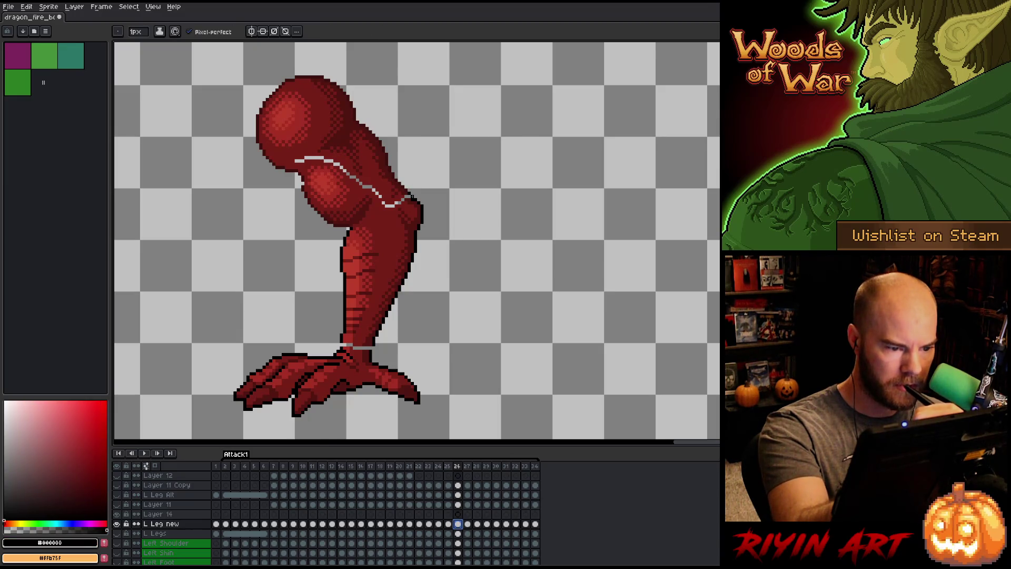
{"action": "left_click", "coordinate": [412, 197], "text": "alt"}
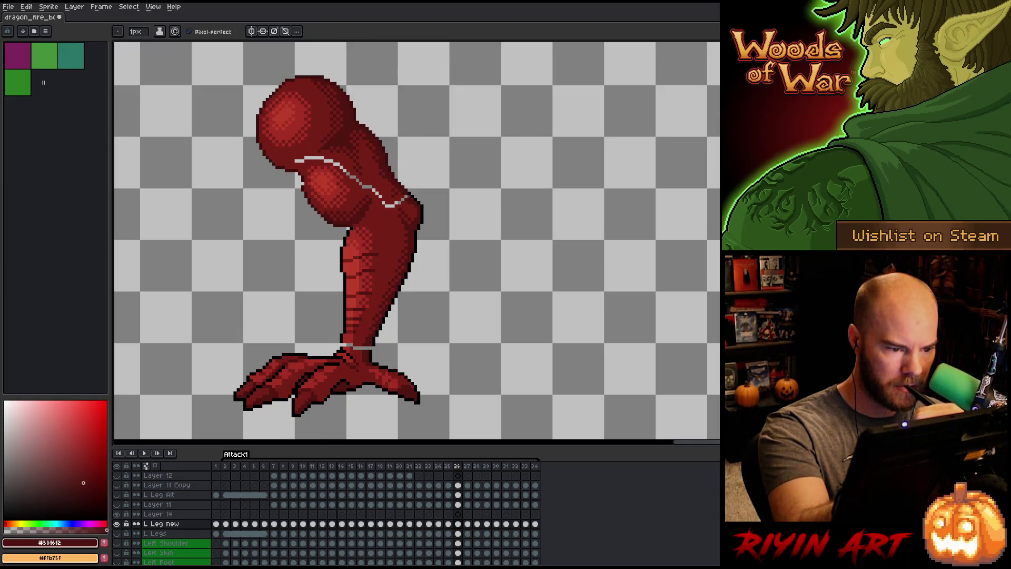
{"action": "left_click", "coordinate": [405, 205], "text": "alt"}
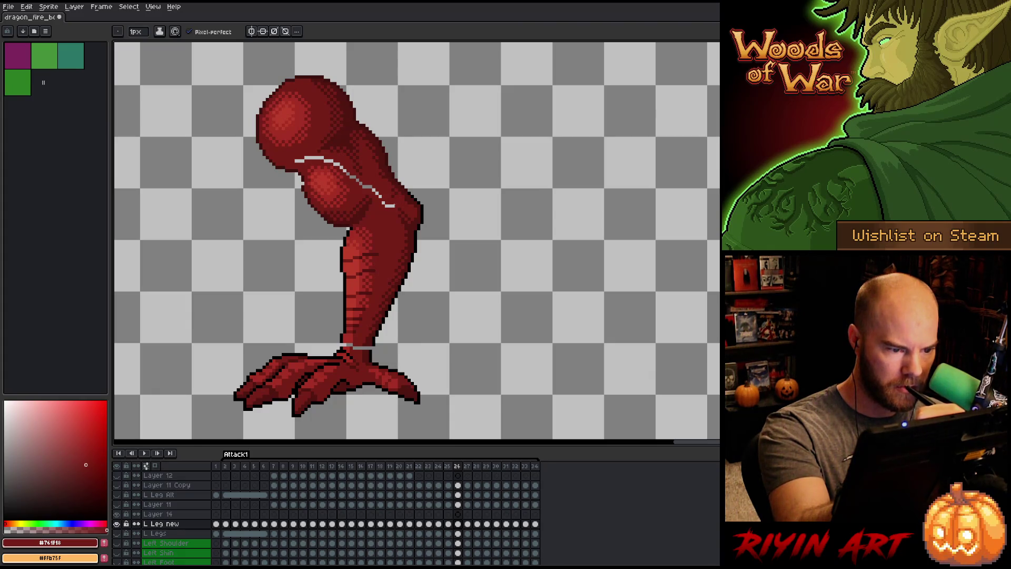
{"action": "mouse_move", "coordinate": [366, 185]}
{"action": "left_mouse_down"}
{"action": "mouse_move", "coordinate": [373, 190]}
{"action": "mouse_move", "coordinate": [330, 161]}
{"action": "left_mouse_up"}
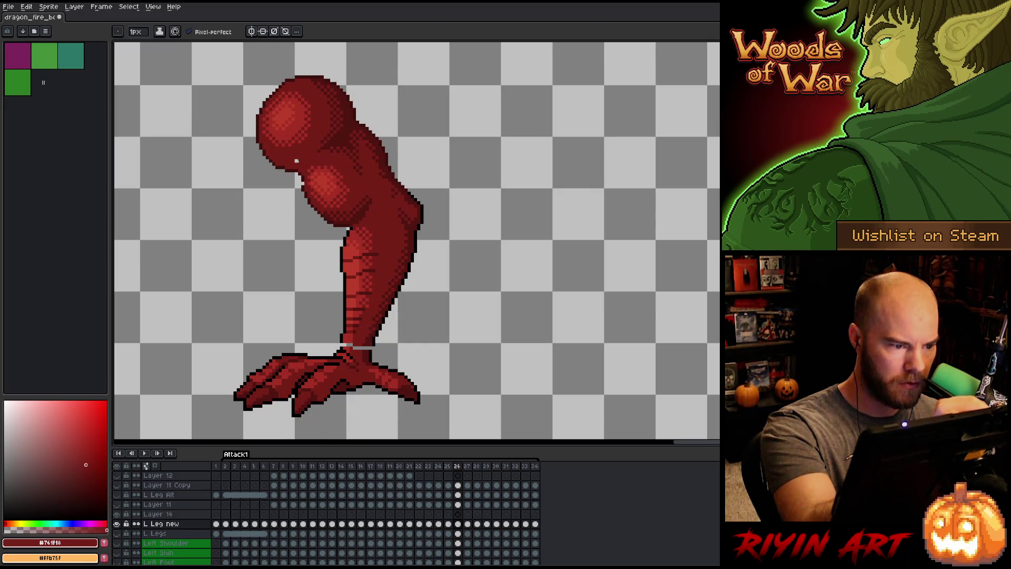
{"action": "left_click", "coordinate": [298, 164], "text": "alt"}
{"action": "left_click", "coordinate": [297, 160]}
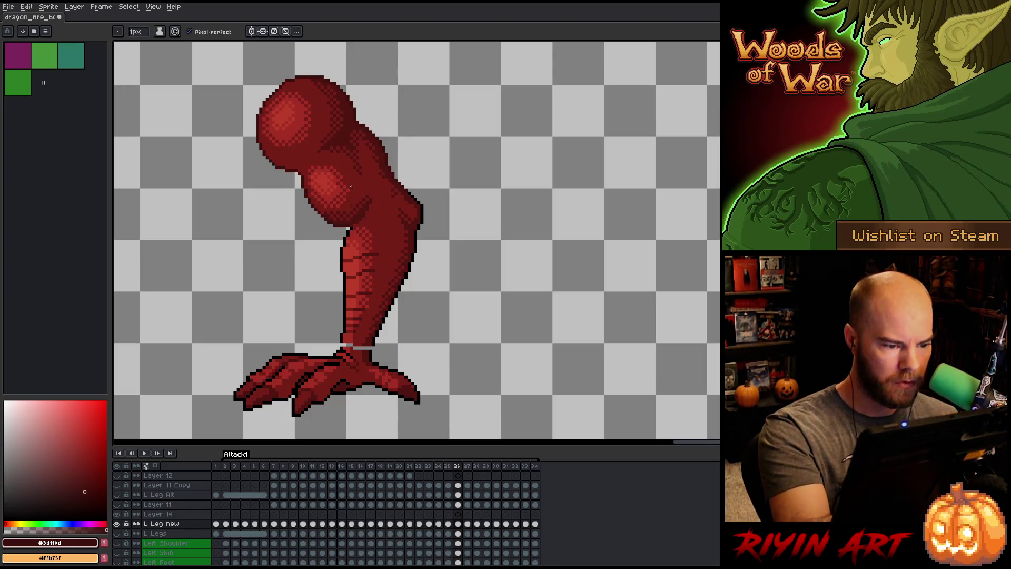
Sample the black outline and the dark, mid and bright reds from the leg.
{"action": "left_click", "coordinate": [341, 345], "text": "alt"}
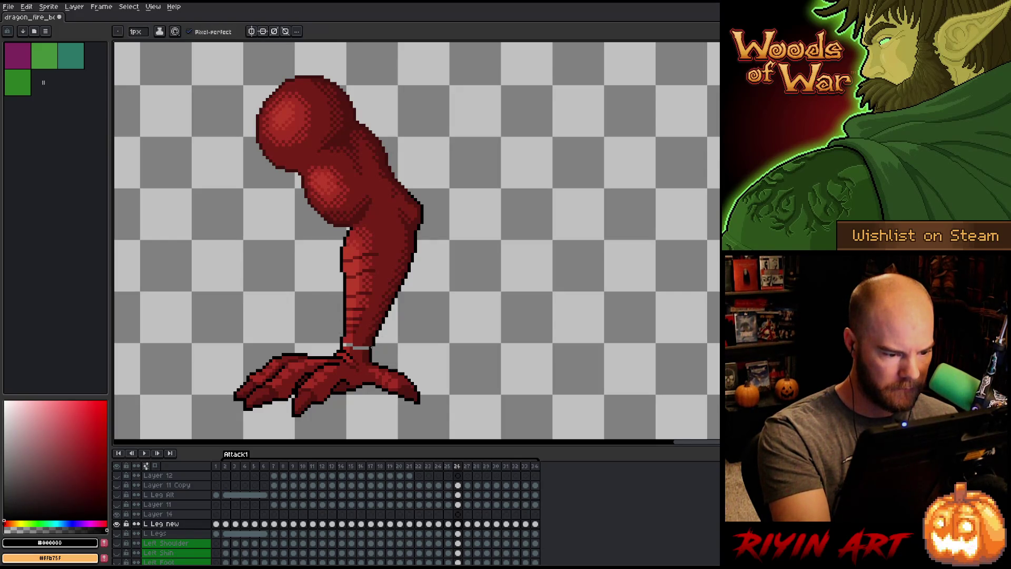
{"action": "left_click", "coordinate": [369, 343], "text": "alt"}
{"action": "left_click", "coordinate": [353, 347], "text": "alt"}
{"action": "left_click", "coordinate": [345, 345], "text": "alt"}
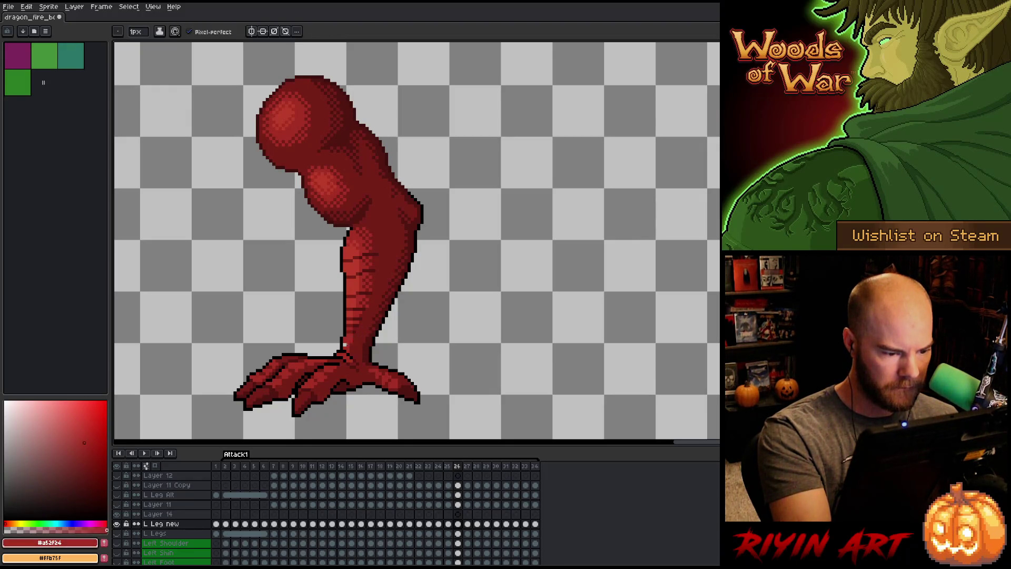
{"action": "left_click", "coordinate": [341, 313], "text": "alt"}
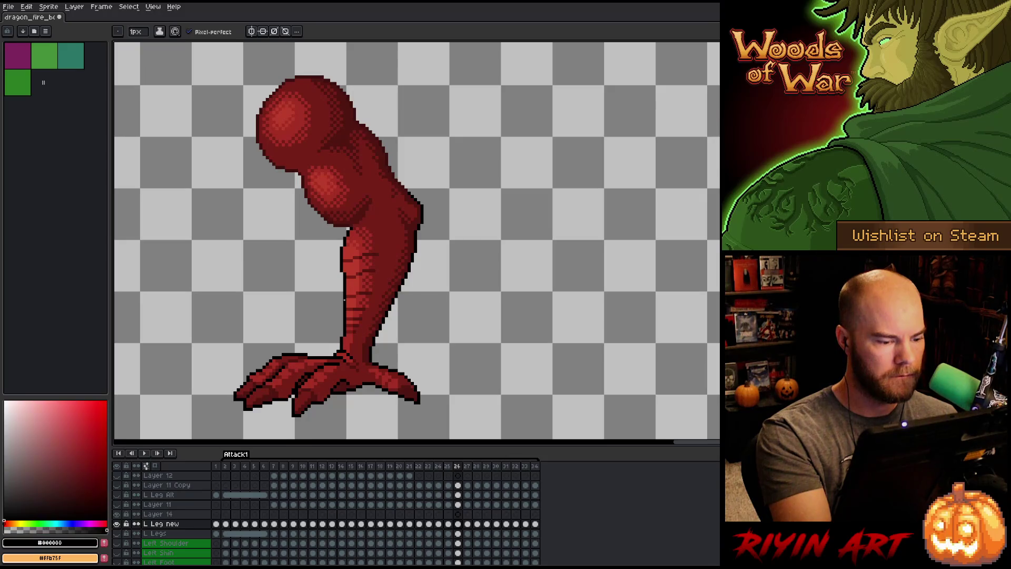
Compare the thigh across frames 26 and 27, then lasso a section of the thigh on frame 26.
{"action": "key", "text": "Right"}
{"action": "key", "text": "Left"}
{"action": "key", "text": "Right"}
{"action": "key", "text": "Left"}
{"action": "key", "text": "Right"}
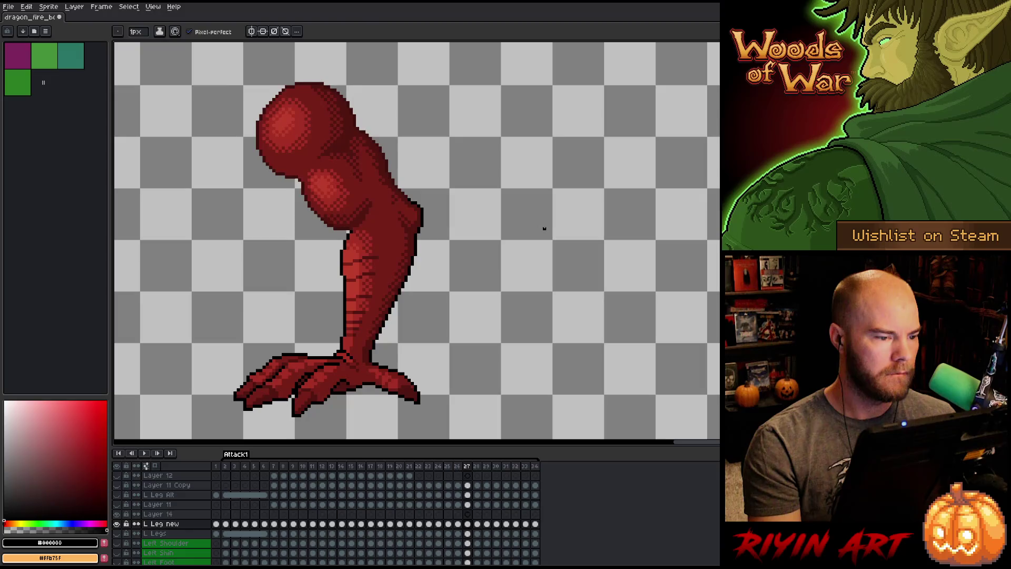
{"action": "key", "text": "Left"}
{"action": "key", "text": "Right"}
{"action": "key", "text": "Left"}
{"action": "key", "text": "q"}
{"action": "mouse_move", "coordinate": [368, 182]}
{"action": "left_mouse_down"}
{"action": "mouse_move", "coordinate": [354, 151]}
{"action": "mouse_move", "coordinate": [331, 145]}
{"action": "mouse_move", "coordinate": [326, 156]}
{"action": "left_mouse_up"}
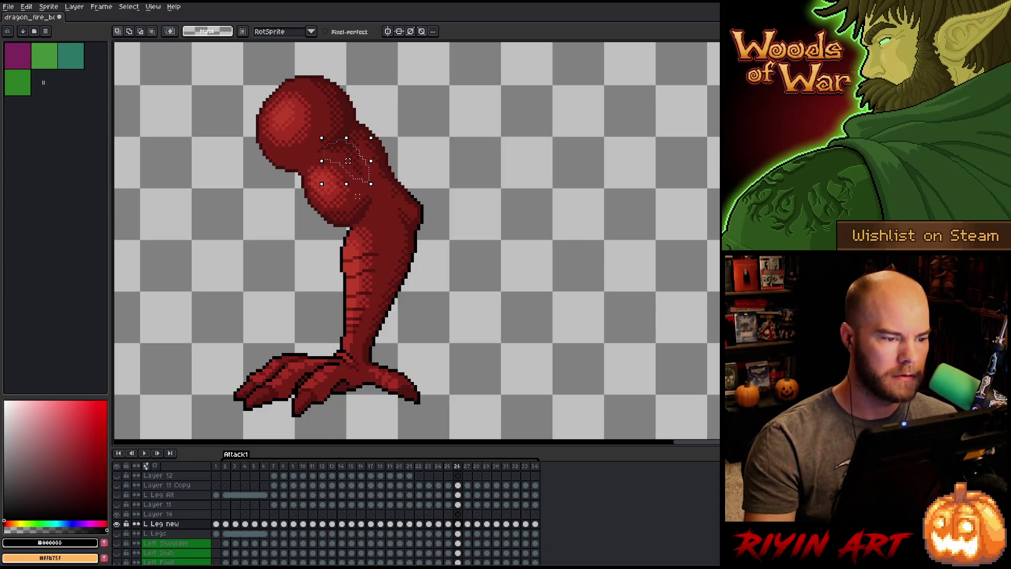
Clear the thigh selection and sample the dark red with the eyedropper for the pencil.
{"action": "key", "text": "ctrl+d"}
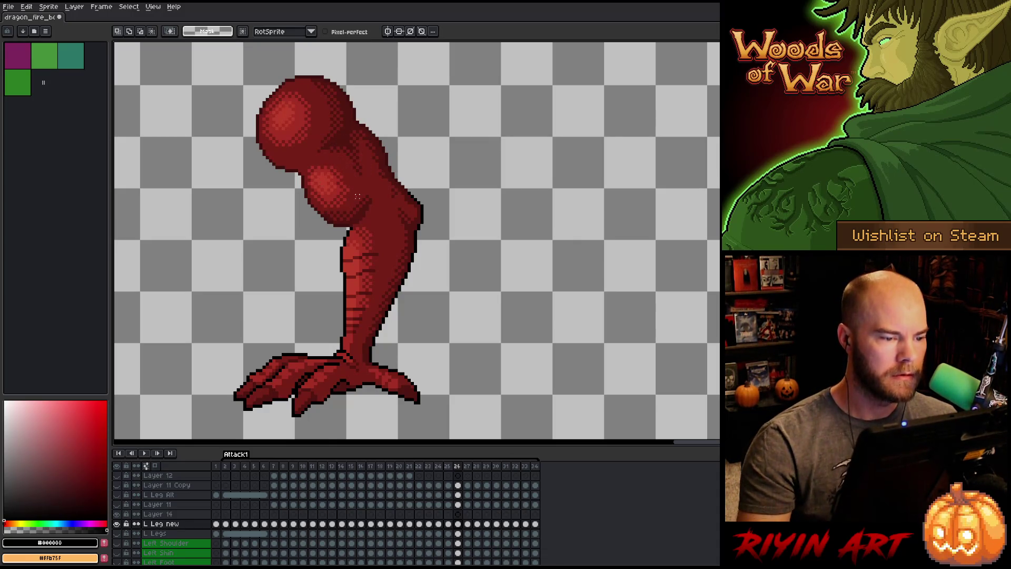
{"action": "key", "text": "i"}
{"action": "left_click", "coordinate": [342, 136]}
{"action": "key", "text": "b"}
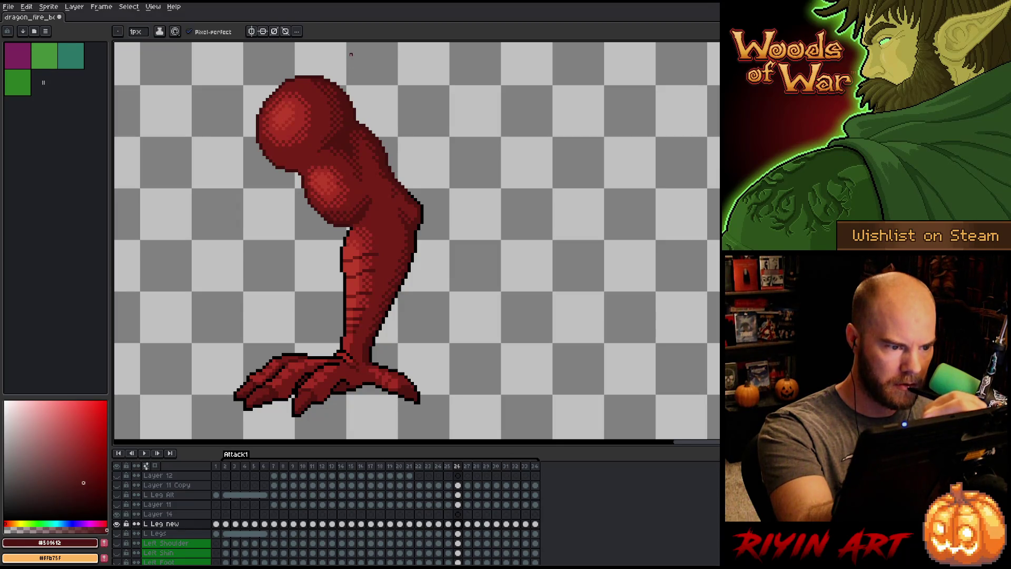
Flip between frames 25, 26 and 27 to compare the leg, sampling the mid red.
{"action": "key", "text": "comma"}
{"action": "key", "text": "period"}
{"action": "key", "text": "period"}
{"action": "key", "text": "comma"}
{"action": "key", "text": "period"}
{"action": "key", "text": "comma"}
{"action": "key", "text": "period"}
{"action": "key", "text": "comma"}
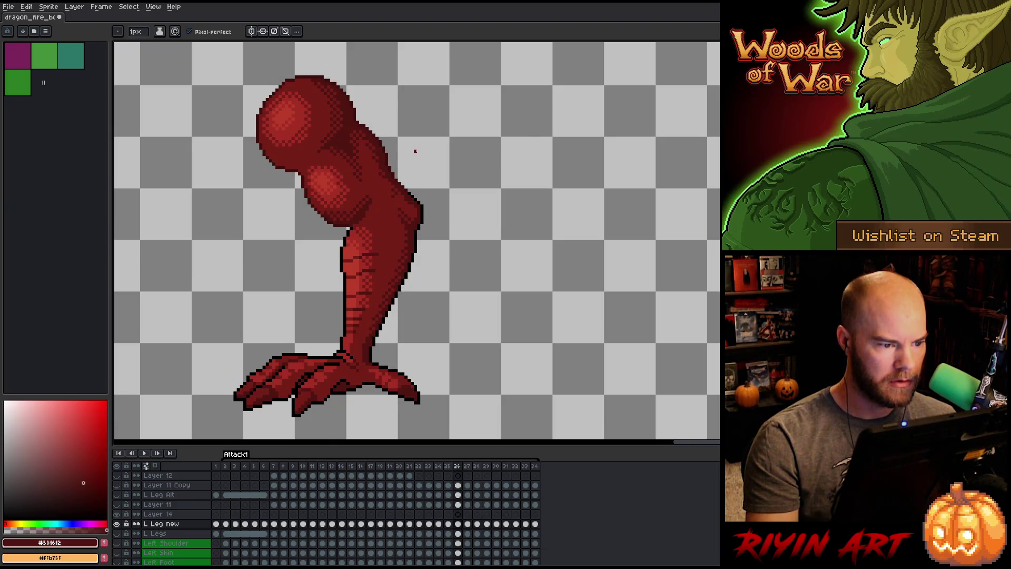
{"action": "key", "text": "period"}
{"action": "key", "text": "comma"}
{"action": "left_click", "coordinate": [362, 165], "text": "alt"}
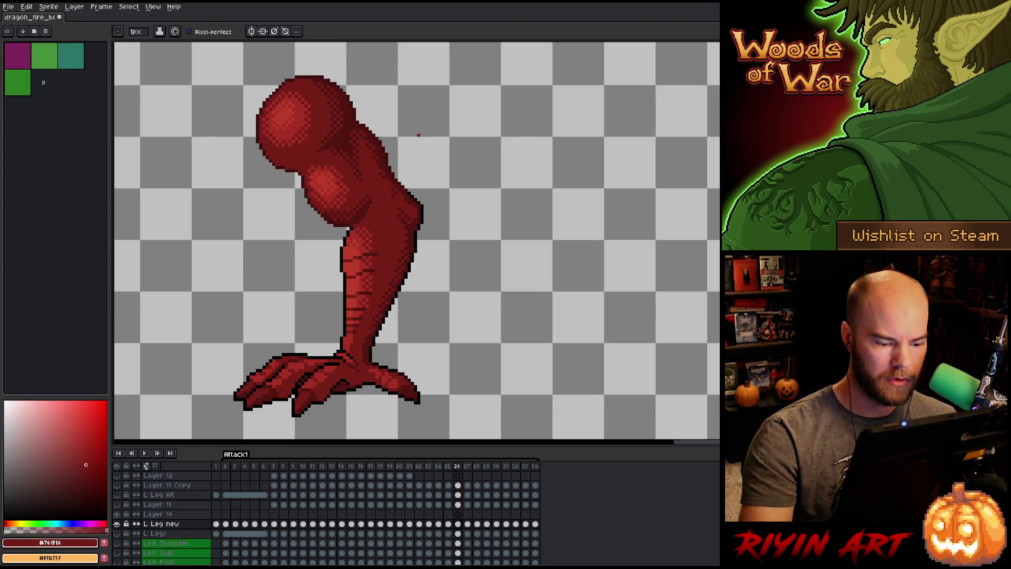
{"action": "key", "text": "period"}
{"action": "key", "text": "comma"}
{"action": "key", "text": "period"}
{"action": "key", "text": "comma"}
{"action": "key", "text": "period"}
{"action": "key", "text": "comma"}
{"action": "key", "text": "period"}
{"action": "key", "text": "comma"}
{"action": "key", "text": "period"}
{"action": "key", "text": "comma"}
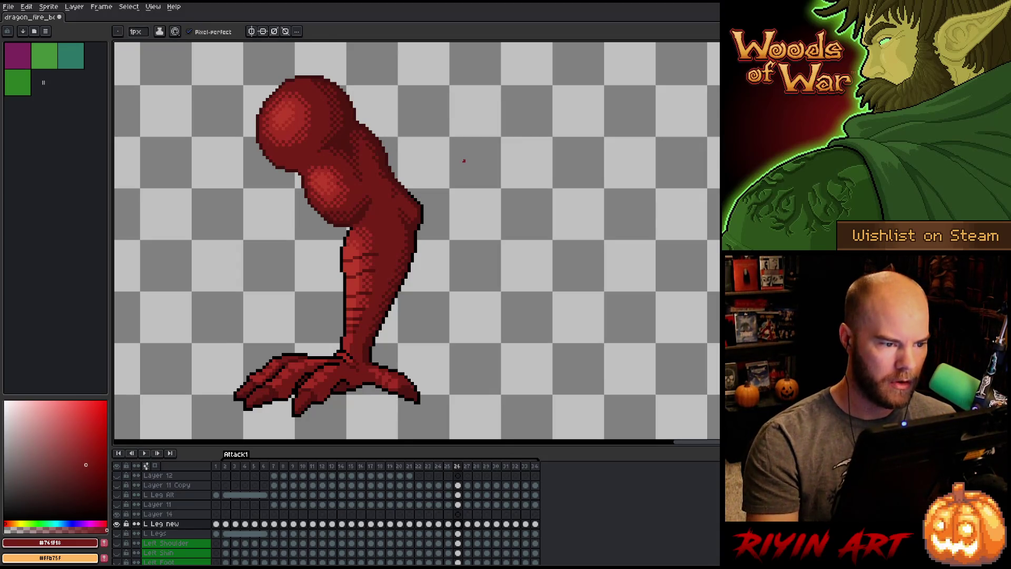
Step through the later frames up to 29, then repeatedly compare the leg on frames 26 and 27.
{"action": "key", "text": "period"}
{"action": "key", "text": "period"}
{"action": "key", "text": "comma"}
{"action": "key", "text": "period"}
{"action": "key", "text": "period"}
{"action": "key", "text": "comma"}
{"action": "key", "text": "comma"}
{"action": "key", "text": "comma"}
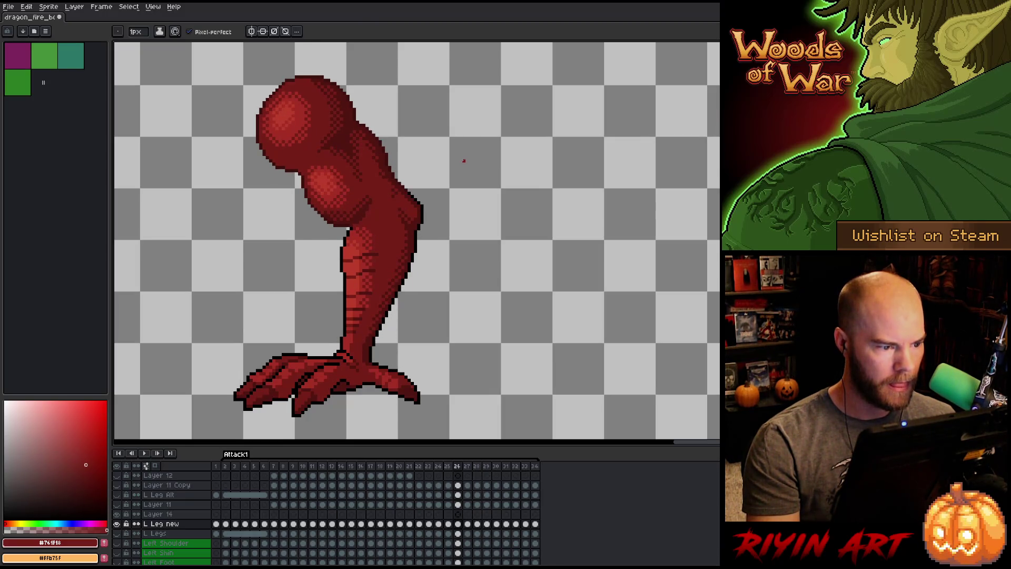
{"action": "key", "text": "period"}
{"action": "key", "text": "comma"}
{"action": "key", "text": "period"}
{"action": "key", "text": "comma"}
{"action": "key", "text": "period"}
{"action": "key", "text": "comma"}
{"action": "key", "text": "period"}
{"action": "key", "text": "comma"}
{"action": "key", "text": "period"}
{"action": "key", "text": "comma"}
{"action": "key", "text": "period"}
{"action": "key", "text": "comma"}
{"action": "key", "text": "period"}
{"action": "key", "text": "comma"}
{"action": "key", "text": "period"}
{"action": "key", "text": "comma"}
{"action": "key", "text": "period"}
{"action": "key", "text": "comma"}
{"action": "key", "text": "comma"}
{"action": "key", "text": "comma"}
{"action": "key", "text": "period"}
{"action": "key", "text": "period"}
{"action": "key", "text": "period"}
{"action": "key", "text": "comma"}
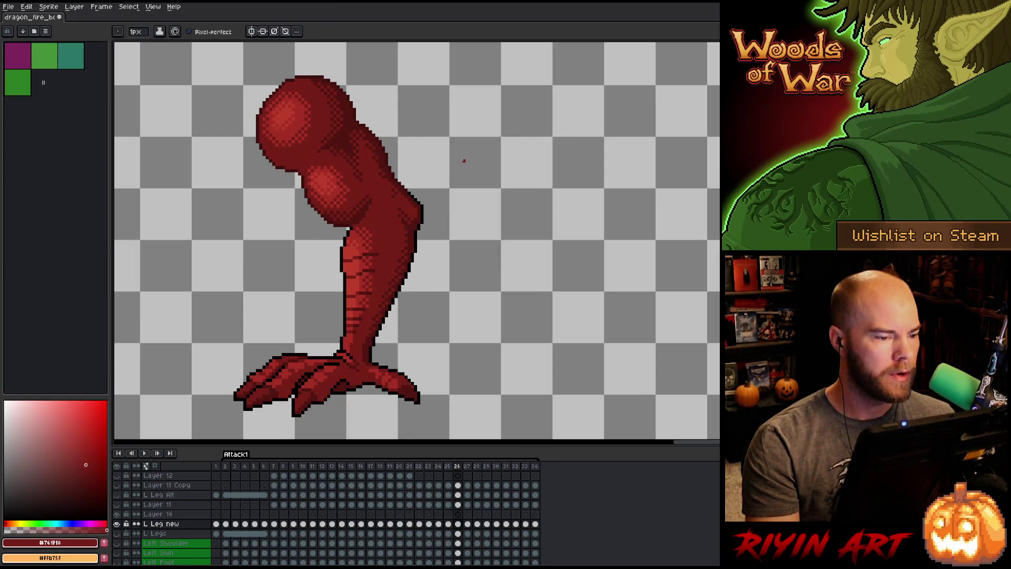
Go back to frame 25 and compare its leg with the neighbouring frame.
{"action": "key", "text": "comma"}
{"action": "key", "text": "comma"}
{"action": "key", "text": "period"}
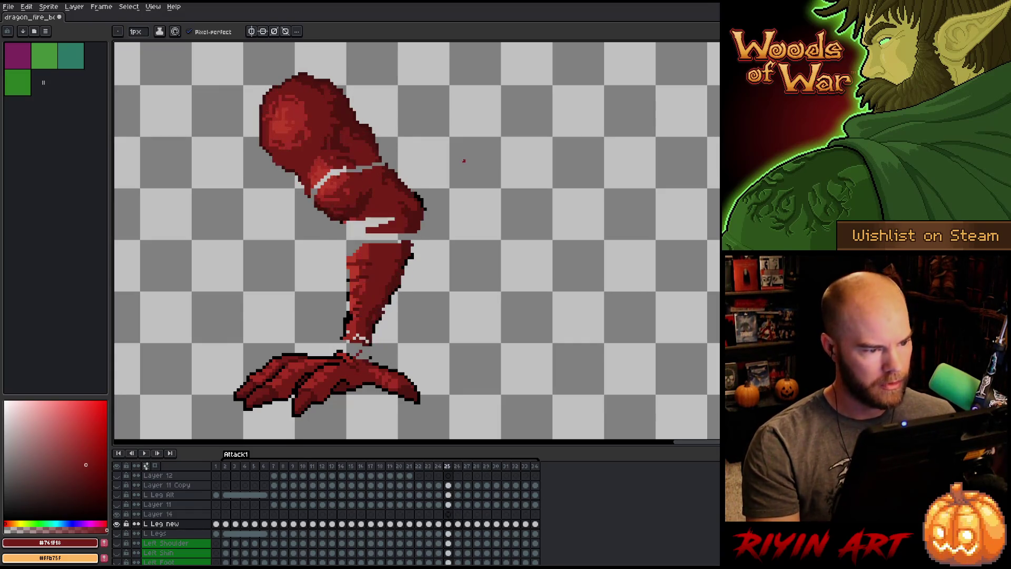
Flick back and forth between frames 24–26 to compare the leg poses.
{"action": "key", "text": "comma"}
{"action": "key", "text": "period"}
{"action": "key", "text": "period"}
{"action": "key", "text": "comma"}
{"action": "key", "text": "period"}
{"action": "key", "text": "period"}
{"action": "key", "text": "comma"}
{"action": "key", "text": "comma"}
{"action": "key", "text": "period"}
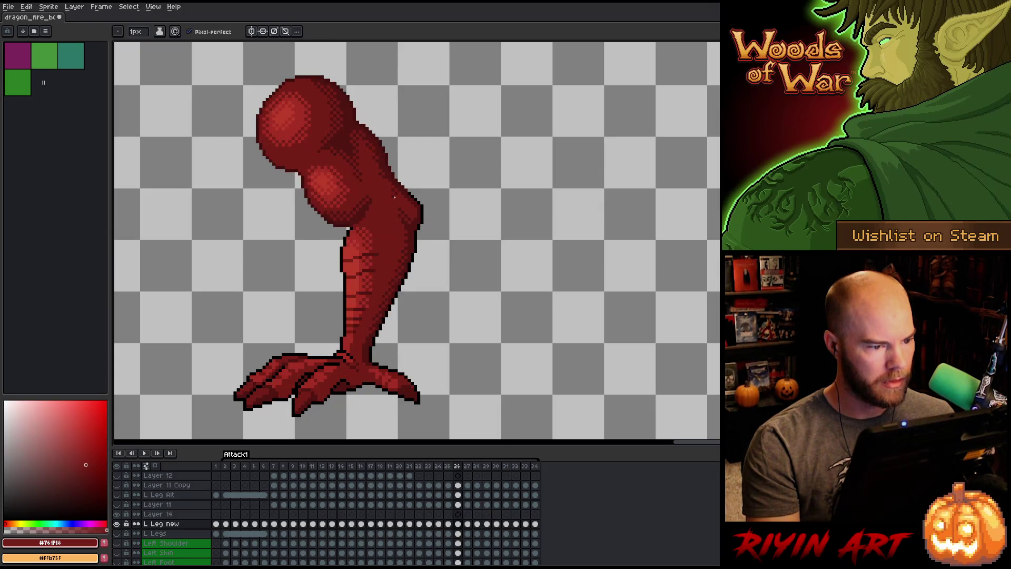
{"action": "key", "text": "comma"}
{"action": "key", "text": "period"}
{"action": "key", "text": "comma"}
{"action": "key", "text": "comma"}
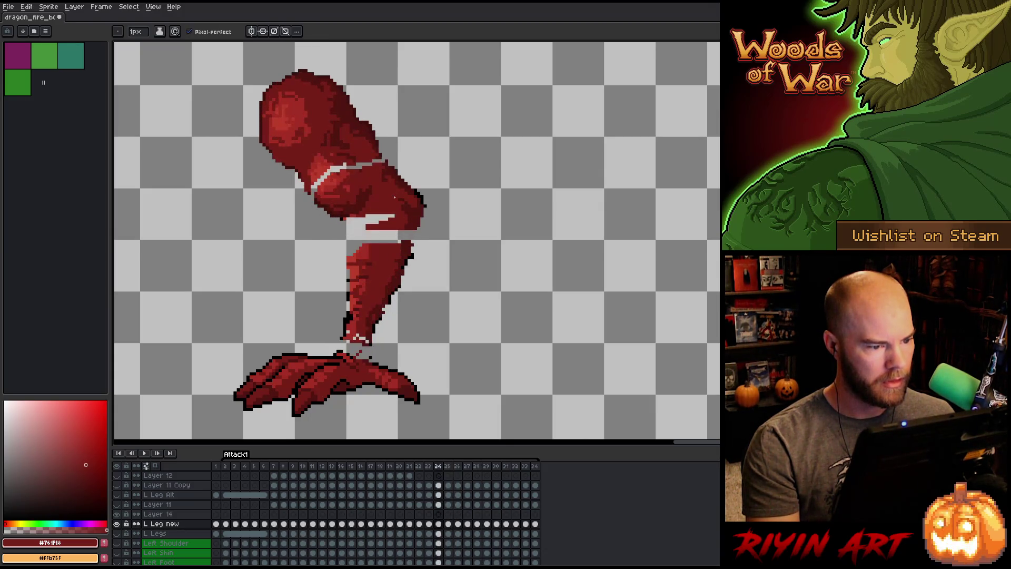
{"action": "key", "text": "period"}
{"action": "key", "text": "period"}
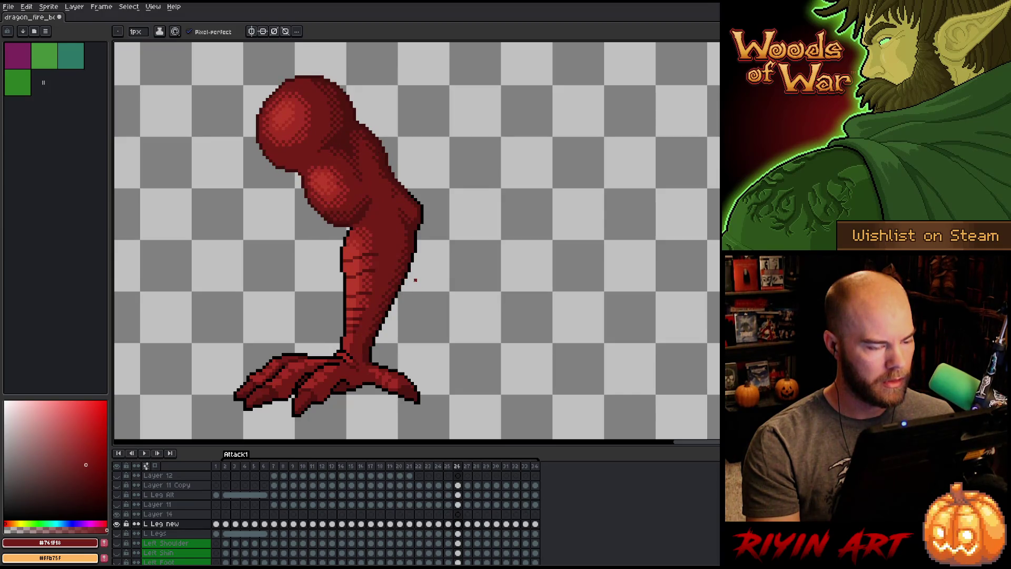
{"action": "key", "text": "comma"}
{"action": "key", "text": "comma"}
{"action": "key", "text": "period"}
{"action": "key", "text": "period"}
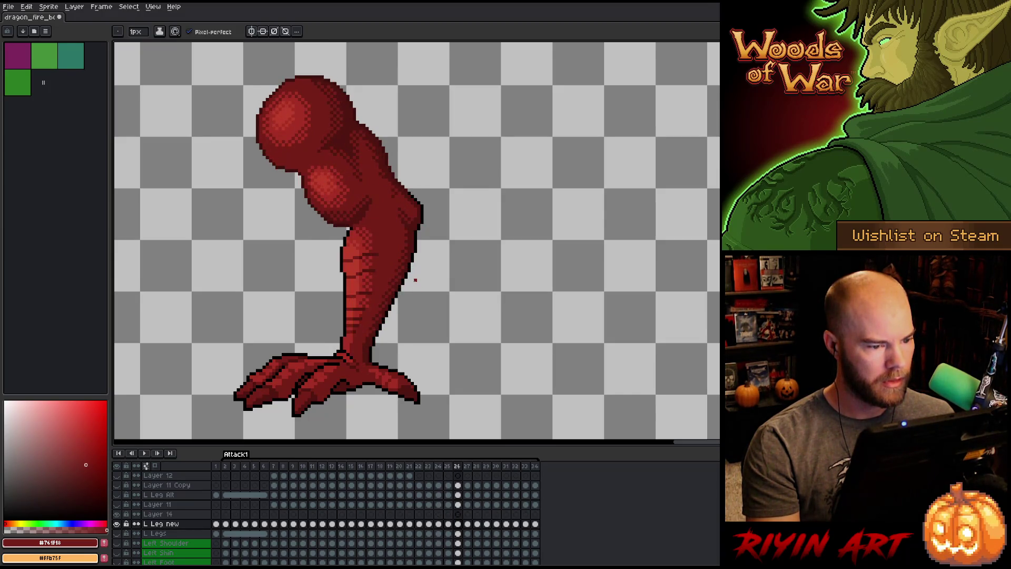
{"action": "key", "text": "period"}
{"action": "key", "text": "comma"}
Select the L Leg new and Layer 14 cels on frame 26 and compare neighbouring frames.
{"action": "left_click", "coordinate": [458, 523]}
{"action": "key", "text": "Up"}
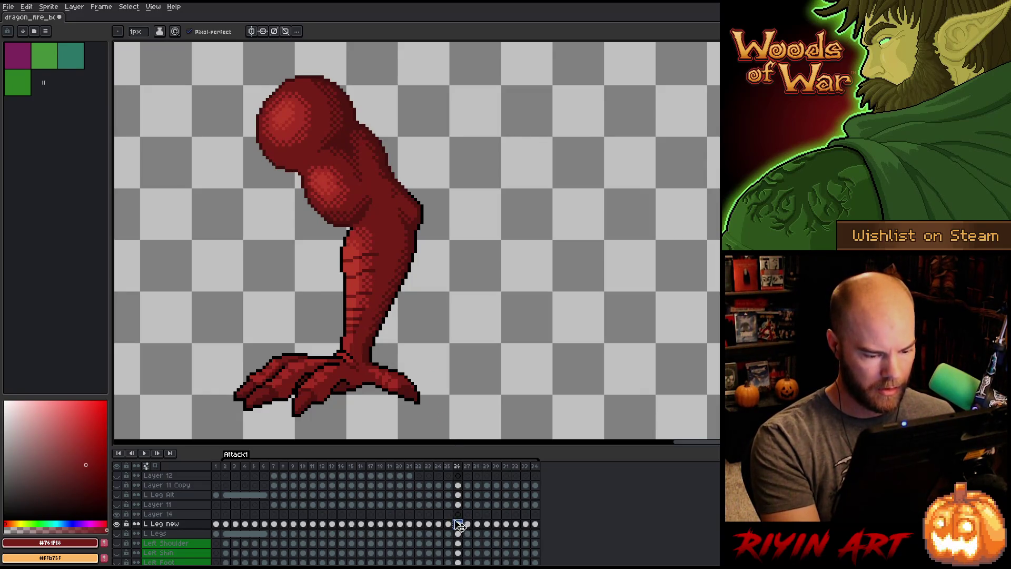
{"action": "key", "text": "comma"}
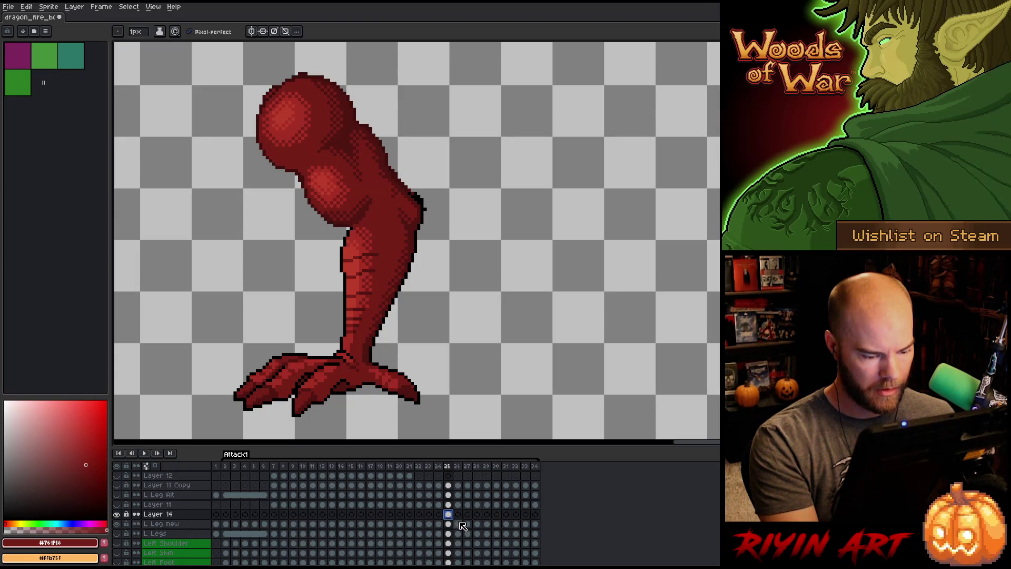
{"action": "left_click", "coordinate": [460, 524]}
{"action": "key", "text": "period"}
{"action": "key", "text": "comma"}
{"action": "key", "text": "period"}
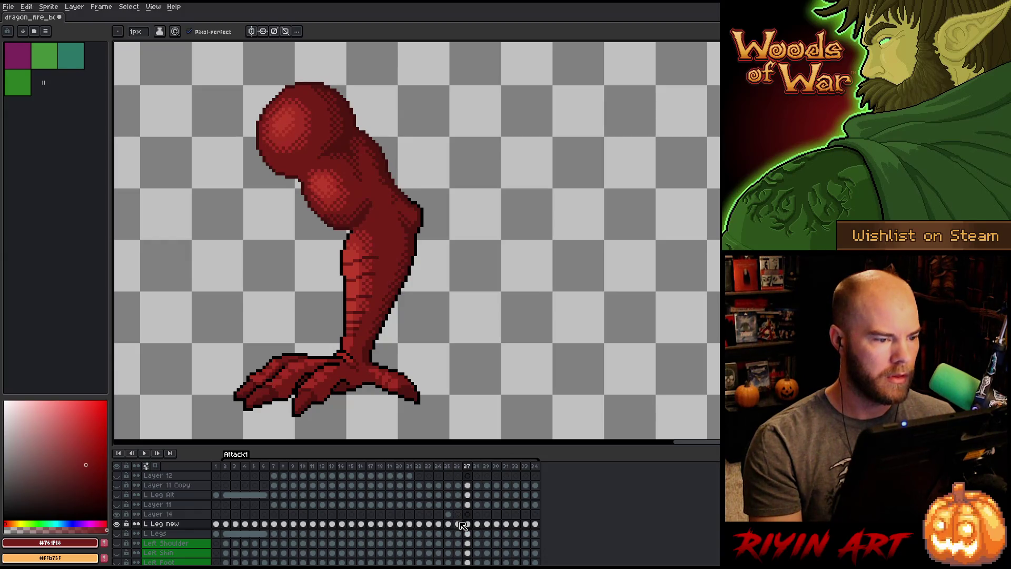
{"action": "key", "text": "comma"}
Lasso an area beside the upper thigh, then clear the selection.
{"action": "key", "text": "m"}
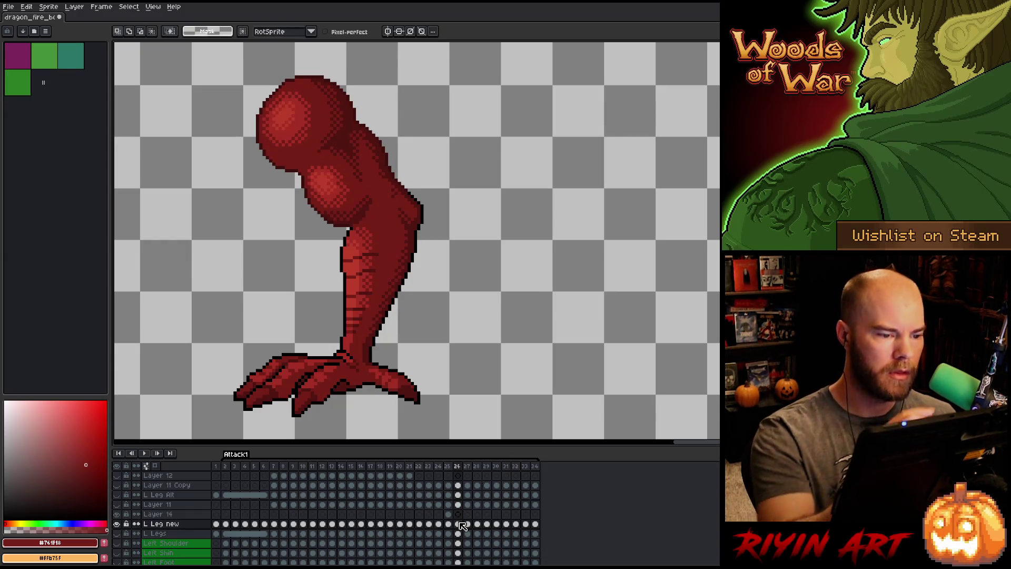
{"action": "key", "text": "q"}
{"action": "mouse_move", "coordinate": [415, 131]}
{"action": "left_mouse_down"}
{"action": "mouse_move", "coordinate": [406, 154]}
{"action": "mouse_move", "coordinate": [385, 160]}
{"action": "left_mouse_up"}
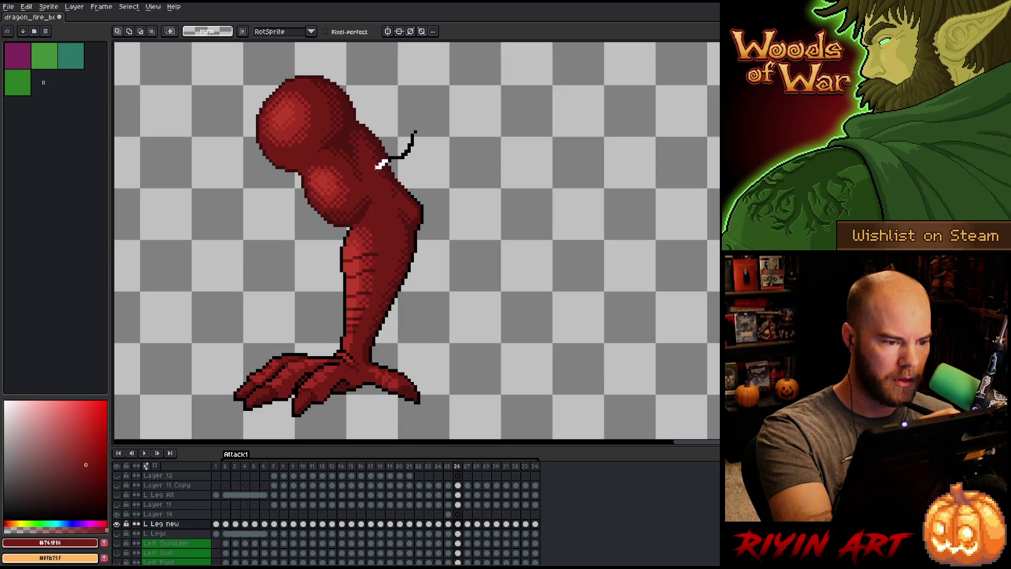
{"action": "left_click_drag", "start_coordinate": [380, 165], "coordinate": [382, 166]}
{"action": "key", "text": "ctrl+d"}
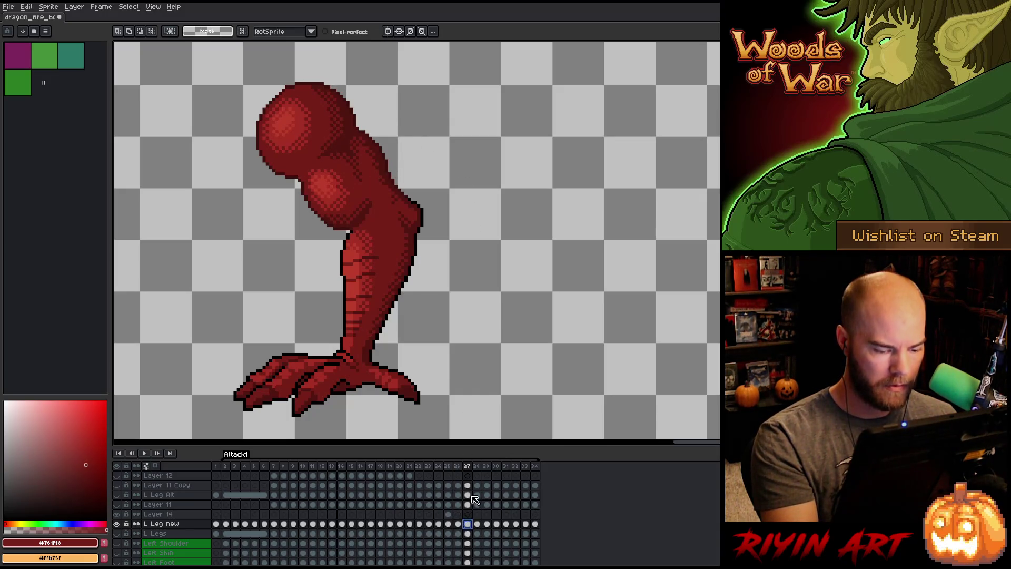
Transform Layer 14's frame-26 cel and nudge the leg up one pixel.
{"action": "left_click", "coordinate": [458, 514]}
{"action": "key", "text": "ctrl+t"}
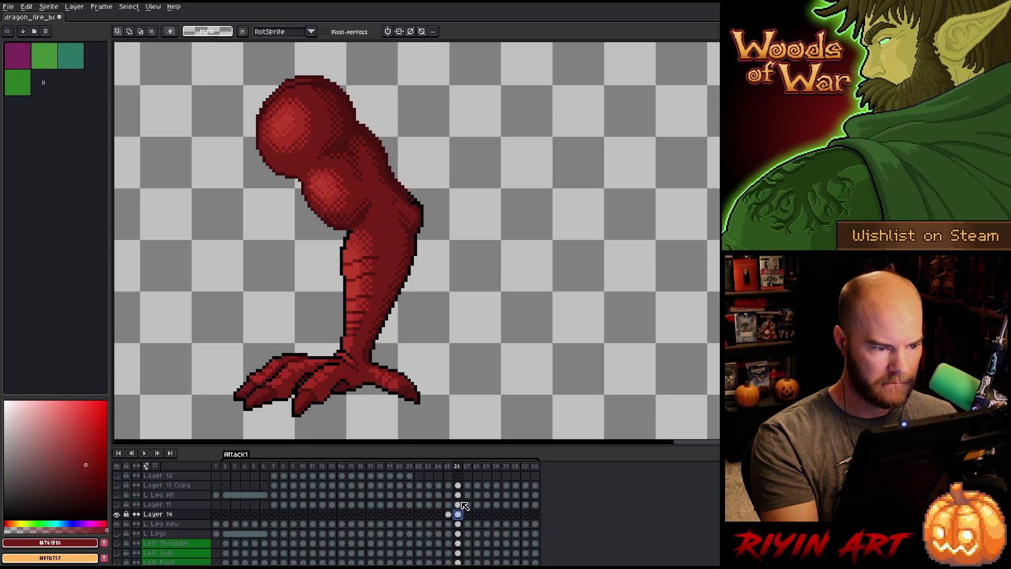
{"action": "key", "text": "Up"}
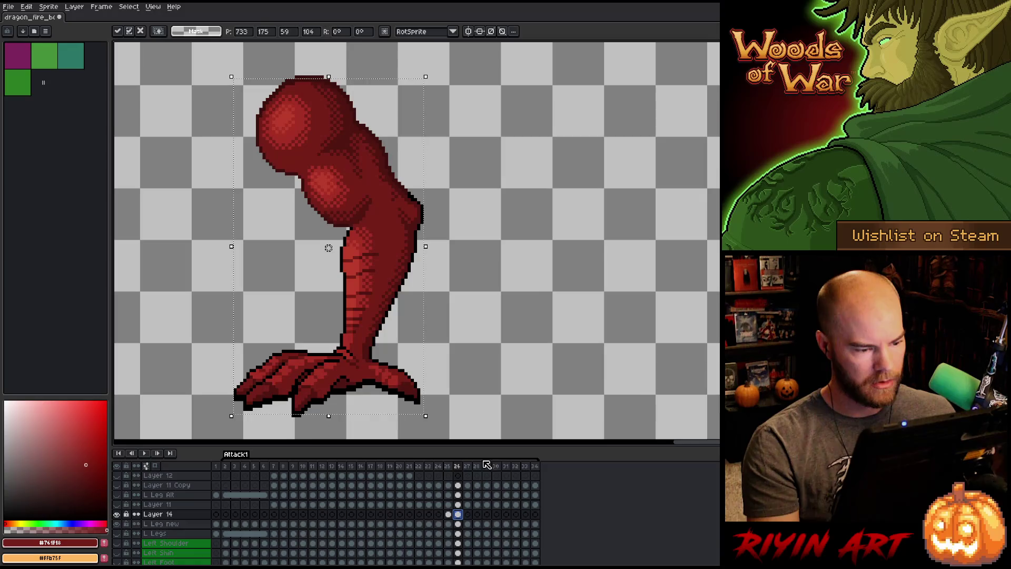
Commit the raised leg, then marquee the foot and upper leg on L Leg new and deselect.
{"action": "key", "text": "Return"}
{"action": "mouse_move", "coordinate": [455, 426]}
{"action": "left_mouse_down"}
{"action": "mouse_move", "coordinate": [332, 434]}
{"action": "mouse_move", "coordinate": [120, 354]}
{"action": "mouse_move", "coordinate": [129, 339]}
{"action": "left_mouse_up"}
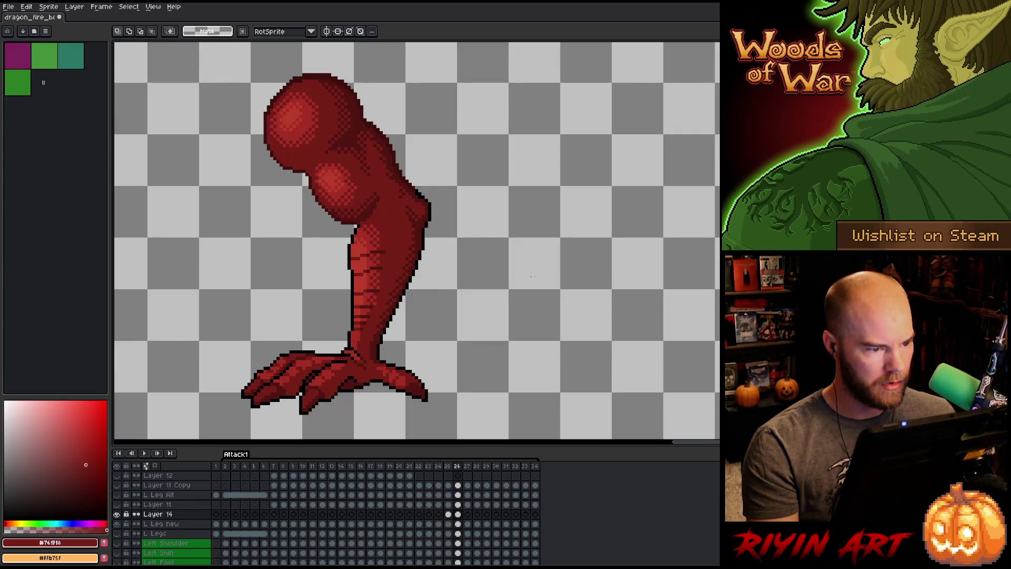
{"action": "left_click", "coordinate": [458, 524]}
{"action": "left_click_drag", "start_coordinate": [219, 64], "coordinate": [501, 233]}
{"action": "key", "text": "ctrl+d"}
Flip between frames 25 to 28 comparing the thigh pose, ending on Layer 14's frame 26.
{"action": "key", "text": "Right"}
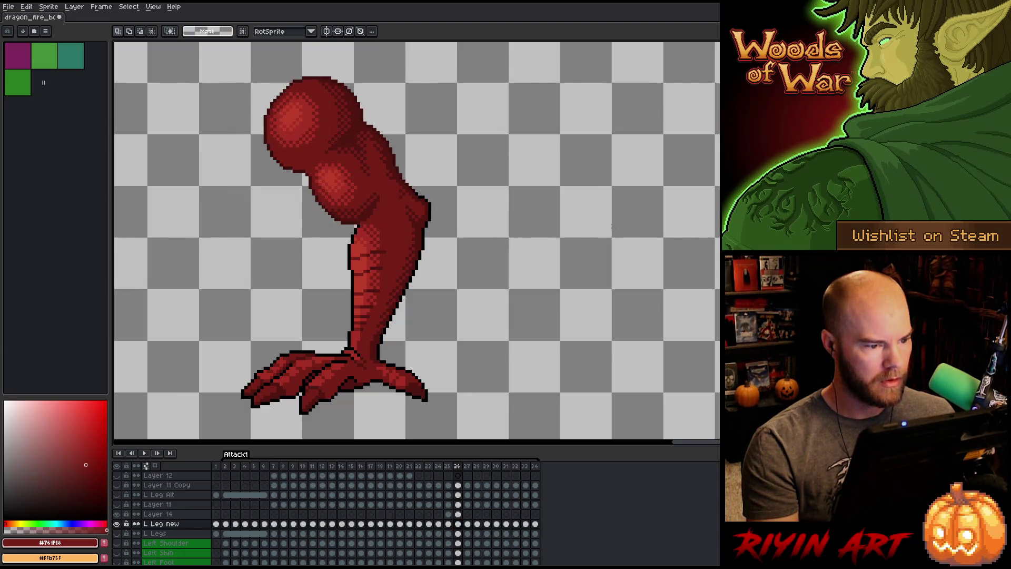
{"action": "key", "text": "Left"}
{"action": "key", "text": "Left"}
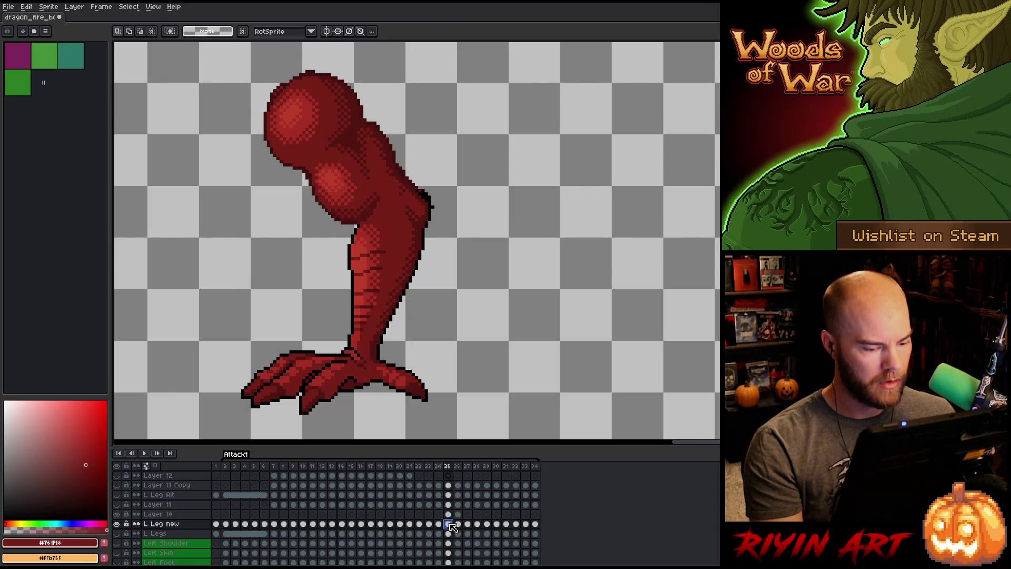
{"action": "key", "text": "Right"}
{"action": "key", "text": "Right"}
{"action": "key", "text": "Left"}
{"action": "key", "text": "Left"}
{"action": "key", "text": "Right"}
{"action": "key", "text": "Right"}
{"action": "key", "text": "Right"}
{"action": "key", "text": "Left"}
{"action": "key", "text": "Left"}
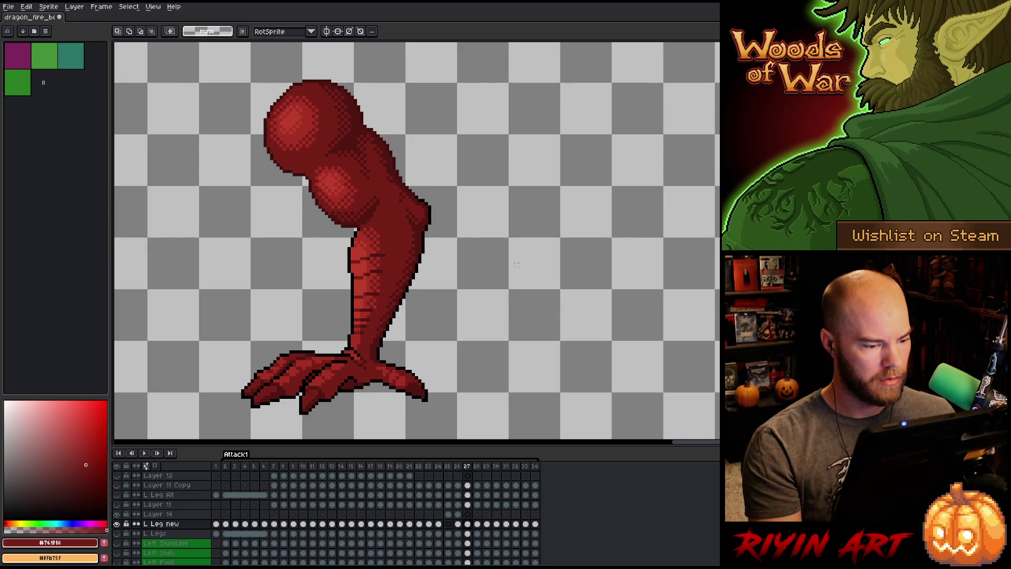
{"action": "key", "text": "Right"}
{"action": "key", "text": "Right"}
{"action": "key", "text": "Left"}
{"action": "key", "text": "Left"}
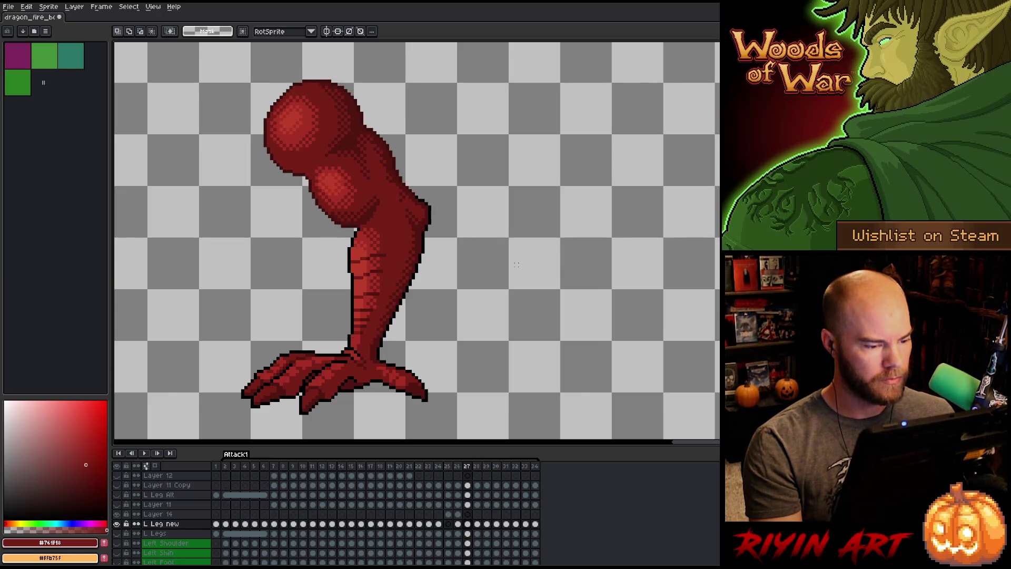
{"action": "key", "text": "Left"}
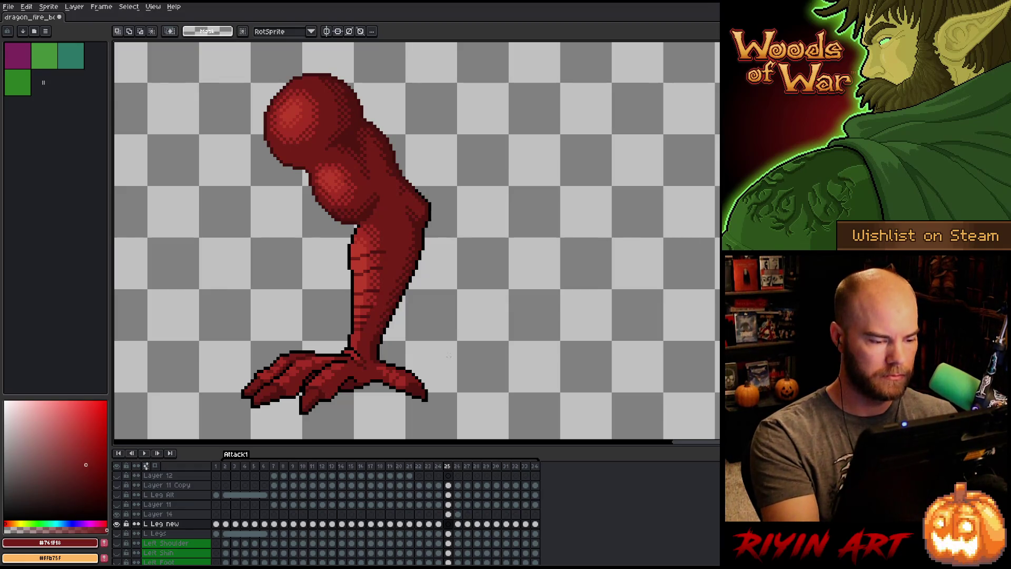
{"action": "left_click", "coordinate": [457, 514]}
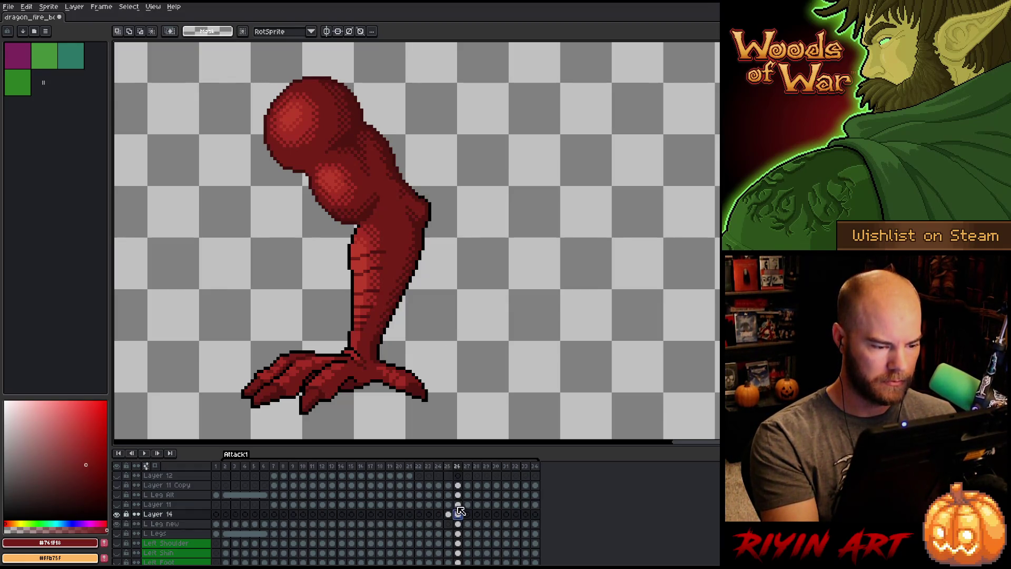
Switch tools, then step through L Leg new frames 24 to 27 to review the leg.
{"action": "key", "text": "b"}
{"action": "key", "text": "e"}
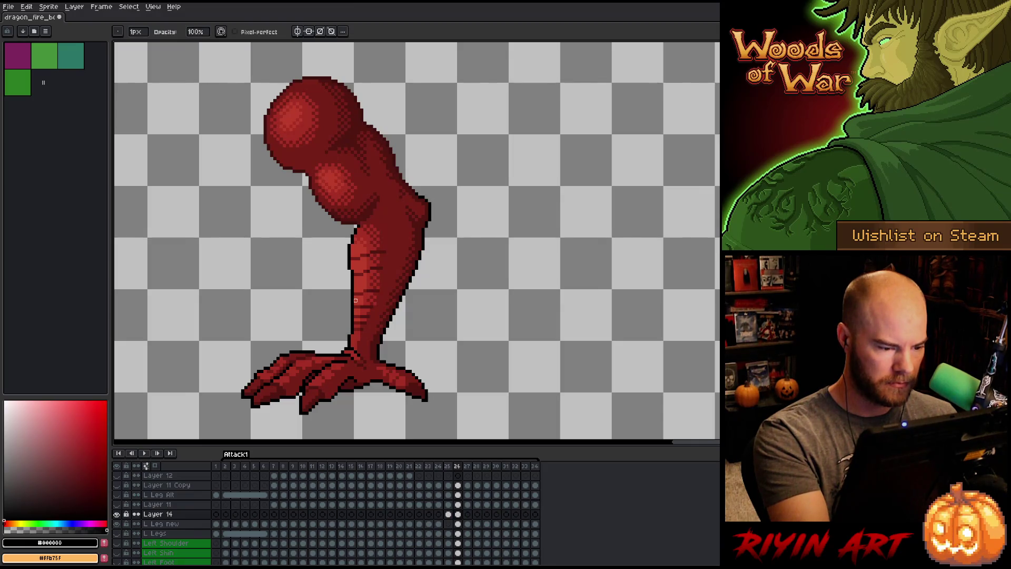
{"action": "left_click", "coordinate": [457, 524]}
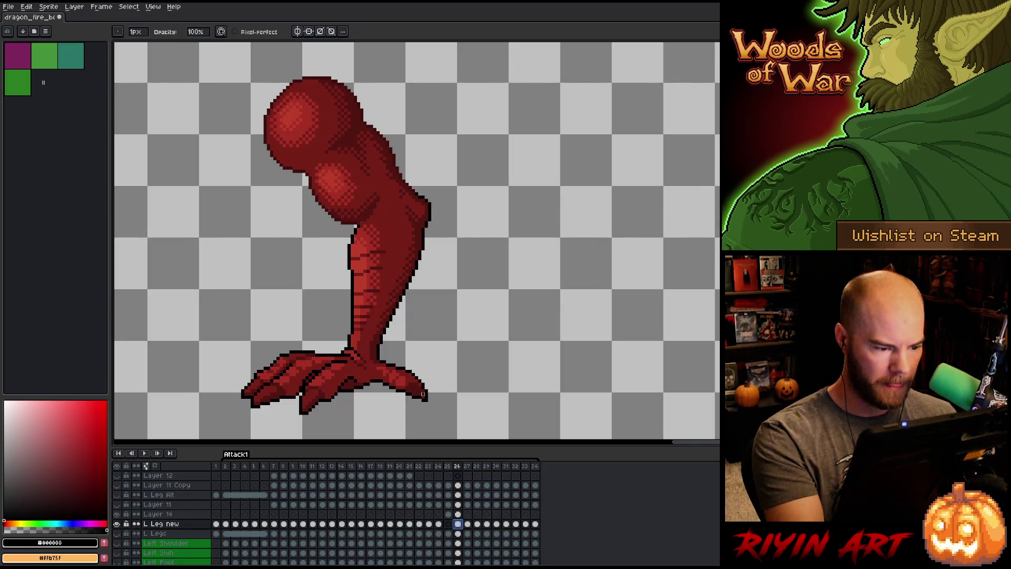
{"action": "key", "text": "Left"}
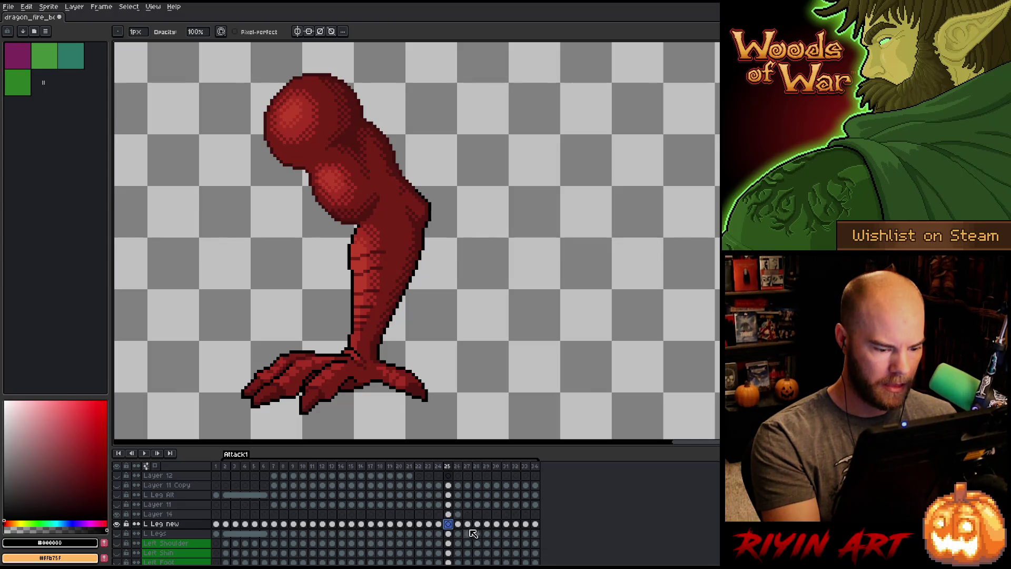
{"action": "left_click", "coordinate": [468, 526]}
{"action": "left_click", "coordinate": [459, 525]}
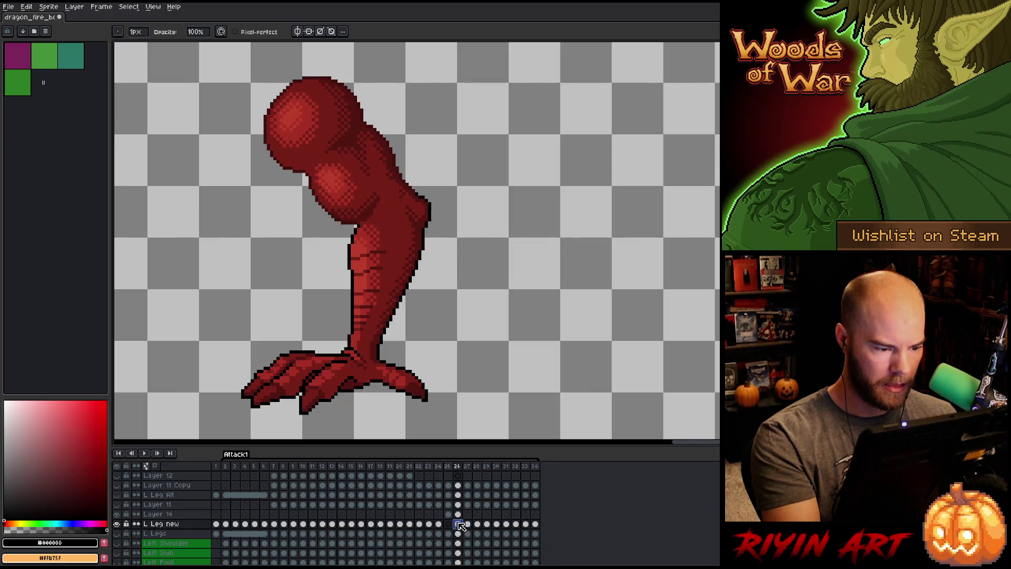
{"action": "left_click", "coordinate": [449, 525]}
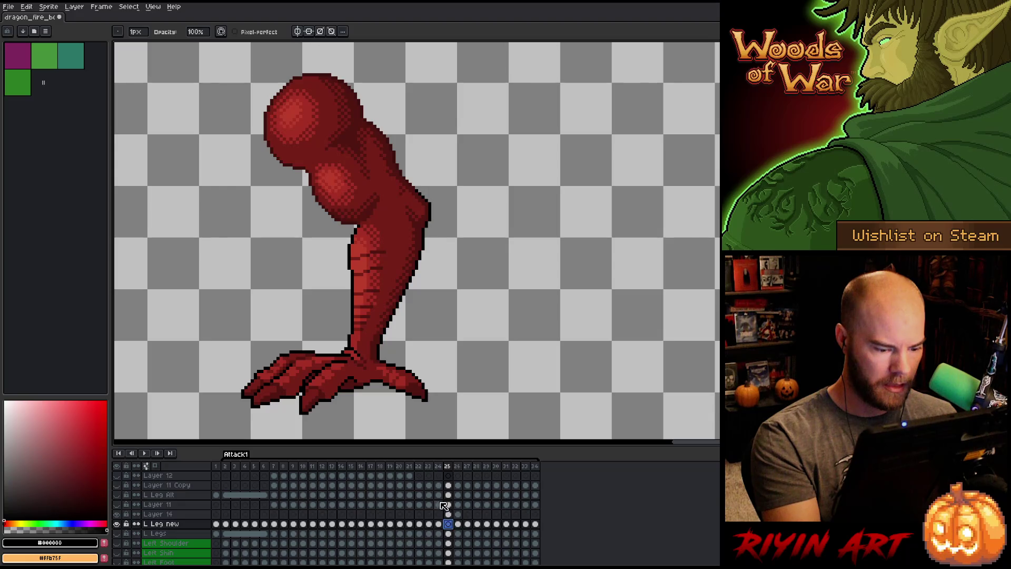
{"action": "left_click", "coordinate": [439, 525]}
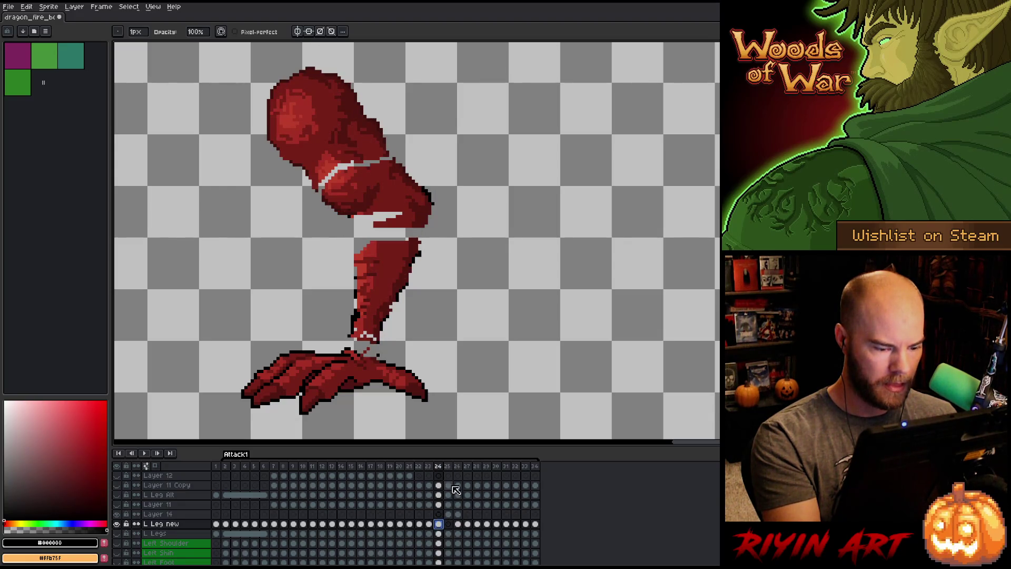
Delete Layer 14, undo the deletion, and select Layer 14's frame-24 cel.
{"action": "left_click", "coordinate": [448, 516]}
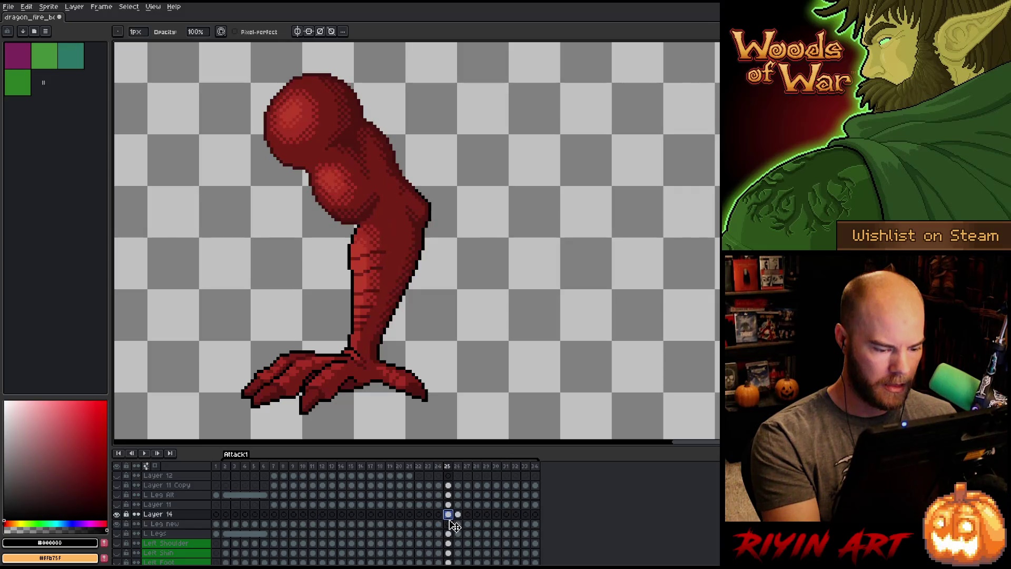
{"action": "left_click", "coordinate": [158, 514]}
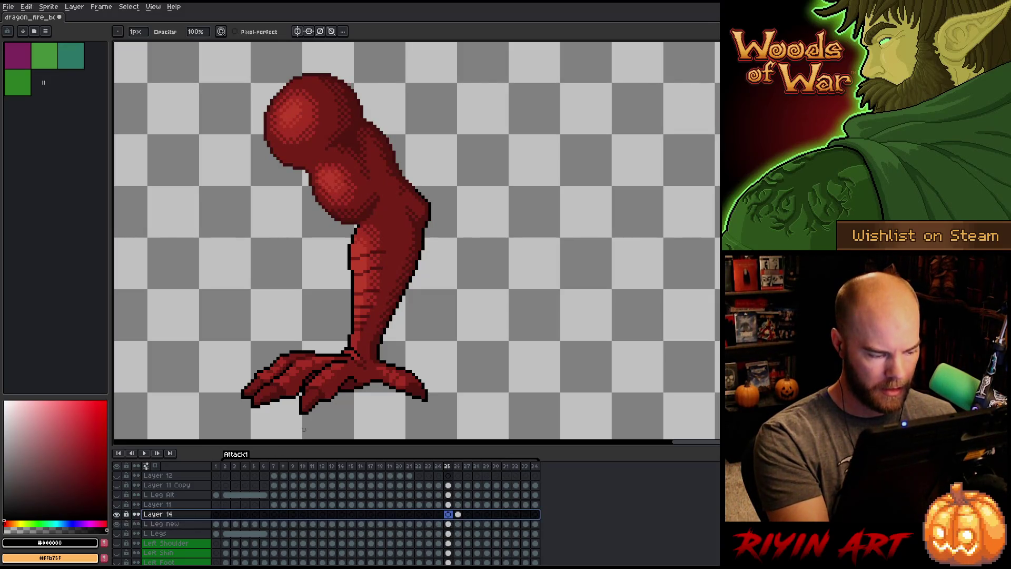
{"action": "key", "text": "Delete"}
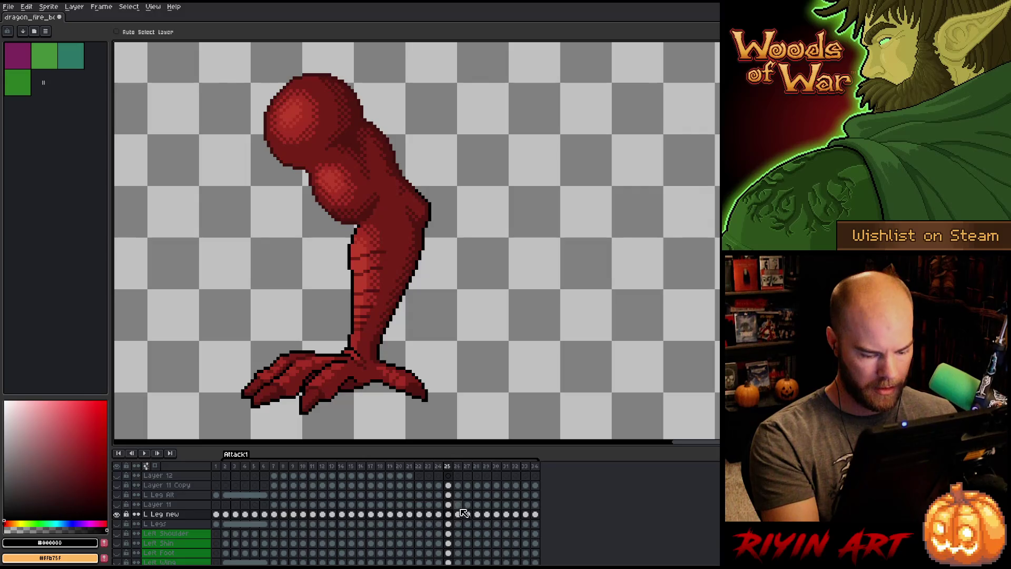
{"action": "key", "text": "ctrl+z"}
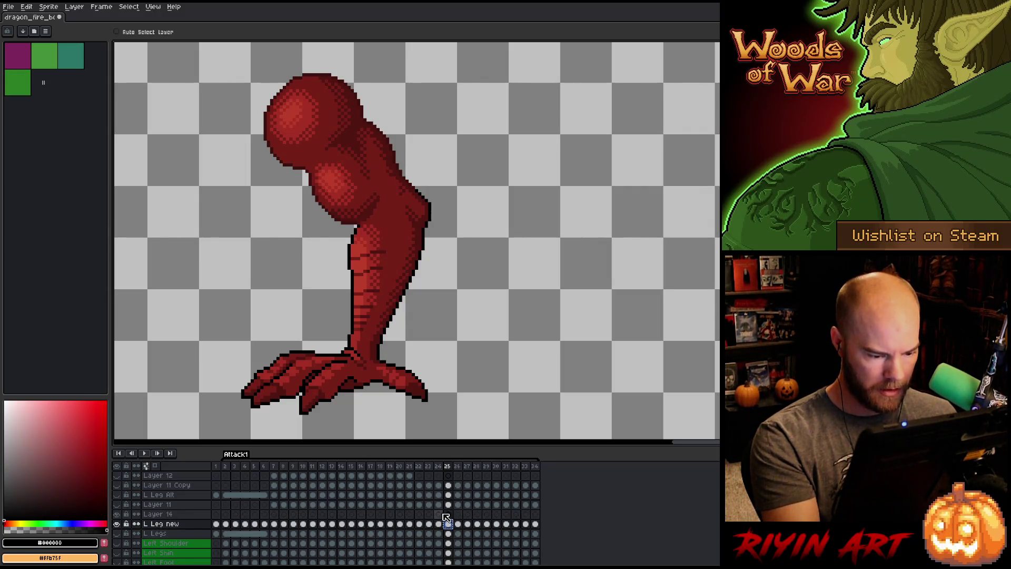
{"action": "left_click", "coordinate": [438, 514]}
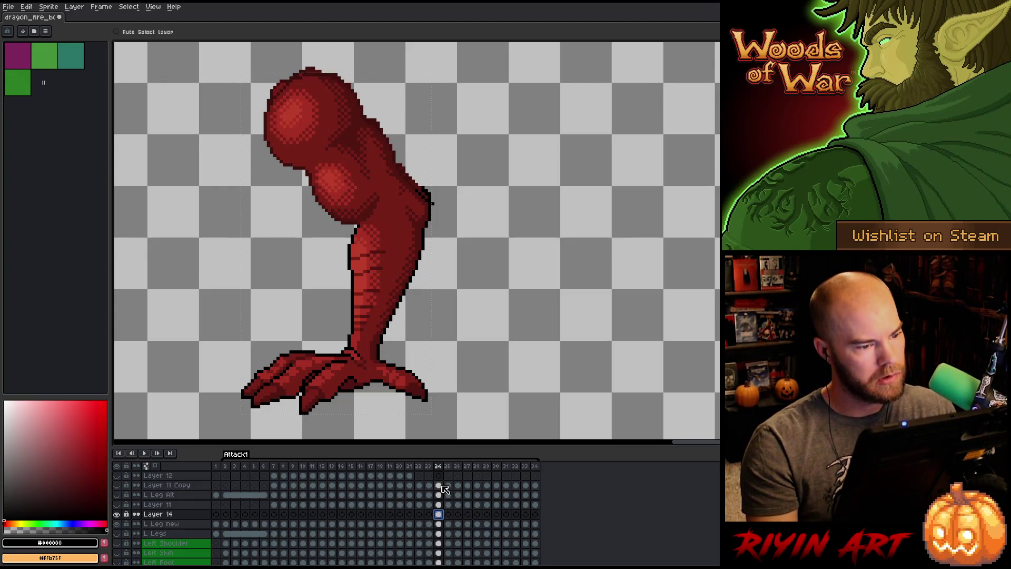
Transform the frame-24 leg and toggle undo/redo to compare it before and after the nudge.
{"action": "key", "text": "ctrl+t"}
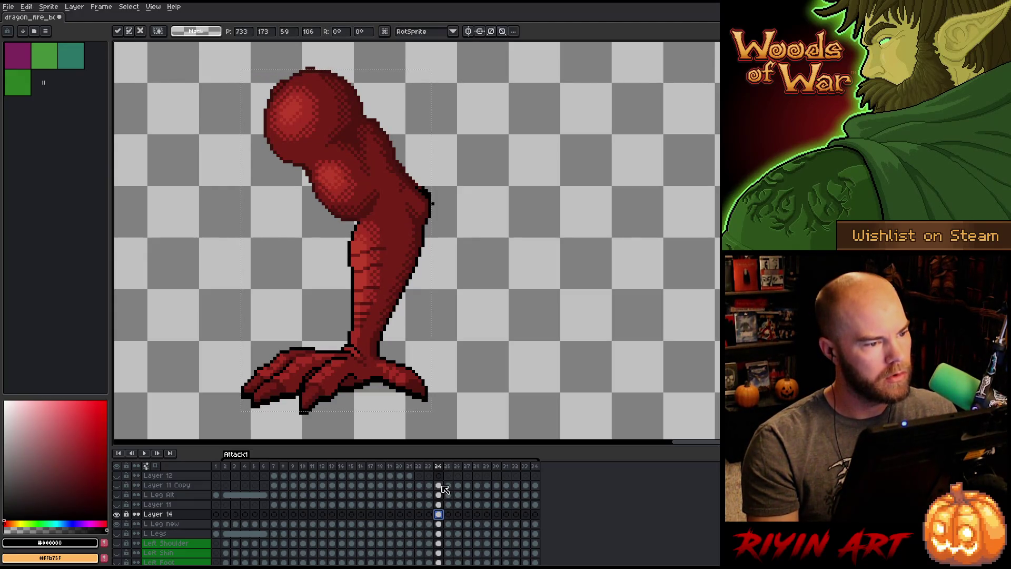
{"action": "key", "text": "ctrl+z"}
{"action": "key", "text": "ctrl+y"}
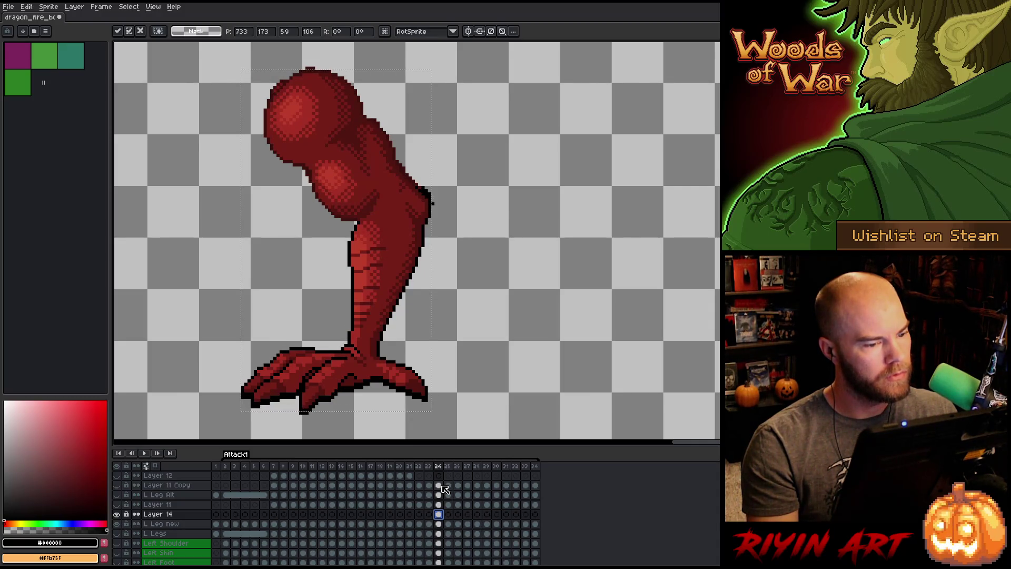
{"action": "key", "text": "ctrl+z"}
{"action": "key", "text": "ctrl+y"}
{"action": "key", "text": "ctrl+z"}
{"action": "key", "text": "ctrl+y"}
{"action": "key", "text": "ctrl+z"}
{"action": "key", "text": "ctrl+y"}
{"action": "key", "text": "ctrl+z"}
{"action": "key", "text": "ctrl+z"}
{"action": "key", "text": "ctrl+z"}
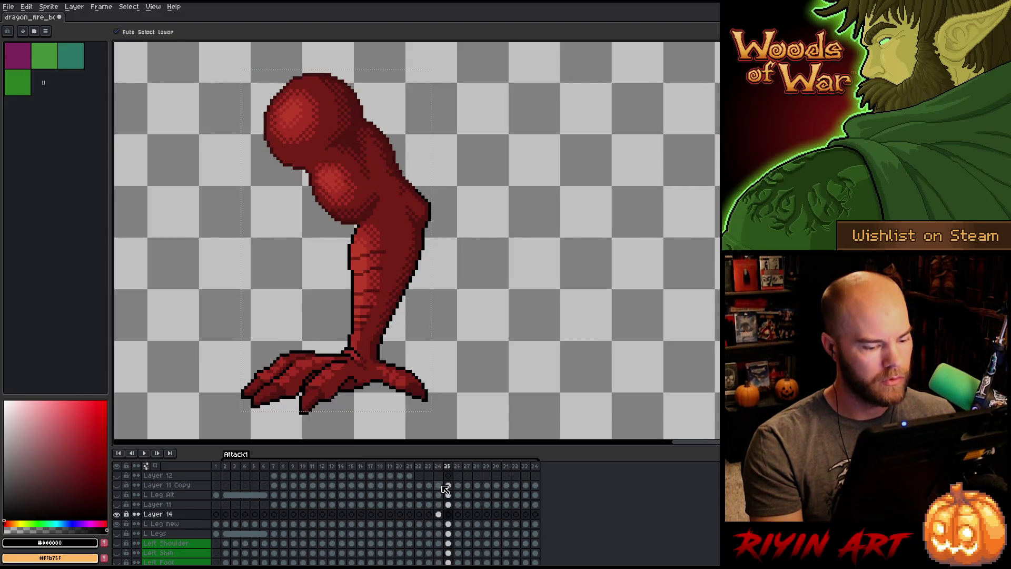
{"action": "key", "text": "ctrl+y"}
{"action": "key", "text": "ctrl+y"}
{"action": "key", "text": "ctrl+y"}
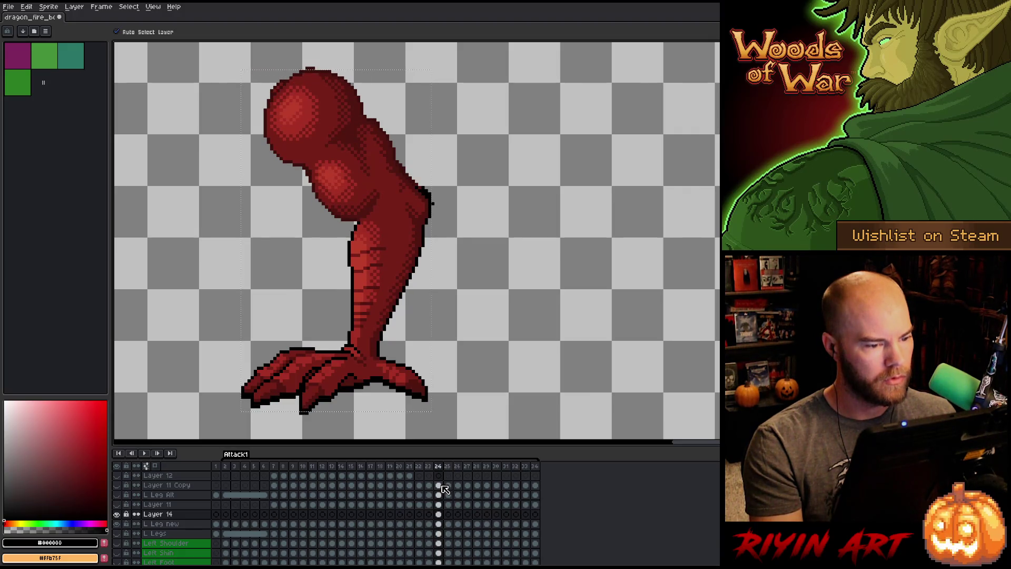
{"action": "key", "text": "ctrl+z"}
{"action": "key", "text": "ctrl+y"}
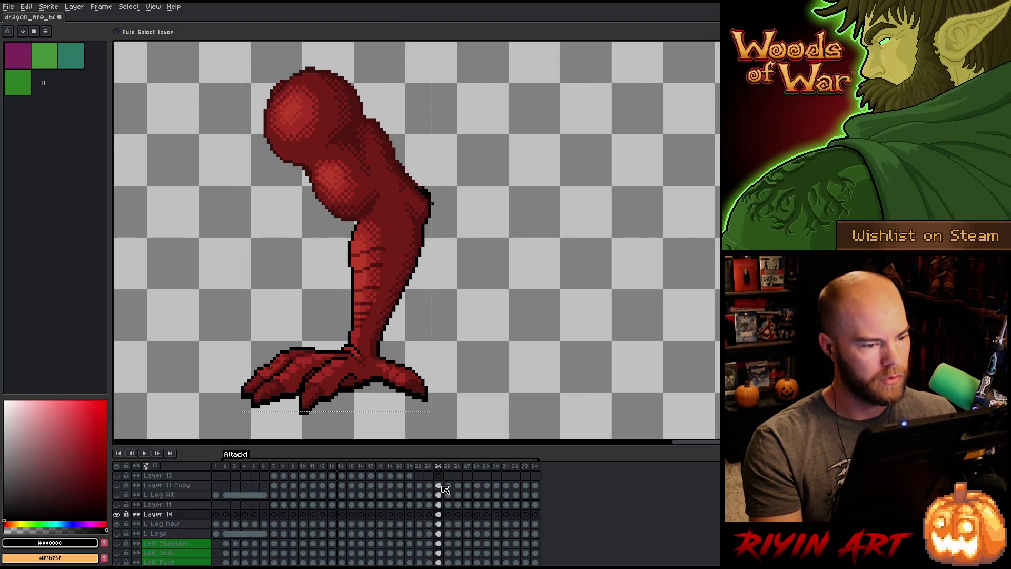
Flip between frames 24 and 25 to check the foot and shin motion, ending on frame 24.
{"action": "key", "text": "Right"}
{"action": "key", "text": "Left"}
{"action": "key", "text": "Right"}
{"action": "key", "text": "Left"}
{"action": "key", "text": "Right"}
{"action": "key", "text": "Left"}
{"action": "key", "text": "Right"}
{"action": "key", "text": "Left"}
{"action": "key", "text": "Right"}
{"action": "key", "text": "Left"}
{"action": "key", "text": "Right"}
{"action": "key", "text": "Left"}
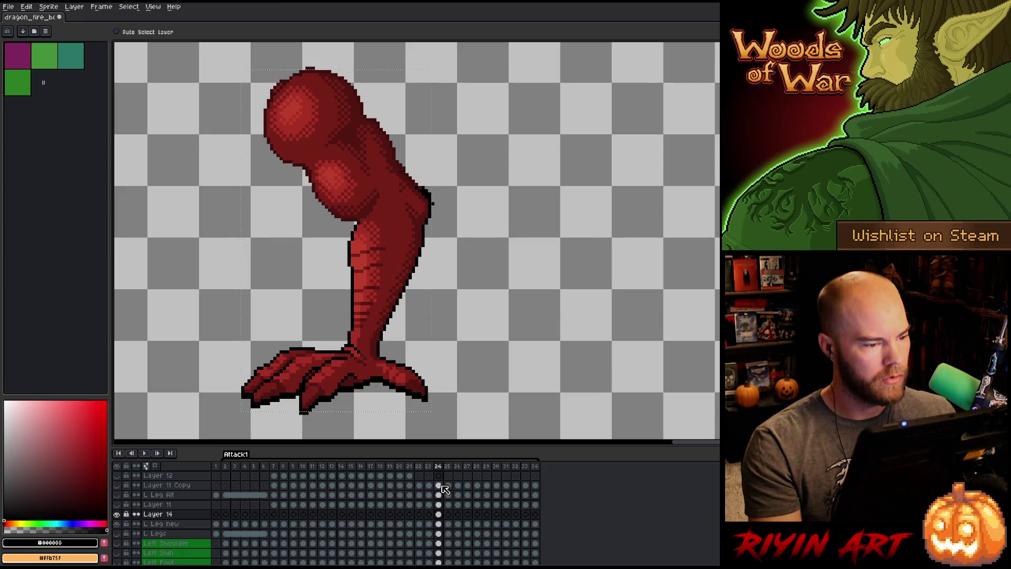
Lasso the whole leg on frame 24 and nudge it down one pixel.
{"action": "key", "text": "b"}
{"action": "mouse_move", "coordinate": [514, 278]}
{"action": "left_mouse_down"}
{"action": "mouse_move", "coordinate": [456, 177]}
{"action": "mouse_move", "coordinate": [403, 154]}
{"action": "left_mouse_up"}
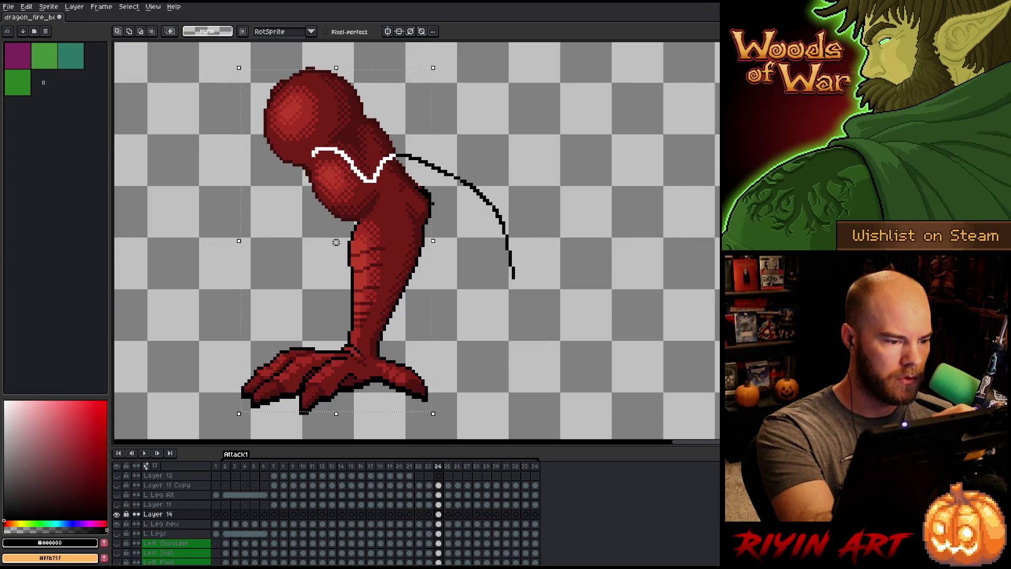
{"action": "mouse_move", "coordinate": [279, 181]}
{"action": "left_mouse_down"}
{"action": "mouse_move", "coordinate": [174, 202]}
{"action": "mouse_move", "coordinate": [169, 343]}
{"action": "mouse_move", "coordinate": [189, 411]}
{"action": "left_mouse_up"}
{"action": "left_click_drag", "start_coordinate": [332, 429], "coordinate": [518, 409]}
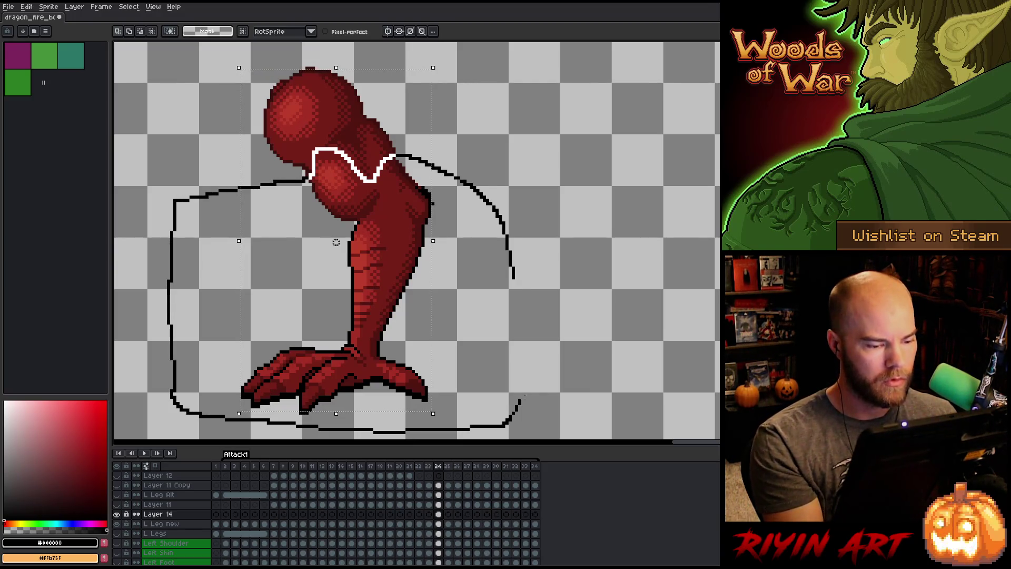
{"action": "key", "text": "Down"}
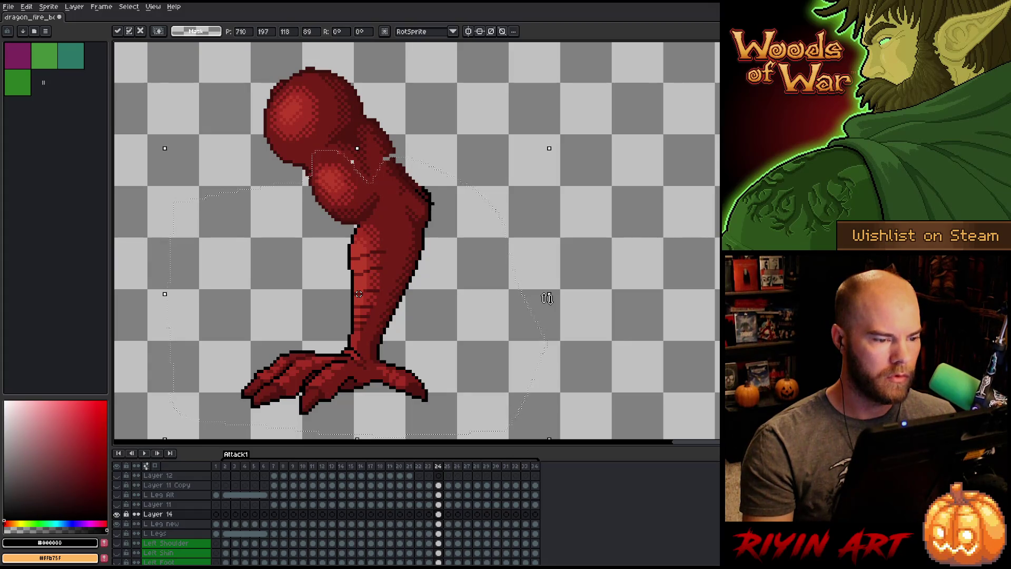
{"action": "key", "text": "ctrl+d"}
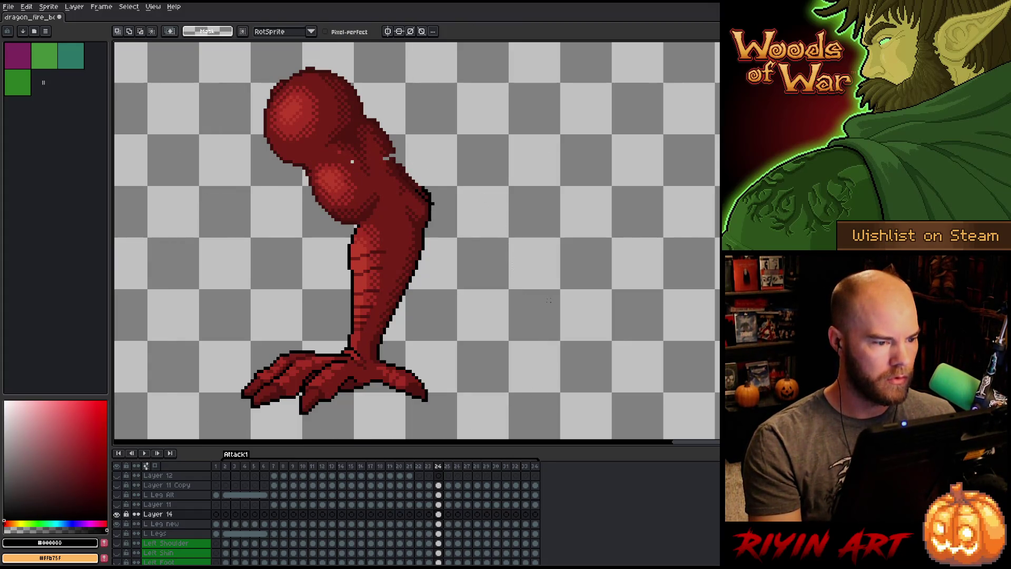
Compare frame 24 against frames 23 and 25, then restore the leg selection.
{"action": "key", "text": "Right"}
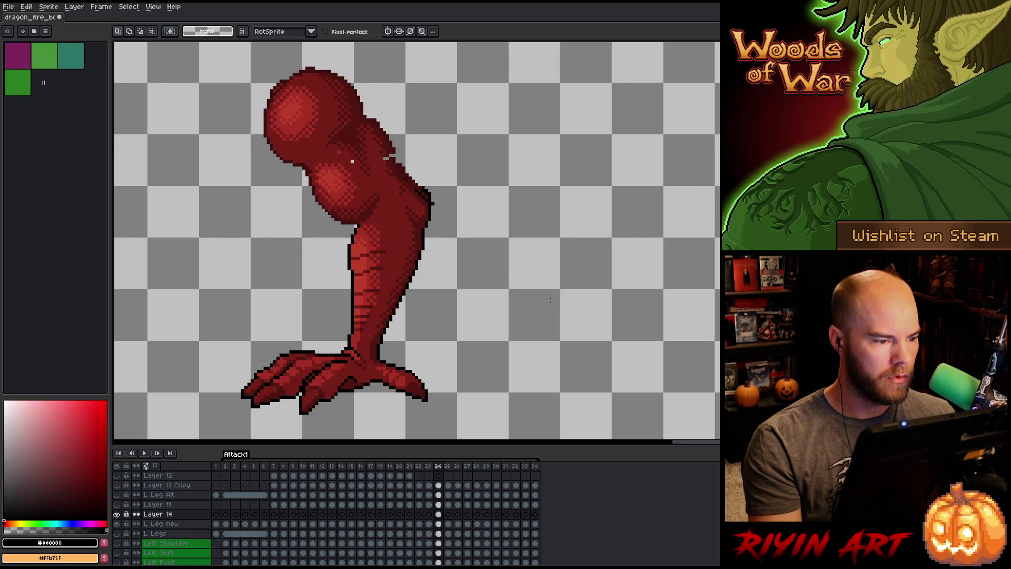
{"action": "key", "text": "Right"}
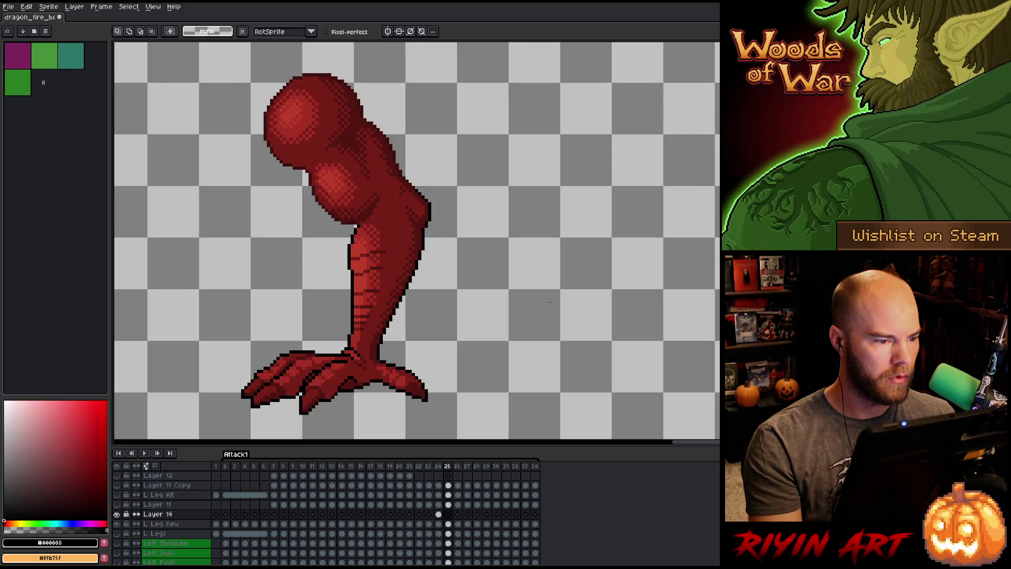
{"action": "key", "text": "Left"}
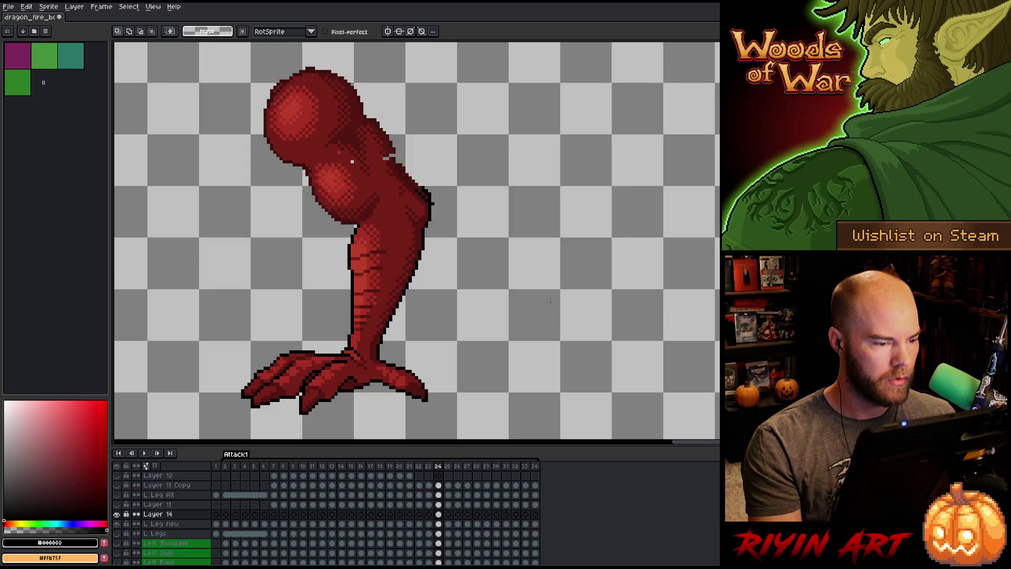
{"action": "key", "text": "Left"}
{"action": "key", "text": "Right"}
{"action": "key", "text": "Right"}
{"action": "key", "text": "Left"}
{"action": "key", "text": "ctrl+shift+d"}
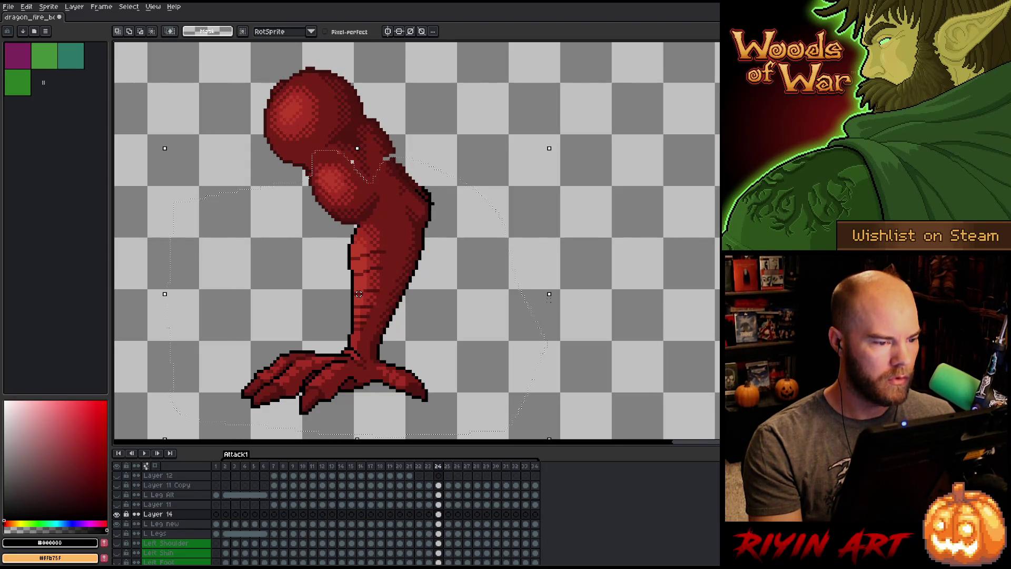
Move the leg up about 6 pixels and lift the lassoed thigh top about 6 pixels.
{"action": "left_click_drag", "start_coordinate": [358, 294], "coordinate": [358, 291]}
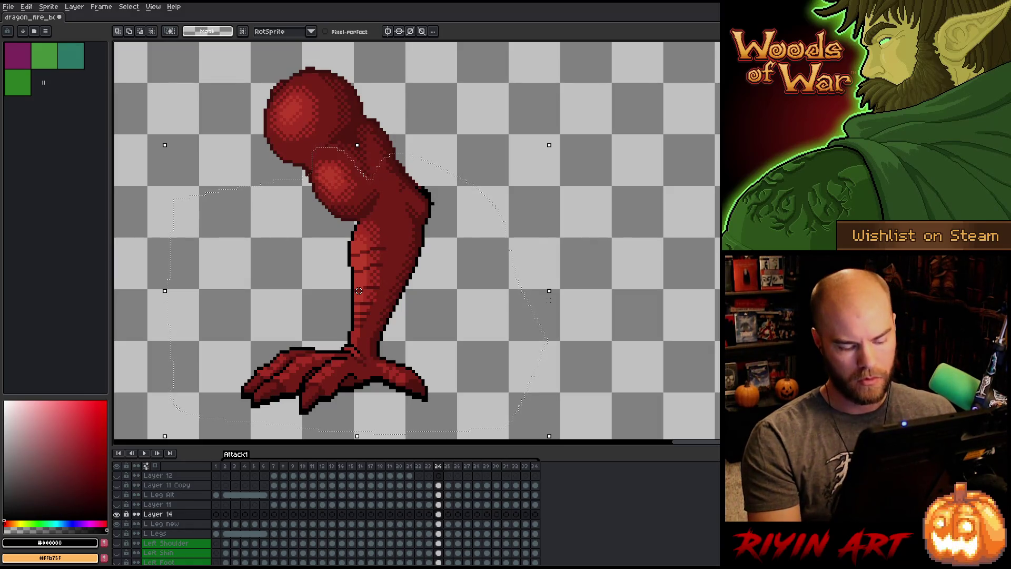
{"action": "mouse_move", "coordinate": [627, 216]}
{"action": "left_mouse_down"}
{"action": "mouse_move", "coordinate": [515, 100]}
{"action": "mouse_move", "coordinate": [387, 87]}
{"action": "mouse_move", "coordinate": [355, 98]}
{"action": "mouse_move", "coordinate": [332, 76]}
{"action": "mouse_move", "coordinate": [316, 86]}
{"action": "left_mouse_up"}
{"action": "mouse_move", "coordinate": [330, 118]}
{"action": "left_mouse_down"}
{"action": "mouse_move", "coordinate": [318, 139]}
{"action": "mouse_move", "coordinate": [254, 127]}
{"action": "mouse_move", "coordinate": [298, 60]}
{"action": "mouse_move", "coordinate": [448, 67]}
{"action": "left_mouse_up"}
{"action": "left_click_drag", "start_coordinate": [436, 139], "coordinate": [436, 136]}
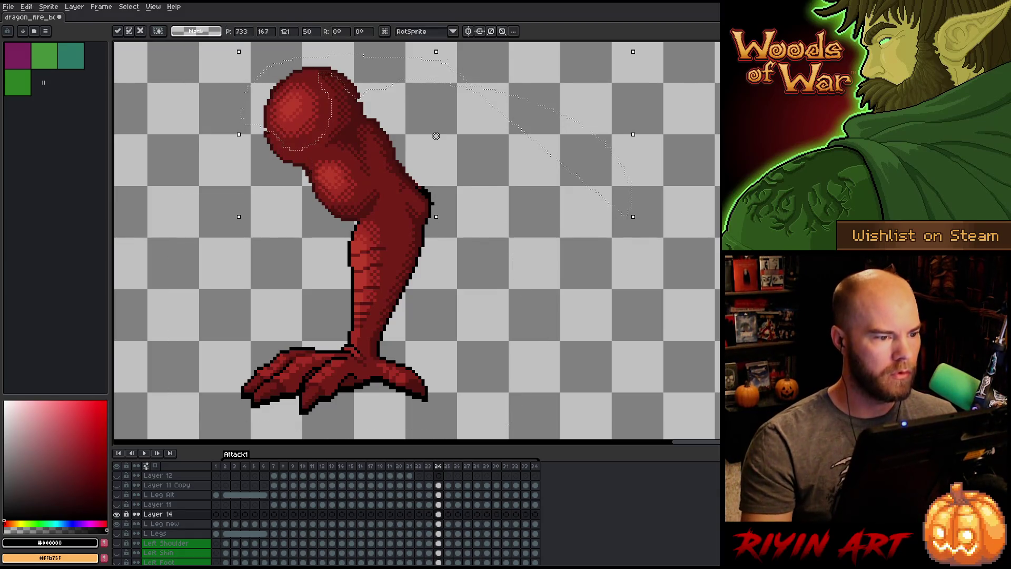
{"action": "key", "text": "ctrl+d"}
{"action": "key", "text": "ctrl+t"}
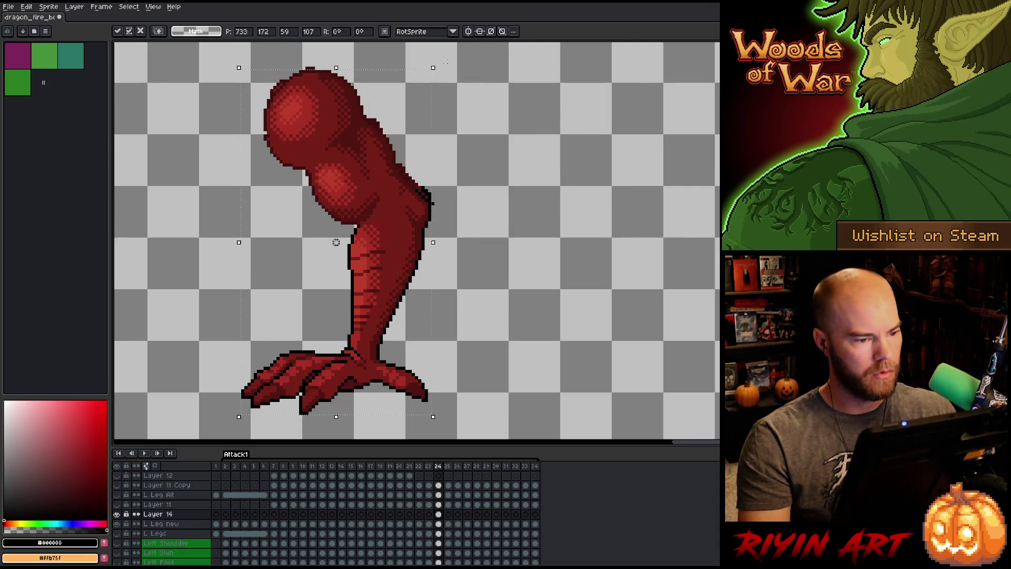
Commit the frame-24 transform and toggle L Leg new's visibility to compare.
{"action": "key", "text": "Return"}
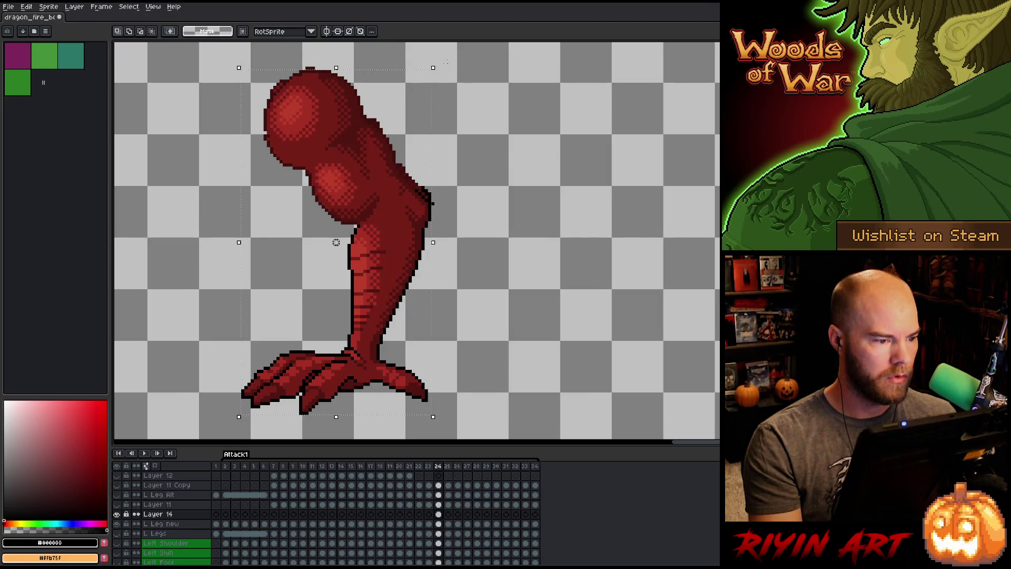
{"action": "left_click", "coordinate": [439, 523]}
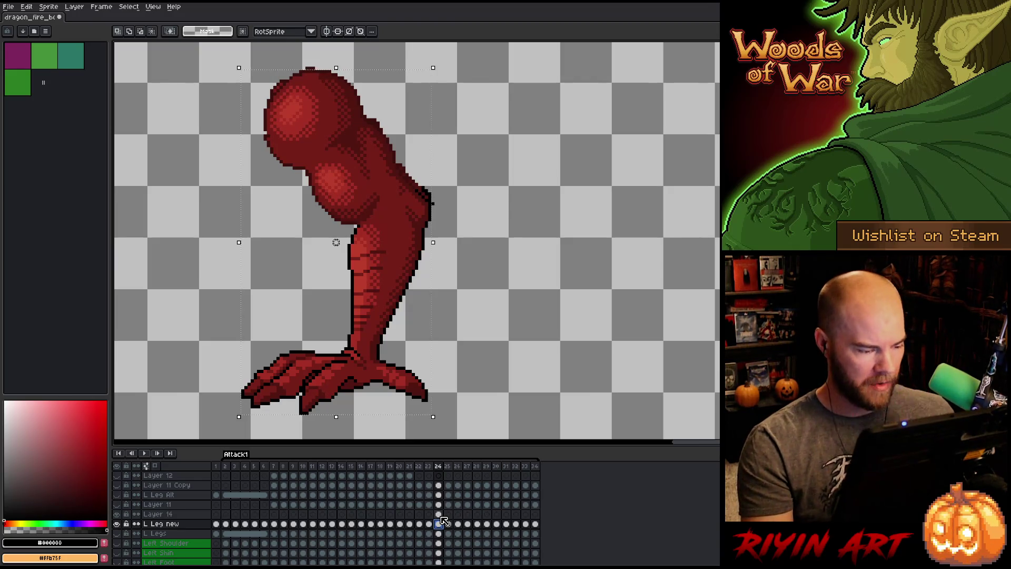
{"action": "double_click", "coordinate": [117, 521]}
{"action": "left_click", "coordinate": [118, 521]}
{"action": "left_click", "coordinate": [117, 521]}
{"action": "left_click", "coordinate": [118, 521]}
{"action": "left_click", "coordinate": [118, 522]}
{"action": "left_click", "coordinate": [117, 522]}
{"action": "left_click", "coordinate": [118, 522]}
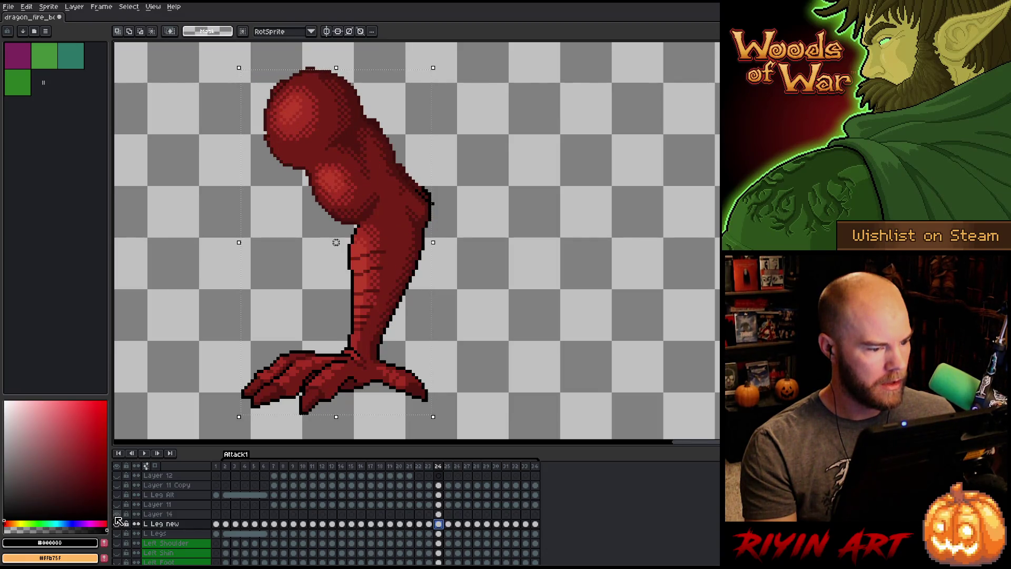
Switch between Layer 14 and L Leg new on frame 24, ending on L Leg new with the pencil.
{"action": "left_click", "coordinate": [441, 519]}
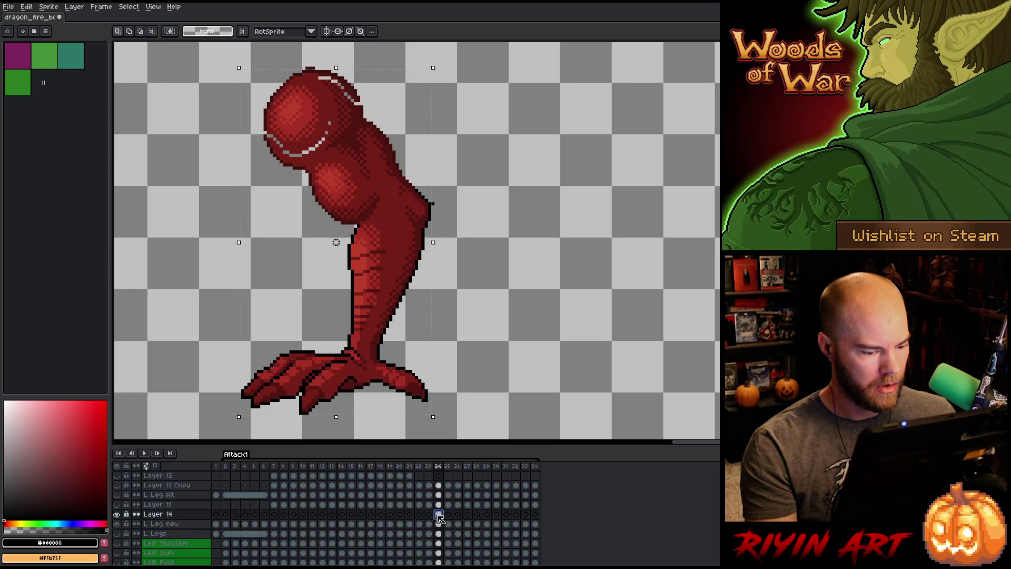
{"action": "left_click", "coordinate": [441, 524]}
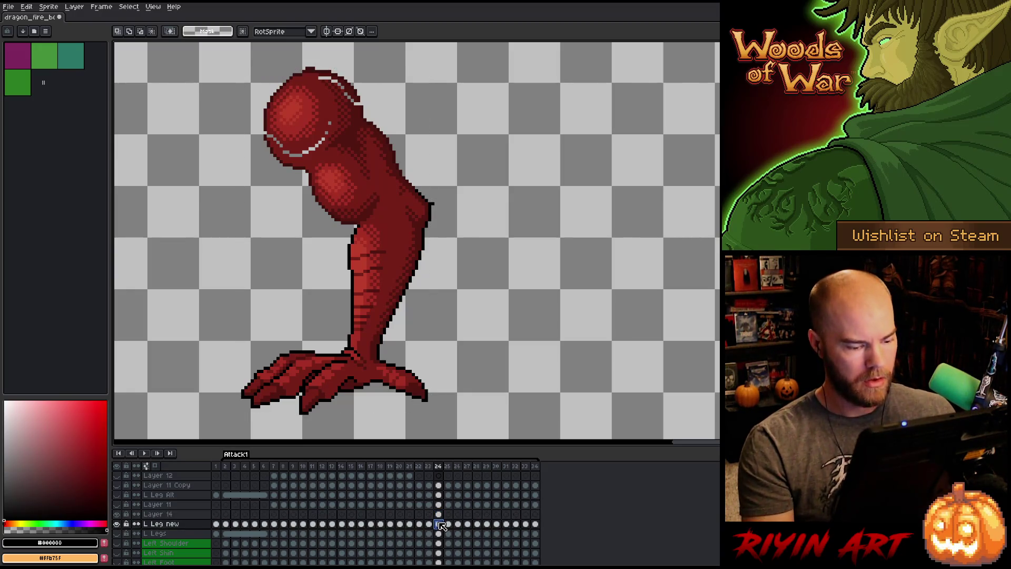
{"action": "left_click", "coordinate": [440, 515]}
{"action": "left_click", "coordinate": [441, 524]}
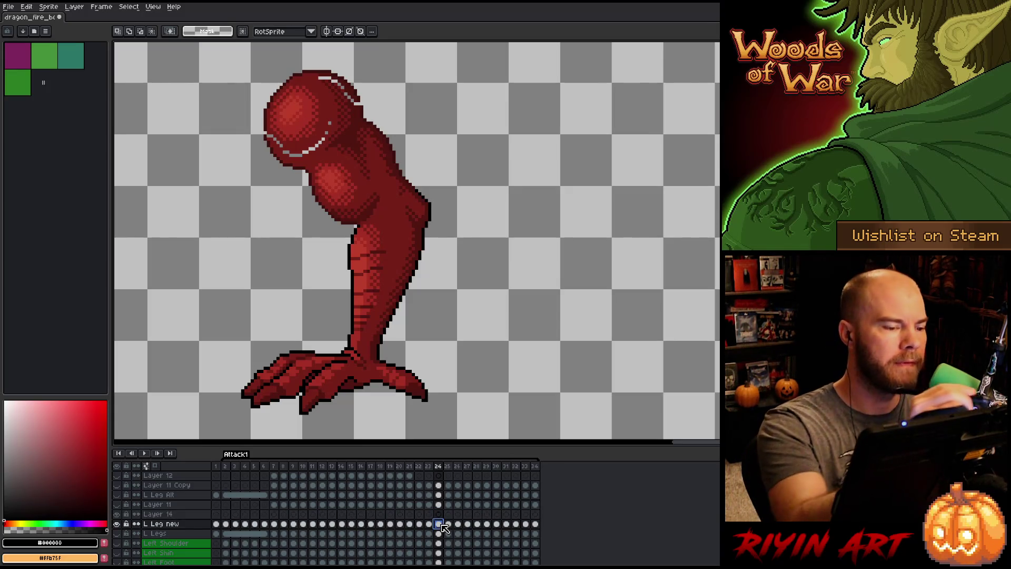
{"action": "key", "text": "b"}
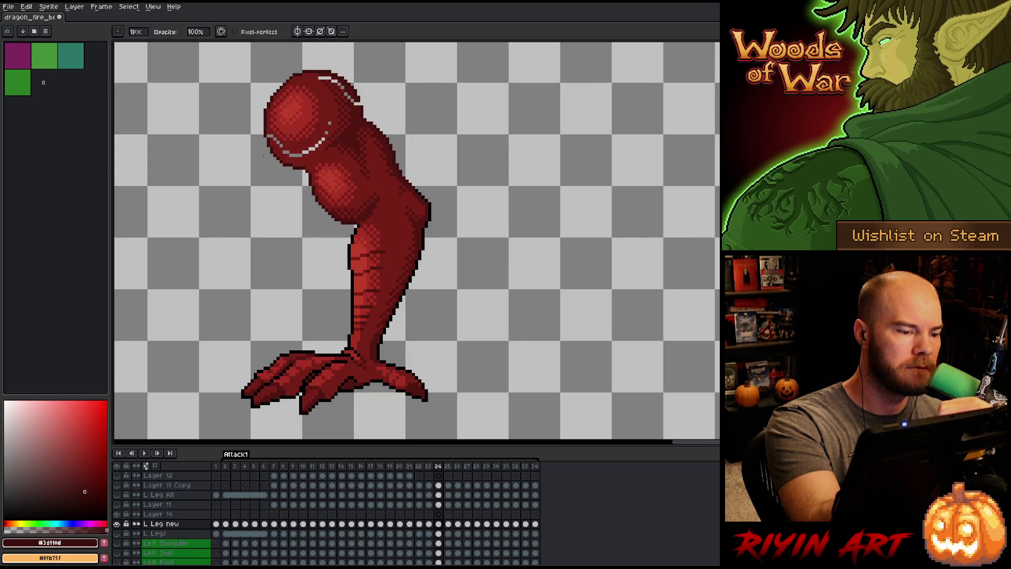
Paint over the light highlight curve on frame 24's thigh with medium red #761f18 and dark red #501612.
{"action": "left_click", "coordinate": [86, 465]}
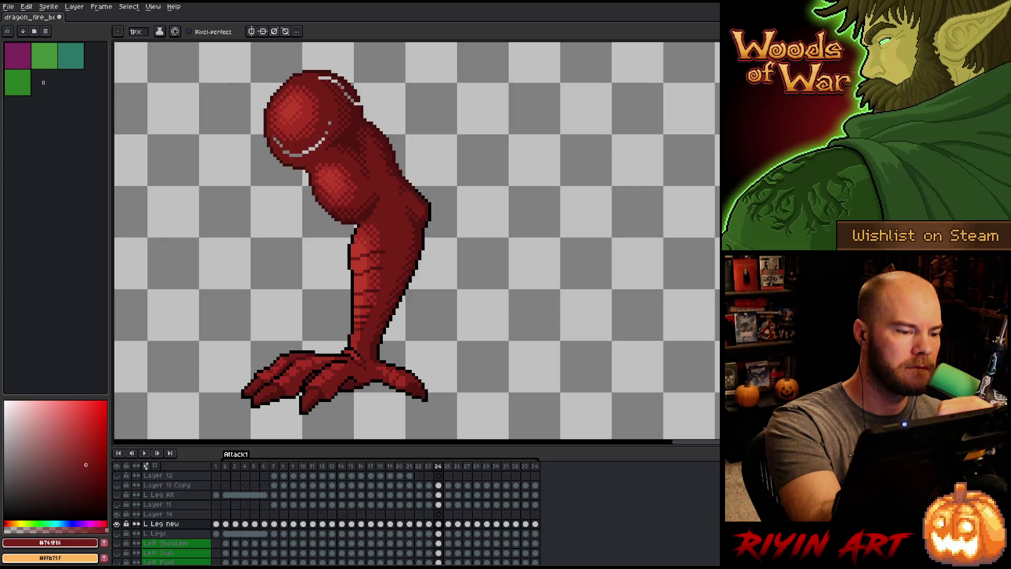
{"action": "left_click_drag", "start_coordinate": [327, 134], "coordinate": [285, 153]}
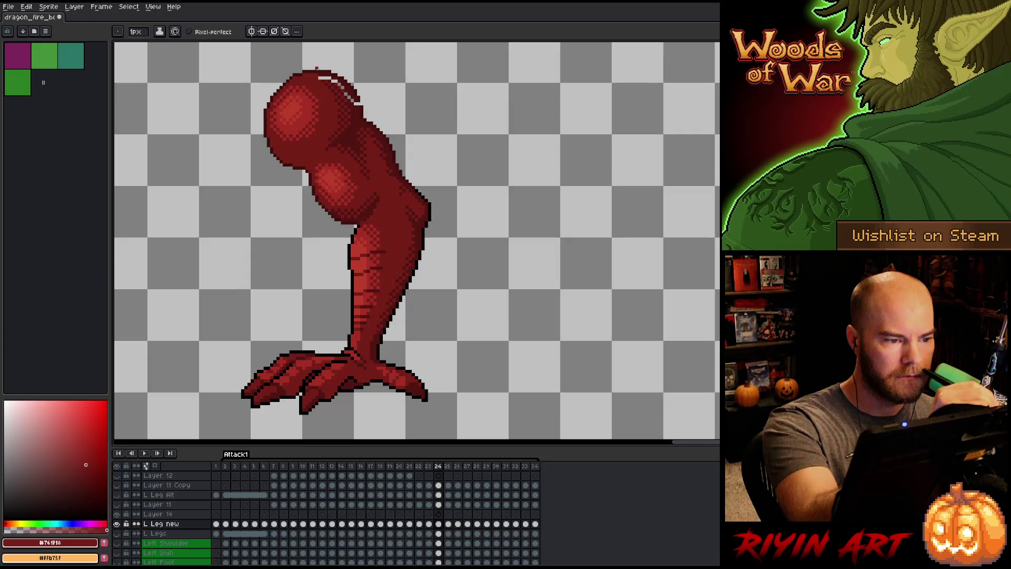
{"action": "left_click", "coordinate": [84, 482]}
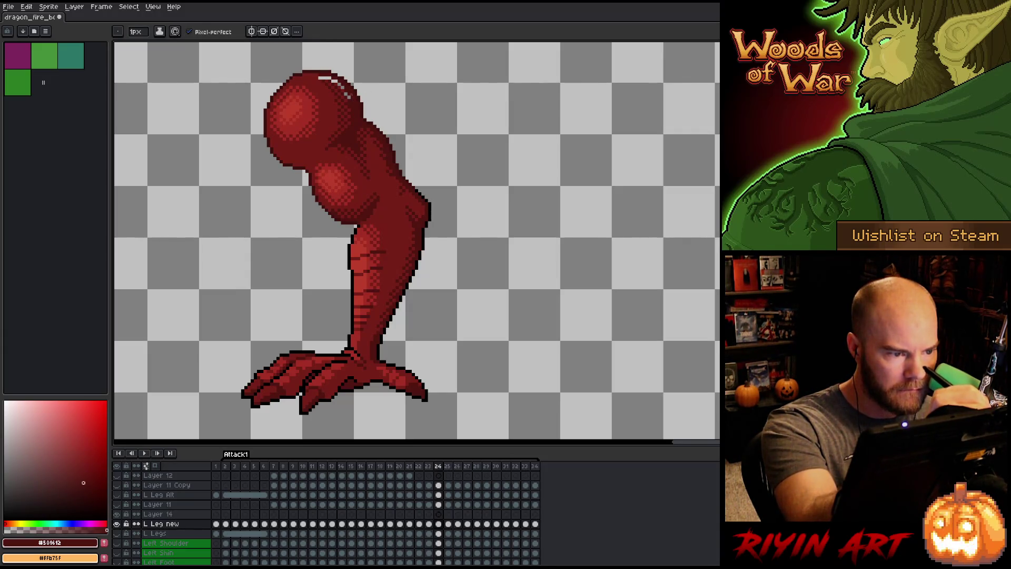
{"action": "left_click", "coordinate": [345, 95], "text": "alt"}
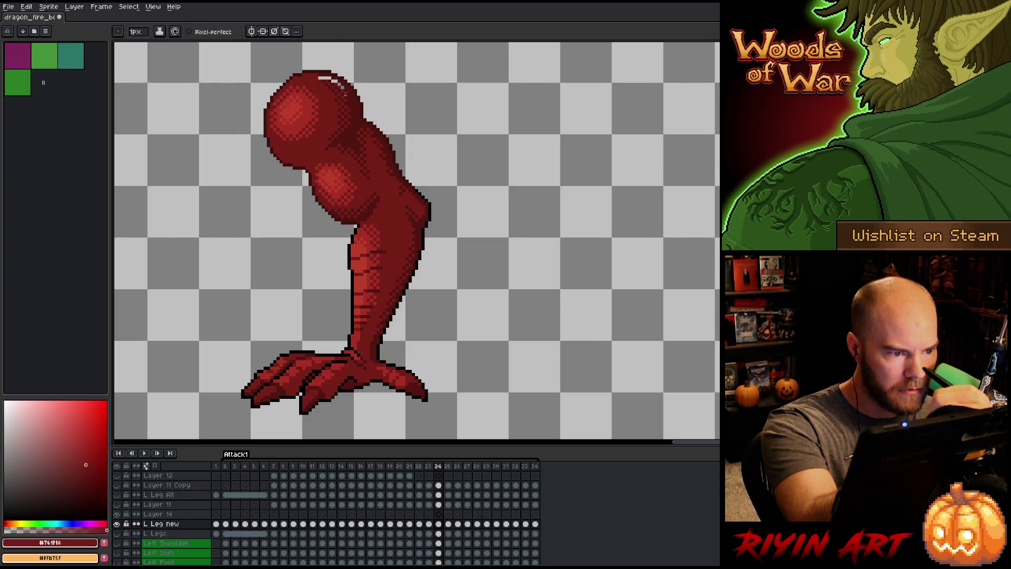
{"action": "left_click", "coordinate": [345, 95], "text": "alt"}
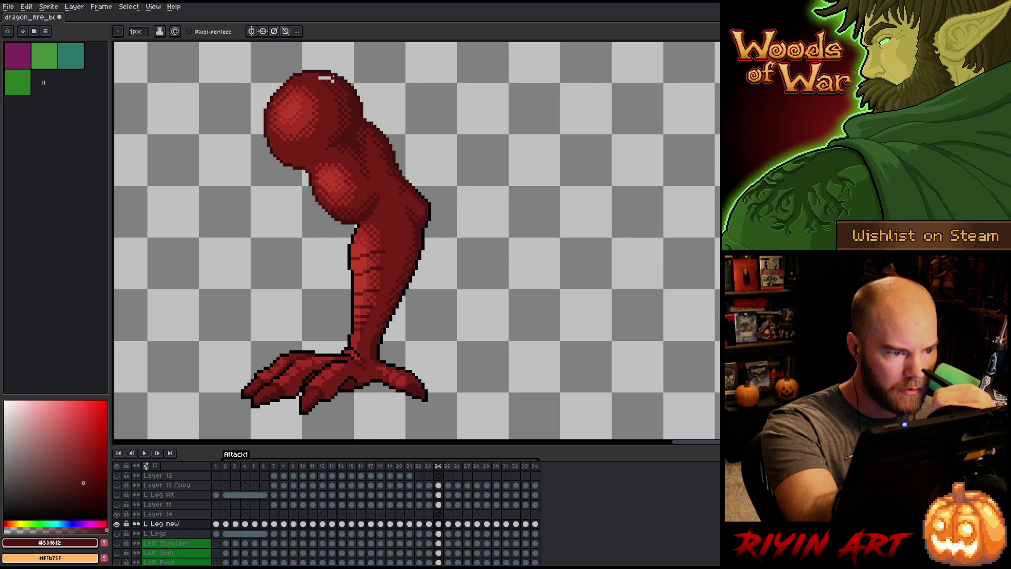
{"action": "left_click", "coordinate": [332, 79], "text": "alt"}
{"action": "left_click", "coordinate": [323, 77], "text": "alt"}
{"action": "left_click", "coordinate": [329, 77], "text": "alt"}
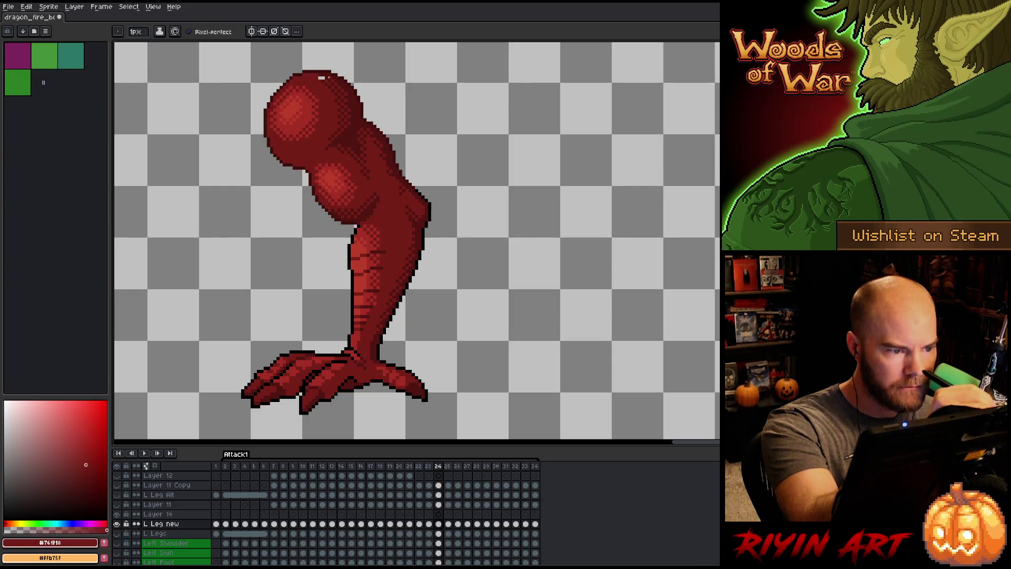
{"action": "left_click", "coordinate": [319, 71], "text": "alt"}
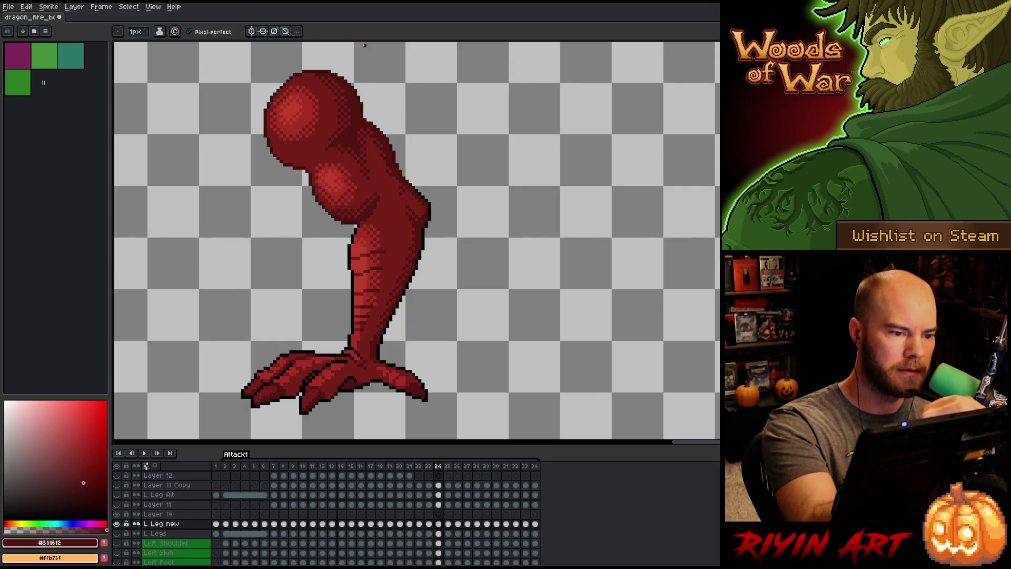
Flip between frames 24 to 27 to compare the leg motion, settling on frame 25.
{"action": "key", "text": "Right"}
{"action": "key", "text": "Left"}
{"action": "key", "text": "Right"}
{"action": "key", "text": "Left"}
{"action": "key", "text": "Right"}
{"action": "key", "text": "Right"}
{"action": "key", "text": "Left"}
{"action": "key", "text": "Right"}
{"action": "key", "text": "Left"}
{"action": "key", "text": "Right"}
{"action": "key", "text": "Right"}
{"action": "key", "text": "Left"}
{"action": "key", "text": "Left"}
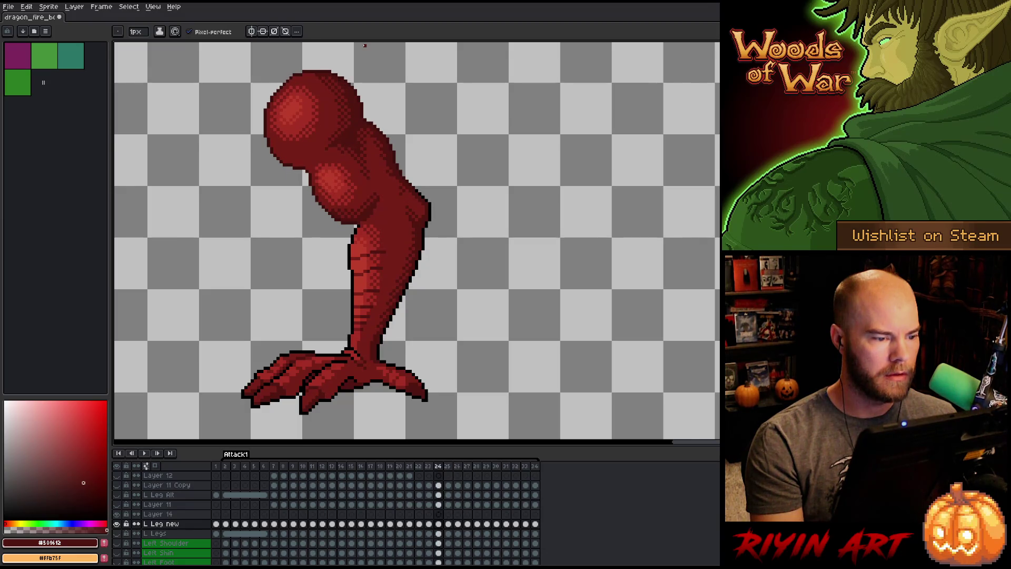
{"action": "key", "text": "Right"}
{"action": "key", "text": "Left"}
{"action": "key", "text": "Right"}
{"action": "key", "text": "Right"}
{"action": "key", "text": "Left"}
{"action": "key", "text": "Left"}
{"action": "key", "text": "Right"}
{"action": "key", "text": "Left"}
{"action": "key", "text": "Right"}
{"action": "key", "text": "Left"}
{"action": "key", "text": "Right"}
{"action": "key", "text": "Left"}
{"action": "key", "text": "Right"}
{"action": "key", "text": "Left"}
{"action": "key", "text": "Right"}
{"action": "key", "text": "Left"}
{"action": "key", "text": "Right"}
{"action": "key", "text": "Left"}
{"action": "key", "text": "Right"}
{"action": "key", "text": "Left"}
{"action": "key", "text": "Right"}
{"action": "key", "text": "Left"}
{"action": "key", "text": "Right"}
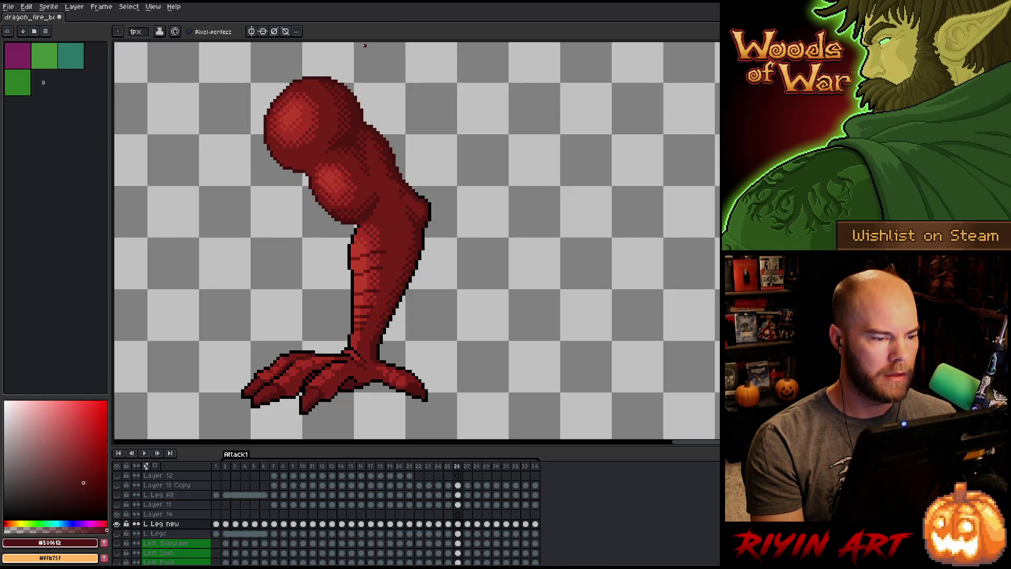
{"action": "key", "text": "Left"}
{"action": "key", "text": "Right"}
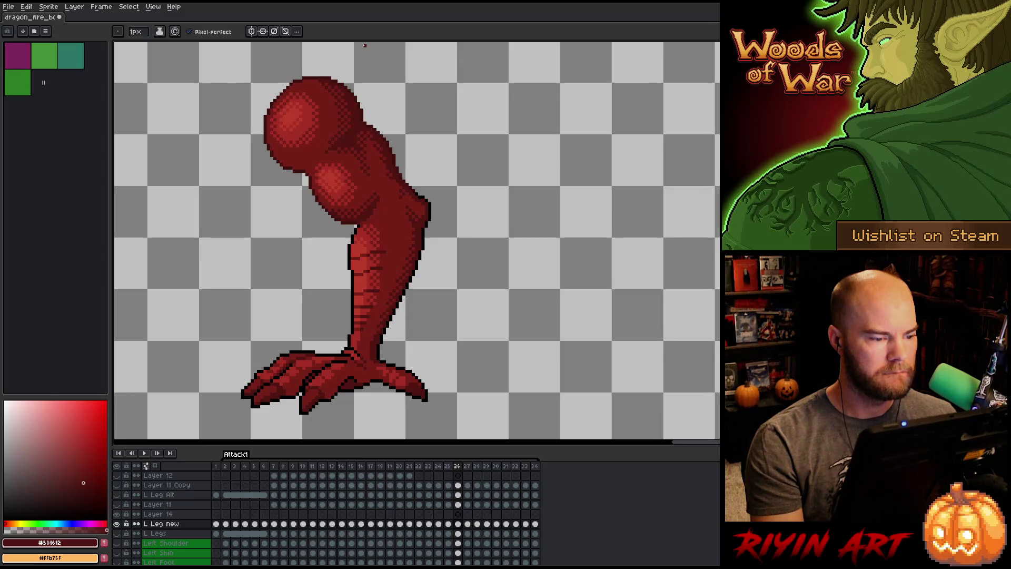
{"action": "key", "text": "Left"}
{"action": "key", "text": "m"}
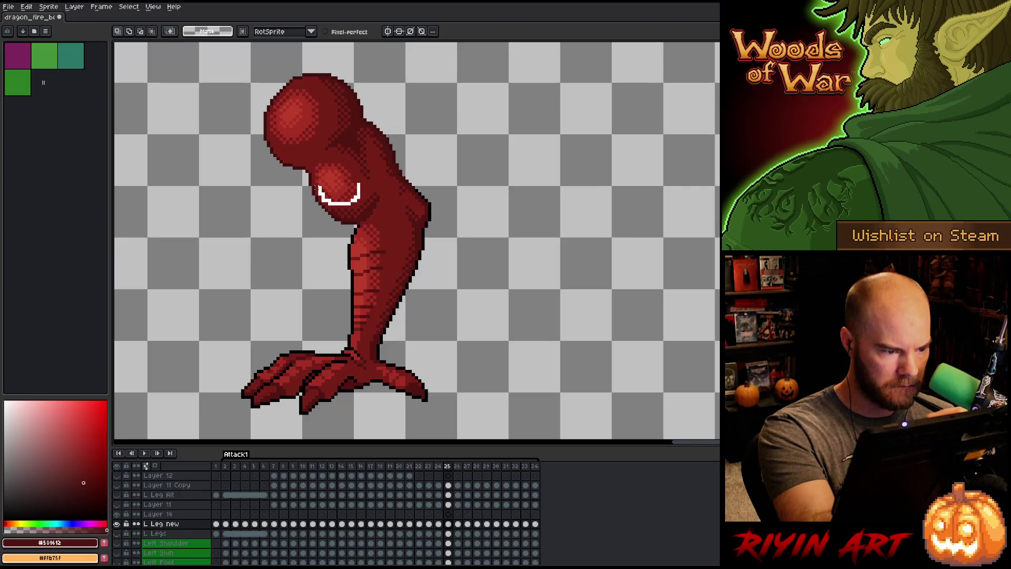
Toggle undo/redo to compare frame 25's reworked shoulder, keep the edit, and return to the Pencil.
{"action": "left_click_drag", "start_coordinate": [311, 160], "coordinate": [363, 207]}
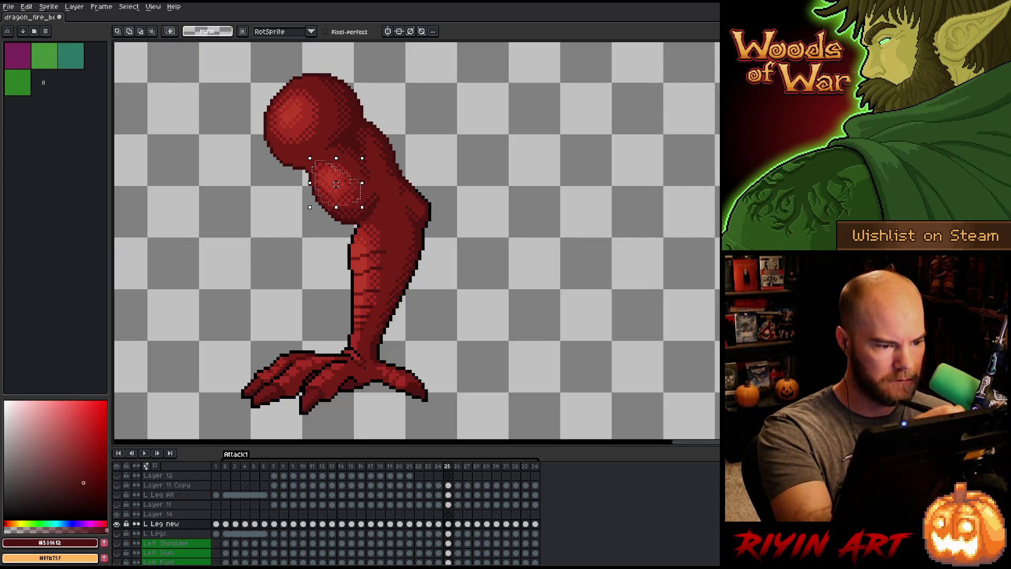
{"action": "key", "text": "Return"}
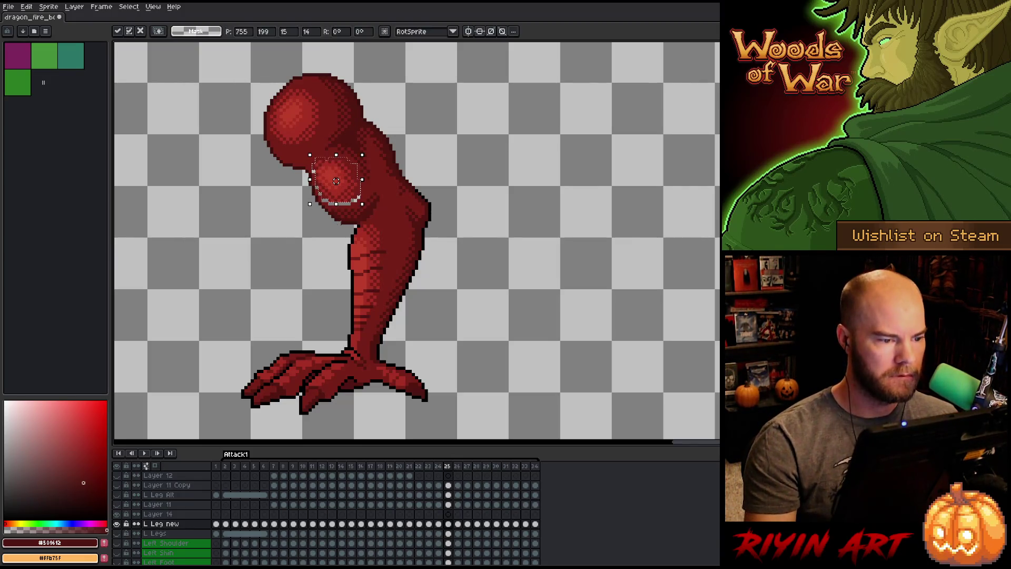
{"action": "key", "text": "ctrl+z"}
{"action": "key", "text": "ctrl+y"}
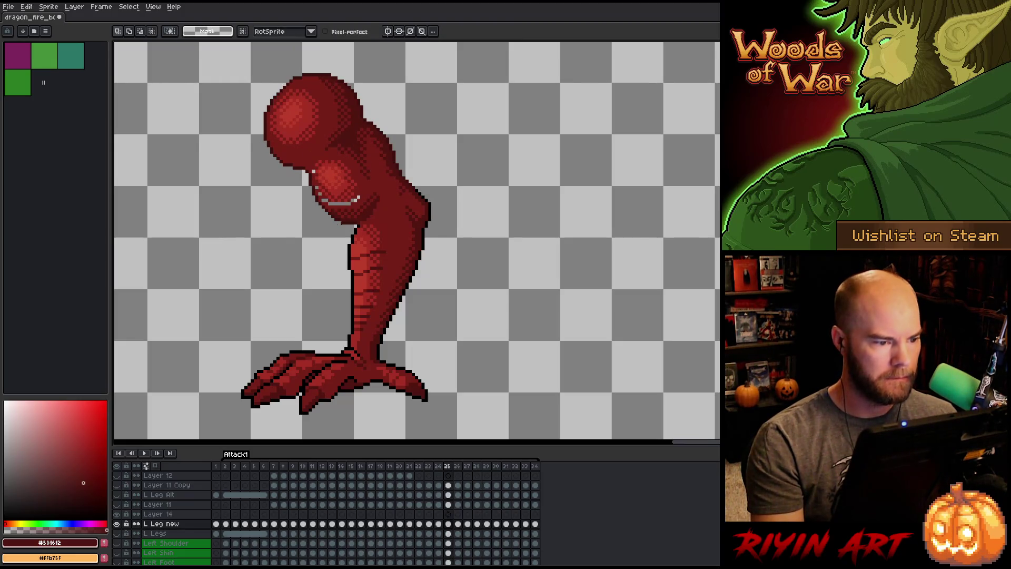
{"action": "key", "text": "ctrl+z"}
{"action": "key", "text": "ctrl+y"}
{"action": "key", "text": "b"}
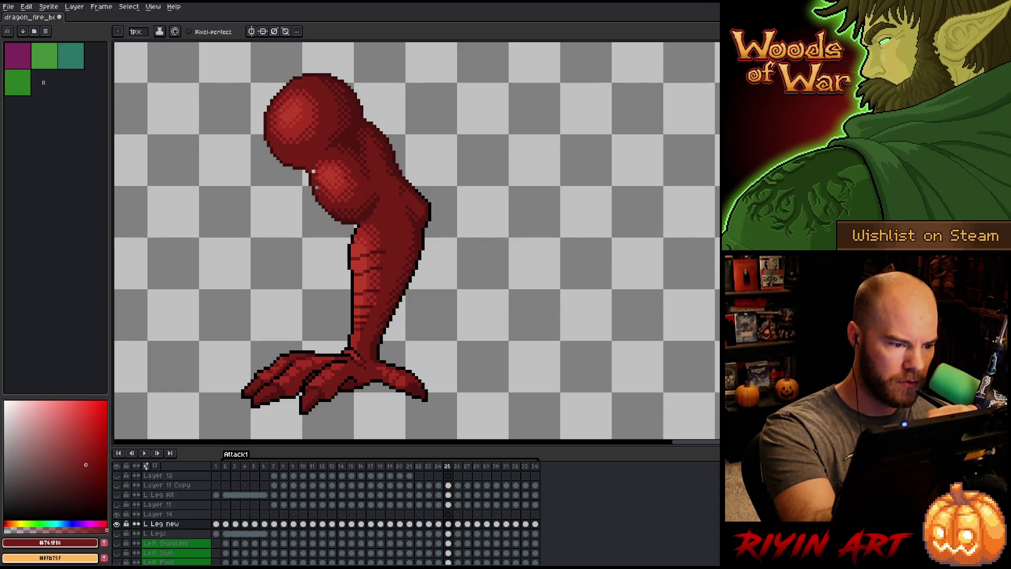
{"action": "key", "text": "Right"}
Flip between frames 25 and 27 to compare the shoulder pose.
{"action": "key", "text": "Left"}
{"action": "key", "text": "Right"}
{"action": "key", "text": "Right"}
{"action": "key", "text": "Left"}
{"action": "key", "text": "Left"}
{"action": "key", "text": "Right"}
{"action": "key", "text": "Left"}
{"action": "key", "text": "Right"}
{"action": "key", "text": "Left"}
{"action": "key", "text": "Right"}
{"action": "key", "text": "Left"}
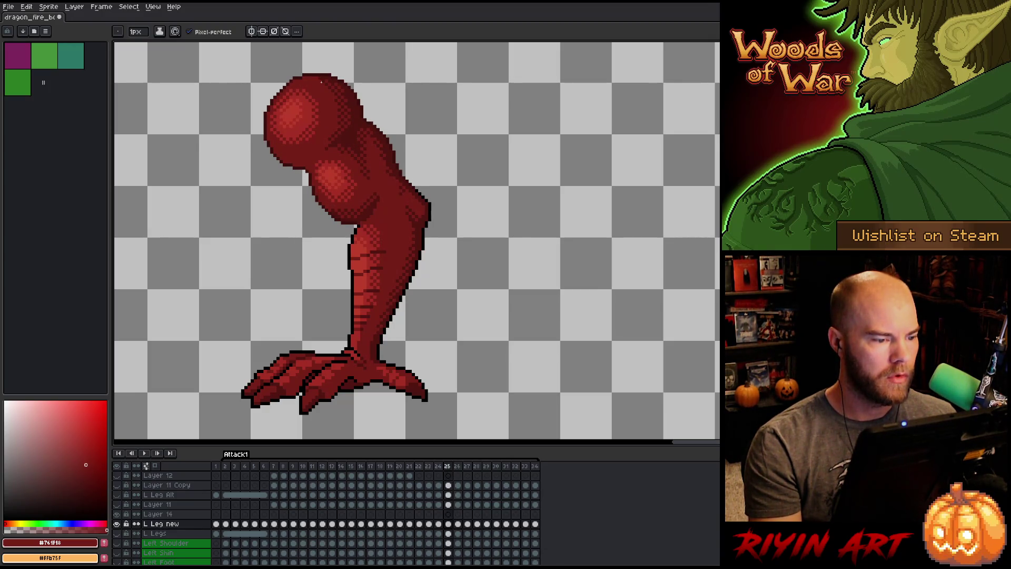
{"action": "key", "text": "i"}
{"action": "key", "text": "b"}
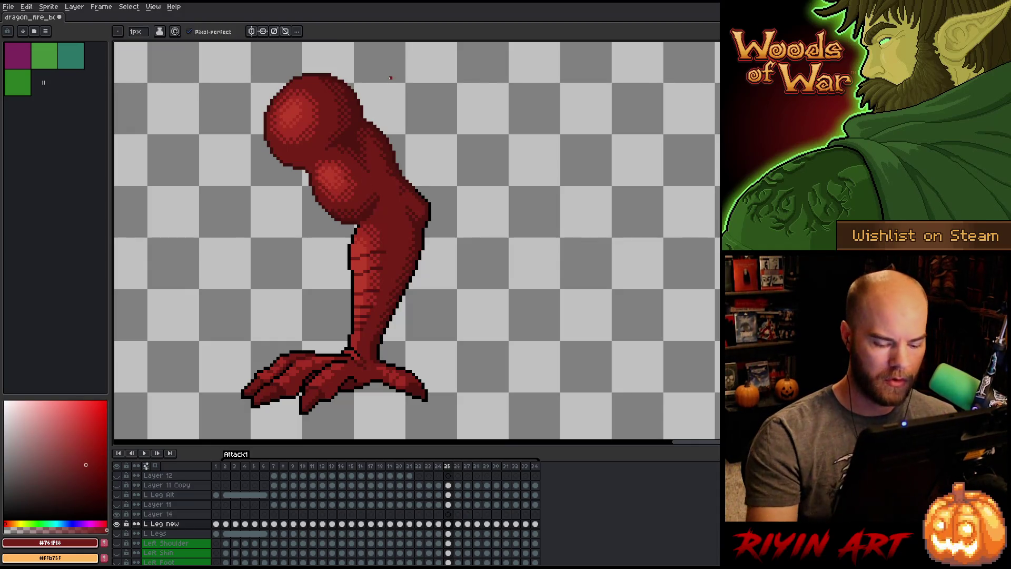
Compare frames 24 and 25, then lasso the top of the shoulder.
{"action": "key", "text": "Left"}
{"action": "key", "text": "Right"}
{"action": "key", "text": "Left"}
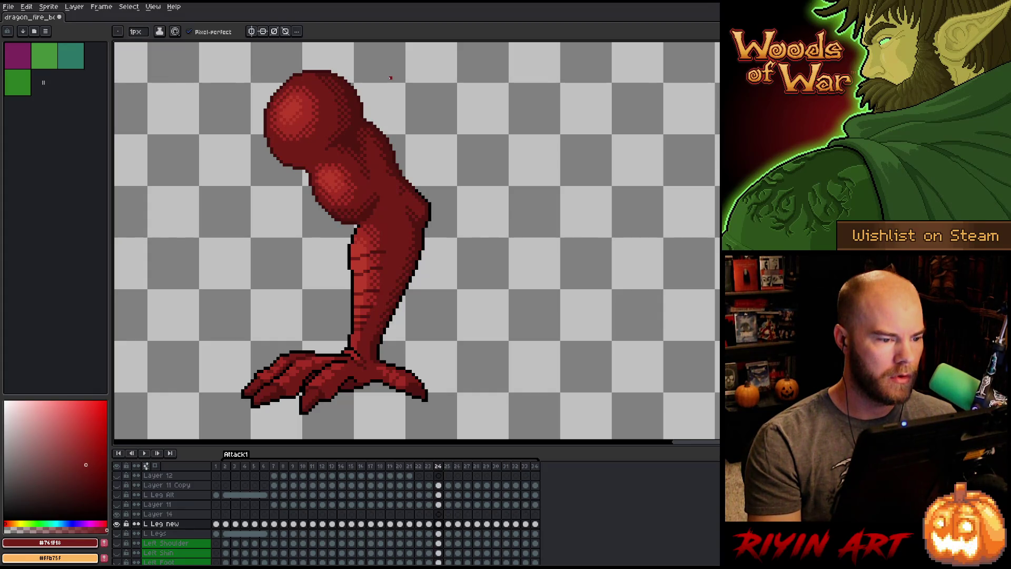
{"action": "key", "text": "Right"}
{"action": "key", "text": "Left"}
{"action": "key", "text": "Right"}
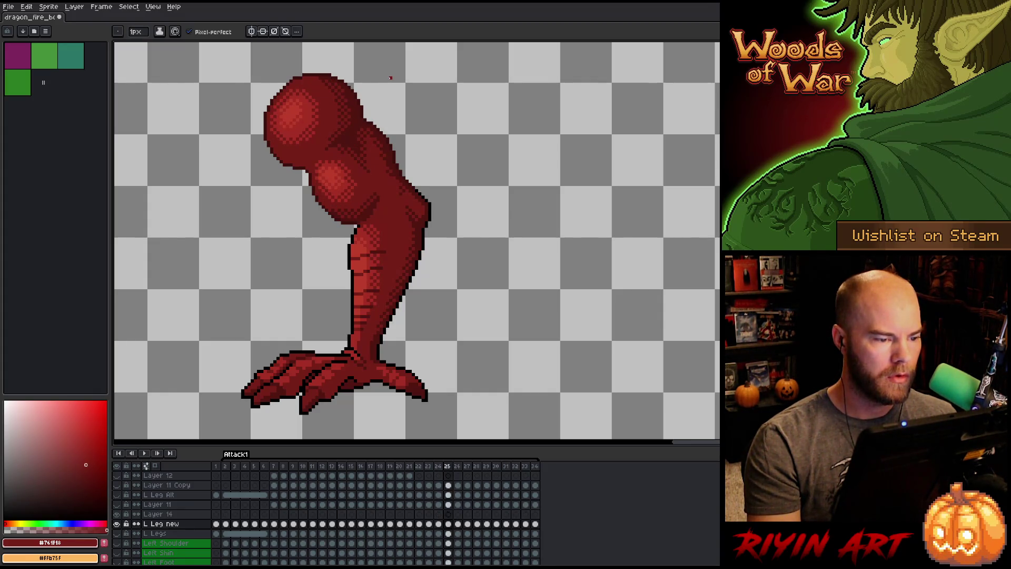
{"action": "key", "text": "Left"}
{"action": "key", "text": "Right"}
{"action": "key", "text": "Left"}
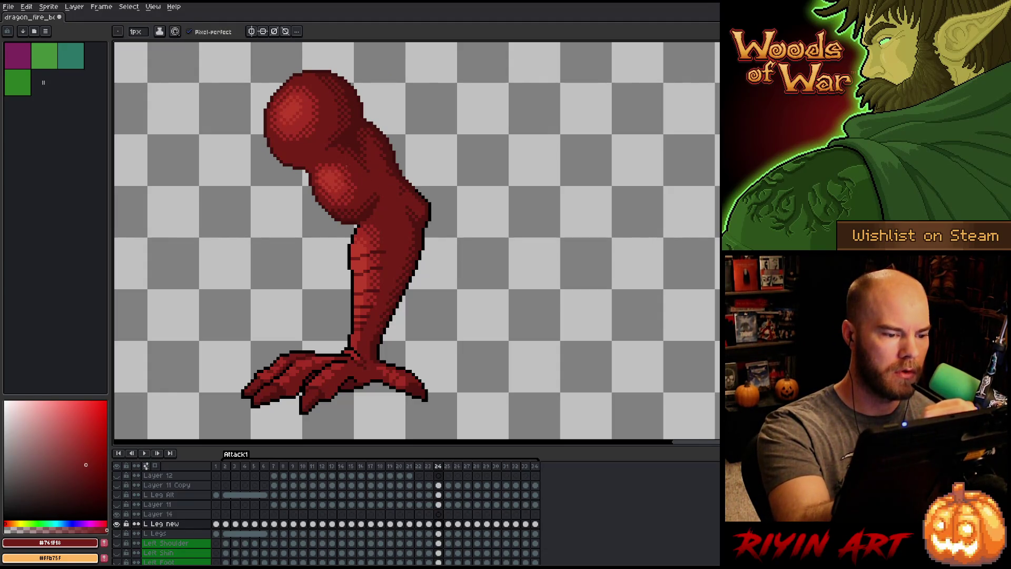
{"action": "key", "text": "m"}
{"action": "left_click_drag", "start_coordinate": [315, 183], "coordinate": [340, 163]}
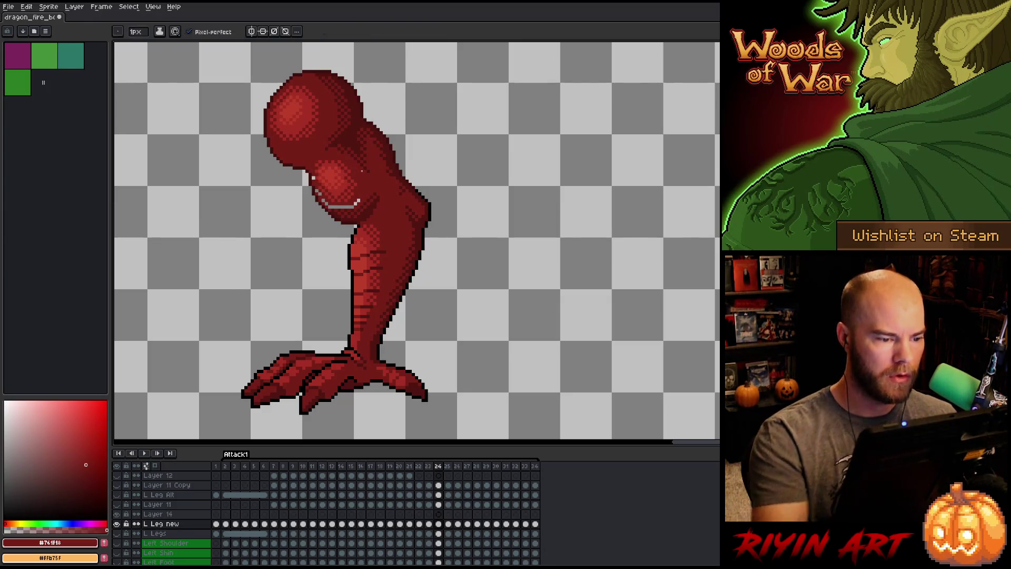
{"action": "key", "text": "b"}
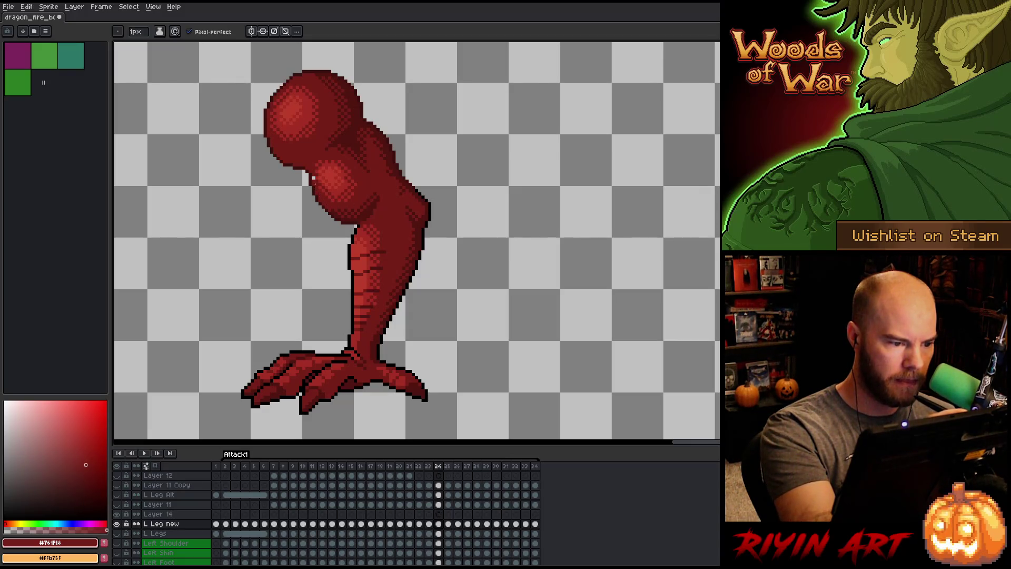
Compare the shoulder across frames 24 to 26 and sample dark red #501612 from the leg.
{"action": "key", "text": "Right"}
{"action": "key", "text": "Left"}
{"action": "key", "text": "Right"}
{"action": "key", "text": "Left"}
{"action": "key", "text": "Right"}
{"action": "key", "text": "Left"}
{"action": "key", "text": "Right"}
{"action": "key", "text": "Left"}
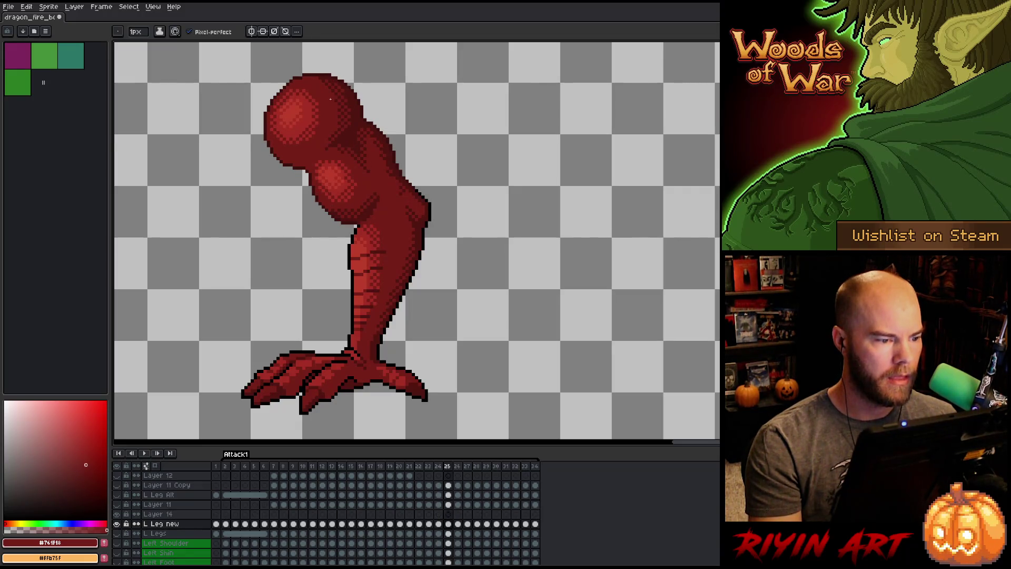
{"action": "key", "text": "Right"}
{"action": "key", "text": "Left"}
{"action": "key", "text": "Right"}
{"action": "key", "text": "Right"}
{"action": "key", "text": "Left"}
{"action": "key", "text": "Left"}
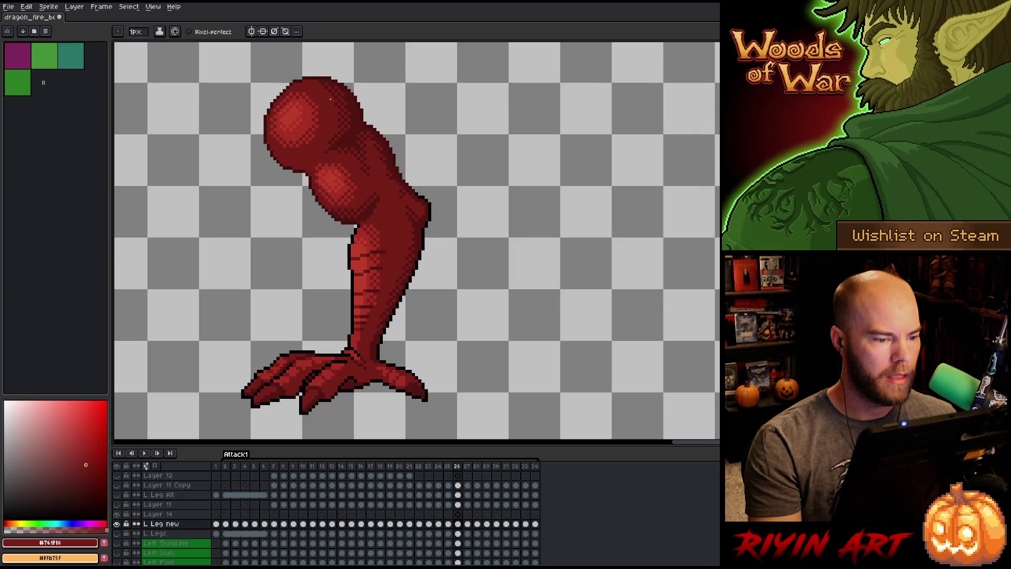
{"action": "key", "text": "Right"}
{"action": "key", "text": "Right"}
{"action": "key", "text": "Left"}
{"action": "key", "text": "Right"}
{"action": "key", "text": "Right"}
{"action": "key", "text": "Left"}
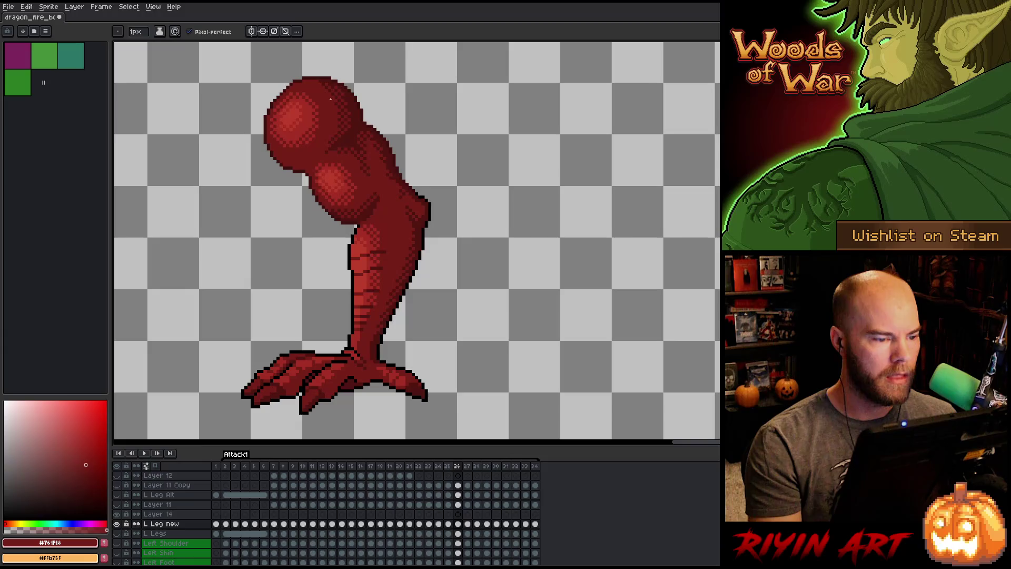
{"action": "key", "text": "Left"}
{"action": "left_click", "coordinate": [369, 166], "text": "alt"}
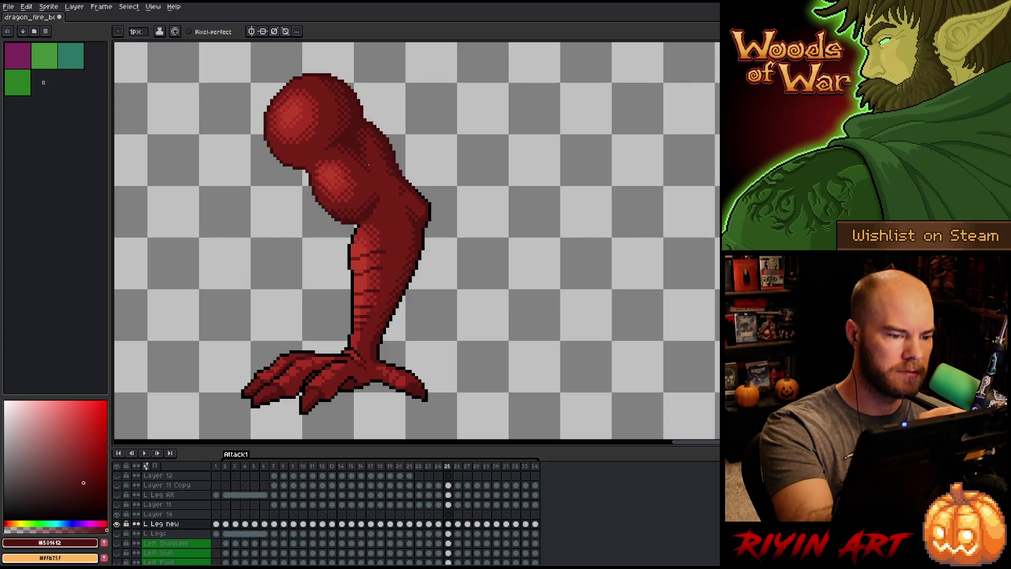
Play through frames 24 to 29, land on frame 23, and switch to the Eraser.
{"action": "key", "text": "Right"}
{"action": "key", "text": "Left"}
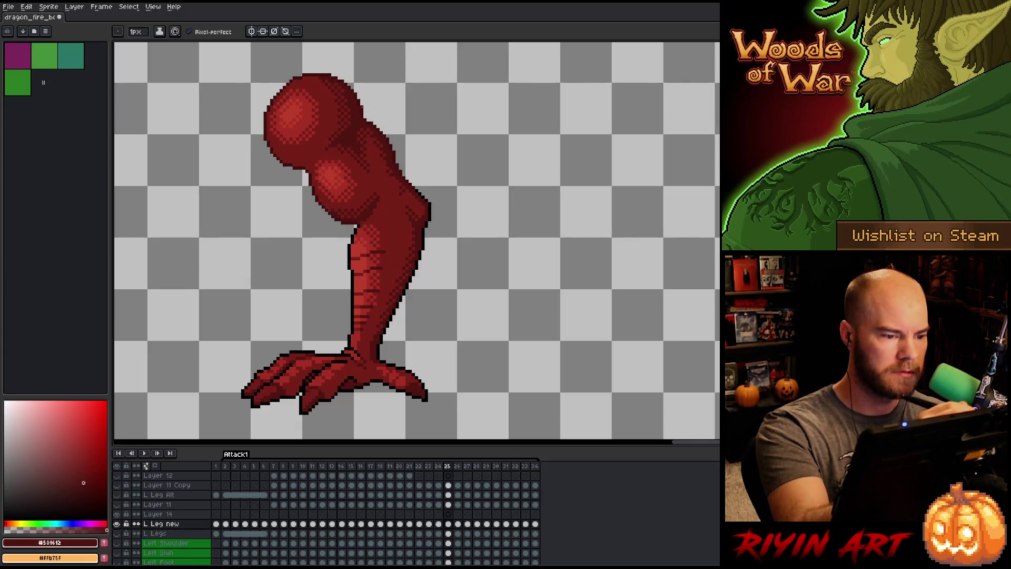
{"action": "key", "text": "Right"}
{"action": "key", "text": "Left"}
{"action": "key", "text": "Left"}
{"action": "key", "text": "Right"}
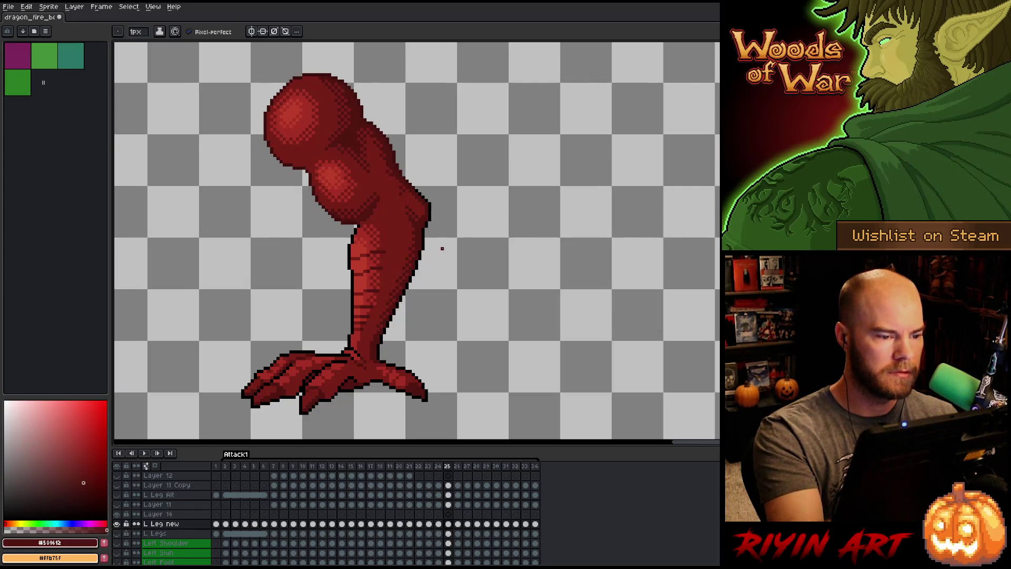
{"action": "key", "text": "Left"}
{"action": "key", "text": "Right"}
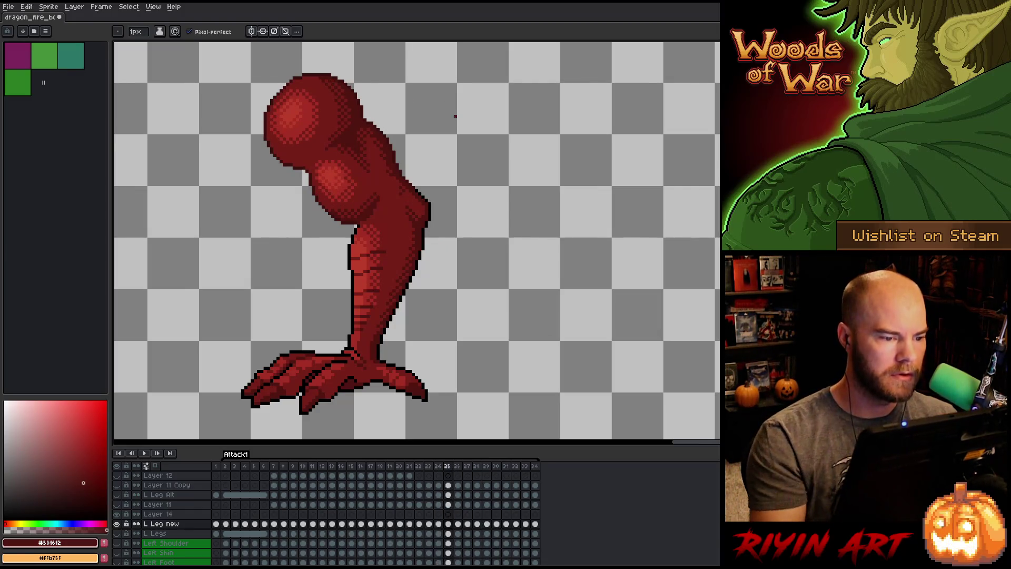
{"action": "key", "text": "Left"}
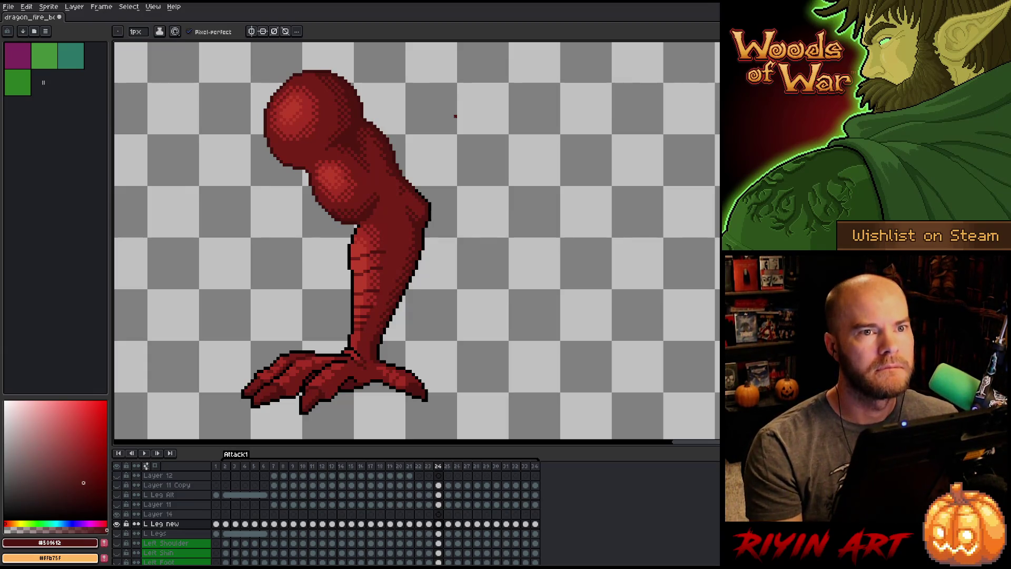
{"action": "key", "text": "Right"}
{"action": "key", "text": "Left"}
{"action": "key", "text": "Right"}
{"action": "key", "text": "Right"}
{"action": "key", "text": "Right"}
{"action": "key", "text": "Left"}
{"action": "key", "text": "Left"}
{"action": "key", "text": "Left"}
{"action": "key", "text": "Left"}
{"action": "key", "text": "Left"}
{"action": "key", "text": "Left"}
{"action": "key", "text": "Left"}
{"action": "key", "text": "Right"}
{"action": "key", "text": "Right"}
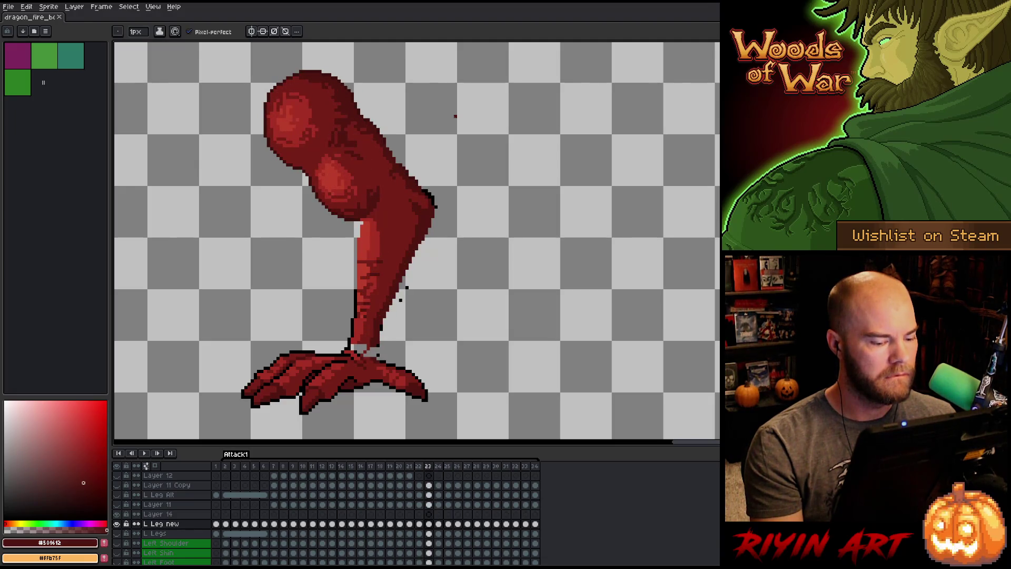
{"action": "key", "text": "e"}
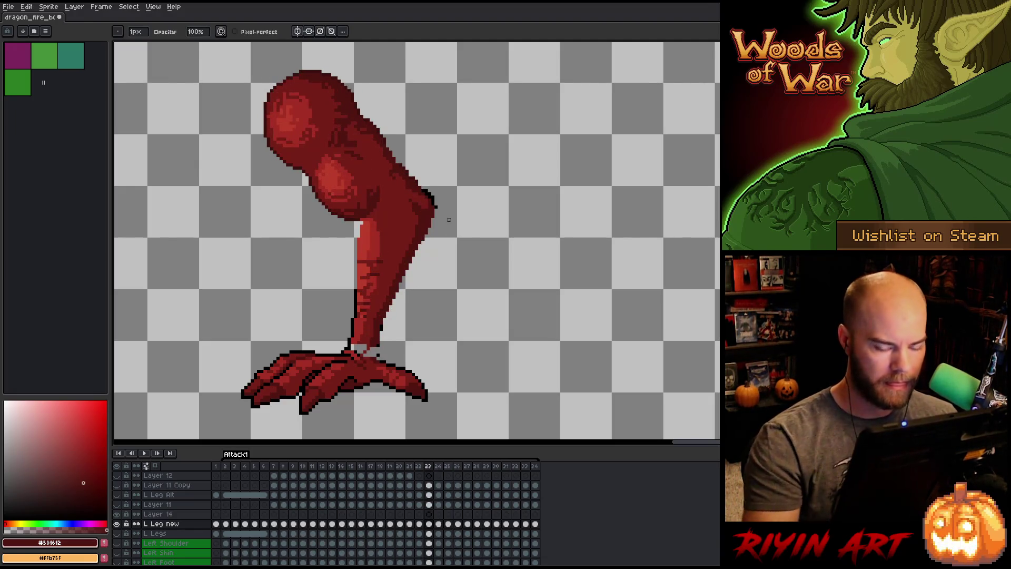
{"action": "key", "text": "Left"}
{"action": "key", "text": "Right"}
{"action": "key", "text": "Left"}
{"action": "key", "text": "Right"}
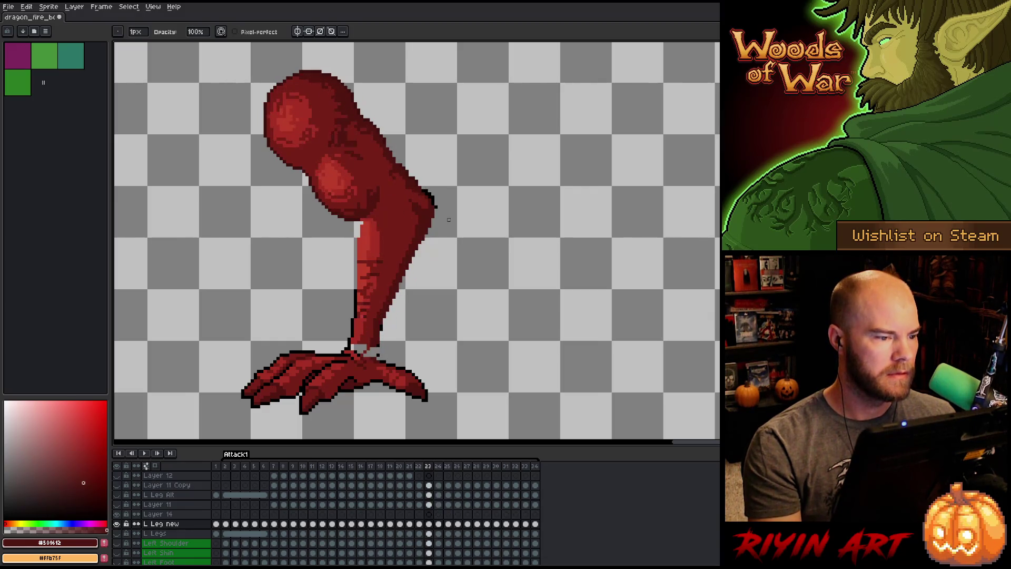
{"action": "key", "text": "Left"}
{"action": "key", "text": "Right"}
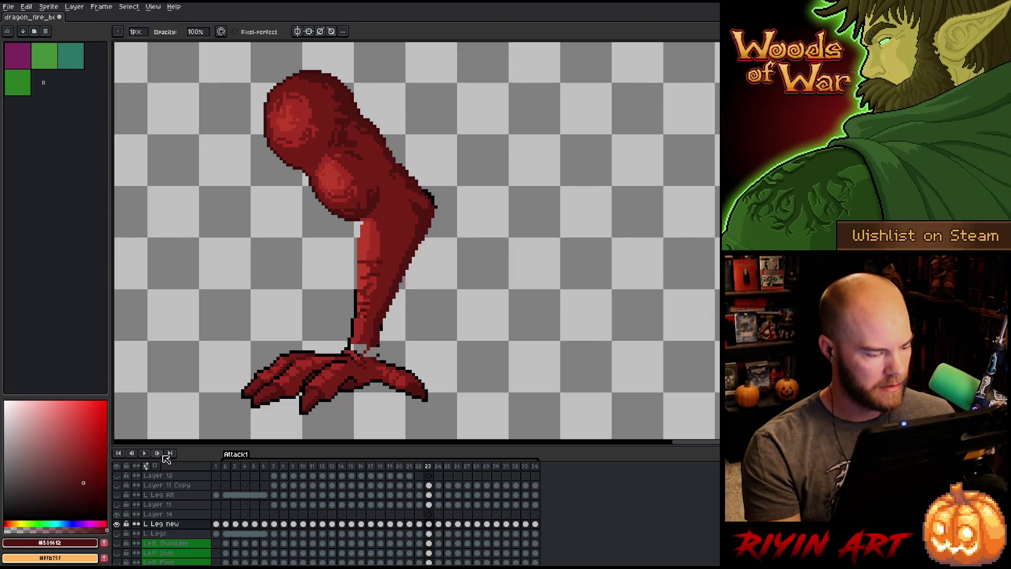
Show the dragon body, lava and rocks, and select Layer 14 at frame 23 to compare arm versions.
{"action": "left_click", "coordinate": [117, 523], "text": "alt"}
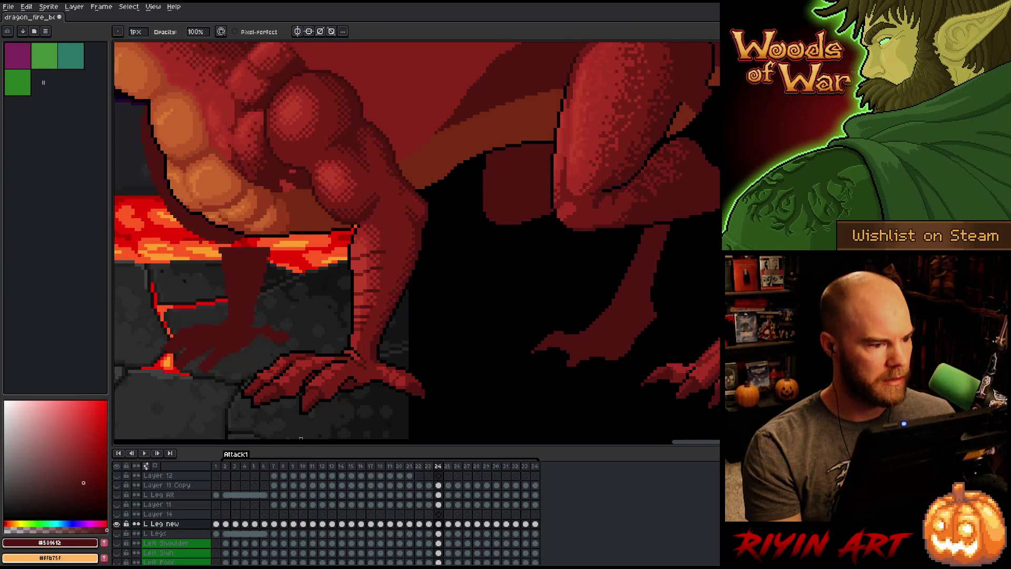
{"action": "key", "text": "Left"}
{"action": "key", "text": "Right"}
{"action": "key", "text": "Left"}
{"action": "key", "text": "Right"}
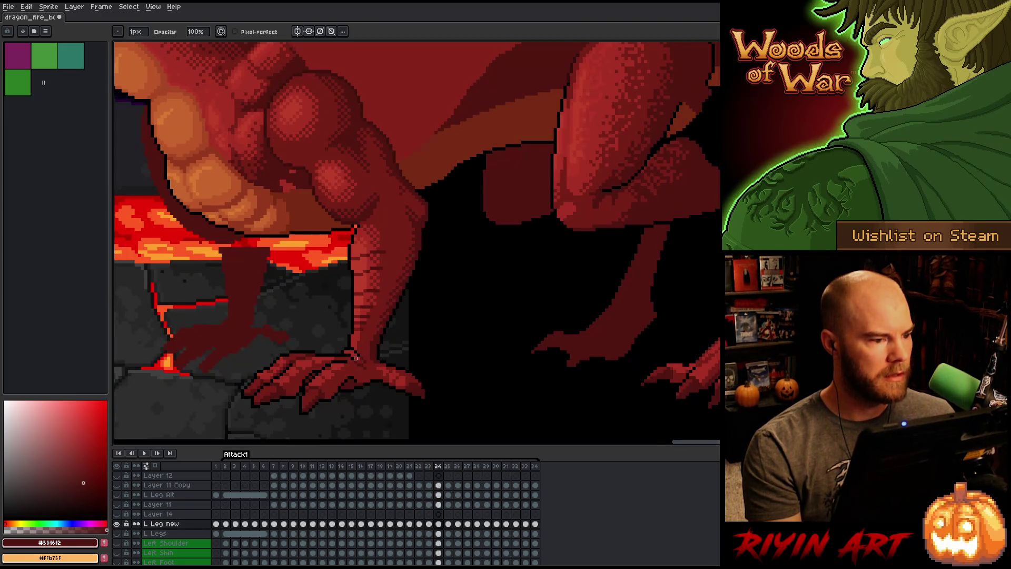
{"action": "key", "text": "Right"}
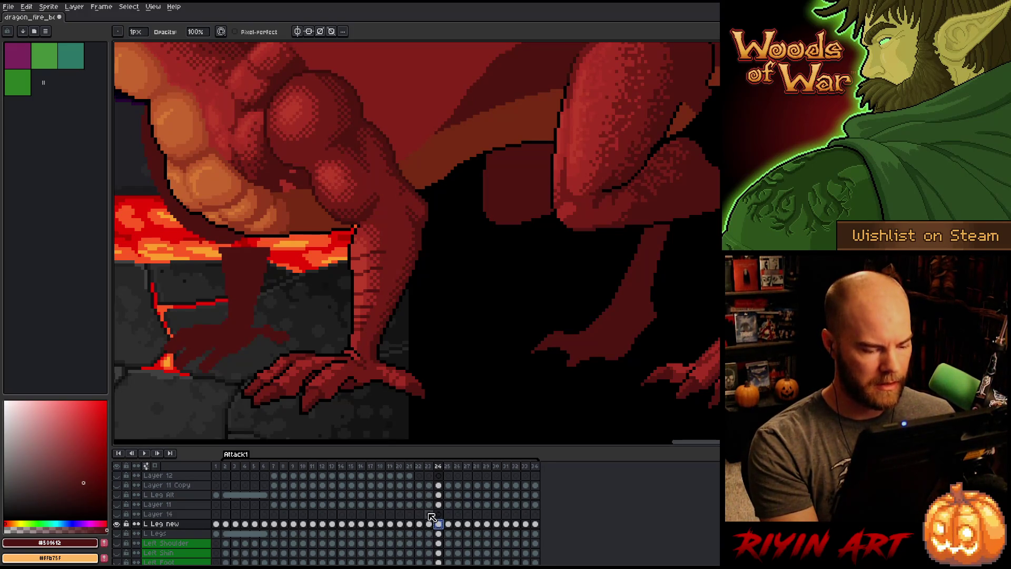
{"action": "left_click", "coordinate": [428, 514]}
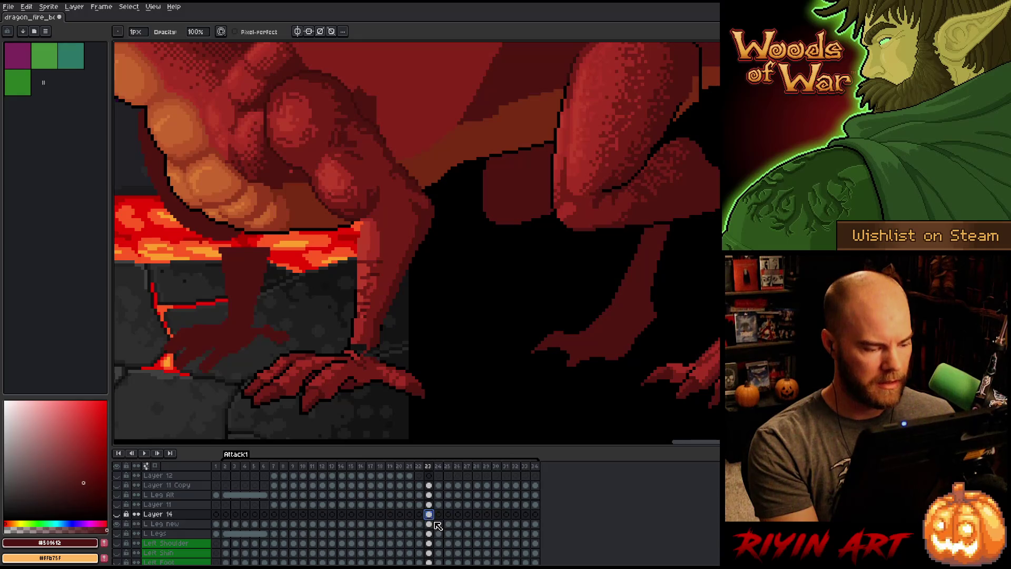
{"action": "left_click", "coordinate": [118, 516]}
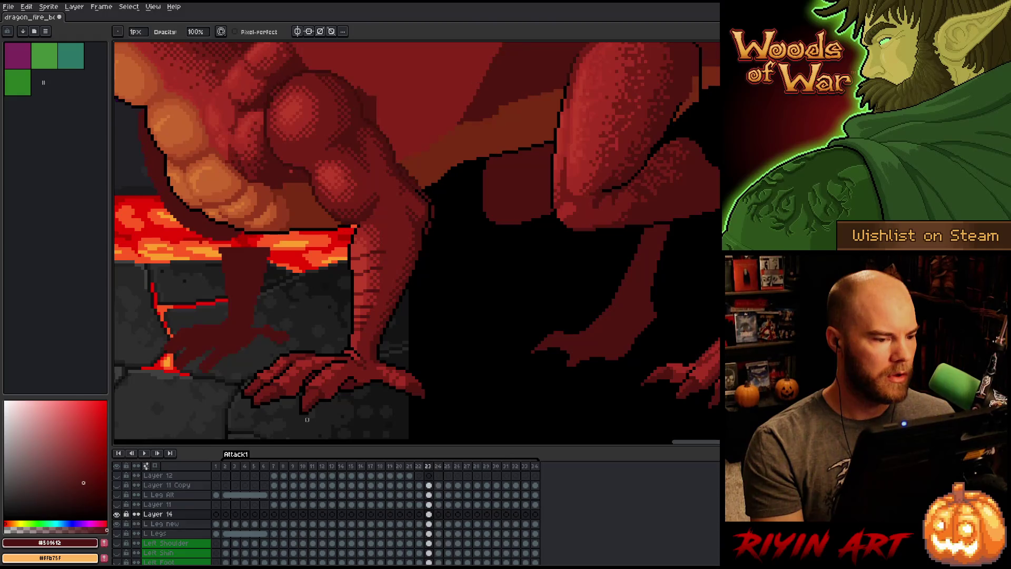
Compare the leg poses across frames 23 to 26, ending back on frame 23.
{"action": "key", "text": "Right"}
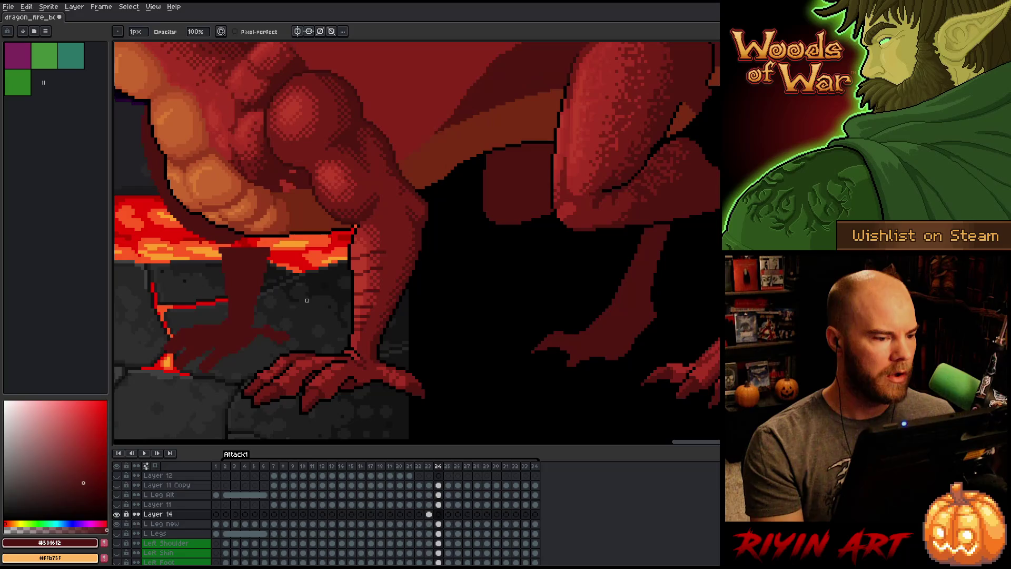
{"action": "key", "text": "Left"}
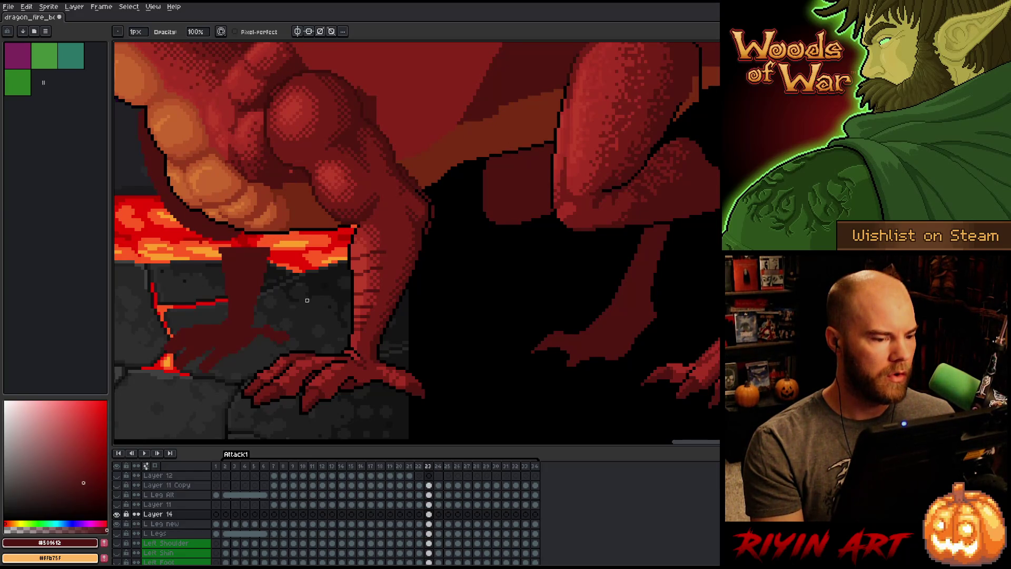
{"action": "key", "text": "Right"}
{"action": "key", "text": "Left"}
{"action": "key", "text": "Right"}
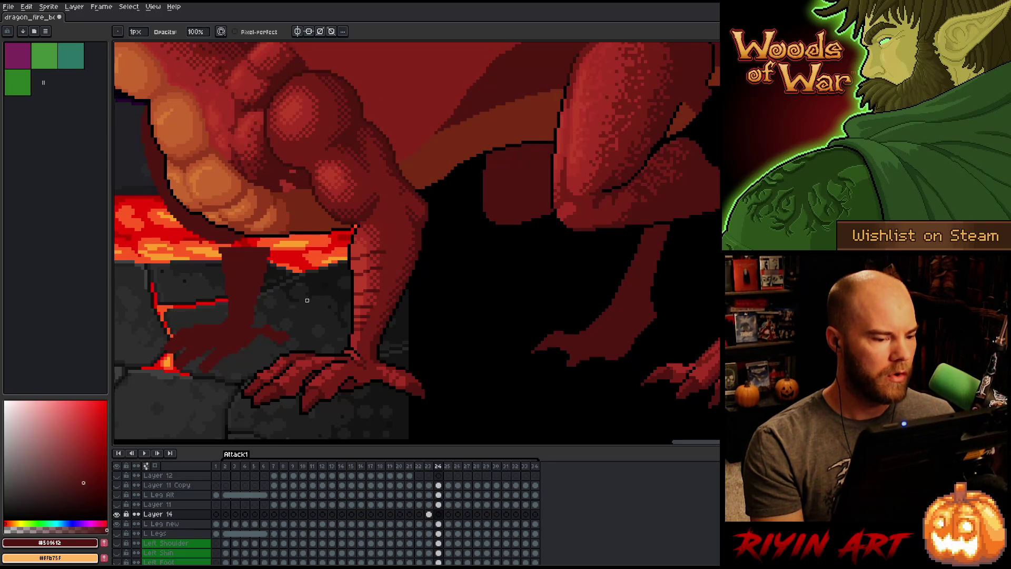
{"action": "key", "text": "Right"}
{"action": "key", "text": "Right"}
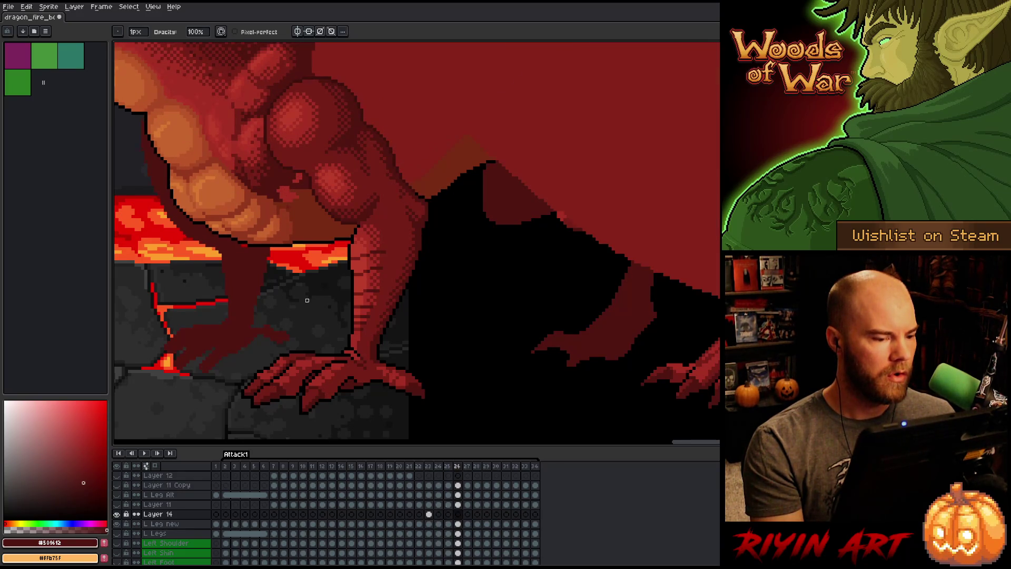
{"action": "key", "text": "Left"}
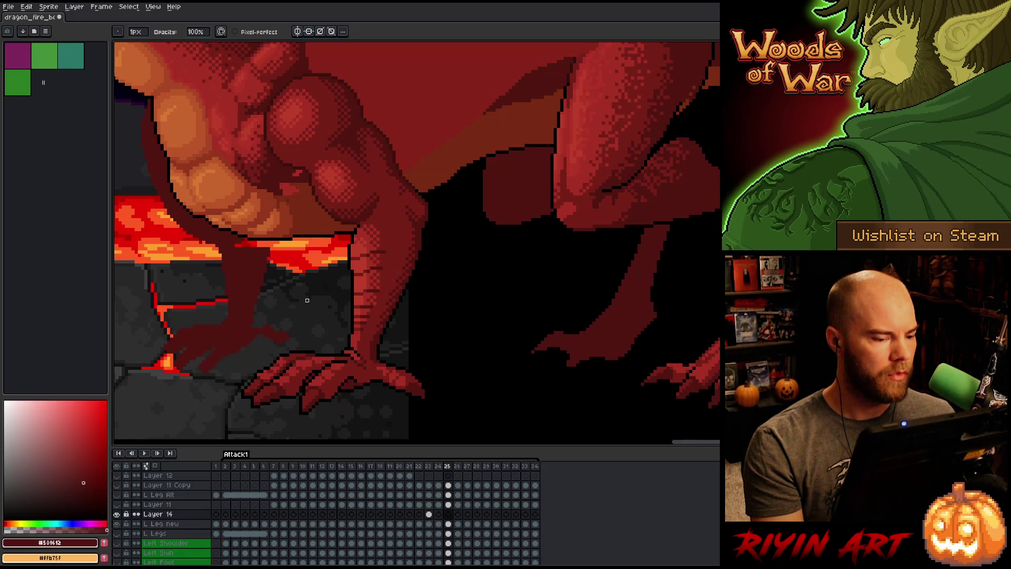
{"action": "key", "text": "Left"}
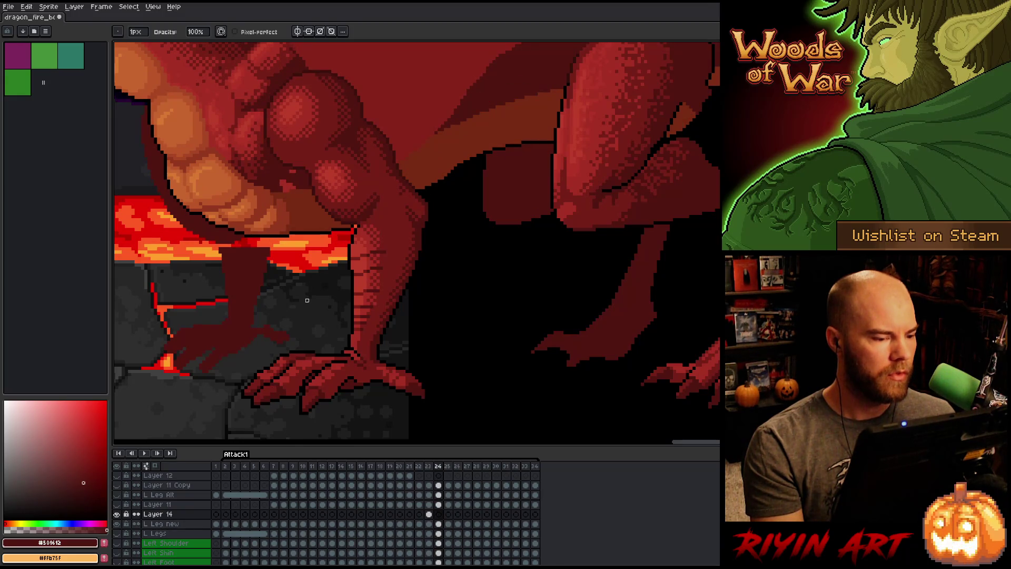
{"action": "key", "text": "Right"}
{"action": "key", "text": "Left"}
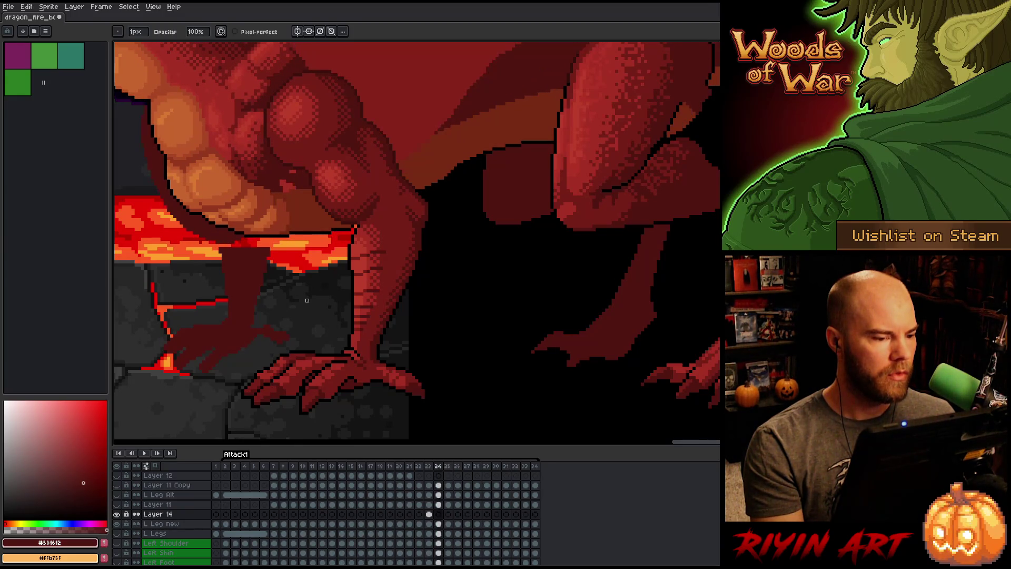
{"action": "key", "text": "Right"}
{"action": "key", "text": "Left"}
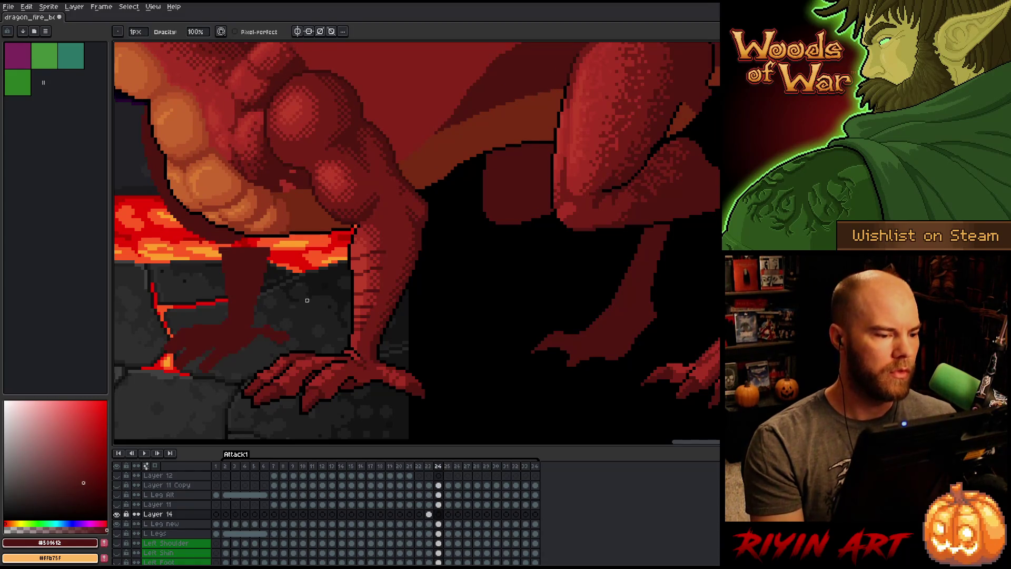
{"action": "key", "text": "Right"}
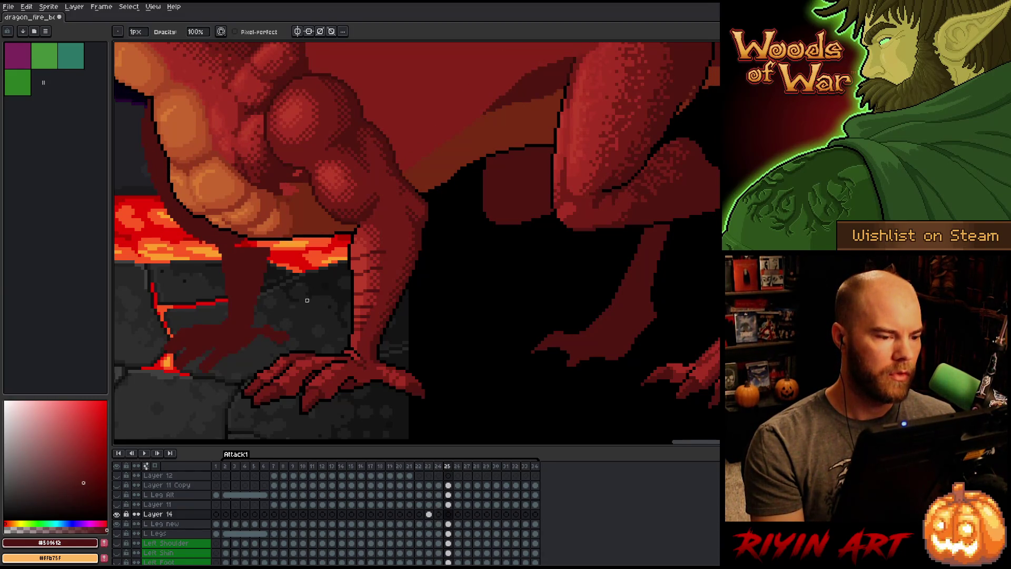
{"action": "key", "text": "Left"}
{"action": "key", "text": "Left"}
{"action": "key", "text": "Right"}
{"action": "key", "text": "Left"}
Lasso the upper leg on frame 23, nudge it up, then select the L Leg new and Layer 14 cels.
{"action": "key", "text": "m"}
{"action": "mouse_move", "coordinate": [458, 168]}
{"action": "left_mouse_down"}
{"action": "mouse_move", "coordinate": [431, 241]}
{"action": "mouse_move", "coordinate": [384, 191]}
{"action": "left_mouse_up"}
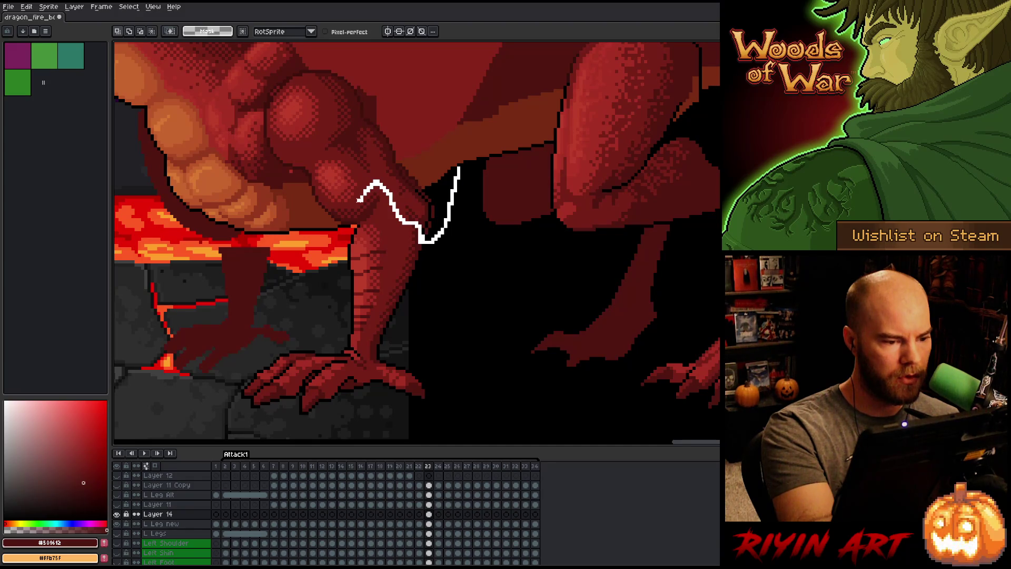
{"action": "mouse_move", "coordinate": [361, 180]}
{"action": "left_mouse_down"}
{"action": "mouse_move", "coordinate": [338, 153]}
{"action": "mouse_move", "coordinate": [226, 153]}
{"action": "mouse_move", "coordinate": [394, 66]}
{"action": "mouse_move", "coordinate": [447, 172]}
{"action": "left_mouse_up"}
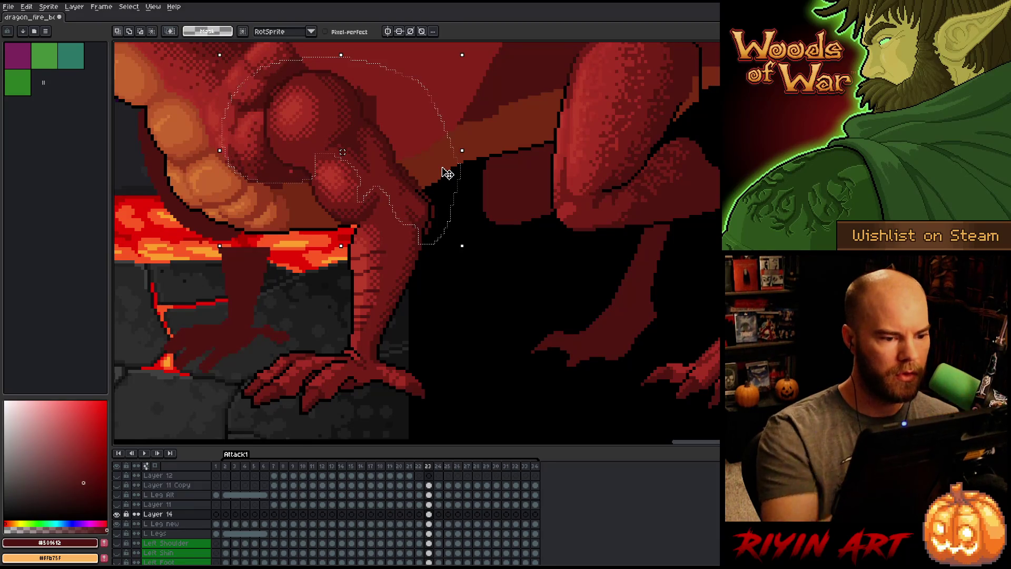
{"action": "key", "text": "Up"}
{"action": "key", "text": "Up"}
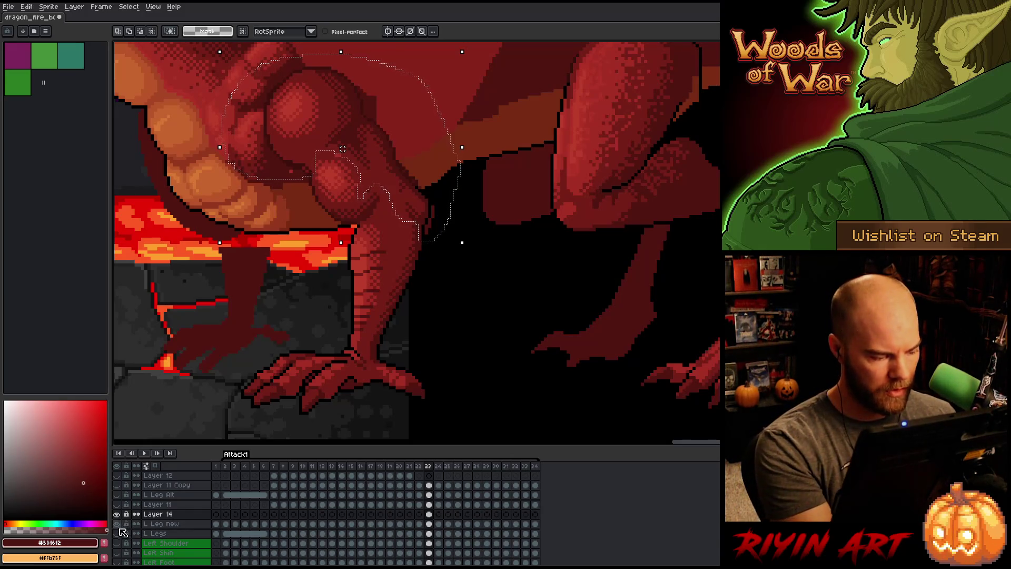
{"action": "left_click", "coordinate": [431, 524]}
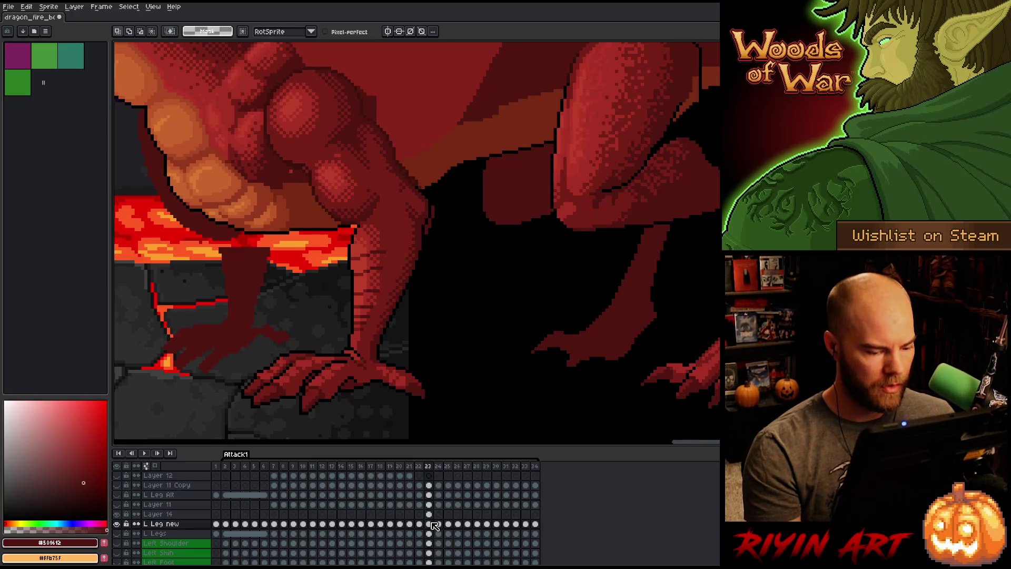
{"action": "left_click", "coordinate": [431, 514]}
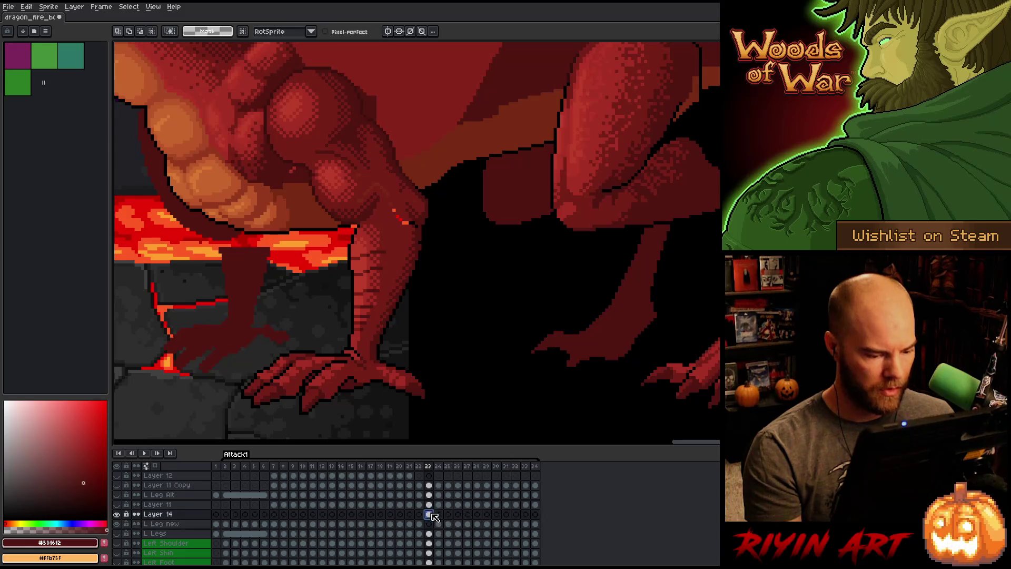
Show the L Leg new layer alone and sample the leg's dark and lighter reds.
{"action": "left_click", "coordinate": [430, 524]}
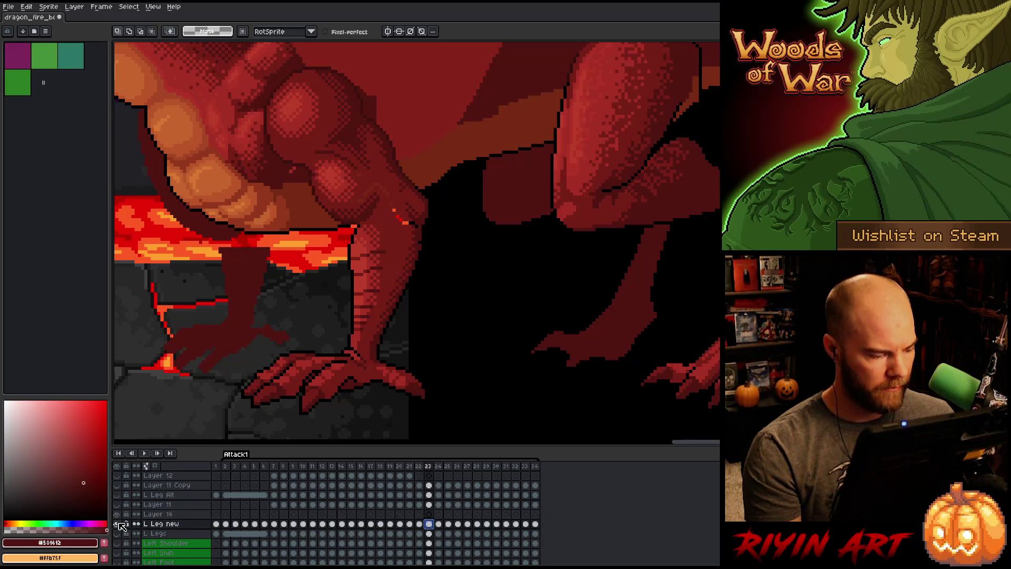
{"action": "left_click", "coordinate": [118, 524], "text": "alt"}
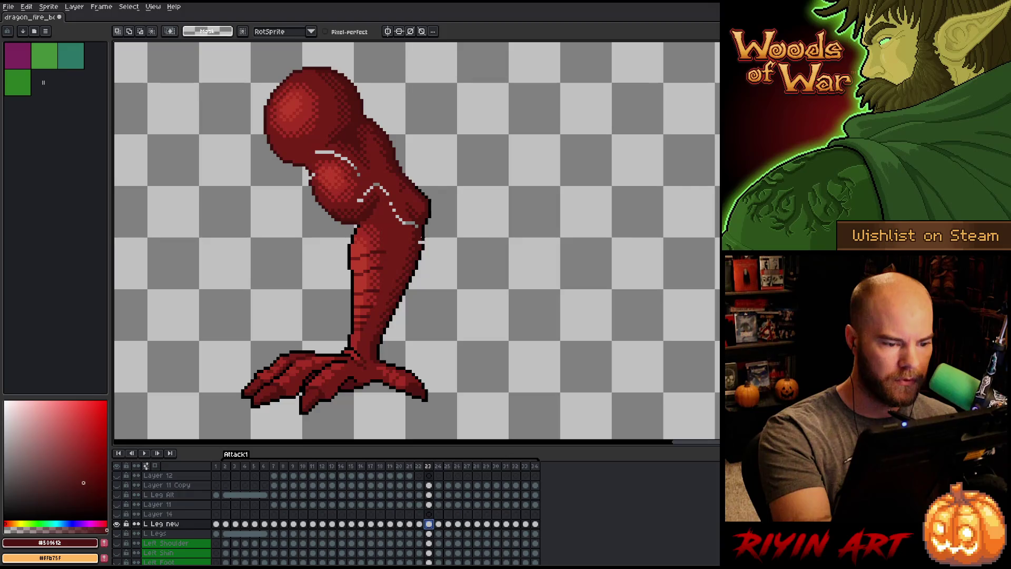
{"action": "key", "text": "b"}
{"action": "left_click", "coordinate": [421, 241], "text": "alt"}
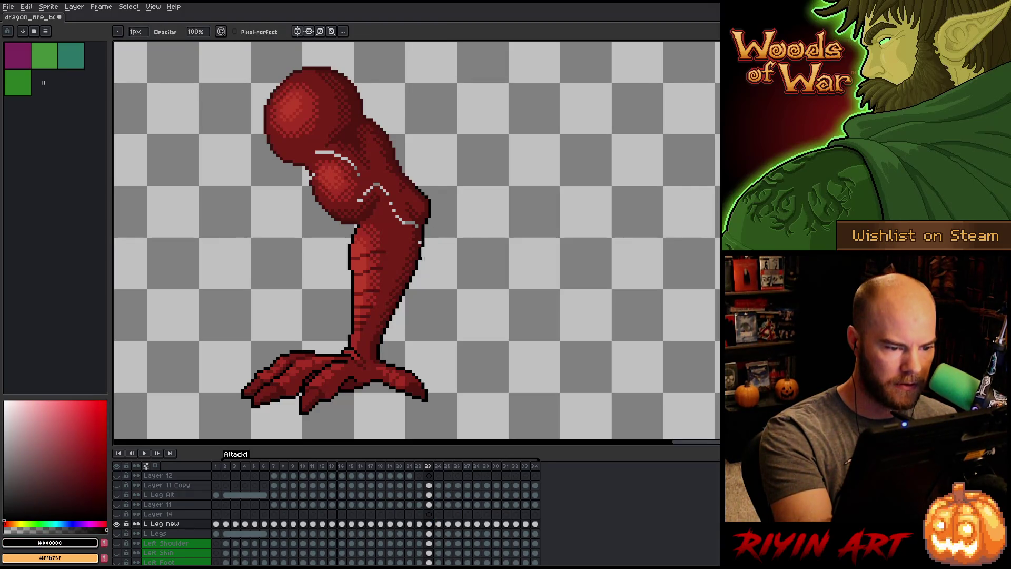
{"action": "left_click", "coordinate": [416, 243], "text": "alt"}
{"action": "left_click", "coordinate": [406, 212], "text": "alt"}
Paint over the white guide curve on the upper leg with red pixels.
{"action": "key", "text": "g"}
{"action": "key", "text": "b"}
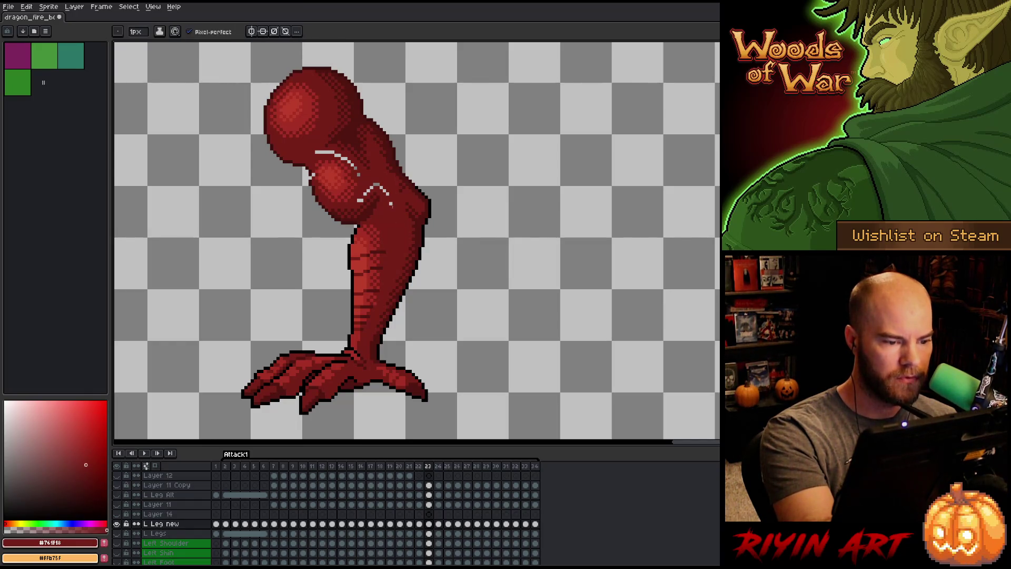
{"action": "left_click_drag", "start_coordinate": [399, 221], "coordinate": [380, 189]}
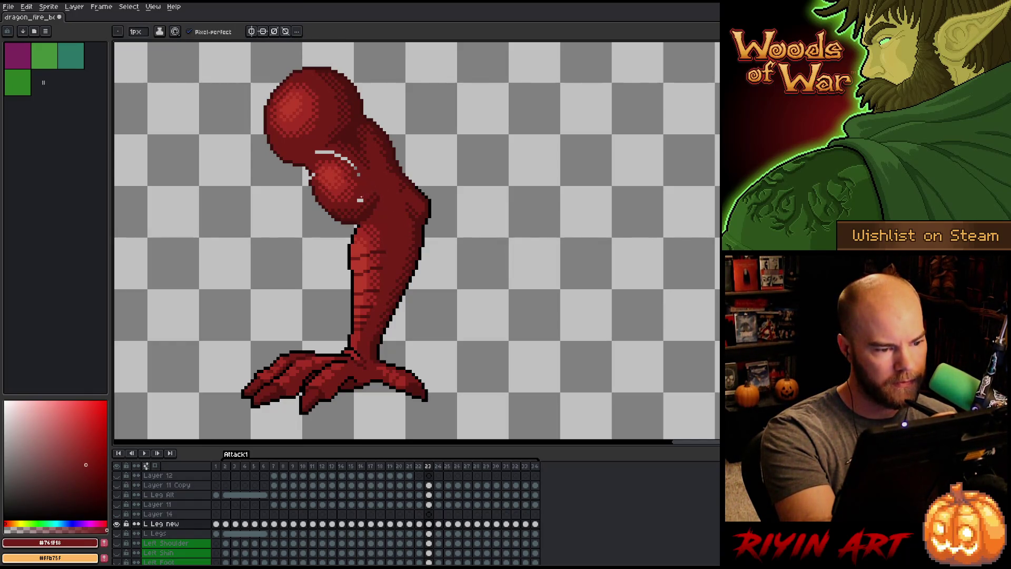
{"action": "mouse_move", "coordinate": [364, 168]}
{"action": "left_mouse_down"}
{"action": "mouse_move", "coordinate": [341, 156]}
{"action": "mouse_move", "coordinate": [312, 168]}
{"action": "left_mouse_up"}
{"action": "left_click", "coordinate": [314, 182], "text": "alt"}
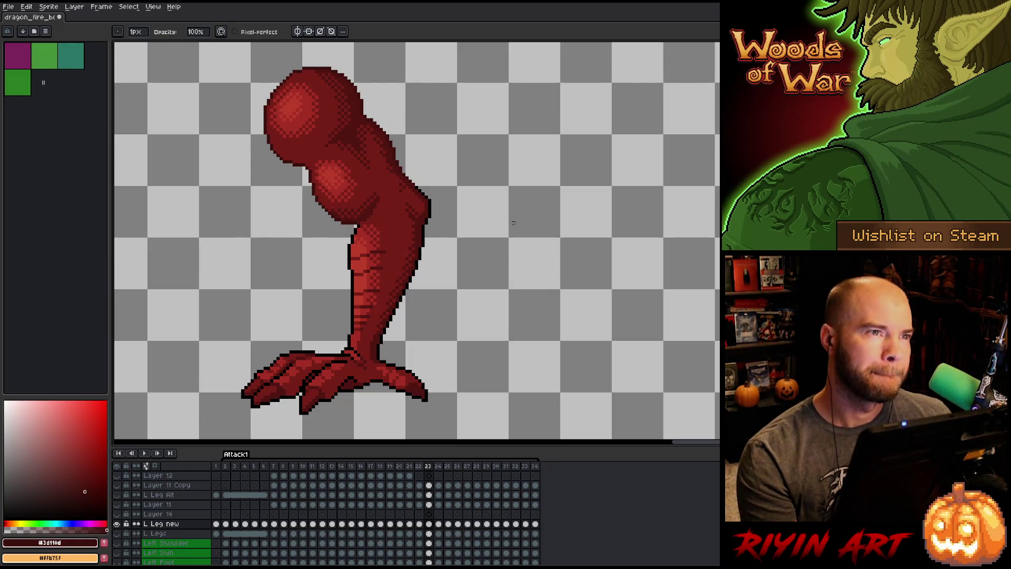
Step from frame 22 up to frame 31 and back to 23 to compare leg poses.
{"action": "key", "text": "Left"}
{"action": "key", "text": "Right"}
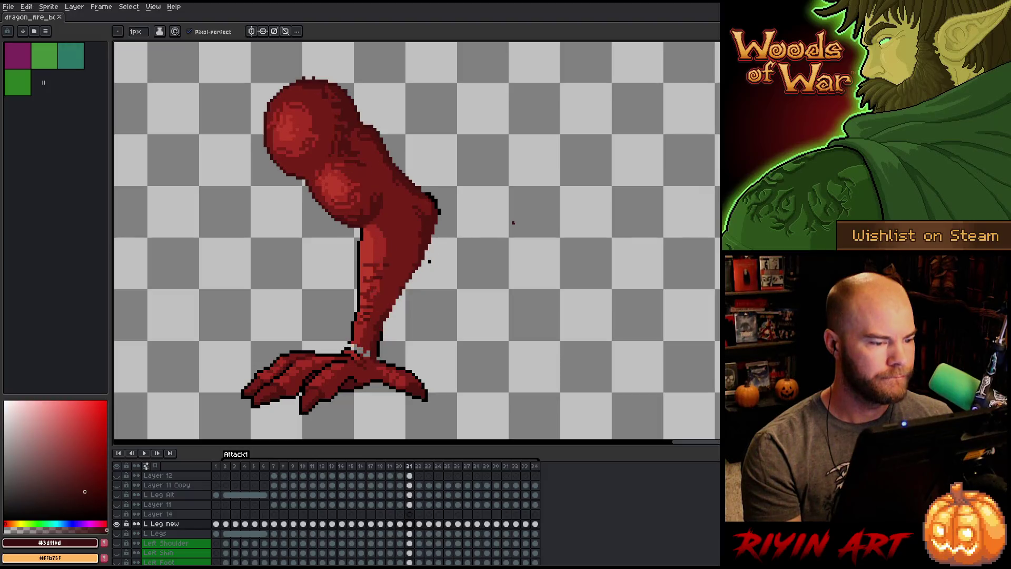
{"action": "key", "text": "Right"}
{"action": "key", "text": "Right"}
{"action": "key", "text": "Right"}
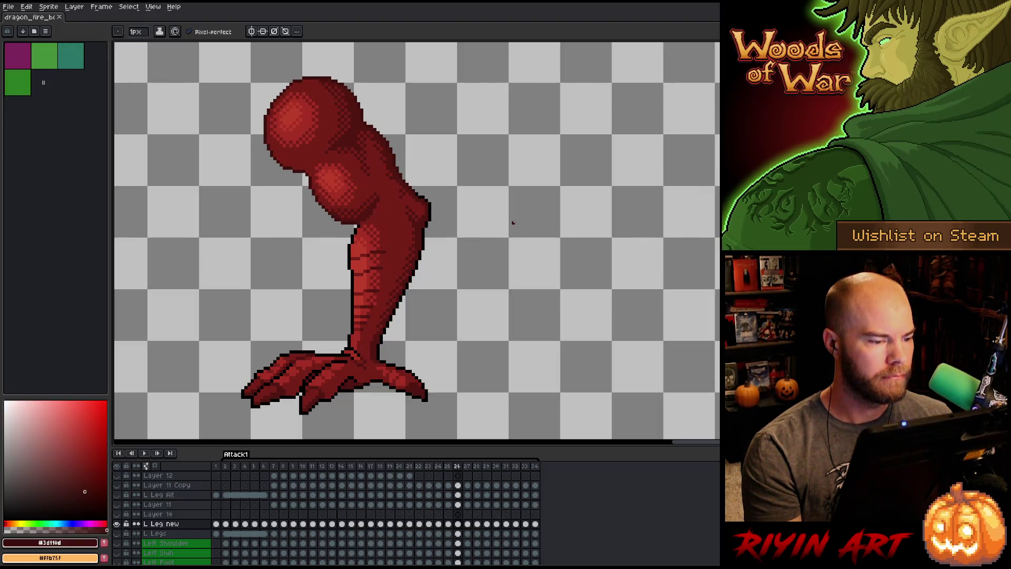
{"action": "key", "text": "Left"}
{"action": "key", "text": "Left"}
{"action": "key", "text": "Left"}
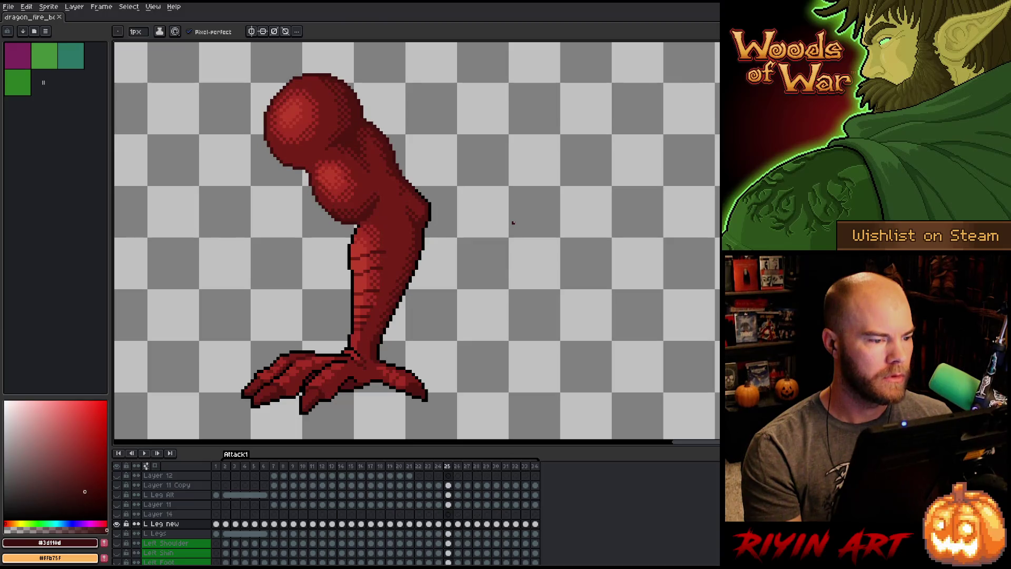
{"action": "key", "text": "Left"}
{"action": "key", "text": "Left"}
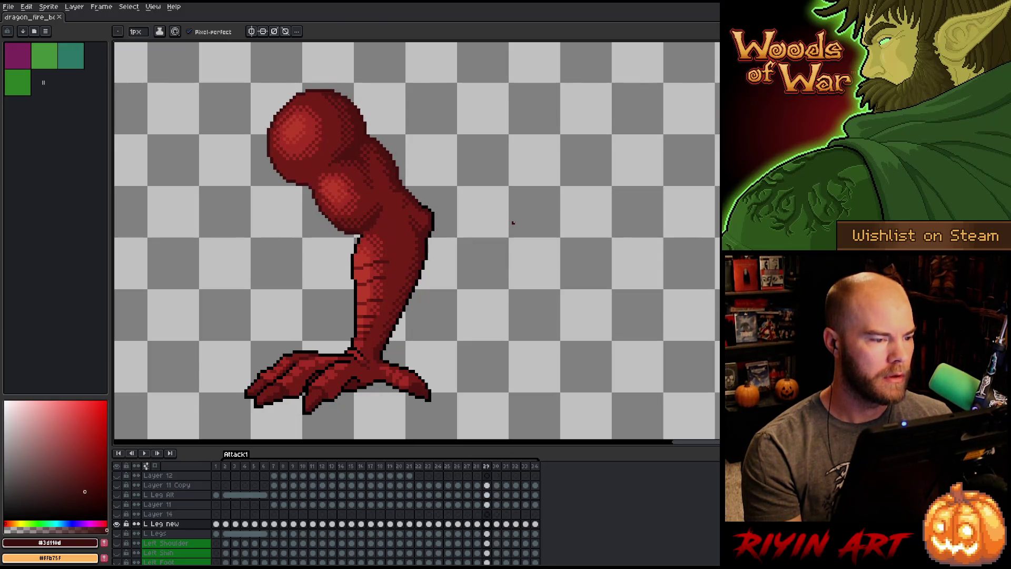
{"action": "key", "text": "Left"}
Flip back and forth between frames 22 and 23 to check the cleaned leg.
{"action": "key", "text": "Left"}
{"action": "key", "text": "Left"}
{"action": "key", "text": "Right"}
{"action": "key", "text": "Right"}
{"action": "key", "text": "Right"}
{"action": "key", "text": "Left"}
{"action": "key", "text": "Left"}
{"action": "key", "text": "Right"}
{"action": "key", "text": "Left"}
{"action": "key", "text": "Right"}
{"action": "key", "text": "Left"}
{"action": "key", "text": "Right"}
{"action": "key", "text": "Left"}
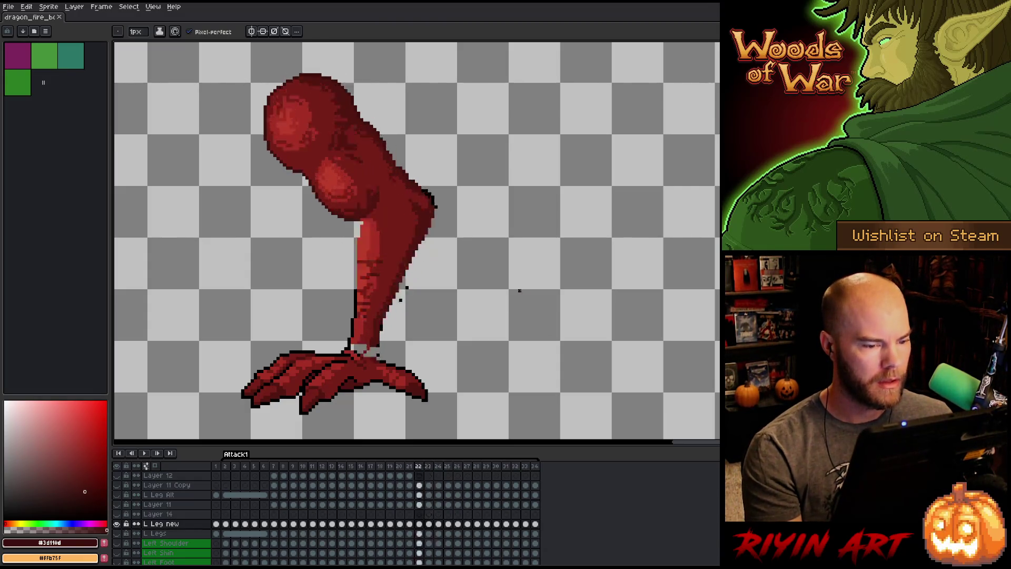
{"action": "key", "text": "Right"}
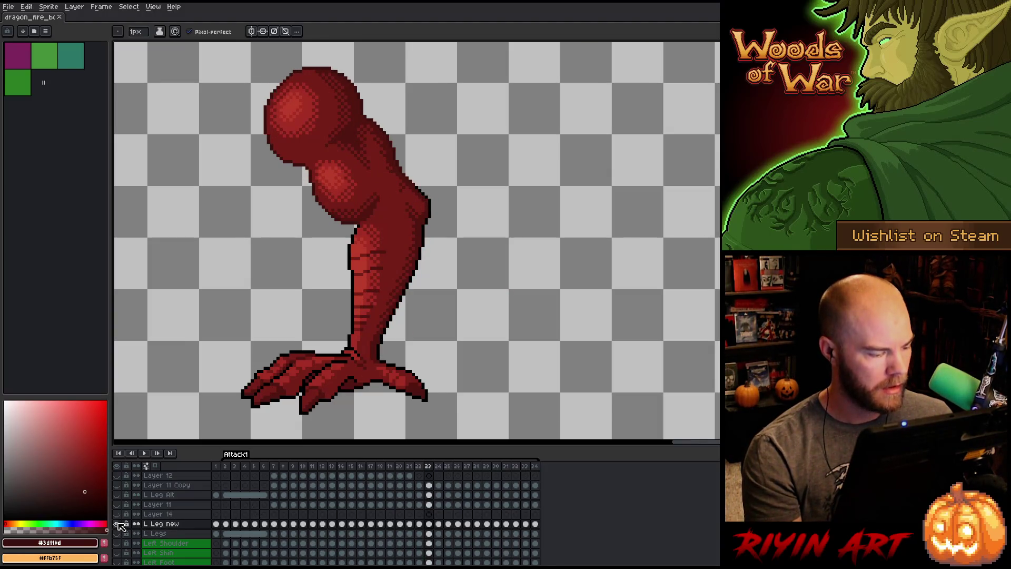
Show all layers again and make Layer 14 active at frame 22.
{"action": "left_click", "coordinate": [117, 523], "text": "alt"}
{"action": "key", "text": "Left"}
{"action": "key", "text": "Right"}
{"action": "key", "text": "Left"}
{"action": "key", "text": "Right"}
{"action": "key", "text": "Left"}
{"action": "key", "text": "Right"}
{"action": "key", "text": "Left"}
{"action": "key", "text": "Right"}
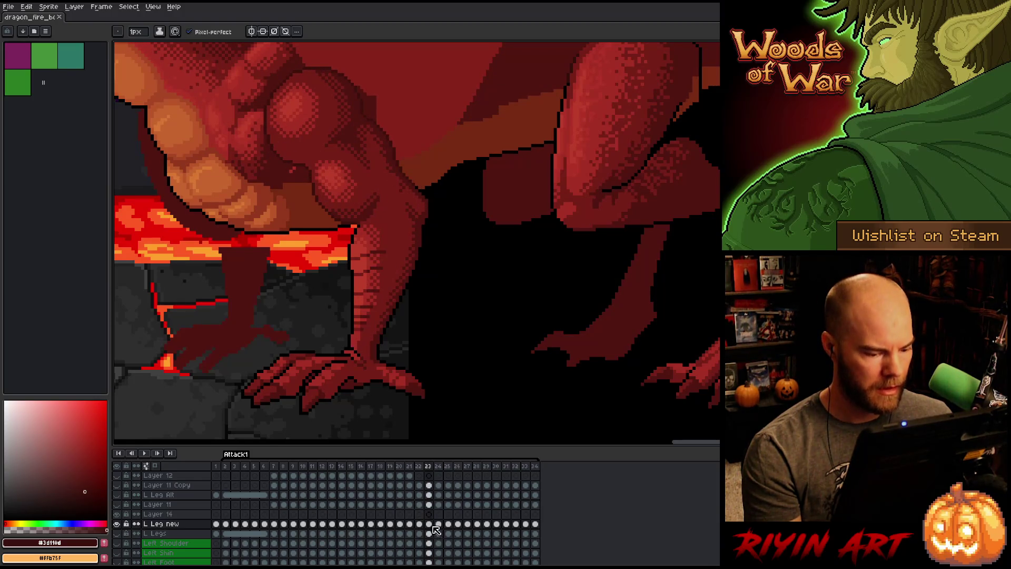
{"action": "left_click", "coordinate": [420, 515]}
Flip between frames 22, 23 and 24 while zooming the canvas to compare leg poses.
{"action": "key", "text": "Right"}
{"action": "key", "text": "Left"}
{"action": "key", "text": "Right"}
{"action": "key", "text": "Left"}
{"action": "key", "text": "Right"}
{"action": "key", "text": "Left"}
{"action": "key", "text": "Right"}
{"action": "key", "text": "Left"}
{"action": "key", "text": "Right"}
{"action": "key", "text": "Left"}
{"action": "key", "text": "Right"}
{"action": "key", "text": "Left"}
{"action": "scroll", "coordinate": [415, 153], "scroll_direction": "down", "scroll_amount": 1}
{"action": "key", "text": "Right"}
{"action": "key", "text": "Right"}
{"action": "key", "text": "Left"}
{"action": "key", "text": "Right"}
{"action": "key", "text": "Left"}
{"action": "key", "text": "Left"}
{"action": "key", "text": "Right"}
Compare frames 21 to 26, settling on frame 23 zoomed in on the clawed foot.
{"action": "key", "text": "Left"}
{"action": "scroll", "coordinate": [411, 158], "scroll_direction": "up", "scroll_amount": 2}
{"action": "key", "text": "Right"}
{"action": "key", "text": "Left"}
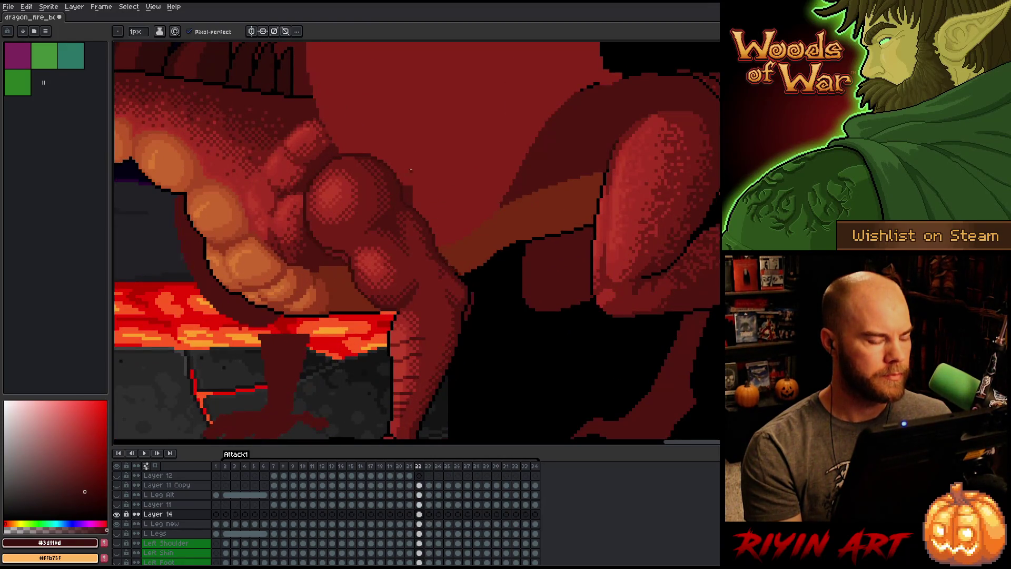
{"action": "scroll", "coordinate": [411, 169], "scroll_direction": "down", "scroll_amount": 1}
{"action": "key", "text": "Left"}
{"action": "key", "text": "Right"}
{"action": "key", "text": "Left"}
{"action": "key", "text": "Right"}
{"action": "key", "text": "Right"}
{"action": "key", "text": "Left"}
{"action": "key", "text": "Right"}
{"action": "key", "text": "Left"}
{"action": "key", "text": "Right"}
{"action": "key", "text": "Right"}
{"action": "key", "text": "Right"}
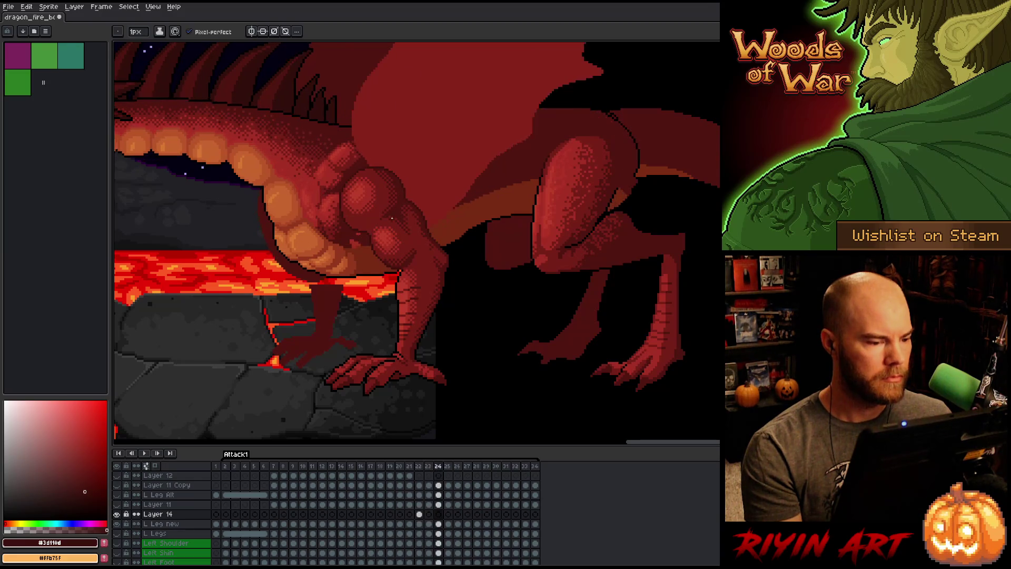
{"action": "key", "text": "Left"}
{"action": "key", "text": "Left"}
{"action": "key", "text": "Left"}
{"action": "key", "text": "Right"}
{"action": "key", "text": "Right"}
{"action": "key", "text": "Right"}
{"action": "key", "text": "Left"}
{"action": "key", "text": "Left"}
{"action": "key", "text": "Left"}
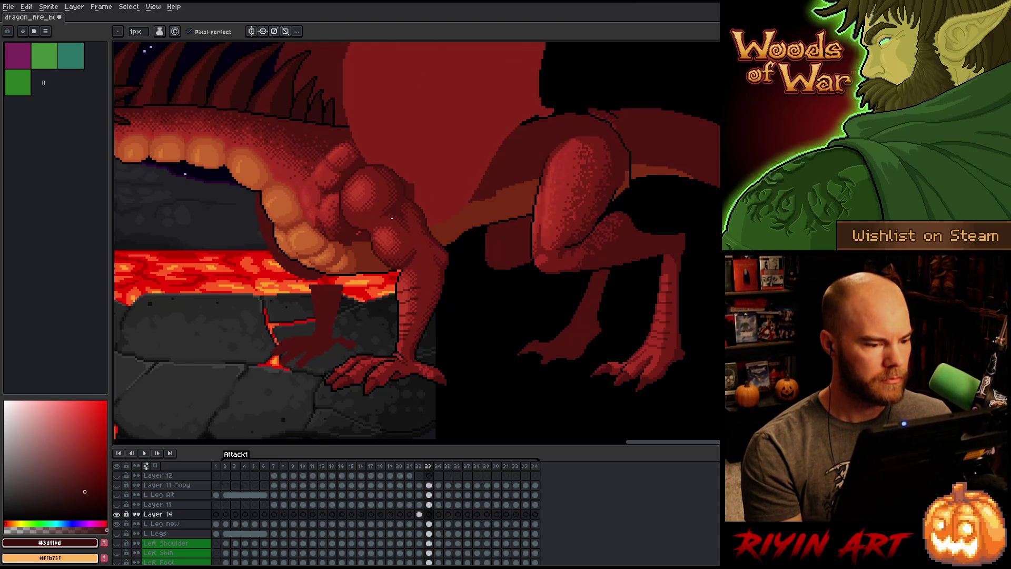
{"action": "key", "text": "Left"}
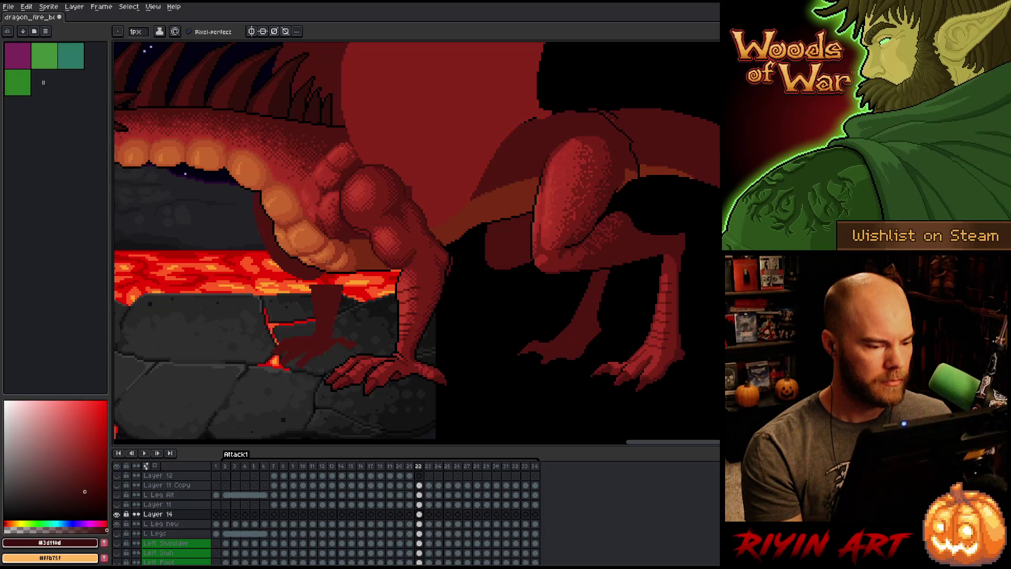
{"action": "key", "text": "Left"}
{"action": "key", "text": "Left"}
{"action": "key", "text": "Right"}
{"action": "key", "text": "Right"}
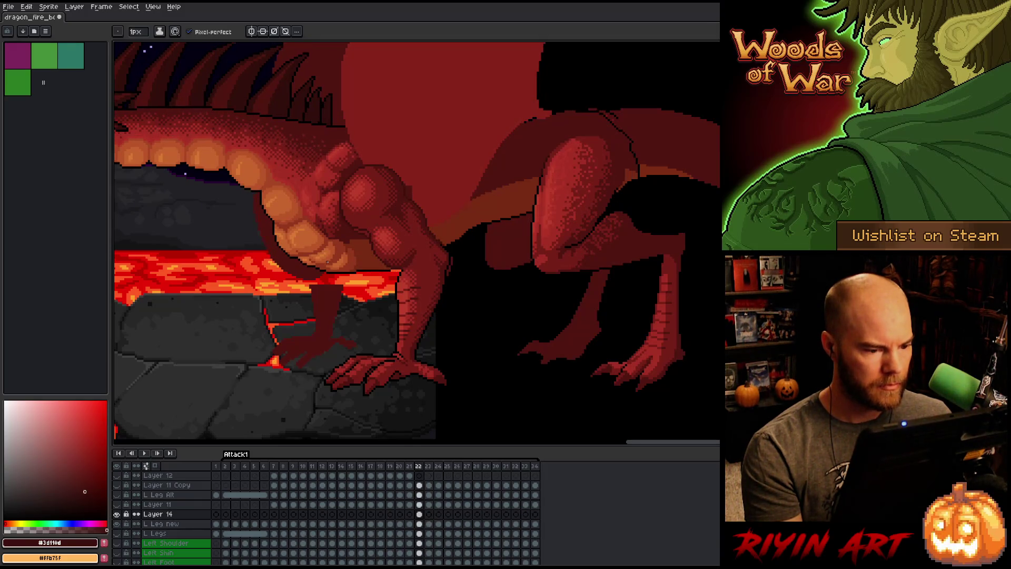
{"action": "key", "text": "Right"}
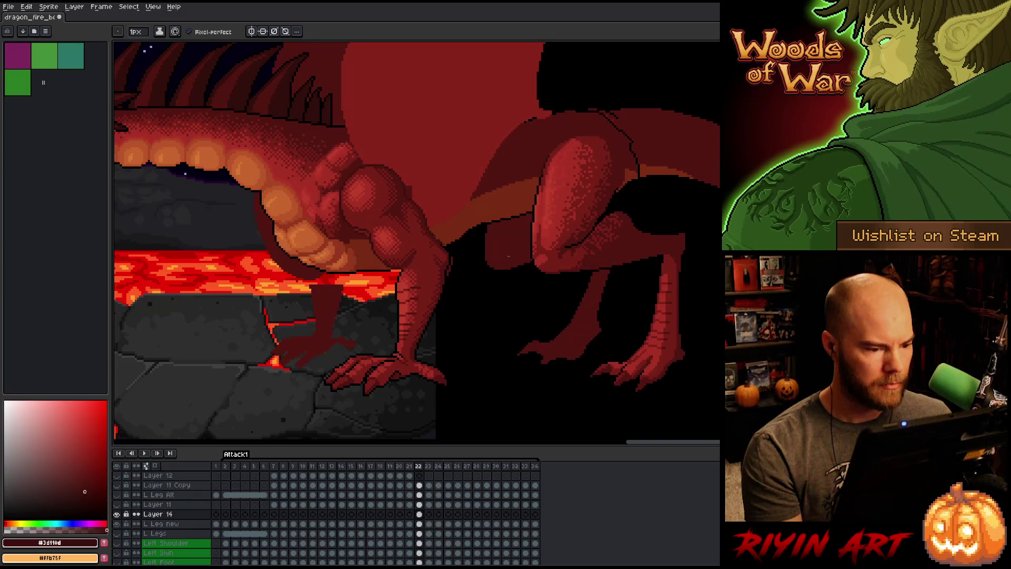
{"action": "scroll", "coordinate": [494, 233], "scroll_direction": "up", "scroll_amount": 1}
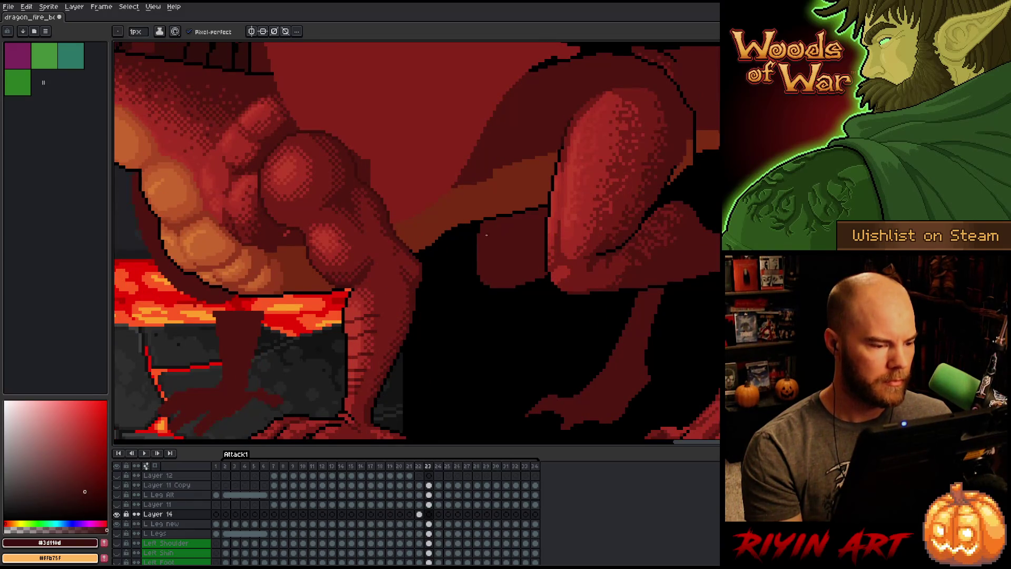
Flip repeatedly between frames 22 and 23 to compare the leg pose.
{"action": "key", "text": "Left"}
{"action": "key", "text": "Right"}
{"action": "key", "text": "Left"}
{"action": "key", "text": "Right"}
{"action": "key", "text": "Left"}
{"action": "key", "text": "Right"}
{"action": "key", "text": "Left"}
{"action": "key", "text": "Right"}
{"action": "key", "text": "Left"}
{"action": "key", "text": "Right"}
{"action": "key", "text": "Left"}
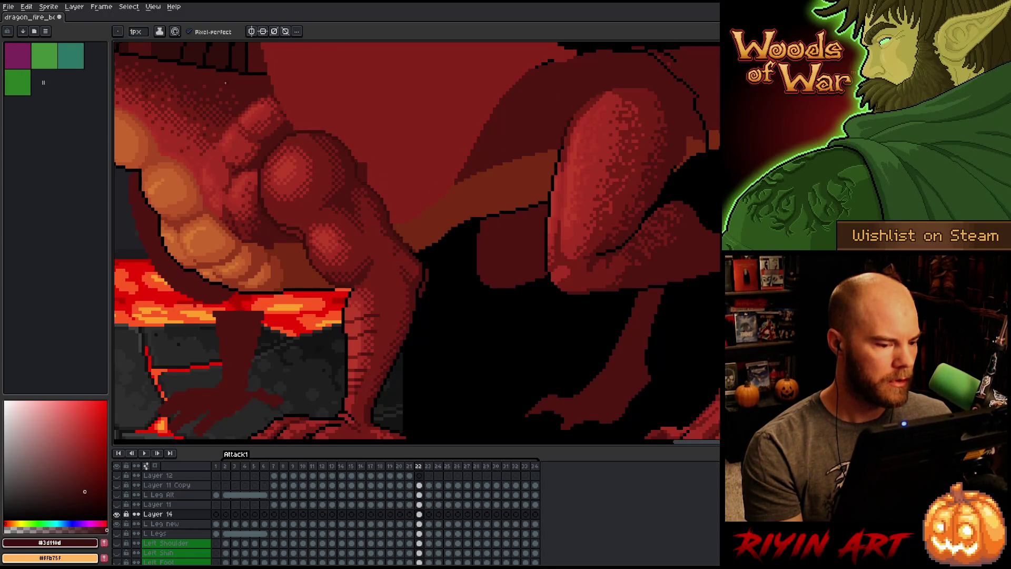
{"action": "key", "text": "Right"}
{"action": "key", "text": "Left"}
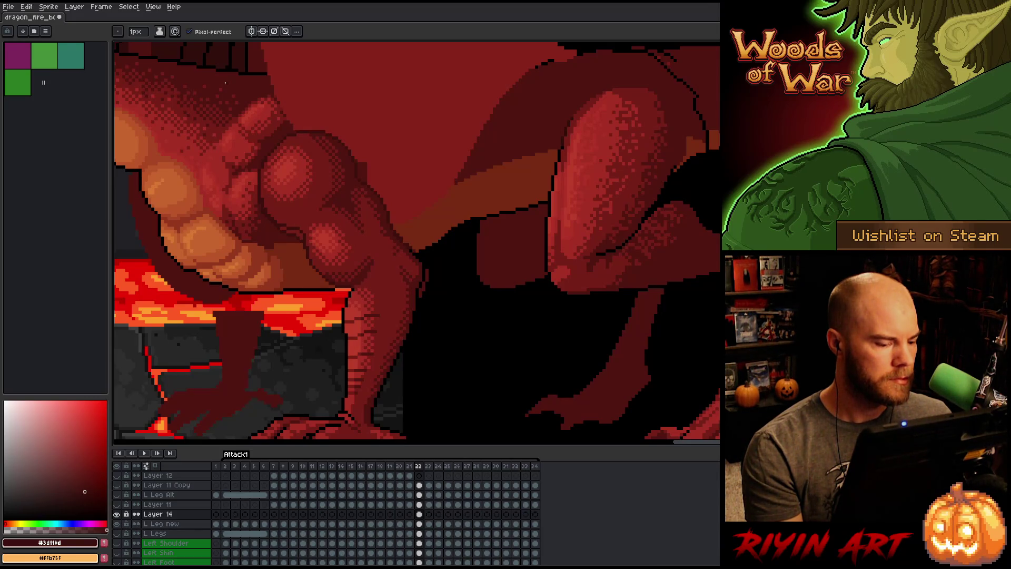
Flip through frames 21 to 24 comparing neighbouring leg poses.
{"action": "key", "text": "Right"}
{"action": "key", "text": "Left"}
{"action": "key", "text": "Right"}
{"action": "key", "text": "Left"}
{"action": "key", "text": "Right"}
{"action": "key", "text": "Left"}
{"action": "key", "text": "Right"}
{"action": "key", "text": "Right"}
{"action": "key", "text": "Left"}
{"action": "key", "text": "Left"}
{"action": "key", "text": "Left"}
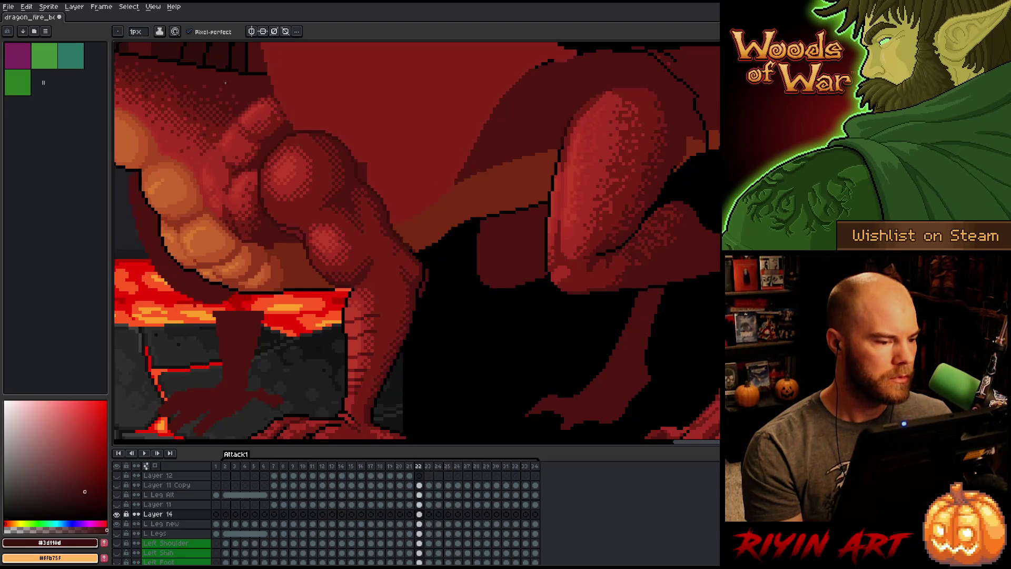
{"action": "key", "text": "Right"}
{"action": "key", "text": "Right"}
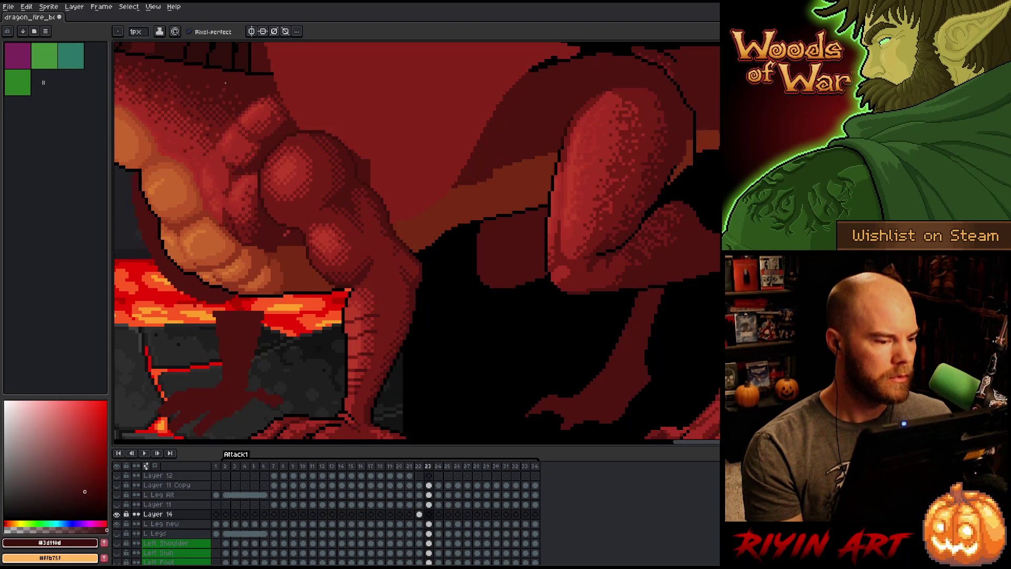
{"action": "key", "text": "Left"}
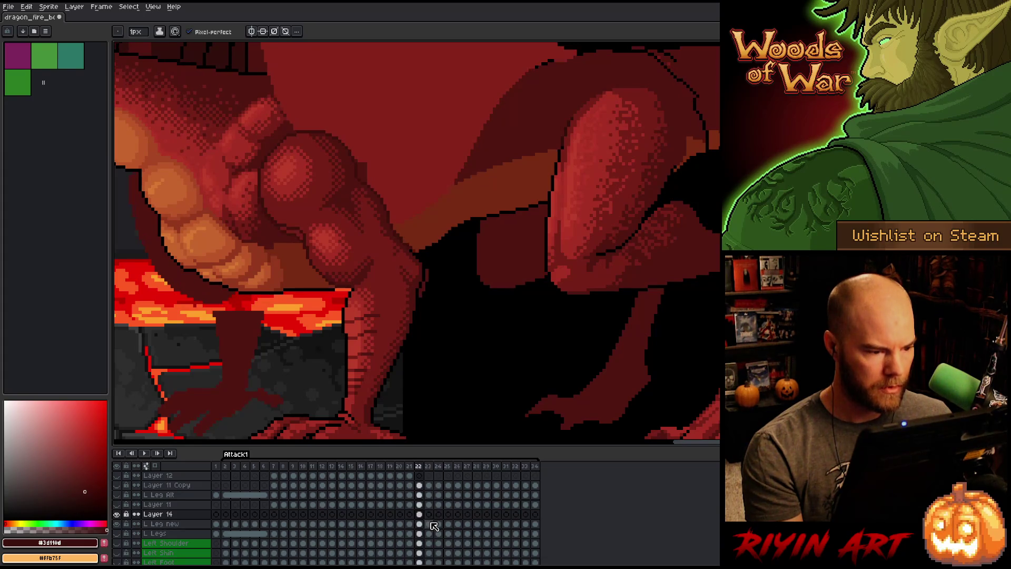
Select L Leg new cels and step through frames 21 to 26, ending on frame 21.
{"action": "left_click", "coordinate": [431, 524]}
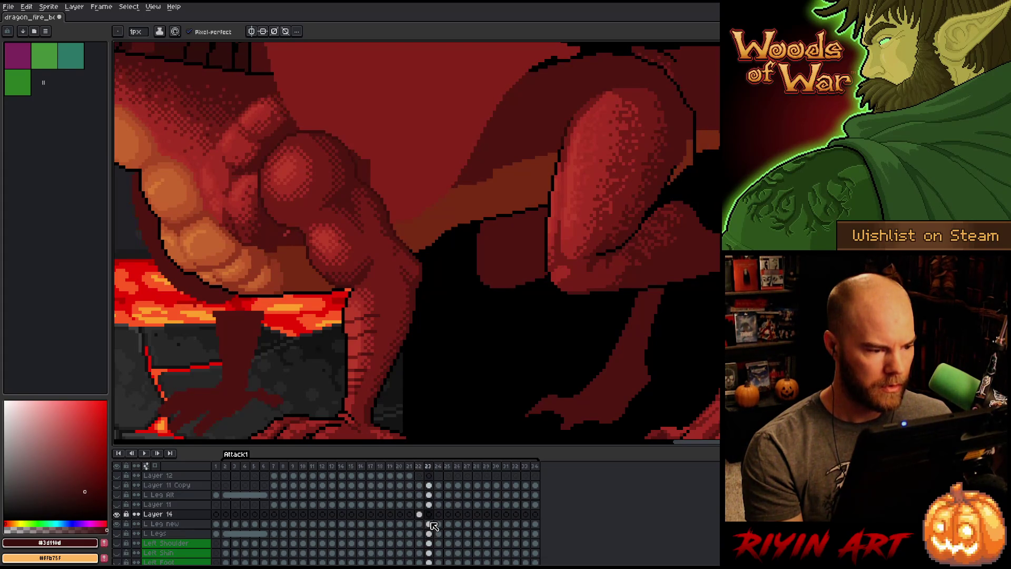
{"action": "left_click", "coordinate": [440, 525]}
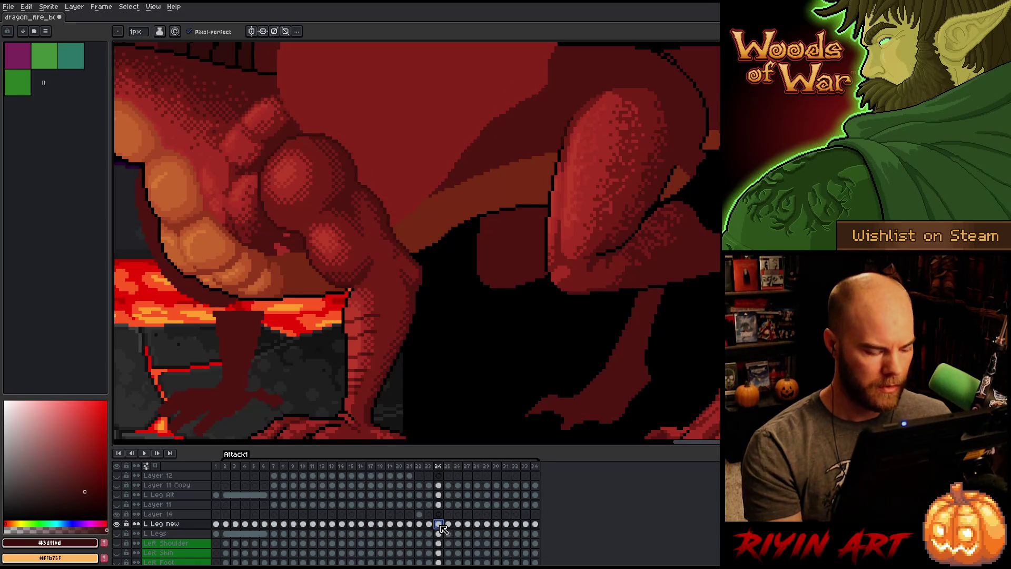
{"action": "key", "text": "Left"}
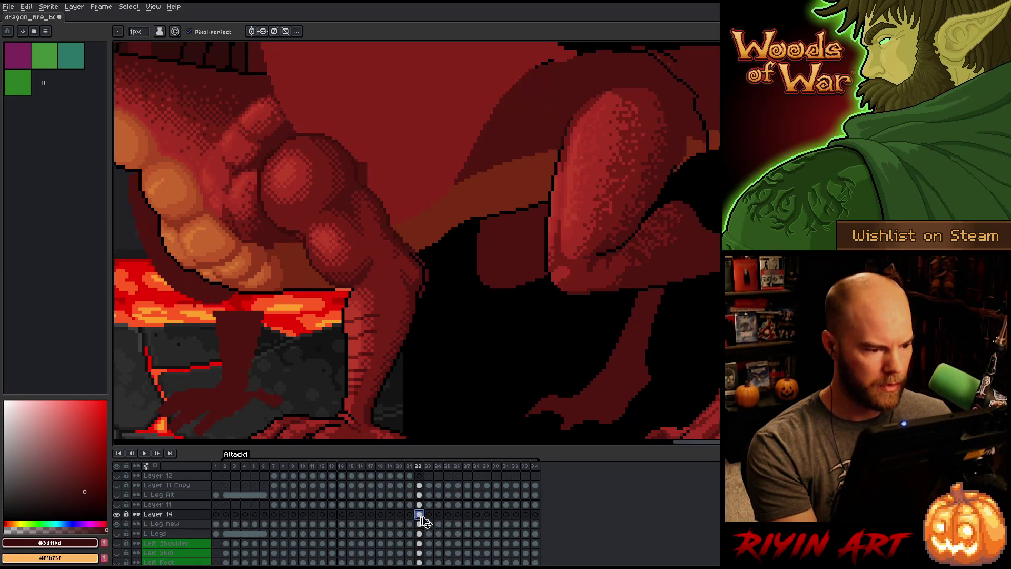
{"action": "key", "text": "Up"}
{"action": "key", "text": "Right"}
{"action": "key", "text": "Right"}
{"action": "key", "text": "Left"}
{"action": "key", "text": "Left"}
{"action": "key", "text": "Left"}
{"action": "key", "text": "Right"}
{"action": "key", "text": "Right"}
{"action": "key", "text": "Right"}
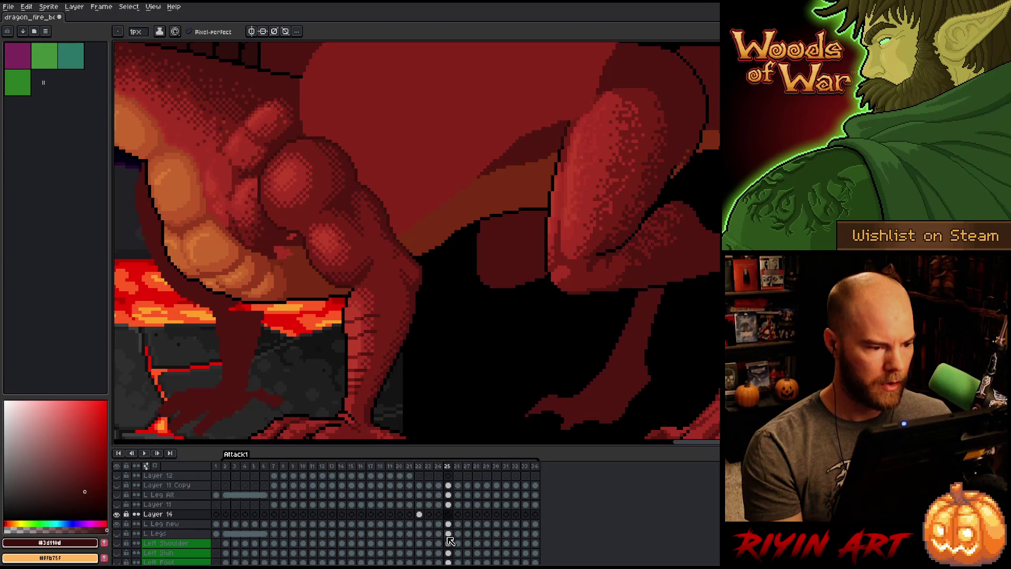
{"action": "key", "text": "Right"}
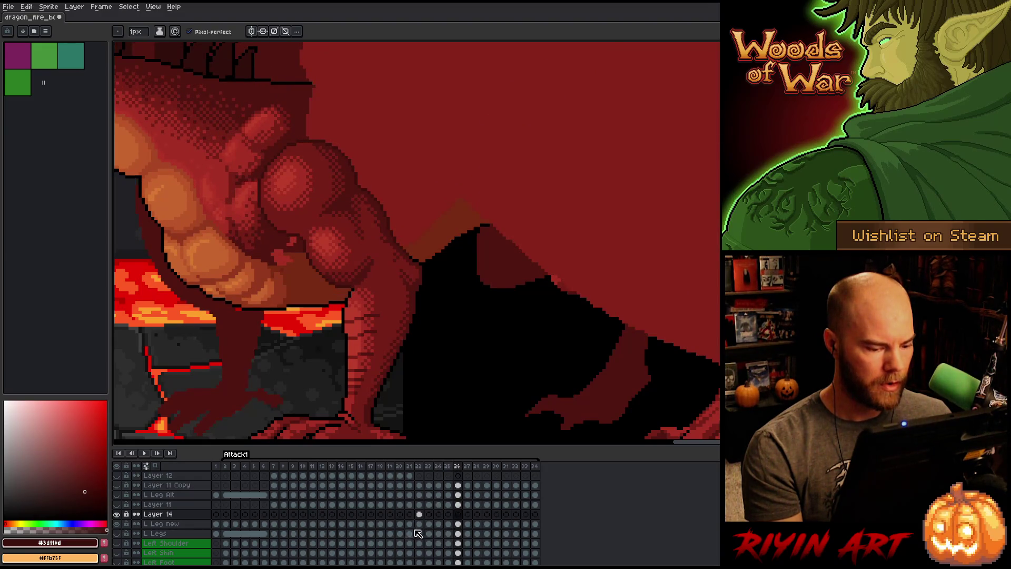
{"action": "left_click", "coordinate": [410, 524]}
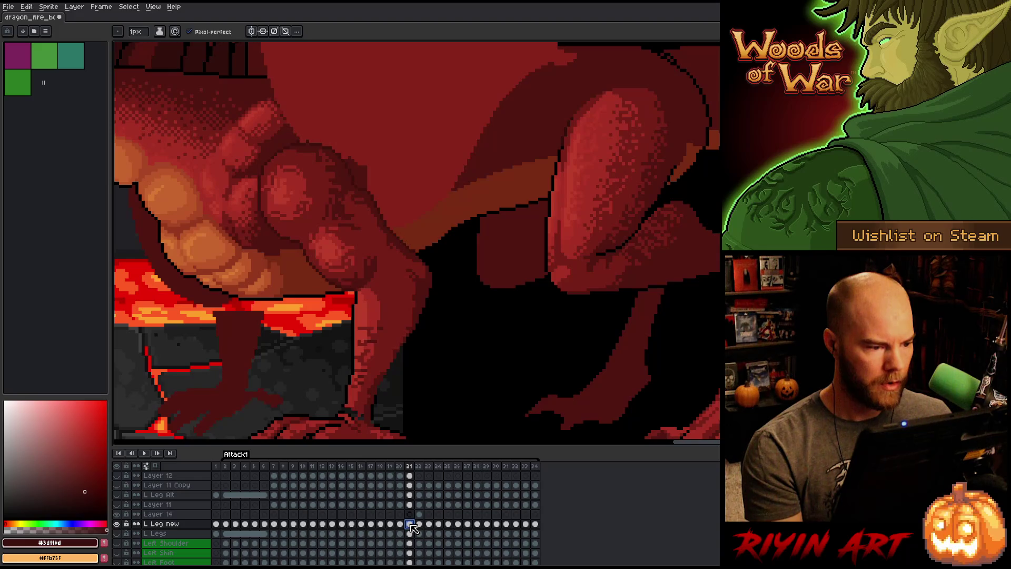
Check frames 25–26 of L Leg new, compare frames 21 and 22, then play Attack1.
{"action": "left_click", "coordinate": [458, 525]}
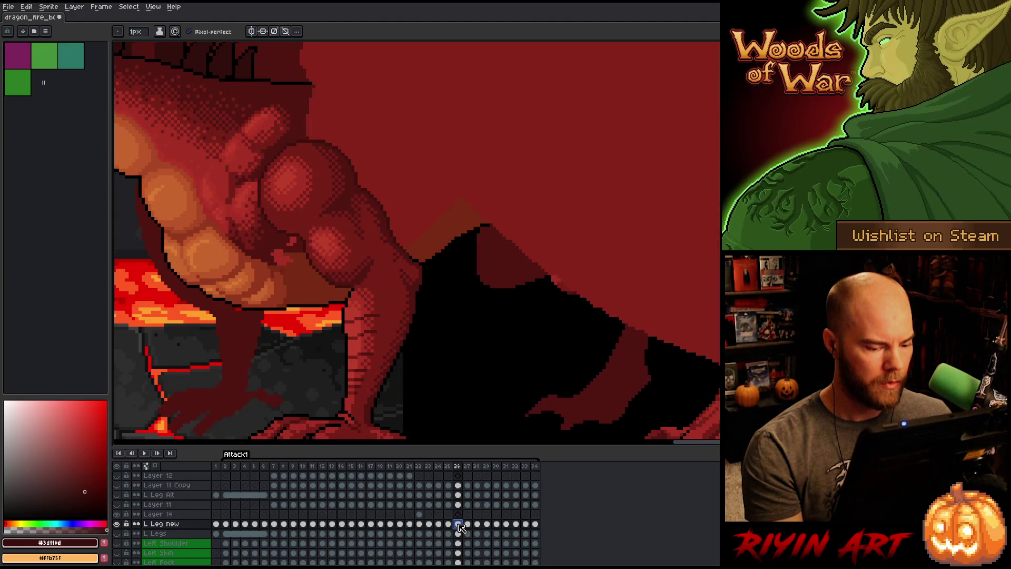
{"action": "left_click", "coordinate": [453, 525]}
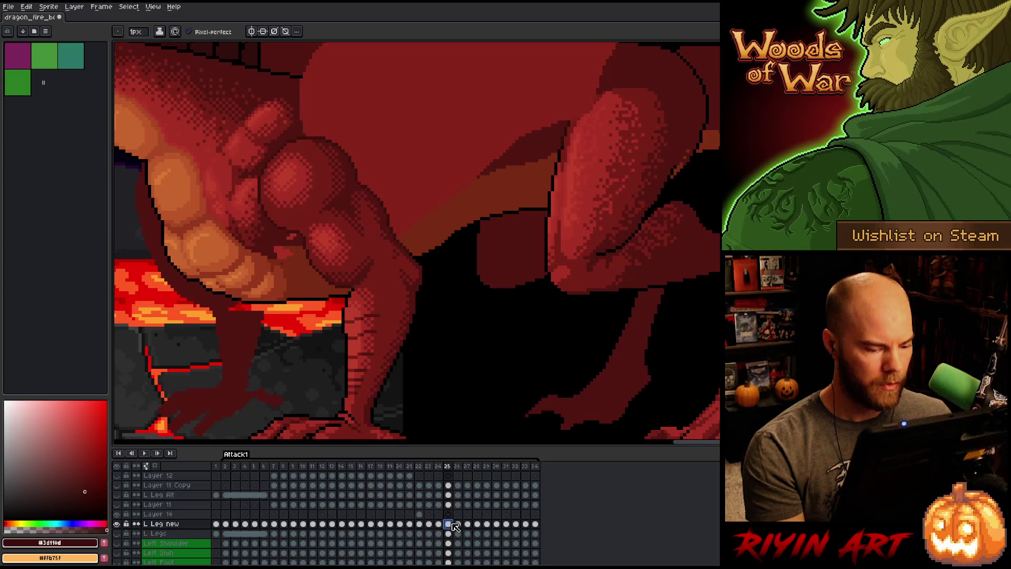
{"action": "left_click", "coordinate": [409, 514]}
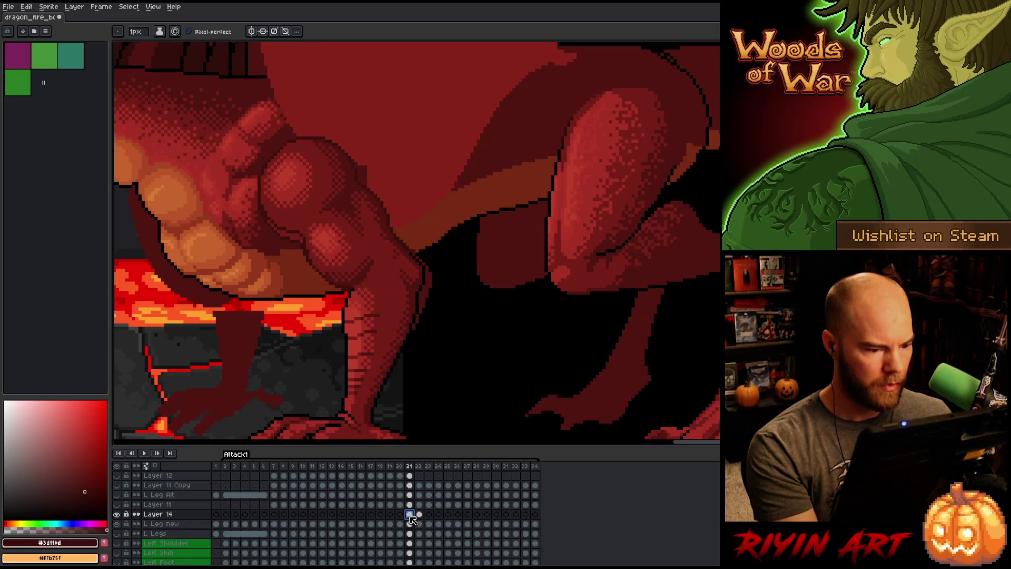
{"action": "key", "text": "Right"}
{"action": "key", "text": "Left"}
{"action": "key", "text": "Right"}
{"action": "key", "text": "Left"}
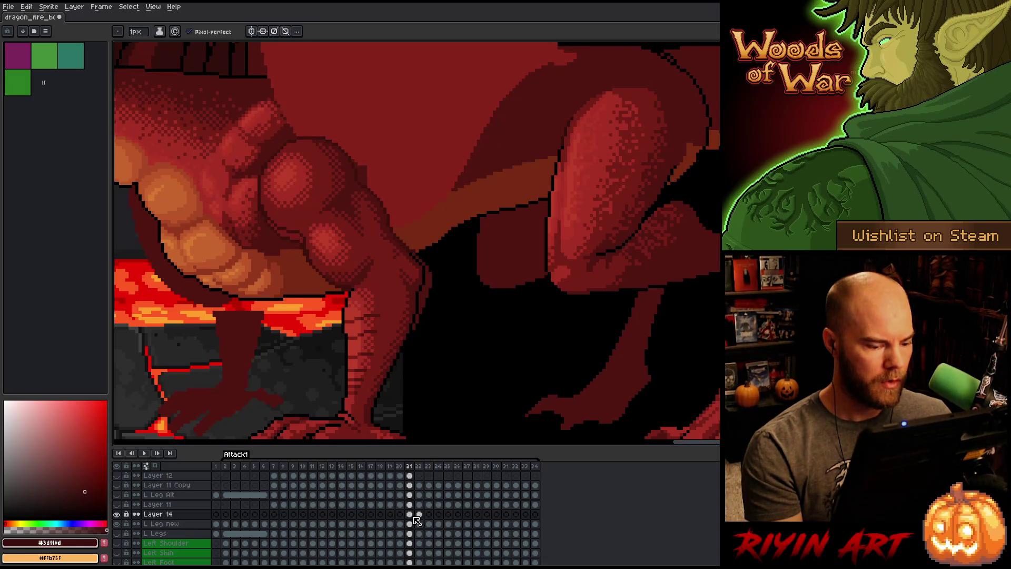
{"action": "key", "text": "Left"}
{"action": "key", "text": "Return"}
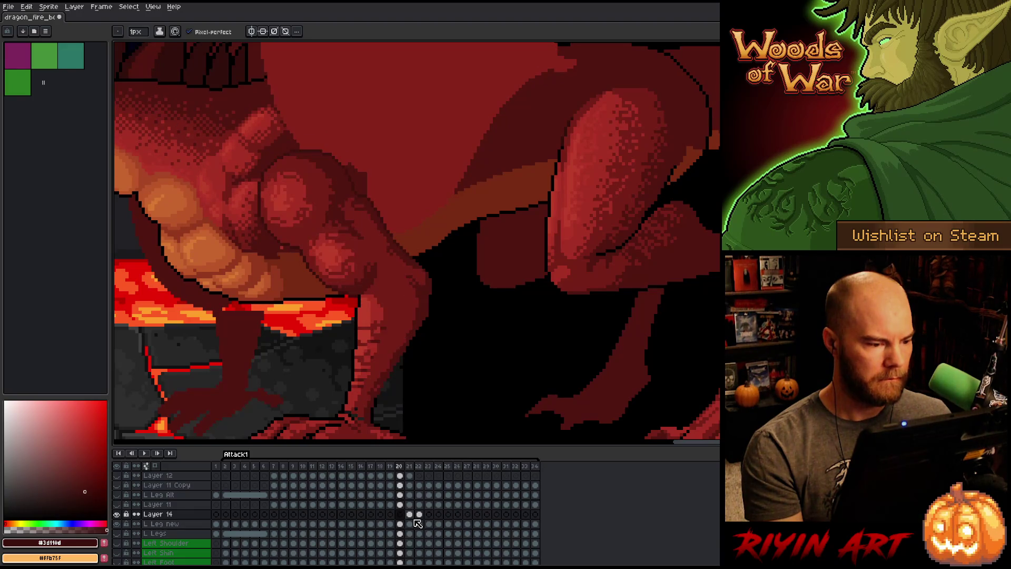
Compare the leg poses by flipping repeatedly between frames 21 and 22.
{"action": "key", "text": "Left"}
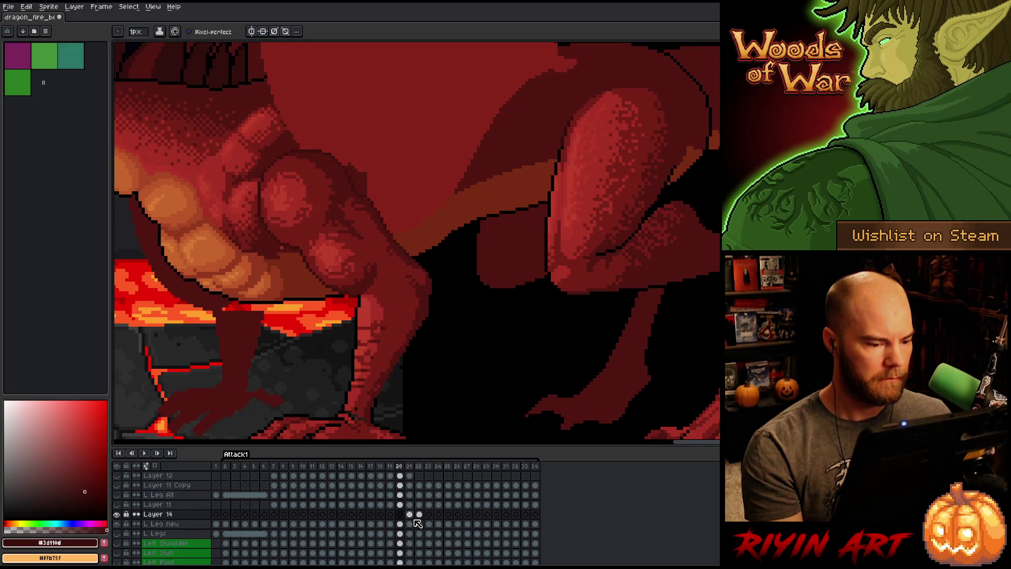
{"action": "key", "text": "Right"}
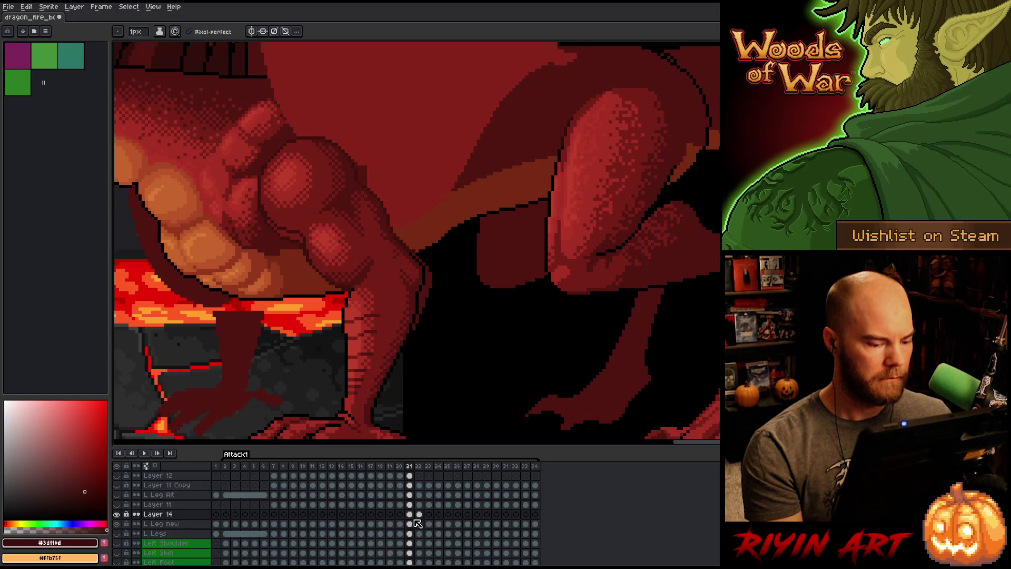
{"action": "left_click", "coordinate": [411, 514]}
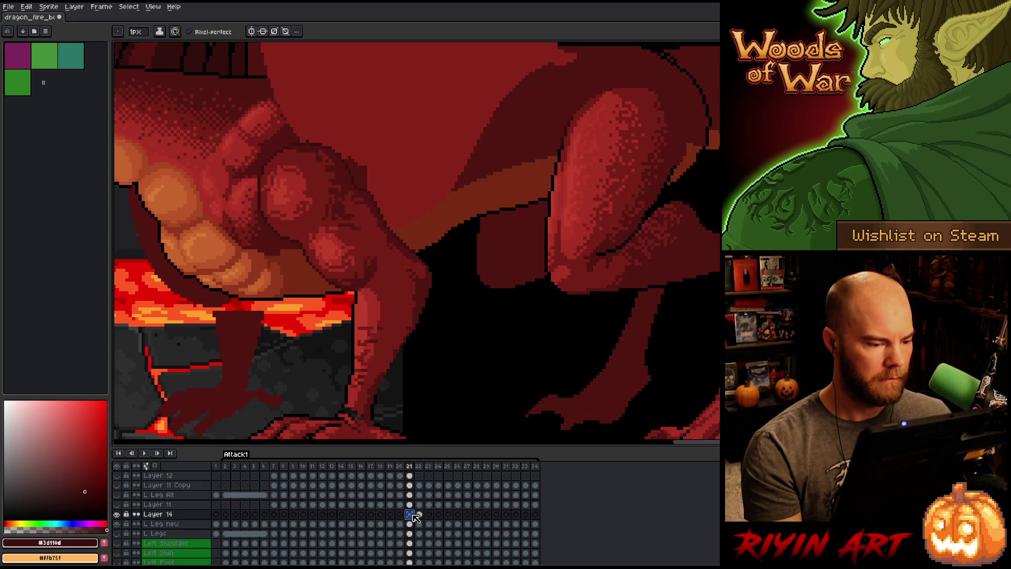
{"action": "key", "text": "Right"}
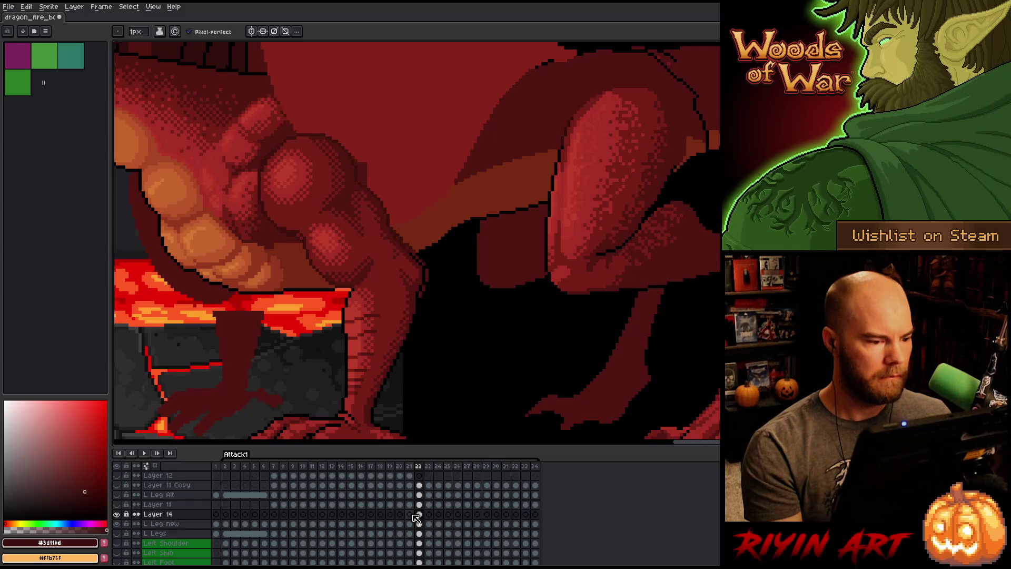
{"action": "left_click", "coordinate": [420, 524]}
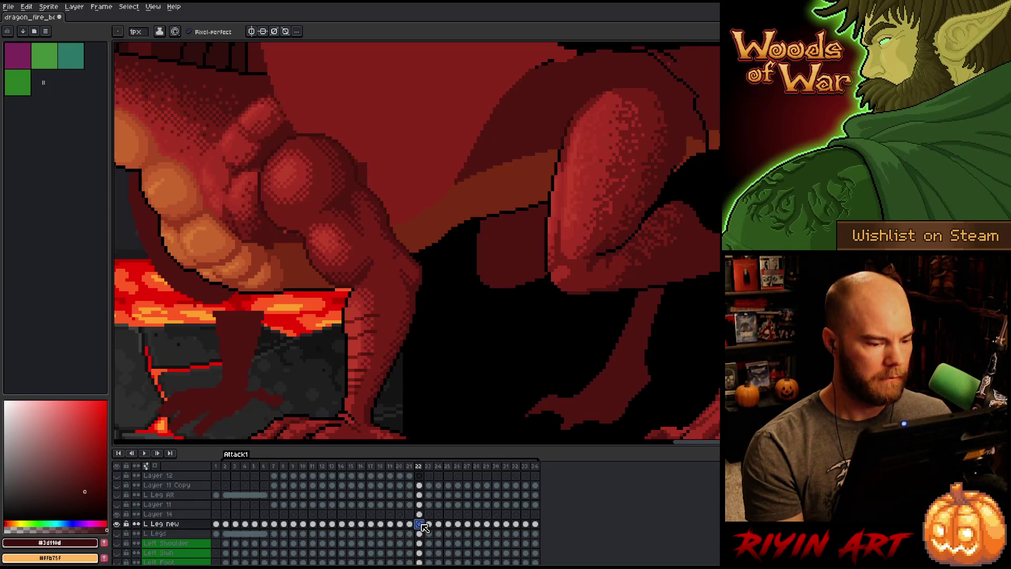
{"action": "key", "text": "Right"}
{"action": "key", "text": "Left"}
{"action": "key", "text": "Left"}
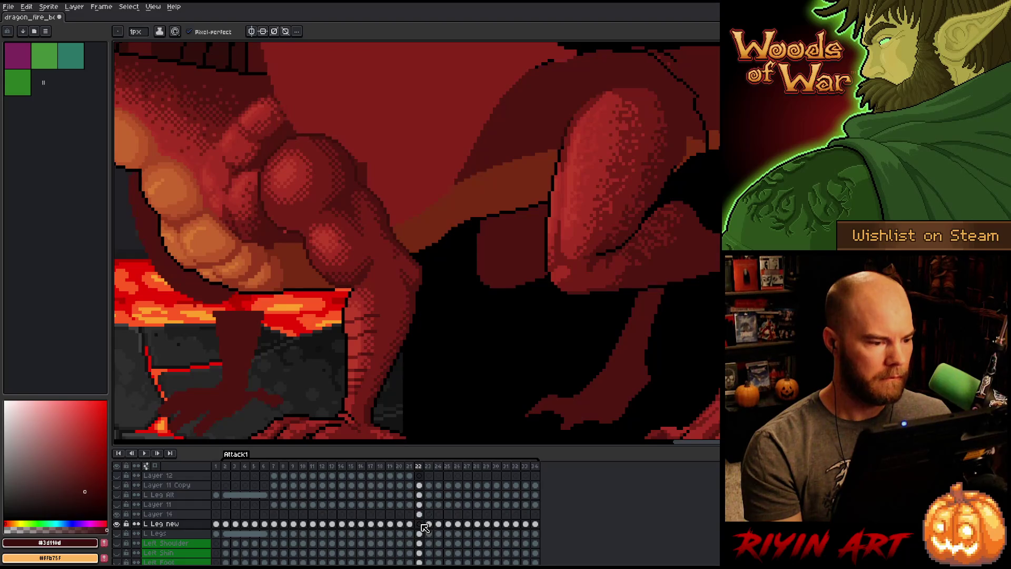
{"action": "key", "text": "Right"}
{"action": "key", "text": "Left"}
{"action": "key", "text": "Right"}
{"action": "key", "text": "Left"}
{"action": "key", "text": "Right"}
{"action": "key", "text": "Left"}
{"action": "key", "text": "Right"}
{"action": "key", "text": "Left"}
{"action": "key", "text": "Right"}
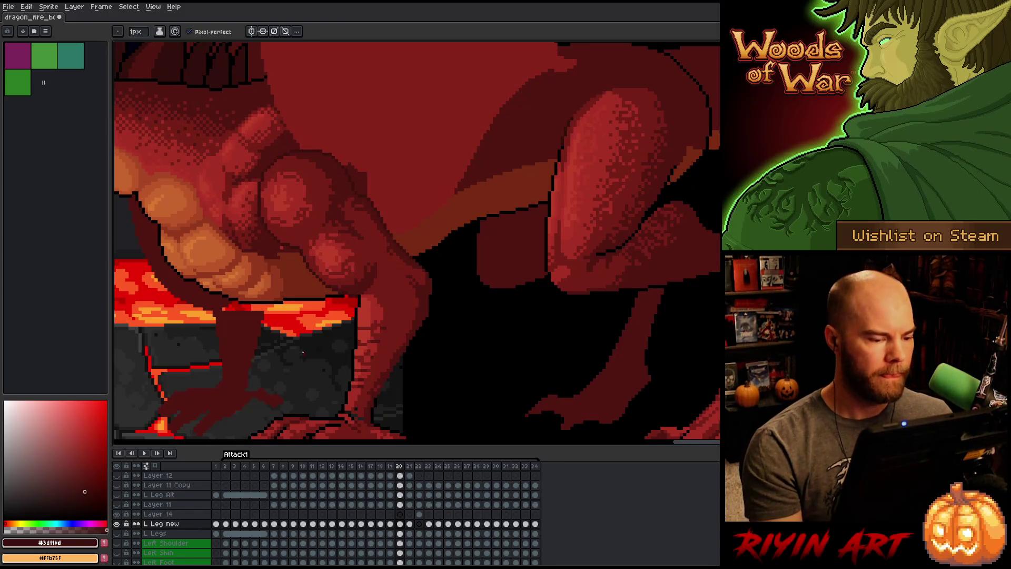
{"action": "key", "text": "Left"}
{"action": "key", "text": "Right"}
{"action": "key", "text": "Left"}
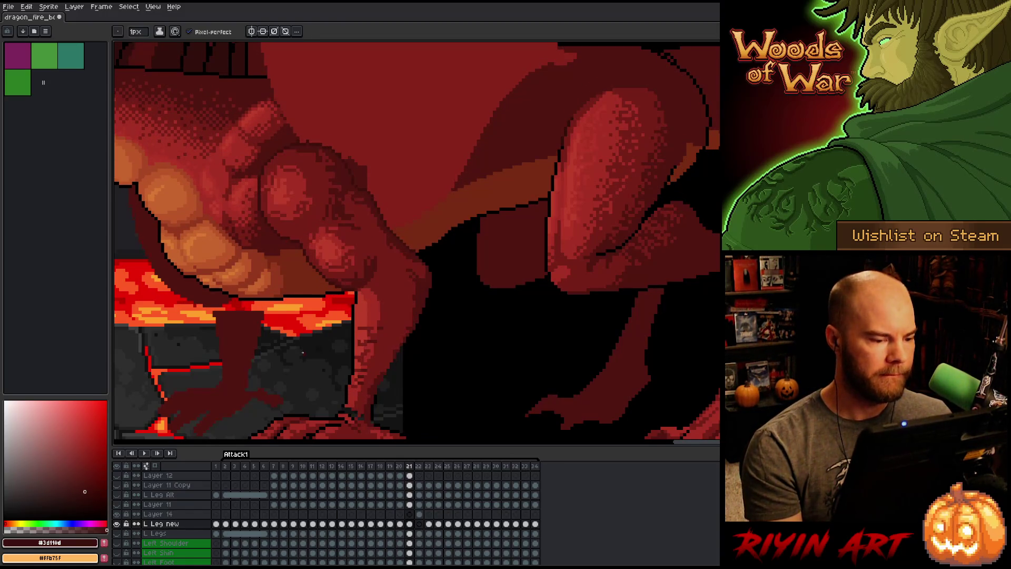
{"action": "key", "text": "Right"}
{"action": "key", "text": "Left"}
{"action": "key", "text": "Right"}
{"action": "key", "text": "Left"}
{"action": "key", "text": "Right"}
{"action": "key", "text": "Left"}
{"action": "key", "text": "Right"}
Pan to the clawed foot, keep comparing frames 21 and 22, then show L Leg new alone.
{"action": "key", "text": "Left"}
{"action": "mouse_move", "coordinate": [280, 300]}
{"action": "left_mouse_down"}
{"action": "mouse_move", "coordinate": [308, 268]}
{"action": "mouse_move", "coordinate": [327, 266]}
{"action": "left_mouse_up"}
{"action": "key", "text": "Right"}
{"action": "key", "text": "Left"}
{"action": "key", "text": "Right"}
{"action": "key", "text": "Left"}
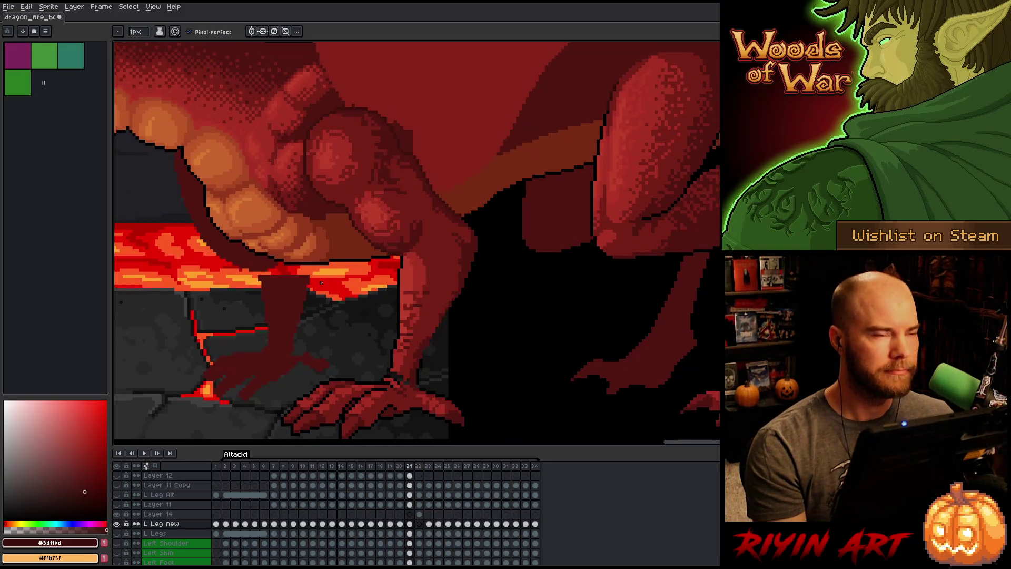
{"action": "key", "text": "Right"}
{"action": "key", "text": "Left"}
{"action": "key", "text": "Right"}
{"action": "key", "text": "Left"}
{"action": "key", "text": "Right"}
{"action": "key", "text": "Left"}
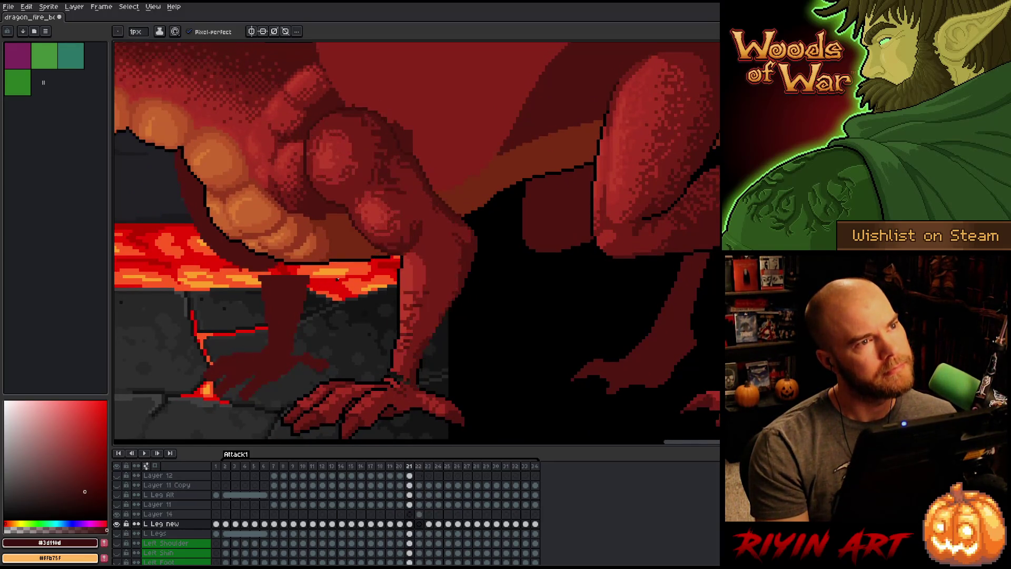
{"action": "key", "text": "Right"}
{"action": "key", "text": "Left"}
{"action": "key", "text": "Right"}
{"action": "key", "text": "Left"}
{"action": "key", "text": "Right"}
{"action": "key", "text": "Left"}
{"action": "key", "text": "Right"}
{"action": "key", "text": "Left"}
{"action": "key", "text": "Right"}
{"action": "key", "text": "Left"}
{"action": "key", "text": "Right"}
{"action": "key", "text": "Left"}
{"action": "key", "text": "Right"}
{"action": "key", "text": "Left"}
{"action": "key", "text": "Right"}
{"action": "key", "text": "Left"}
{"action": "key", "text": "Right"}
{"action": "key", "text": "Left"}
{"action": "left_click", "coordinate": [117, 524], "text": "alt"}
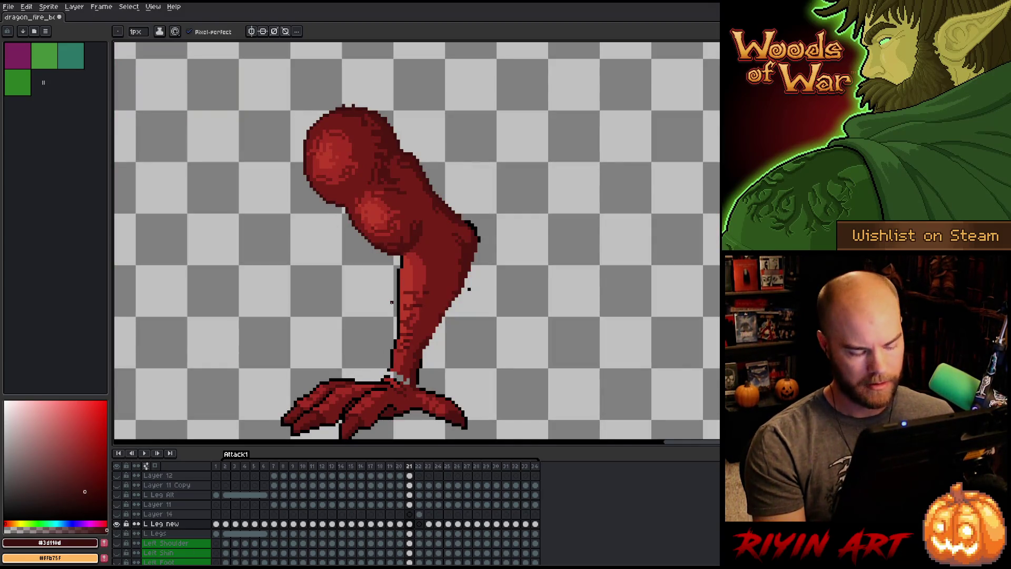
Try lassoing the shin on frame 21, then make Layer 14 visible on frame 22.
{"action": "key", "text": "q"}
{"action": "mouse_move", "coordinate": [502, 318]}
{"action": "left_mouse_down"}
{"action": "mouse_move", "coordinate": [502, 333]}
{"action": "mouse_move", "coordinate": [437, 366]}
{"action": "left_mouse_up"}
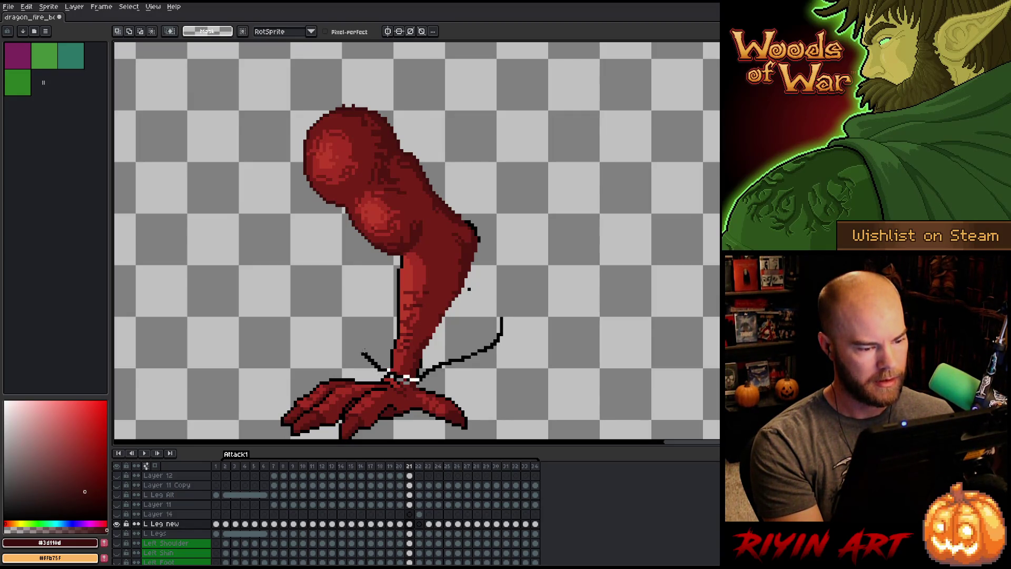
{"action": "left_click_drag", "start_coordinate": [363, 352], "coordinate": [358, 348]}
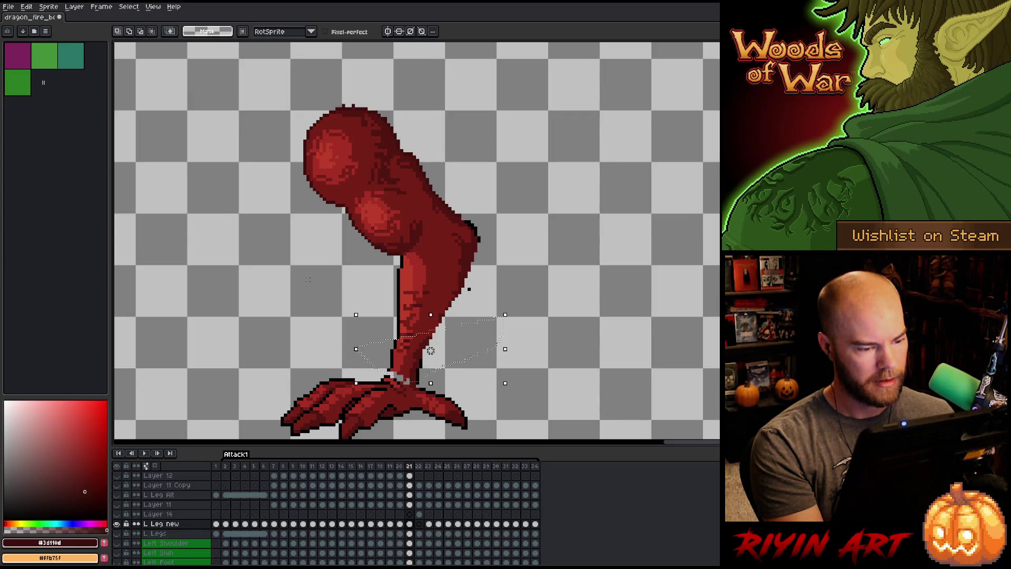
{"action": "left_click", "coordinate": [420, 516]}
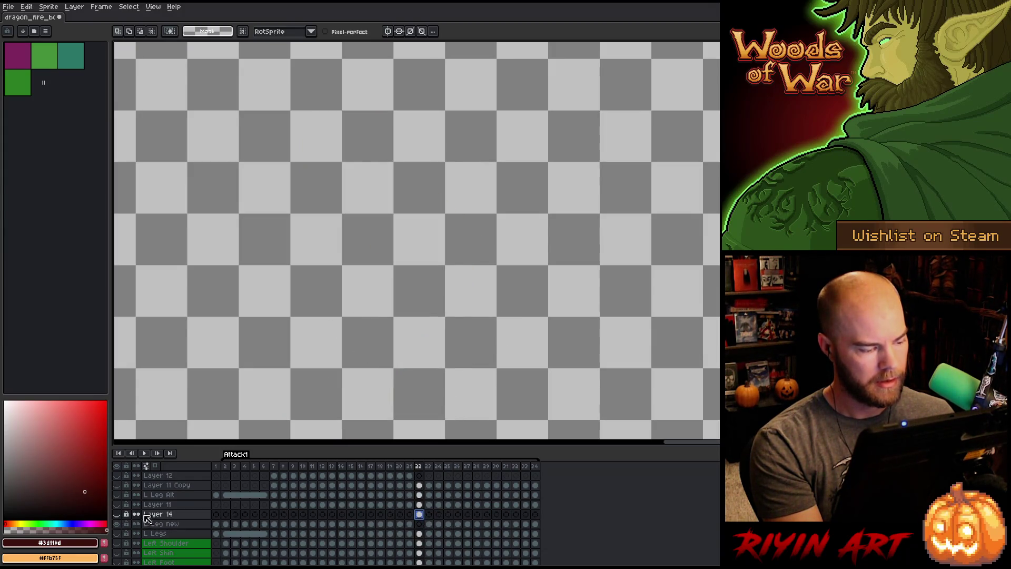
{"action": "left_click", "coordinate": [116, 514]}
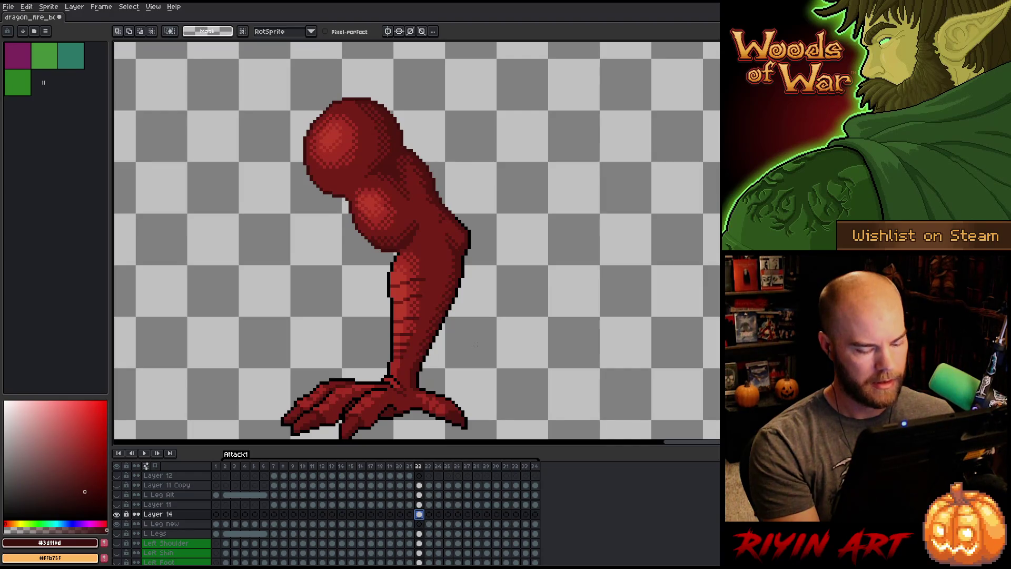
Step through frames 22–26 and lasso the scaly shin on L Leg new frame 22.
{"action": "left_click", "coordinate": [429, 525]}
{"action": "key", "text": "Left"}
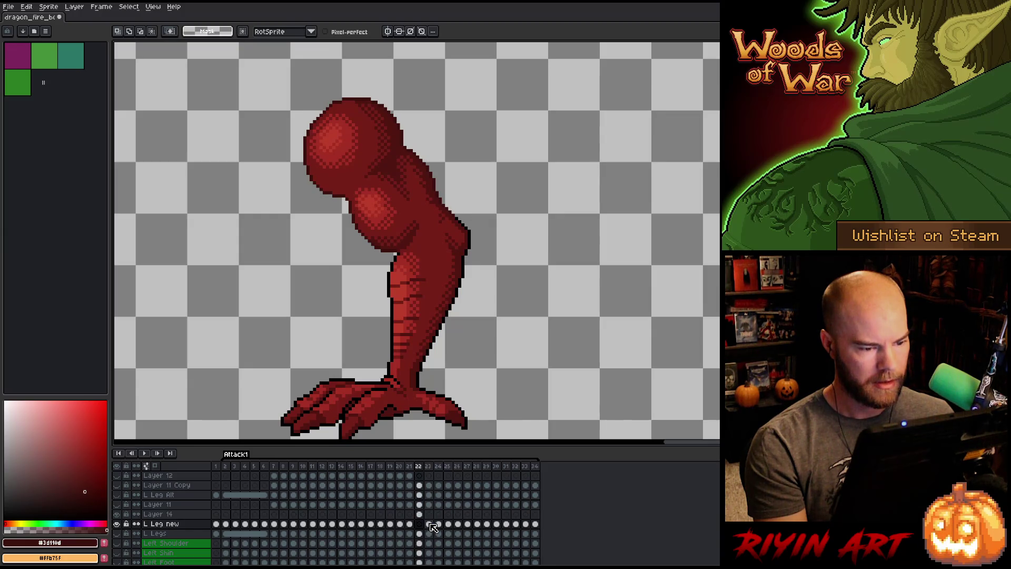
{"action": "key", "text": "Right"}
{"action": "key", "text": "Right"}
{"action": "key", "text": "Right"}
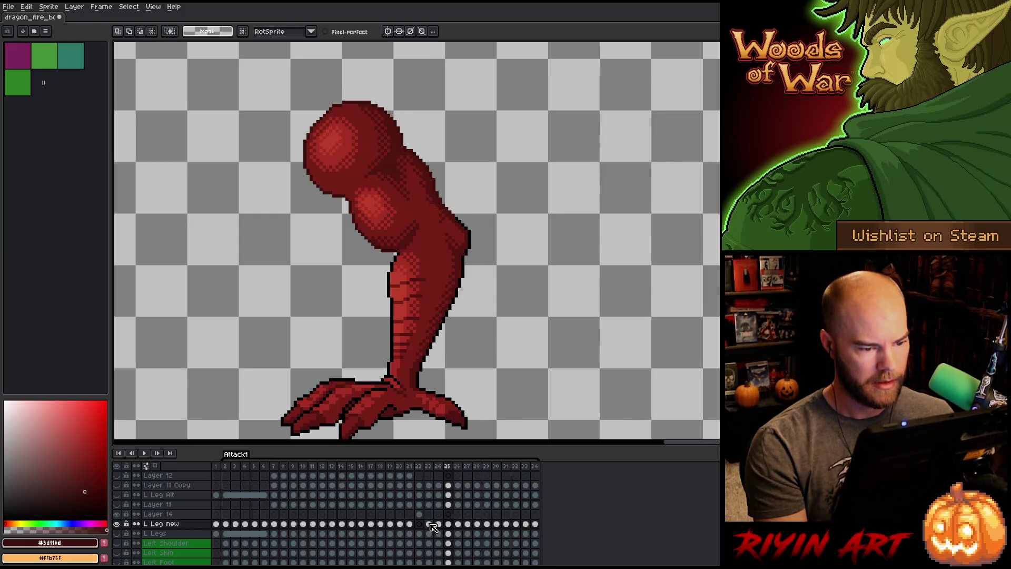
{"action": "key", "text": "Left"}
{"action": "key", "text": "Left"}
{"action": "key", "text": "Left"}
{"action": "key", "text": "Left"}
{"action": "left_click", "coordinate": [419, 514]}
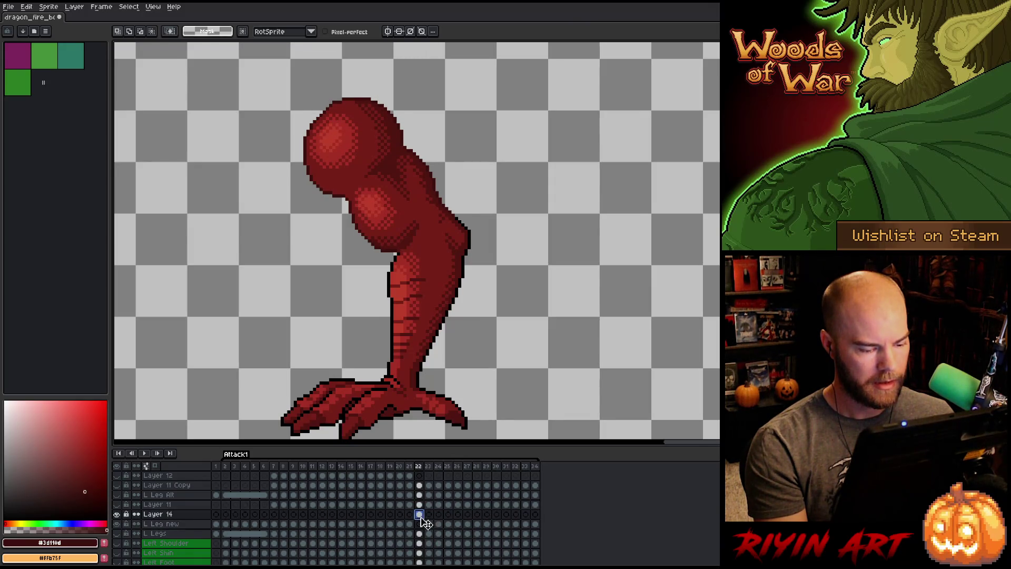
{"action": "left_click", "coordinate": [420, 524]}
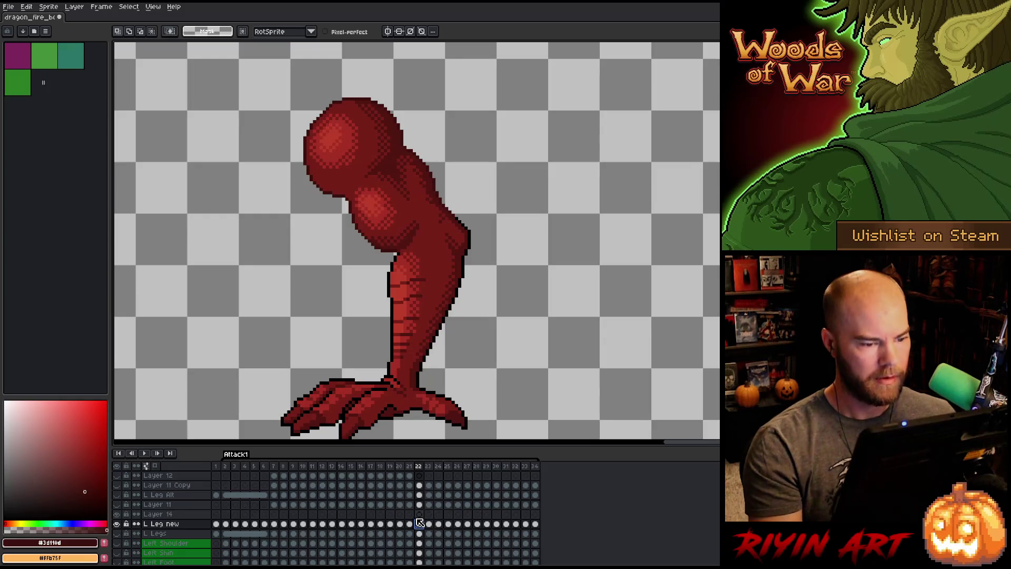
{"action": "mouse_move", "coordinate": [485, 304]}
{"action": "left_mouse_down"}
{"action": "mouse_move", "coordinate": [484, 242]}
{"action": "mouse_move", "coordinate": [466, 232]}
{"action": "mouse_move", "coordinate": [403, 247]}
{"action": "mouse_move", "coordinate": [374, 295]}
{"action": "mouse_move", "coordinate": [365, 348]}
{"action": "mouse_move", "coordinate": [393, 376]}
{"action": "mouse_move", "coordinate": [445, 389]}
{"action": "left_mouse_up"}
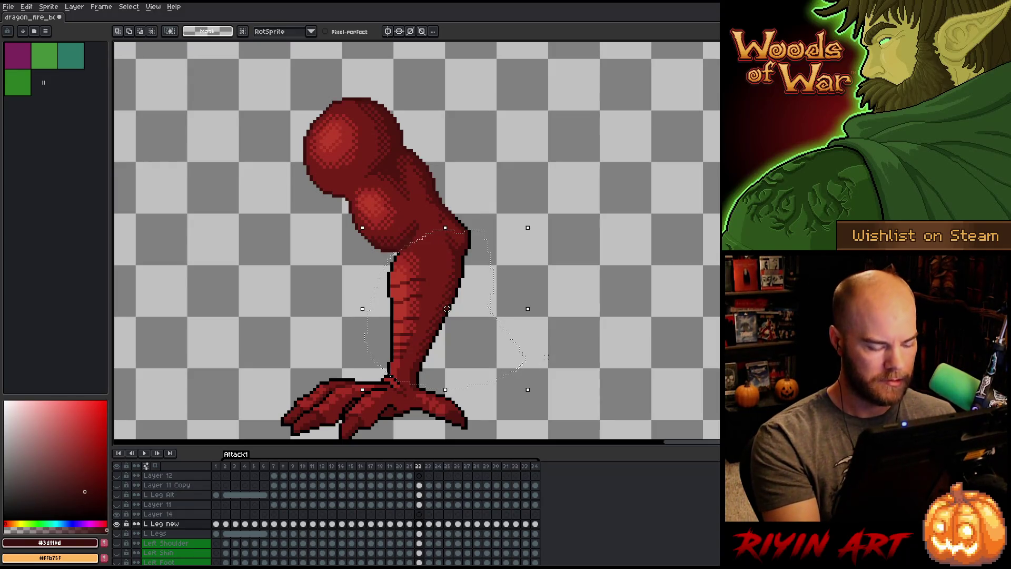
Paste the copied scaly shin into frame 21 and commit it in place.
{"action": "left_click", "coordinate": [410, 514]}
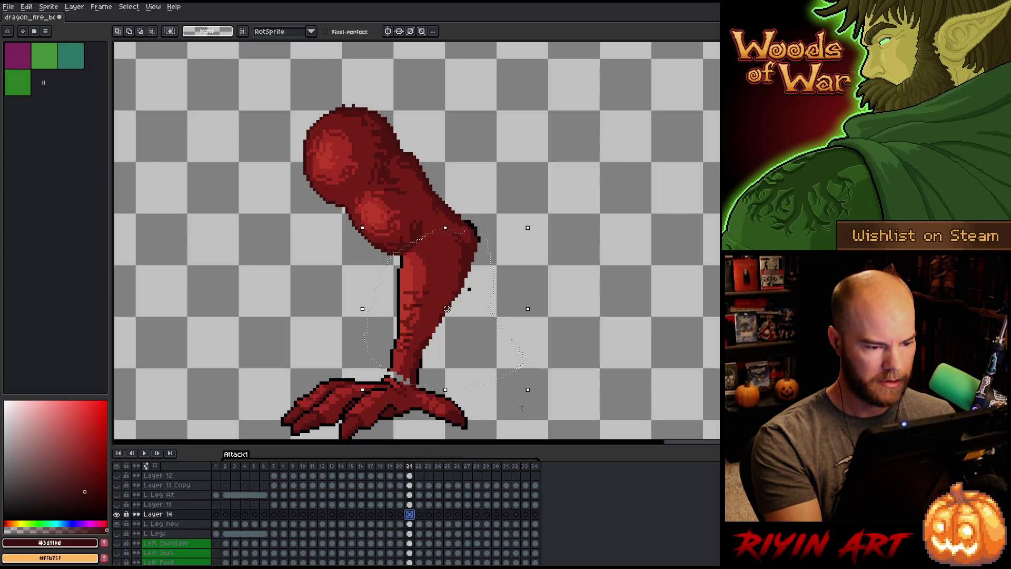
{"action": "key", "text": "ctrl+v"}
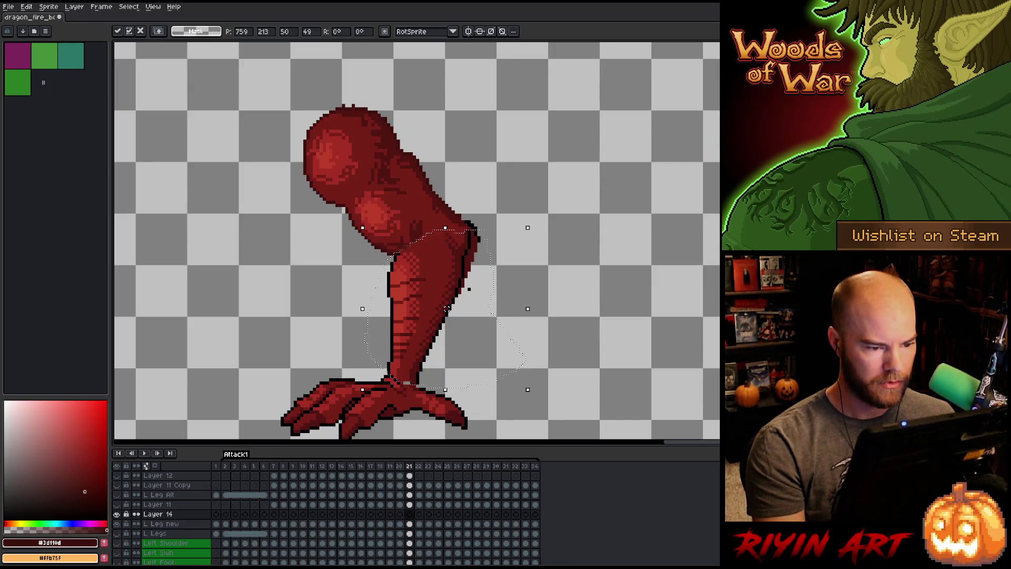
{"action": "key", "text": "Return"}
Box-select the leg, excluding the foot, and shift it about 6 px right to meet the thigh.
{"action": "mouse_move", "coordinate": [669, 112]}
{"action": "left_mouse_down"}
{"action": "mouse_move", "coordinate": [417, 254]}
{"action": "mouse_move", "coordinate": [334, 271]}
{"action": "left_mouse_up"}
{"action": "key", "text": "m"}
{"action": "mouse_move", "coordinate": [214, 115]}
{"action": "left_mouse_down"}
{"action": "mouse_move", "coordinate": [542, 280]}
{"action": "mouse_move", "coordinate": [564, 314]}
{"action": "mouse_move", "coordinate": [560, 373]}
{"action": "left_mouse_up"}
{"action": "left_click_drag", "start_coordinate": [401, 401], "coordinate": [364, 368]}
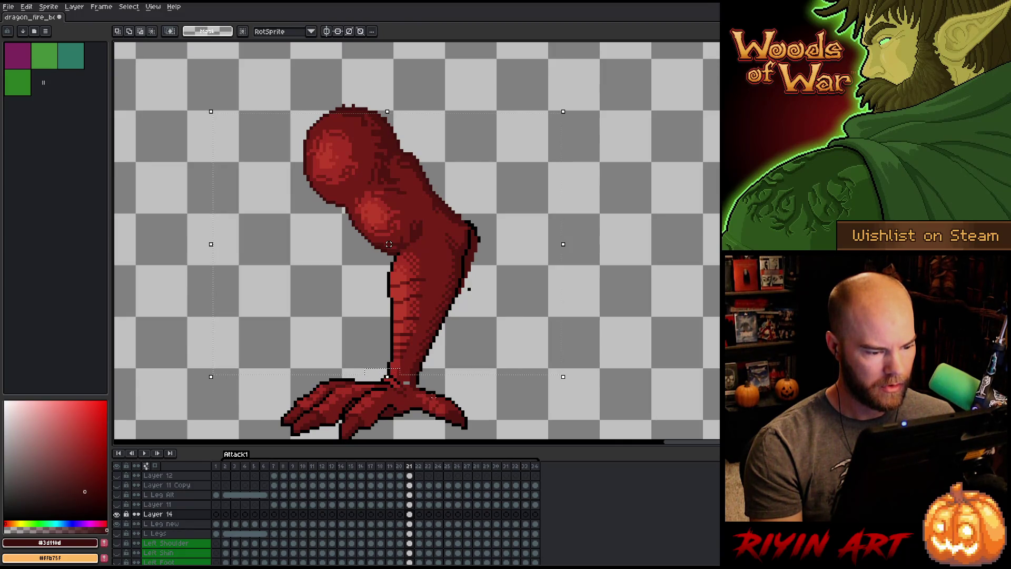
{"action": "left_click_drag", "start_coordinate": [388, 244], "coordinate": [392, 245]}
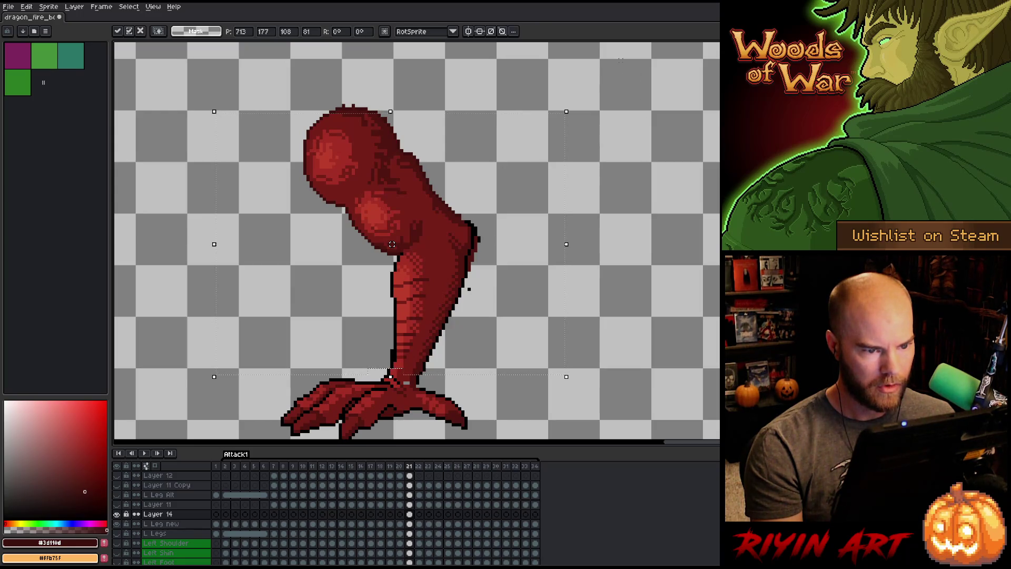
{"action": "mouse_move", "coordinate": [634, 87]}
{"action": "left_mouse_down"}
{"action": "mouse_move", "coordinate": [492, 185]}
{"action": "mouse_move", "coordinate": [323, 280]}
{"action": "mouse_move", "coordinate": [350, 270]}
{"action": "left_mouse_up"}
{"action": "mouse_move", "coordinate": [233, 214]}
{"action": "left_mouse_down"}
{"action": "mouse_move", "coordinate": [341, 246]}
{"action": "mouse_move", "coordinate": [408, 276]}
{"action": "mouse_move", "coordinate": [400, 285]}
{"action": "left_mouse_up"}
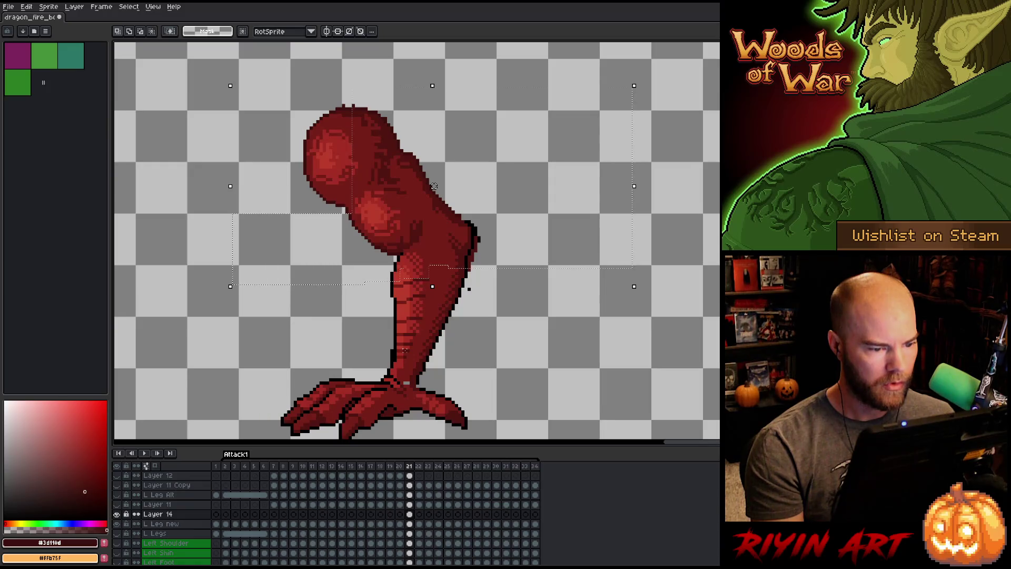
{"action": "left_click_drag", "start_coordinate": [434, 186], "coordinate": [437, 186]}
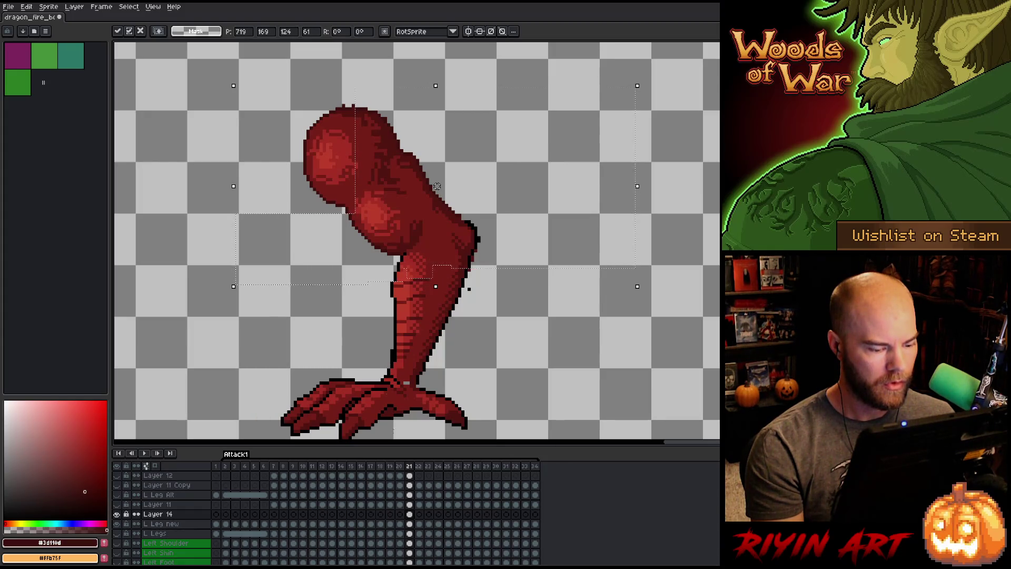
{"action": "left_click", "coordinate": [410, 524]}
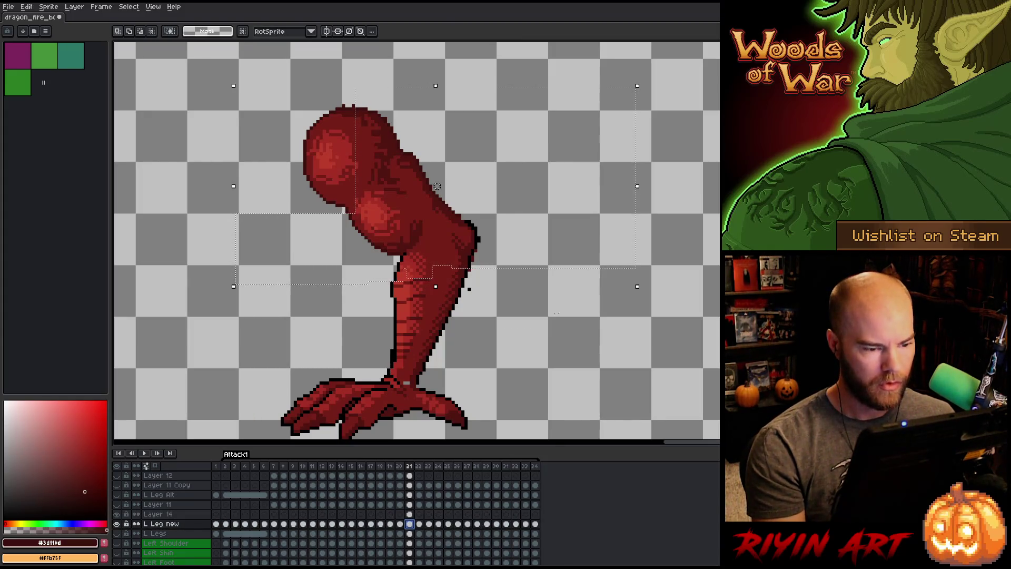
Lasso the upper shin below the knee on frame 21 and rotate it slightly toward the thigh.
{"action": "key", "text": "ctrl+d"}
{"action": "key", "text": "b"}
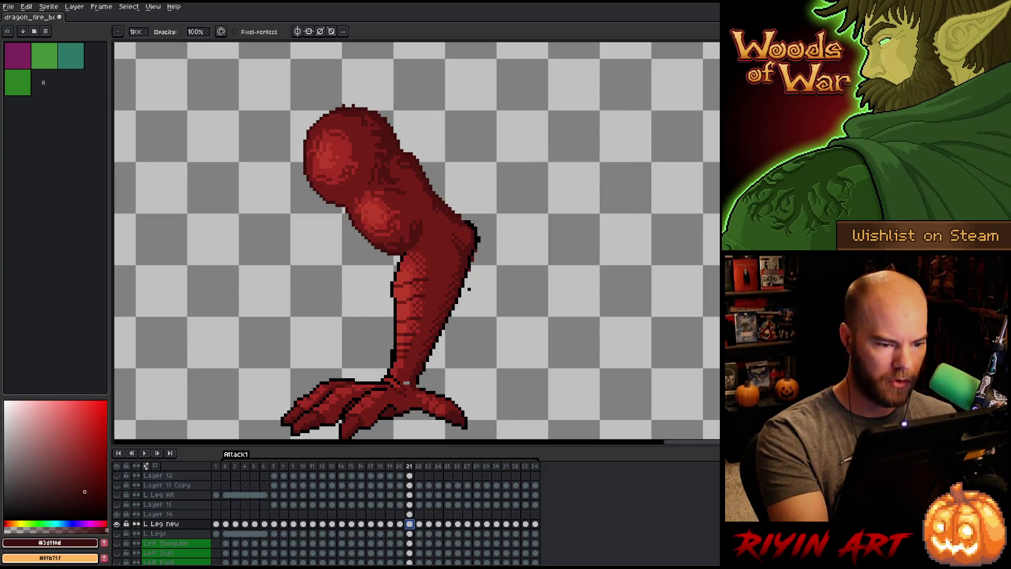
{"action": "key", "text": "q"}
{"action": "mouse_move", "coordinate": [519, 296]}
{"action": "left_mouse_down"}
{"action": "mouse_move", "coordinate": [503, 231]}
{"action": "mouse_move", "coordinate": [472, 217]}
{"action": "mouse_move", "coordinate": [398, 264]}
{"action": "mouse_move", "coordinate": [379, 337]}
{"action": "mouse_move", "coordinate": [389, 372]}
{"action": "mouse_move", "coordinate": [422, 390]}
{"action": "mouse_move", "coordinate": [524, 296]}
{"action": "left_mouse_up"}
{"action": "mouse_move", "coordinate": [458, 383]}
{"action": "left_mouse_down"}
{"action": "mouse_move", "coordinate": [508, 404]}
{"action": "mouse_move", "coordinate": [390, 376]}
{"action": "left_mouse_up"}
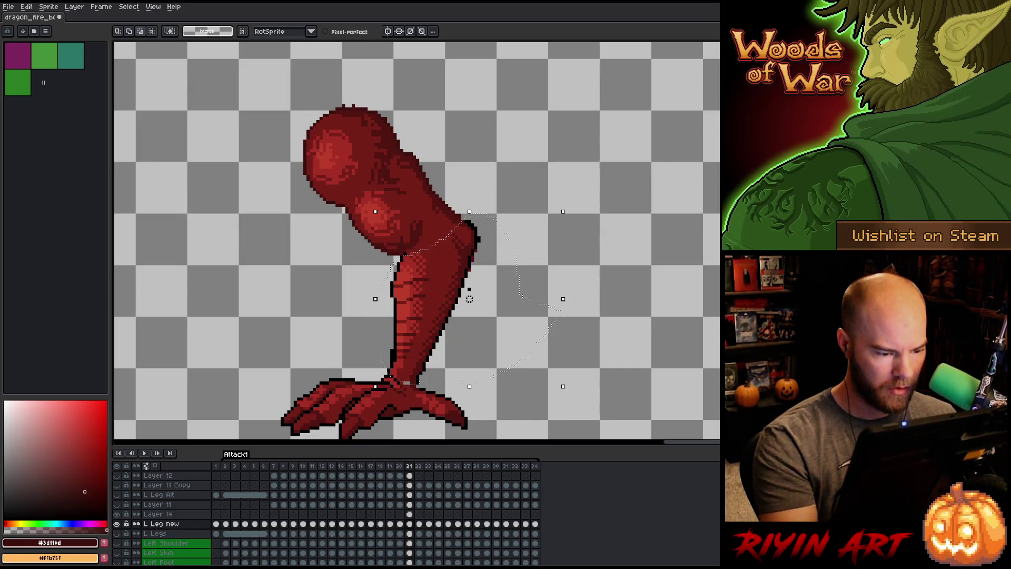
{"action": "left_click_drag", "start_coordinate": [470, 298], "coordinate": [470, 298]}
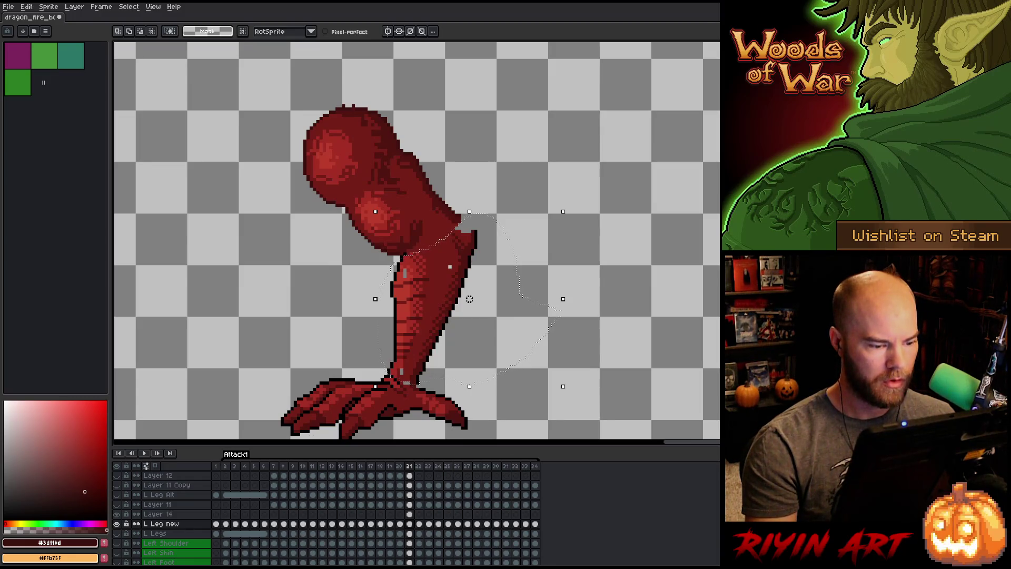
{"action": "key", "text": "ctrl+d"}
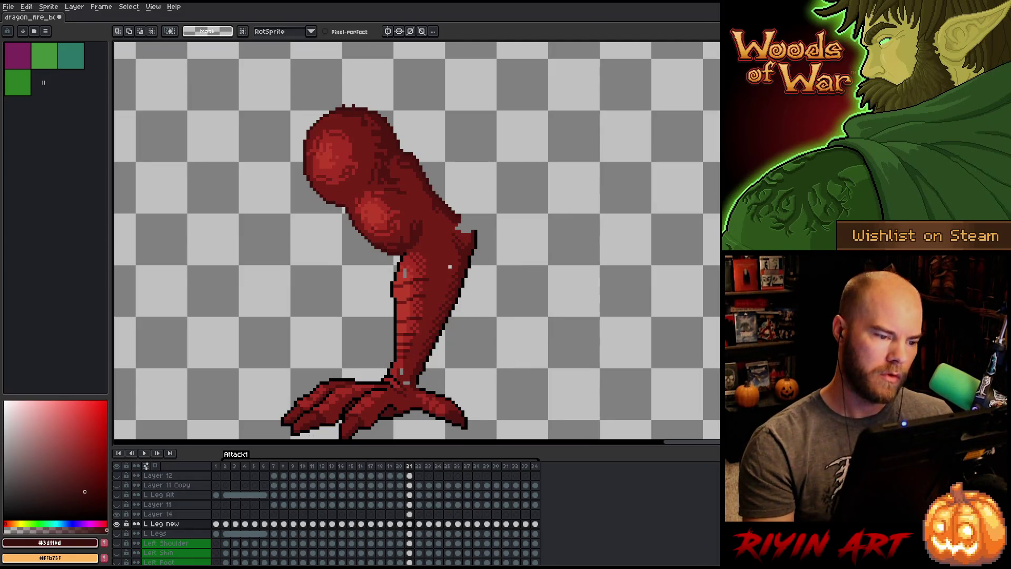
{"action": "left_click", "coordinate": [410, 523]}
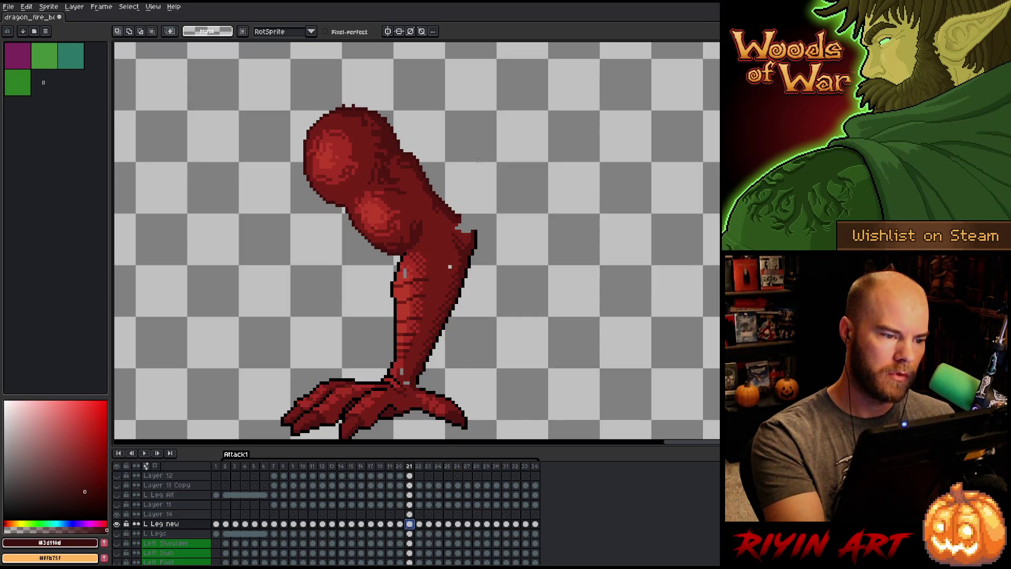
{"action": "key", "text": "b"}
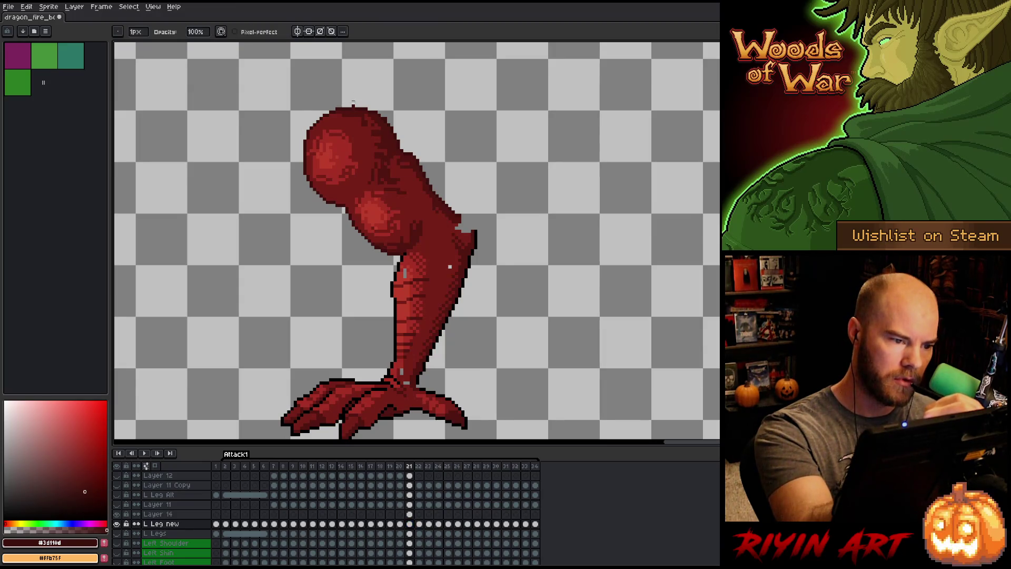
{"action": "key", "text": "e"}
{"action": "left_click", "coordinate": [383, 119], "text": "alt"}
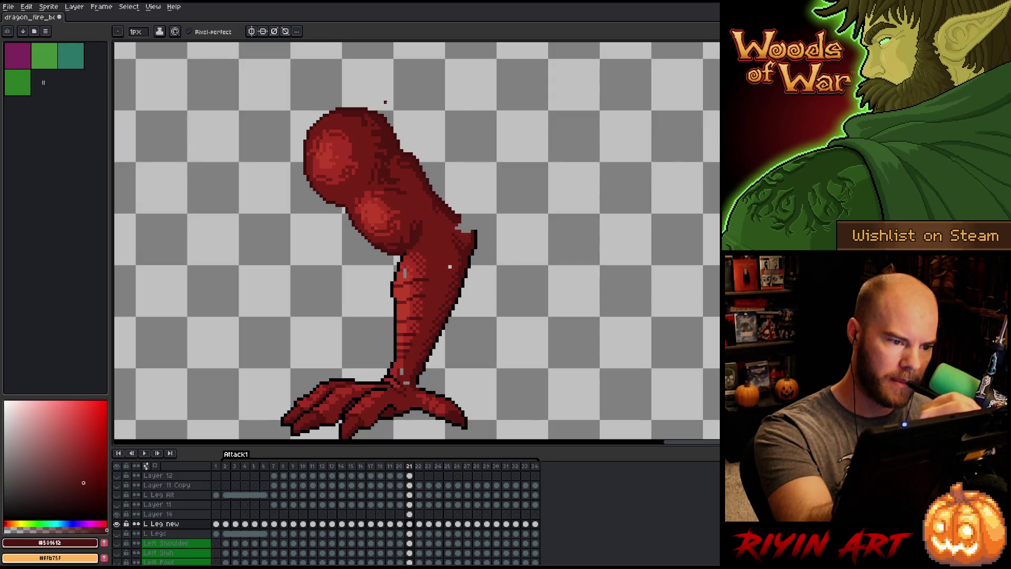
{"action": "left_click", "coordinate": [388, 122], "text": "alt"}
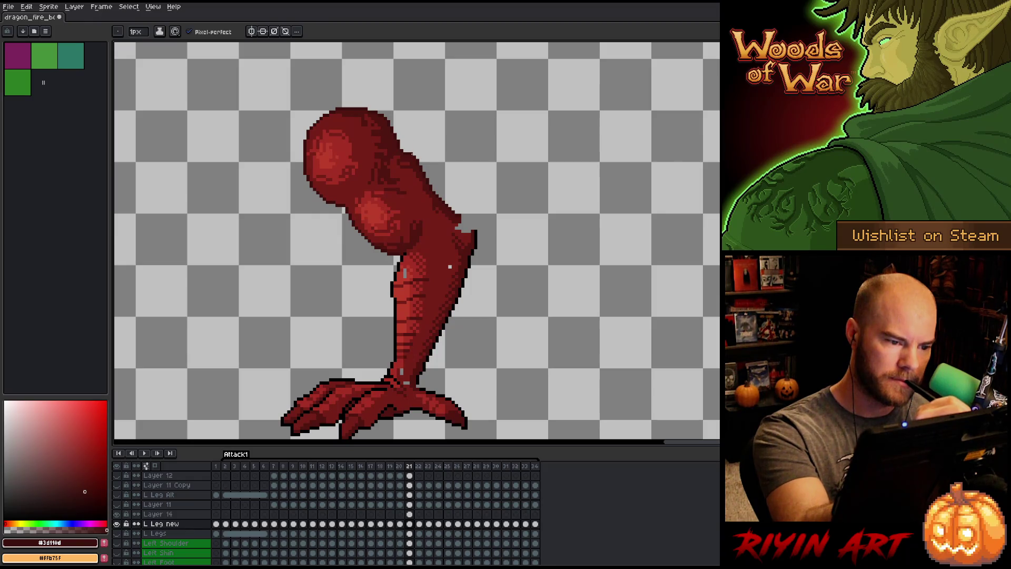
{"action": "key", "text": "e"}
{"action": "key", "text": "e"}
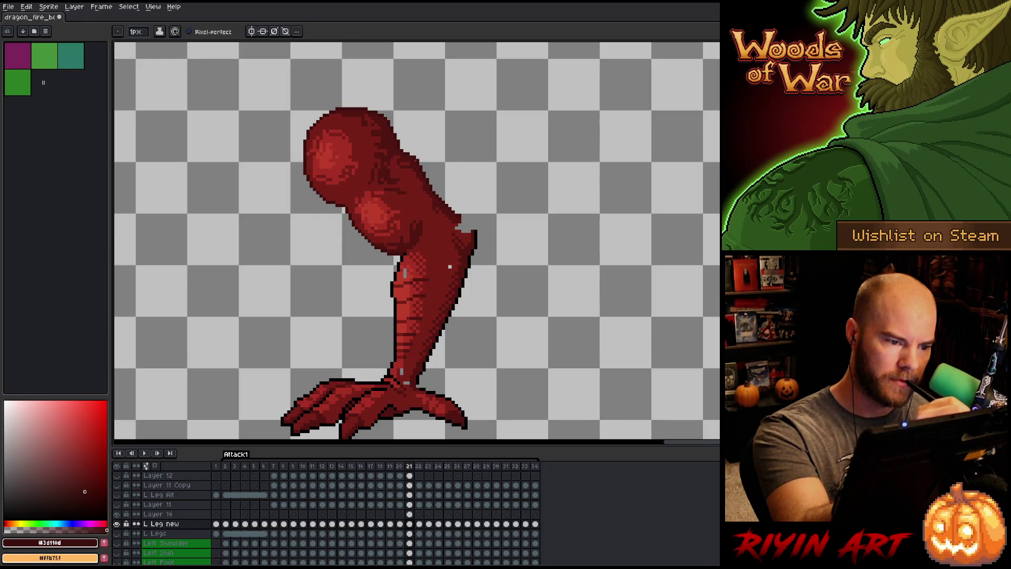
{"action": "left_click", "coordinate": [419, 154], "text": "alt"}
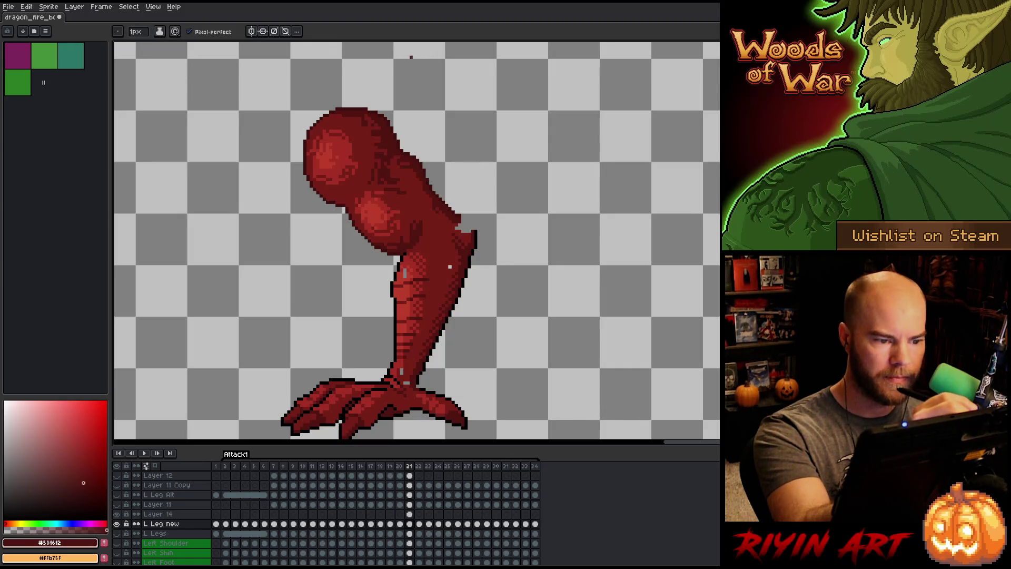
{"action": "key", "text": "Left"}
{"action": "key", "text": "Left"}
{"action": "key", "text": "Right"}
{"action": "key", "text": "Left"}
{"action": "key", "text": "Right"}
{"action": "key", "text": "Right"}
{"action": "key", "text": "Right"}
{"action": "key", "text": "Left"}
{"action": "key", "text": "Right"}
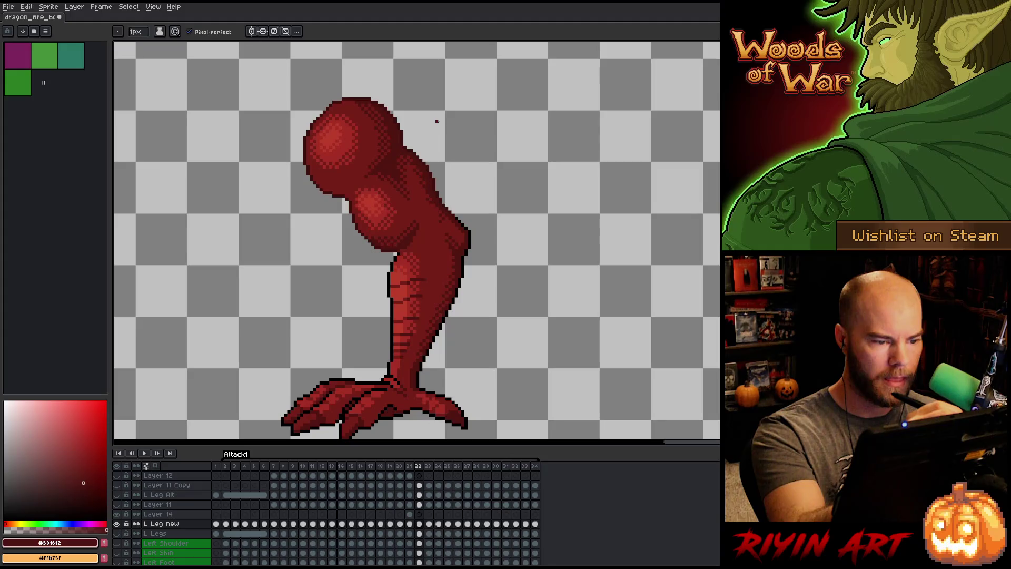
{"action": "key", "text": "Left"}
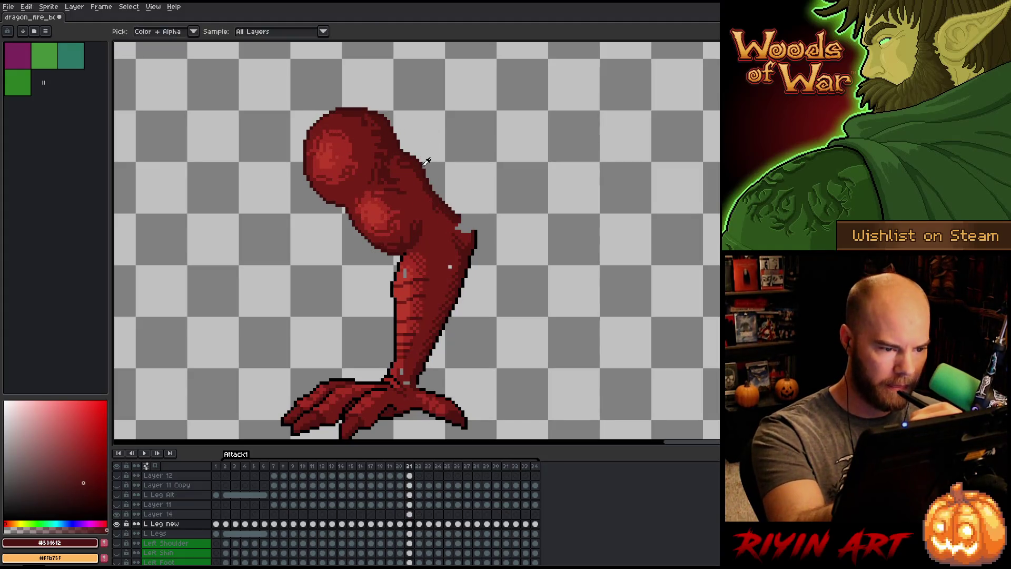
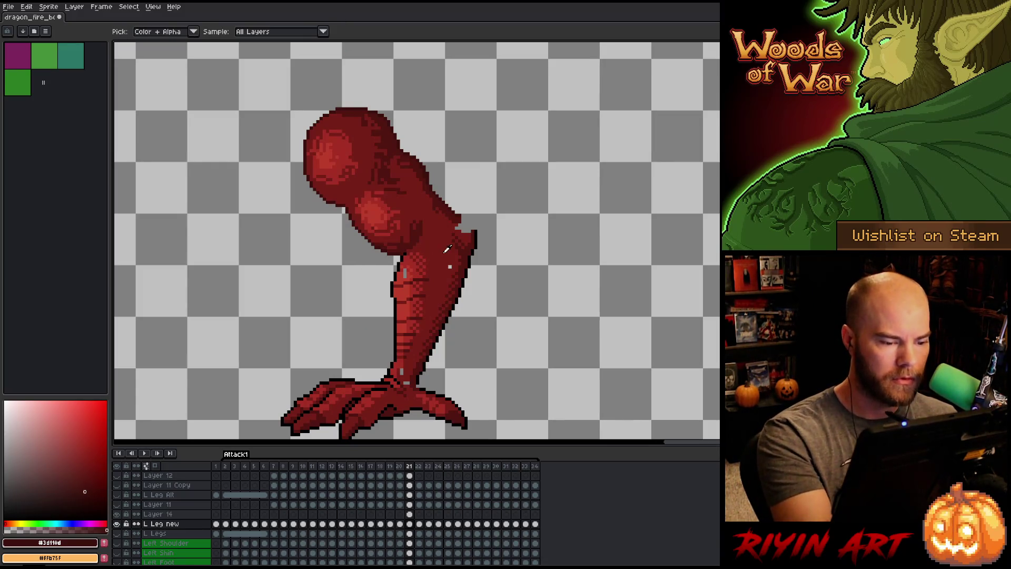
Sample the leg's mid and dark reds and start covering the knee gap on the upper layer.
{"action": "left_click", "coordinate": [409, 278], "text": "alt"}
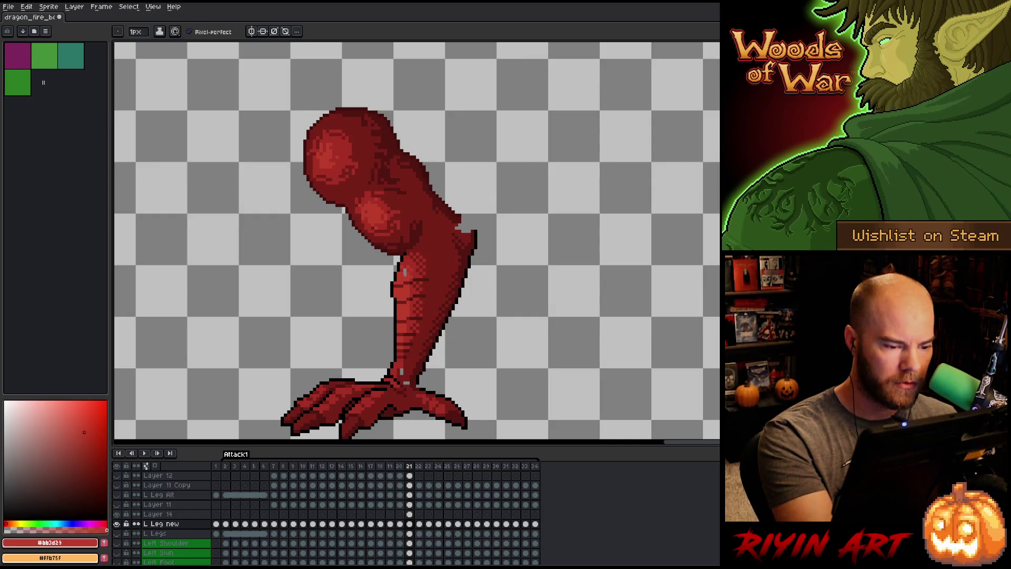
{"action": "left_click", "coordinate": [403, 372], "text": "alt"}
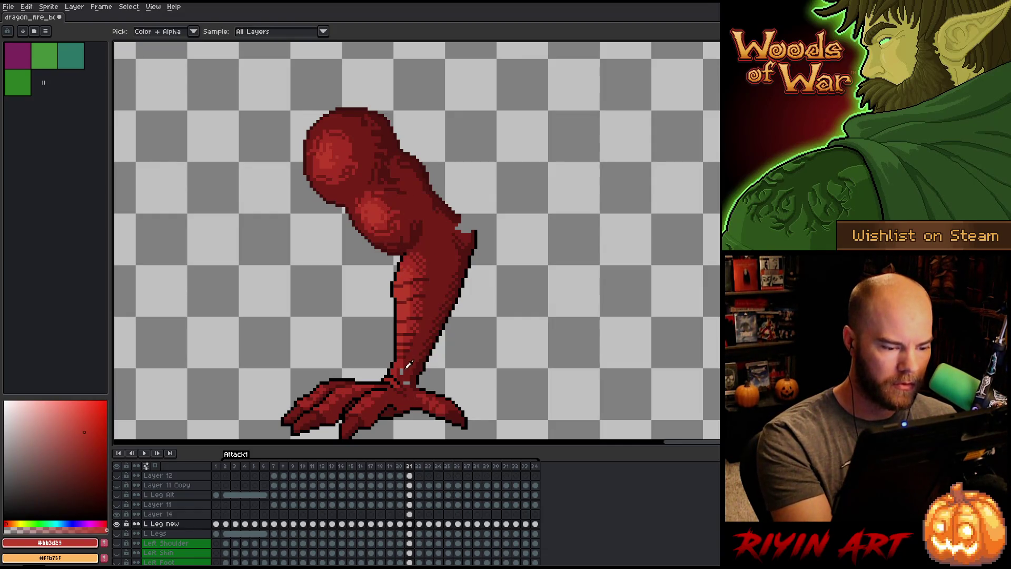
{"action": "left_click", "coordinate": [407, 418], "text": "alt"}
{"action": "key", "text": "Up"}
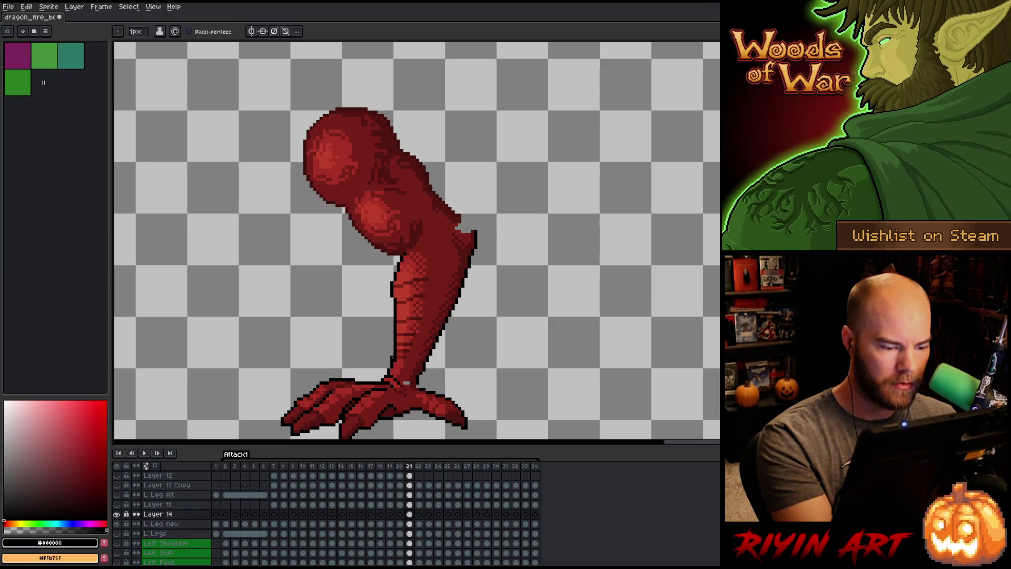
{"action": "left_click", "coordinate": [407, 381], "text": "alt"}
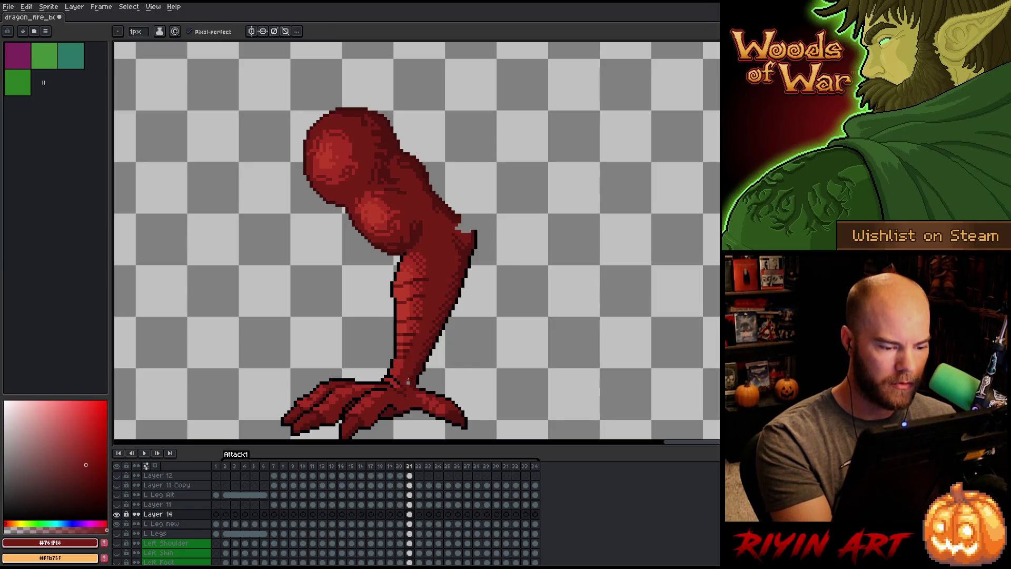
{"action": "left_click", "coordinate": [417, 387], "text": "alt"}
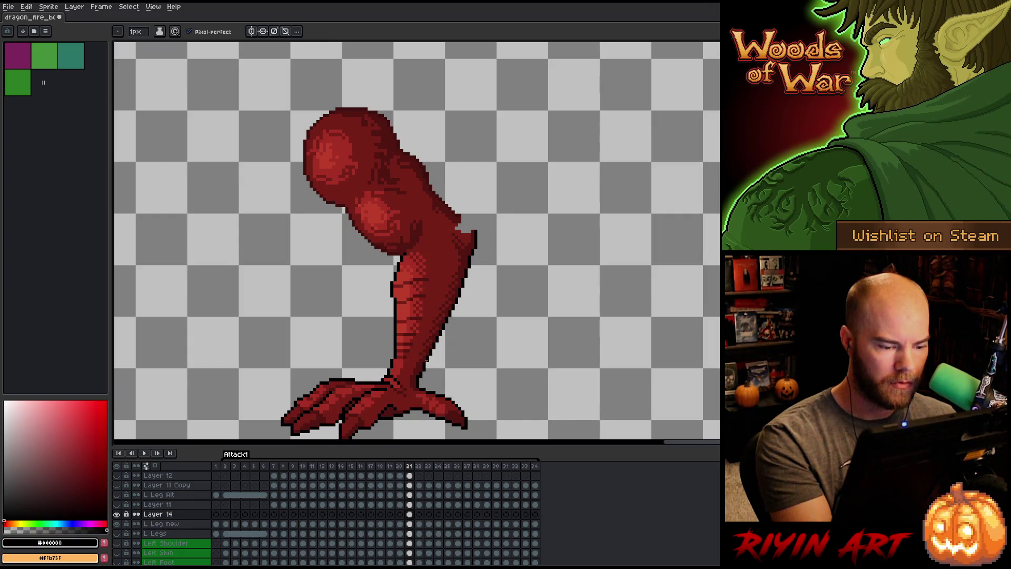
Fill the knee gap with deep dark and outline reds, erasing strays, then save the sprite.
{"action": "key", "text": "e"}
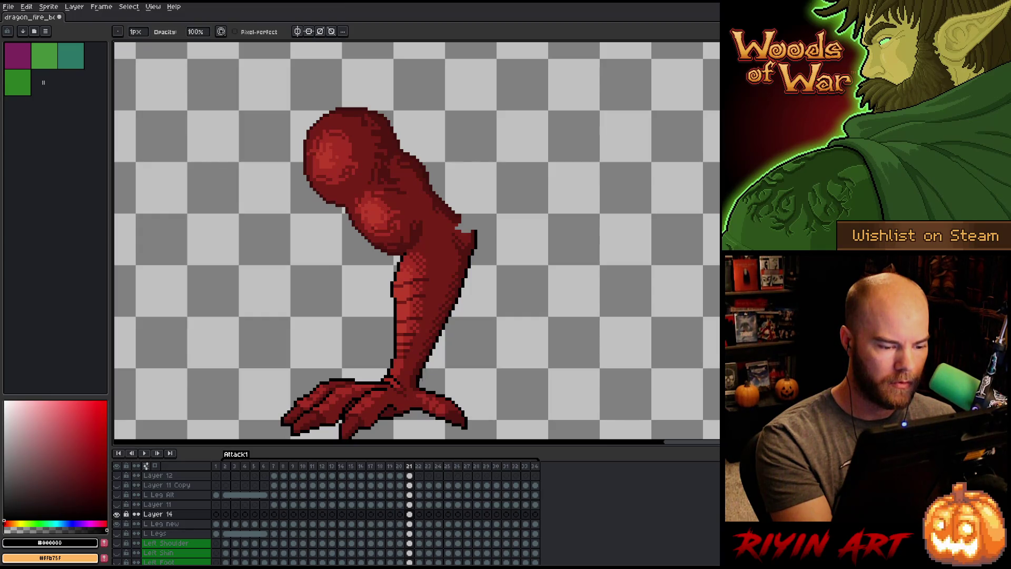
{"action": "key", "text": "b"}
{"action": "left_click", "coordinate": [418, 378], "text": "alt"}
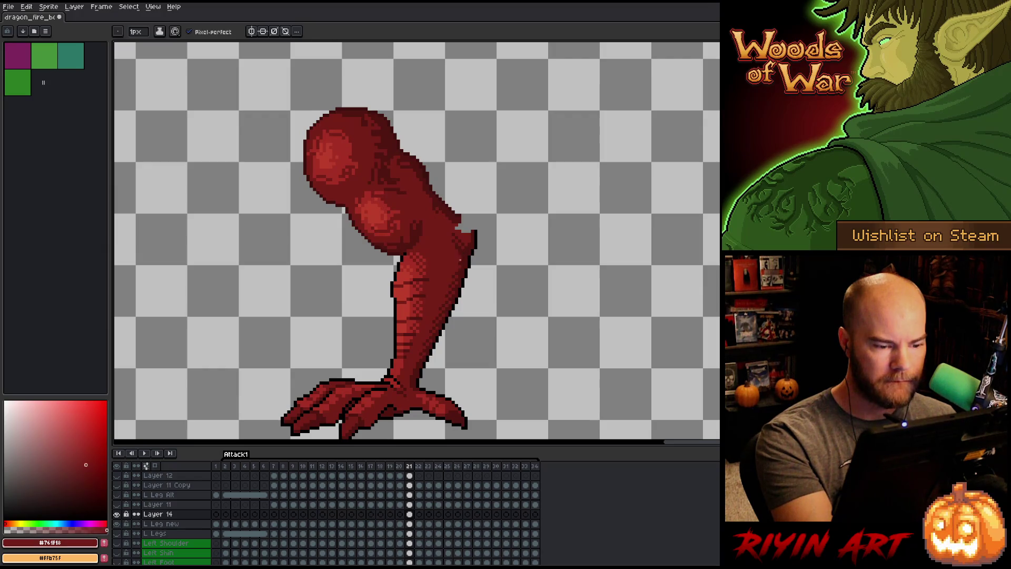
{"action": "left_click", "coordinate": [460, 253], "text": "alt"}
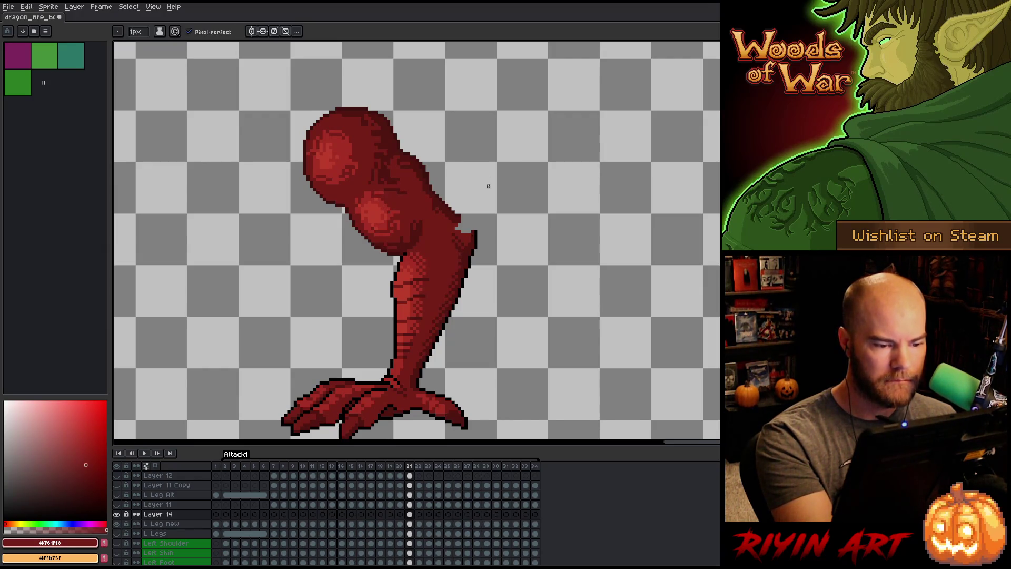
{"action": "left_click", "coordinate": [462, 216], "text": "alt"}
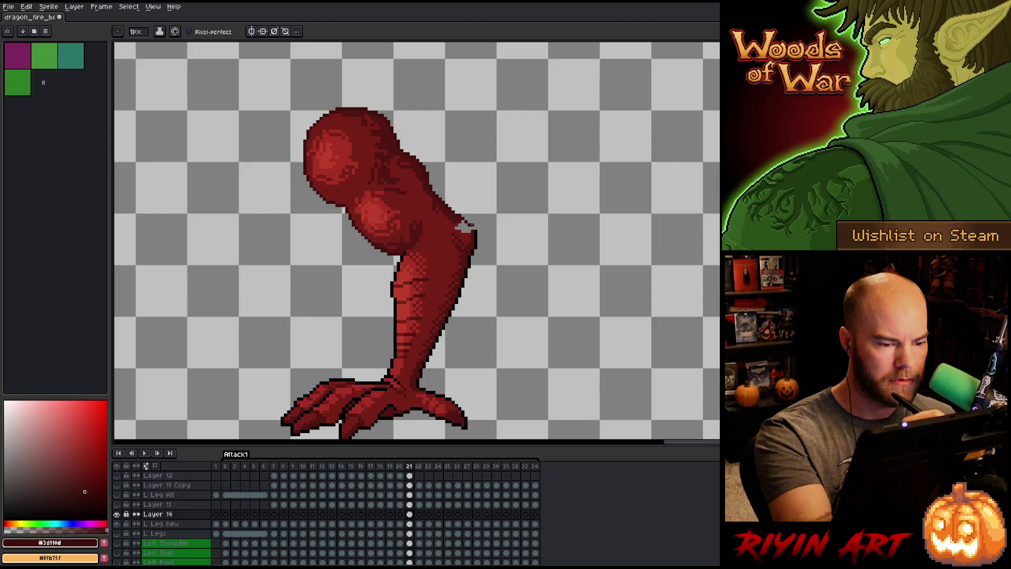
{"action": "left_click", "coordinate": [473, 227], "text": "alt"}
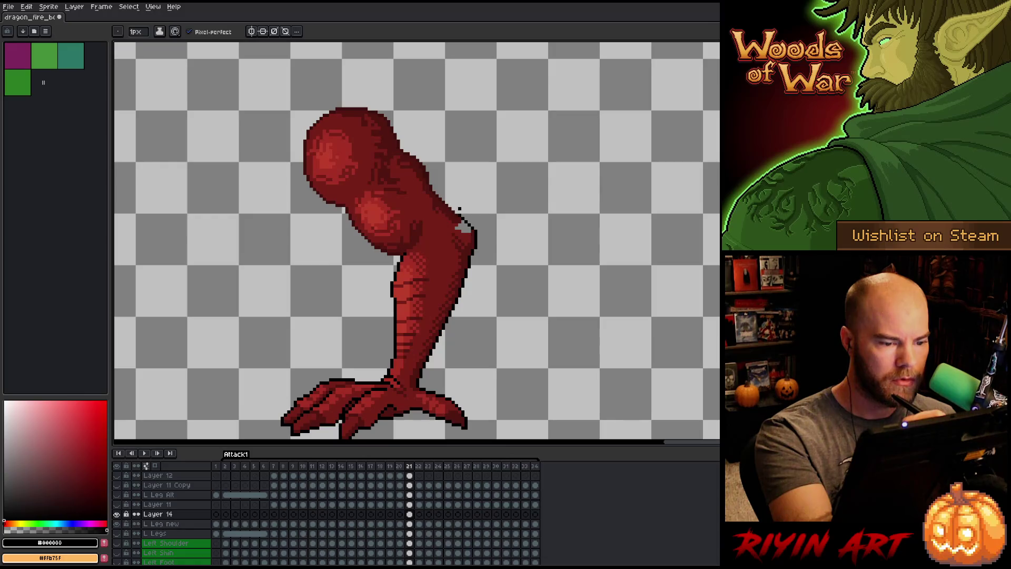
{"action": "key", "text": "ctrl+s"}
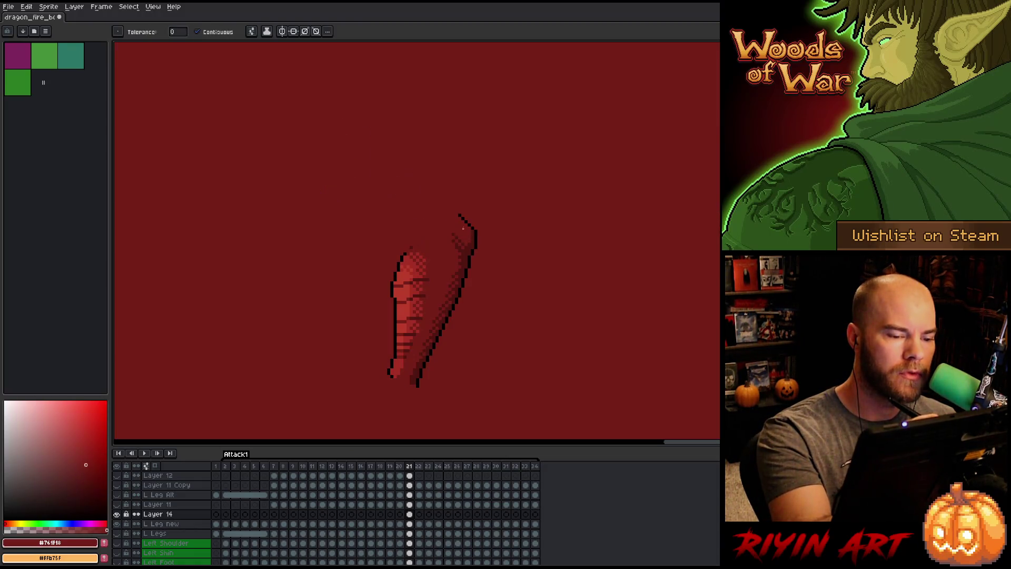
Darken the pixels along the knee edge, then toggle the L Leg new layer to check the blend.
{"action": "left_click", "coordinate": [456, 229], "text": "alt"}
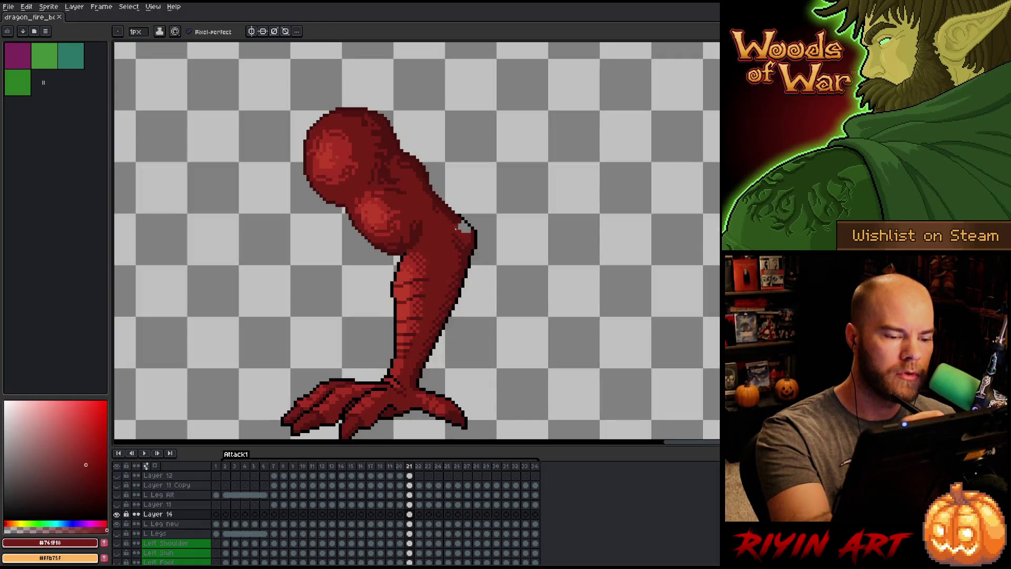
{"action": "left_click", "coordinate": [460, 225]}
{"action": "left_click", "coordinate": [467, 224], "text": "alt"}
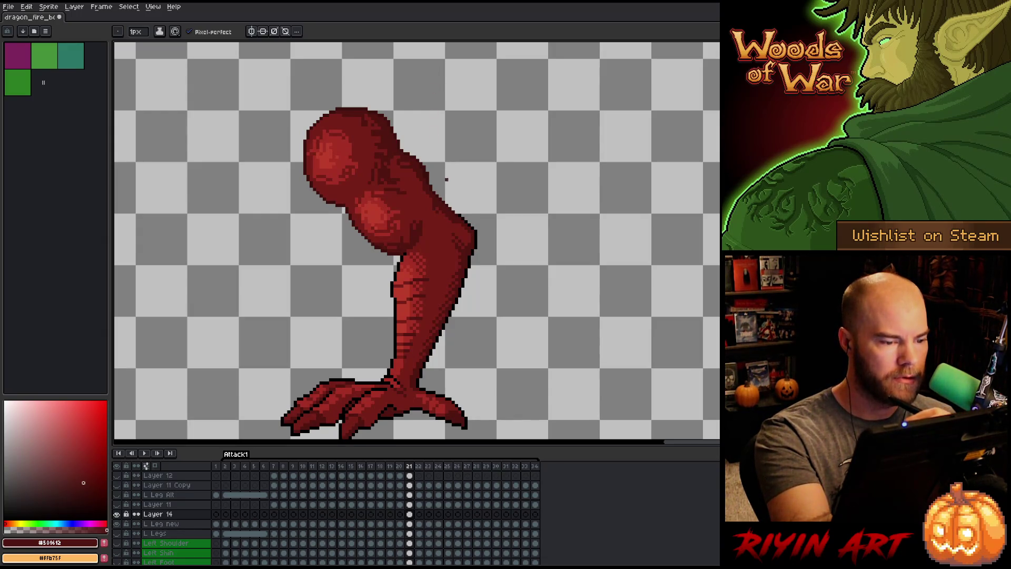
{"action": "key", "text": "e"}
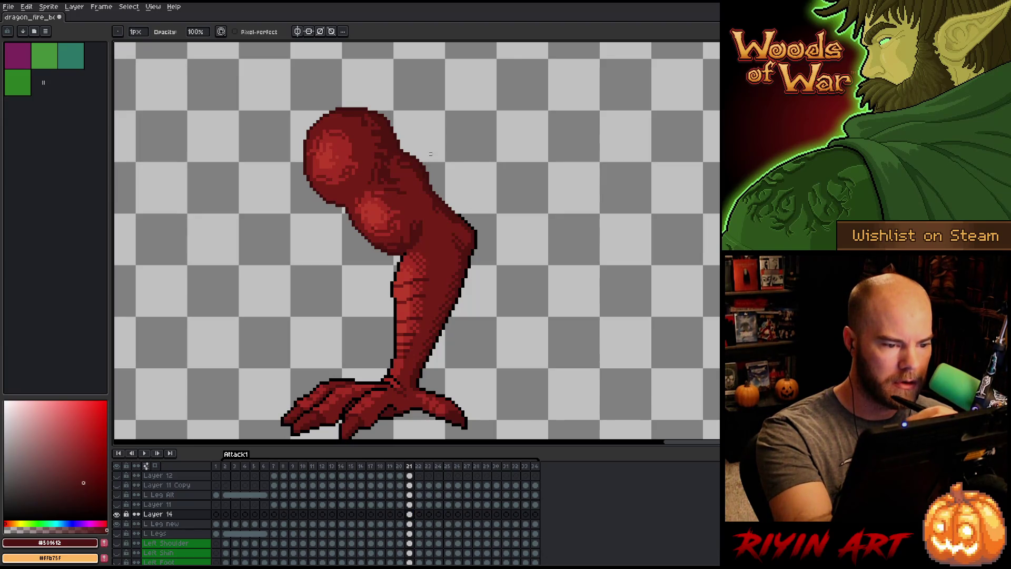
{"action": "left_click", "coordinate": [410, 523]}
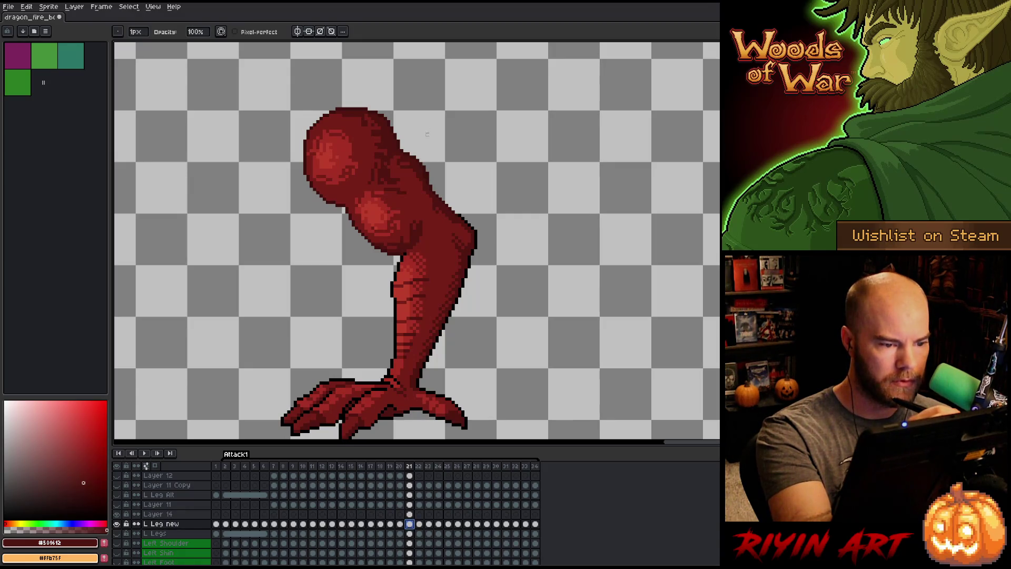
{"action": "left_click", "coordinate": [116, 524]}
{"action": "left_click", "coordinate": [116, 524]}
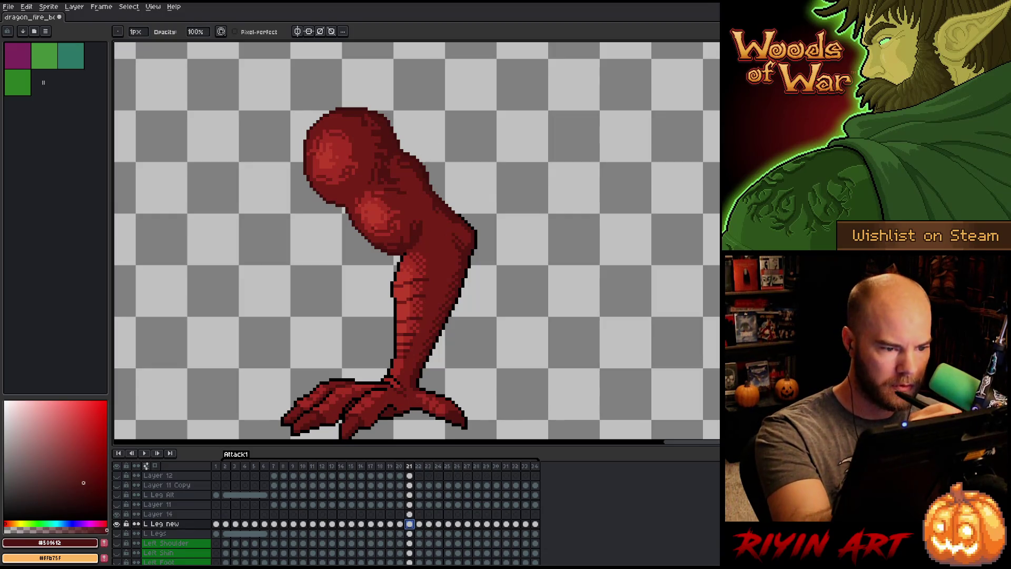
Touch up the knee with mid-dark and darkest outline reds, erasing stray pixels.
{"action": "key", "text": "e"}
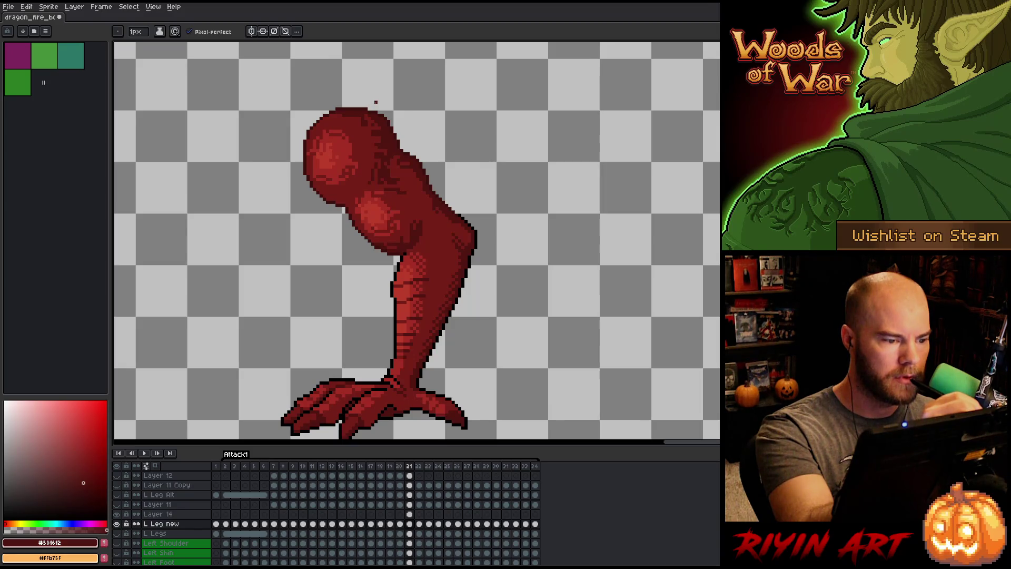
{"action": "left_click", "coordinate": [309, 155], "text": "alt"}
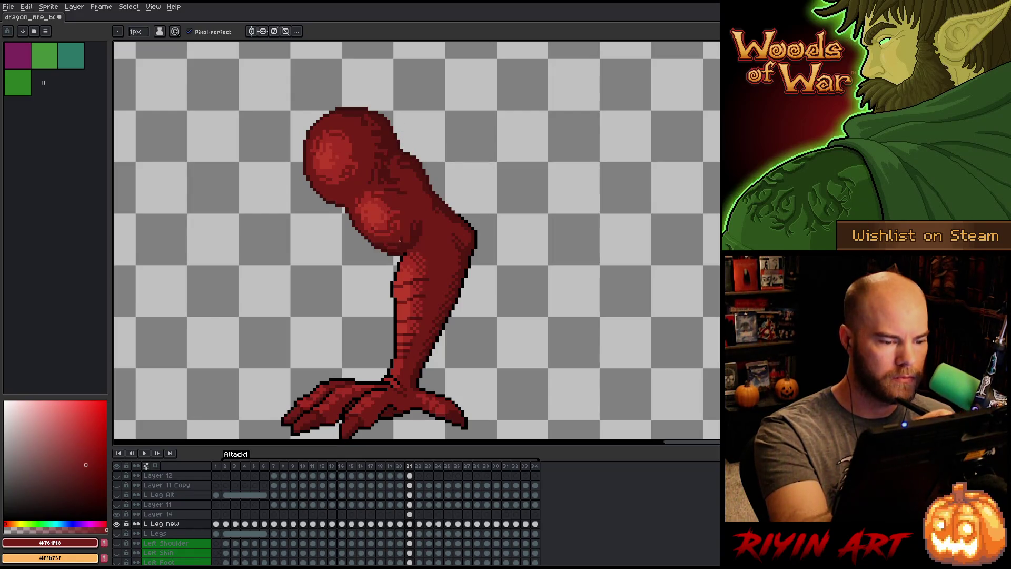
{"action": "key", "text": "e"}
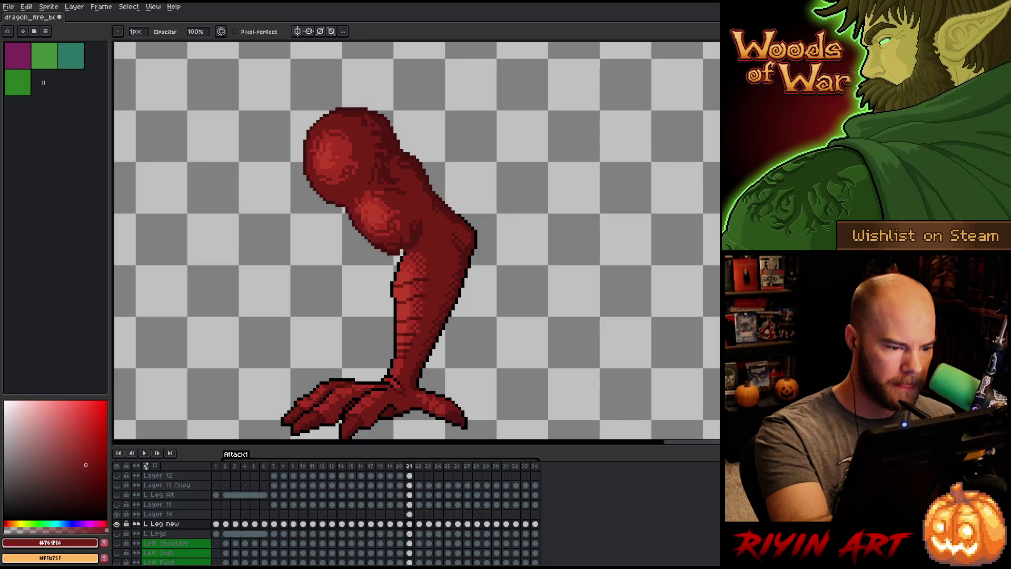
{"action": "left_click", "coordinate": [395, 252], "text": "alt"}
{"action": "key", "text": "b"}
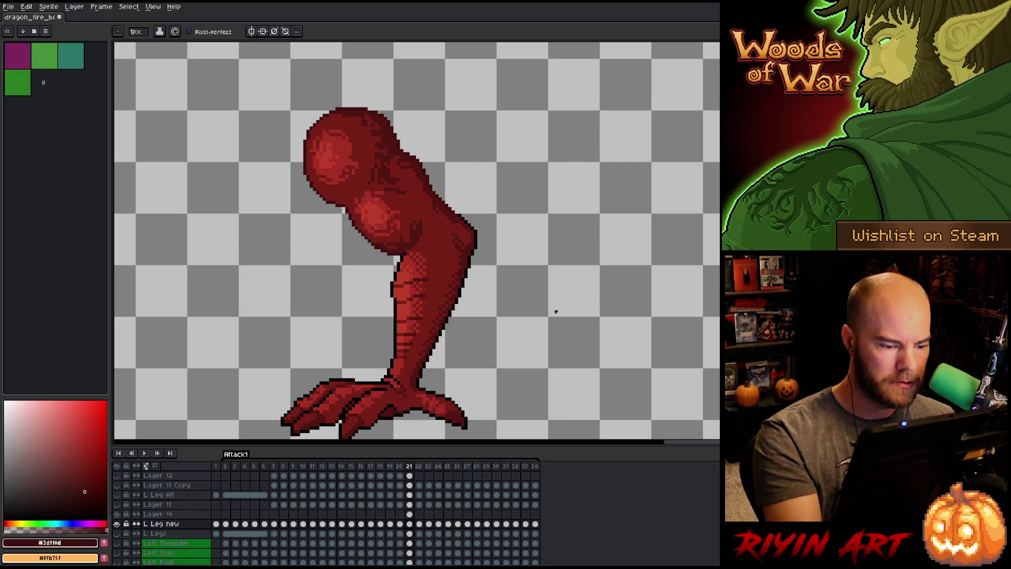
{"action": "key", "text": "comma"}
Flip through frames 19–22 to compare the leg pose, ending on frame 21.
{"action": "key", "text": "m"}
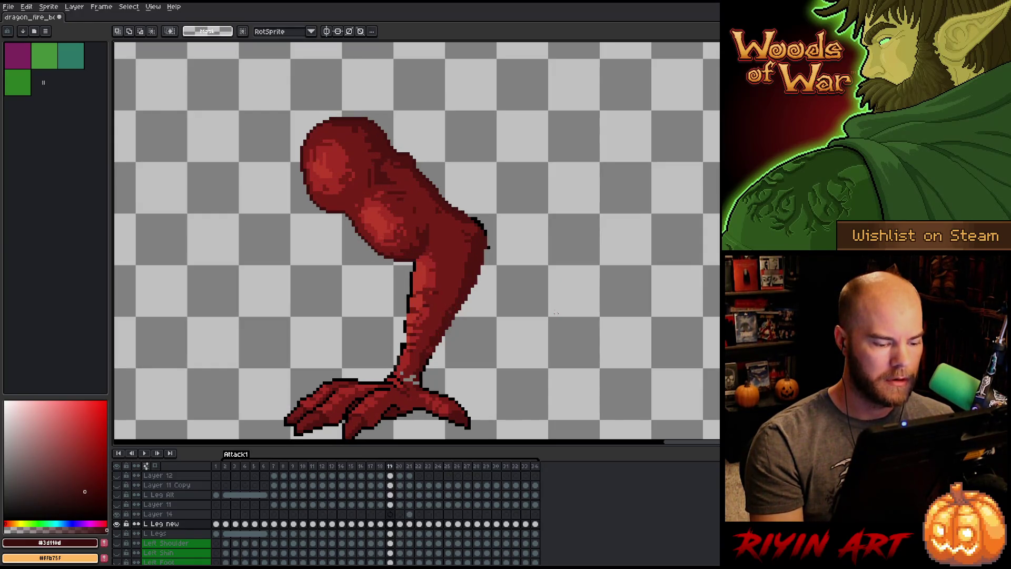
{"action": "key", "text": "comma"}
{"action": "key", "text": "period"}
{"action": "key", "text": "period"}
{"action": "key", "text": "period"}
{"action": "key", "text": "comma"}
{"action": "key", "text": "period"}
{"action": "key", "text": "comma"}
{"action": "key", "text": "period"}
{"action": "key", "text": "comma"}
{"action": "key", "text": "period"}
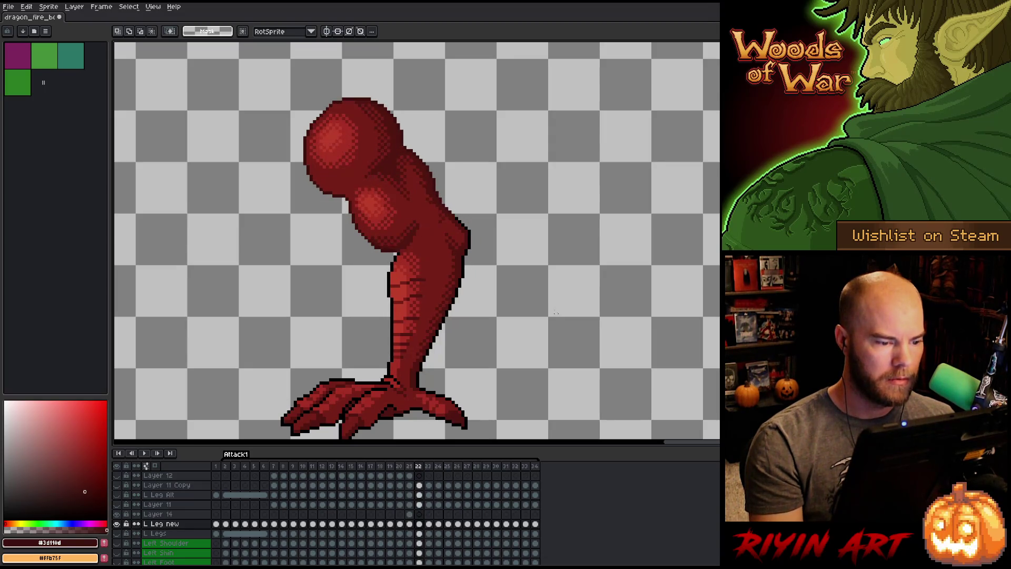
{"action": "key", "text": "comma"}
On Layer 14, paint the dark red shadow under the thigh using sampled leg reds.
{"action": "key", "text": "b"}
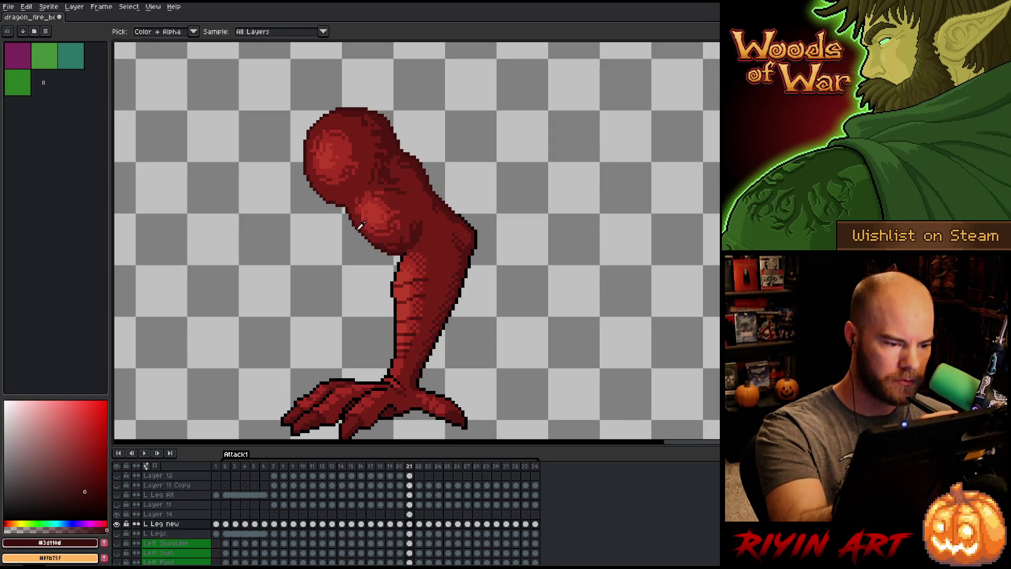
{"action": "left_click", "coordinate": [356, 229], "text": "alt"}
{"action": "left_click", "coordinate": [391, 209], "text": "alt"}
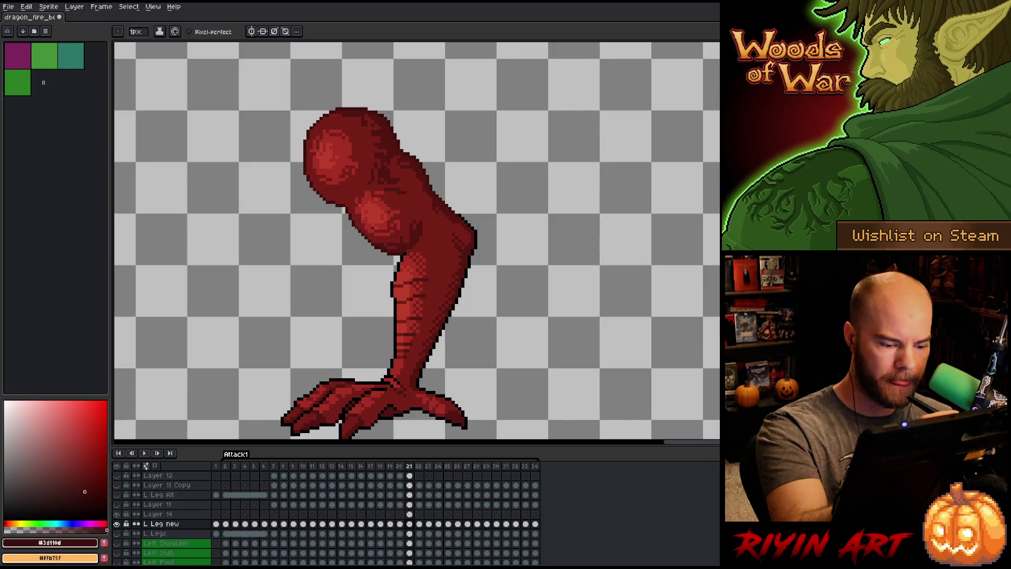
{"action": "key", "text": "alt+Up"}
{"action": "left_click", "coordinate": [357, 230], "text": "alt"}
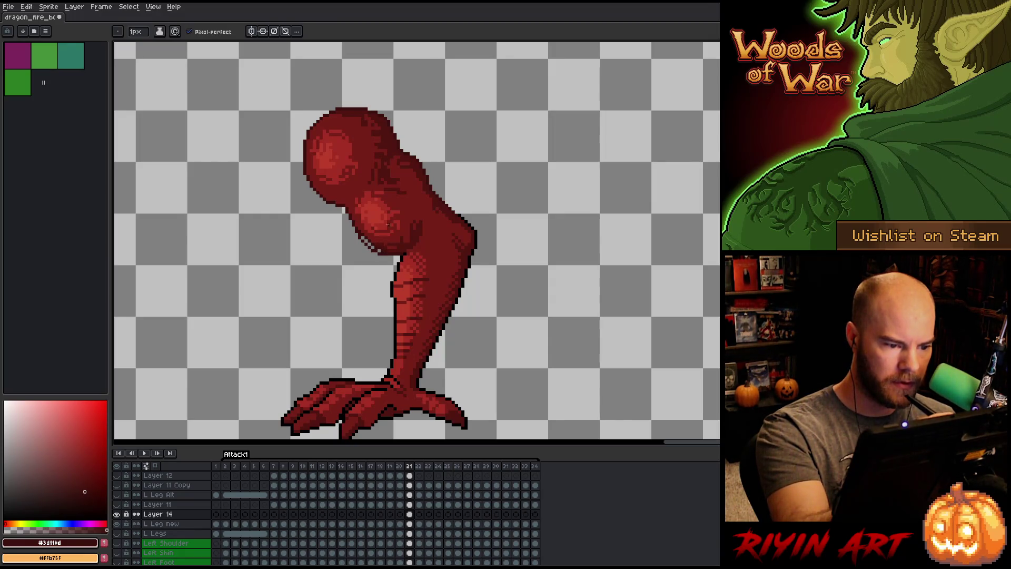
{"action": "left_click", "coordinate": [389, 245], "text": "alt"}
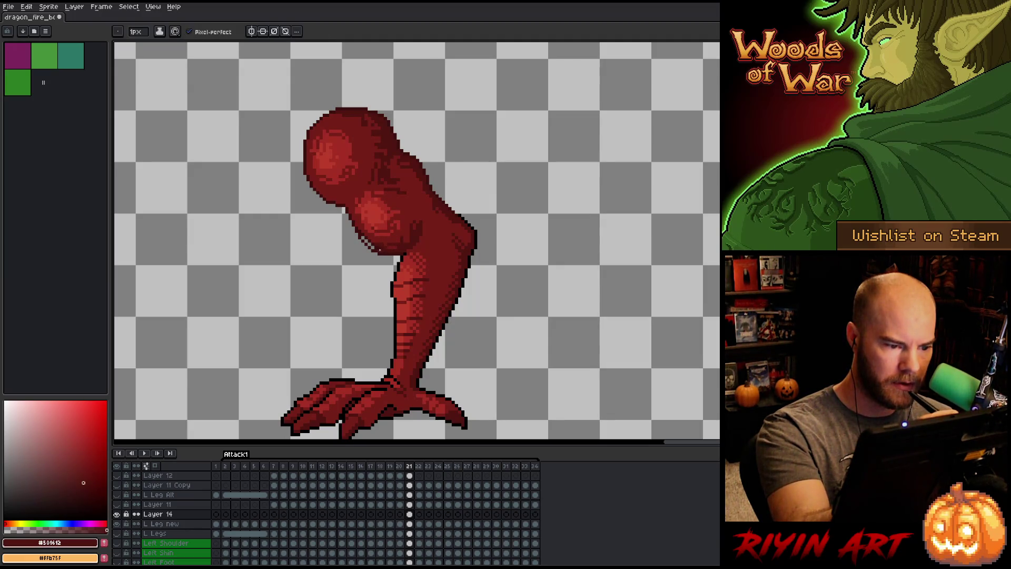
{"action": "left_click", "coordinate": [364, 238], "text": "alt"}
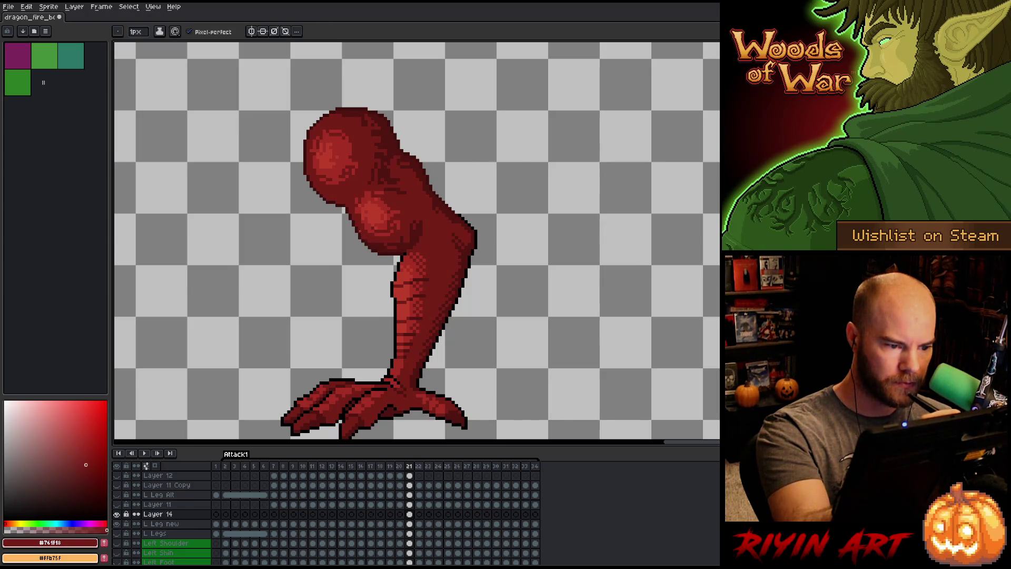
Toggle back and forth to compare the thigh with and without the new shadow.
{"action": "key", "text": "Left"}
{"action": "key", "text": "Right"}
{"action": "key", "text": "Left"}
{"action": "key", "text": "Right"}
{"action": "key", "text": "Left"}
{"action": "key", "text": "Right"}
{"action": "key", "text": "Left"}
{"action": "key", "text": "Right"}
Deepen the shadow with the darkest leg red, then merge Layer 14 into L Leg new.
{"action": "key", "text": "Left"}
{"action": "key", "text": "Right"}
{"action": "key", "text": "alt"}
{"action": "left_click", "coordinate": [350, 210], "text": "alt"}
{"action": "key", "text": "Down"}
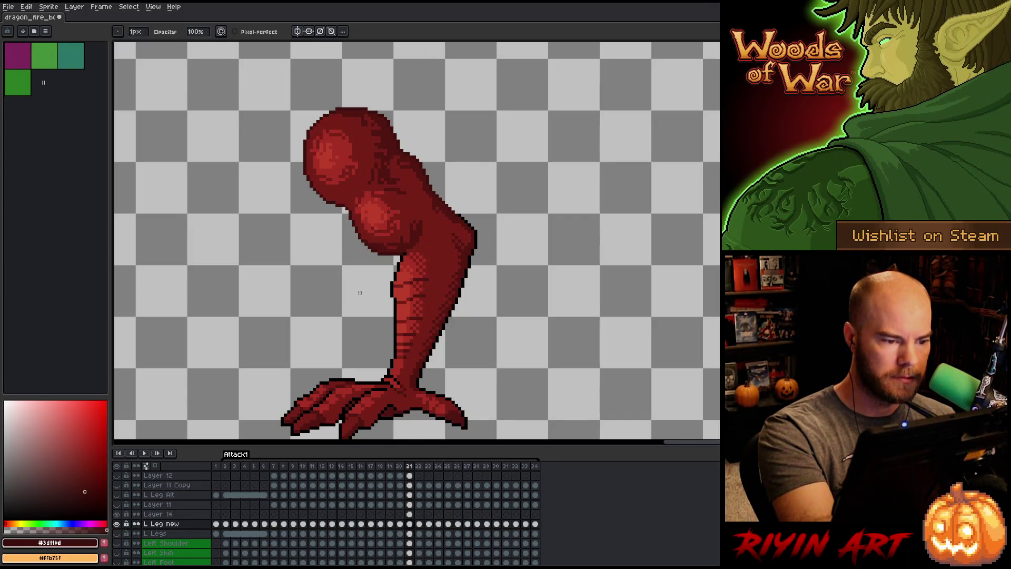
{"action": "key", "text": "Up"}
{"action": "key", "text": "ctrl+e"}
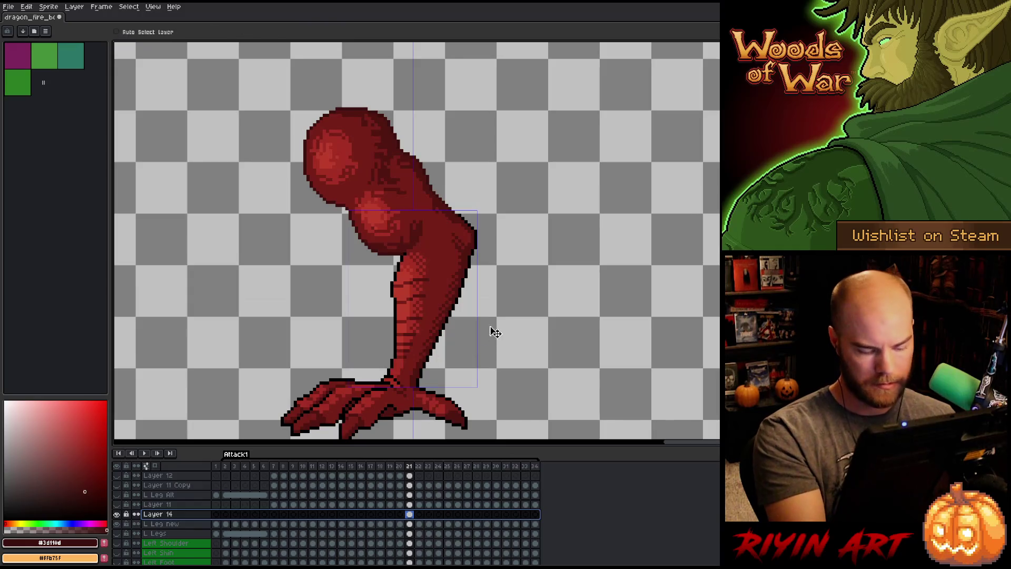
Restore Layer 14, select the L Leg new layer, and compare frames 21 and 22.
{"action": "key", "text": "ctrl+z"}
{"action": "key", "text": "ctrl+z"}
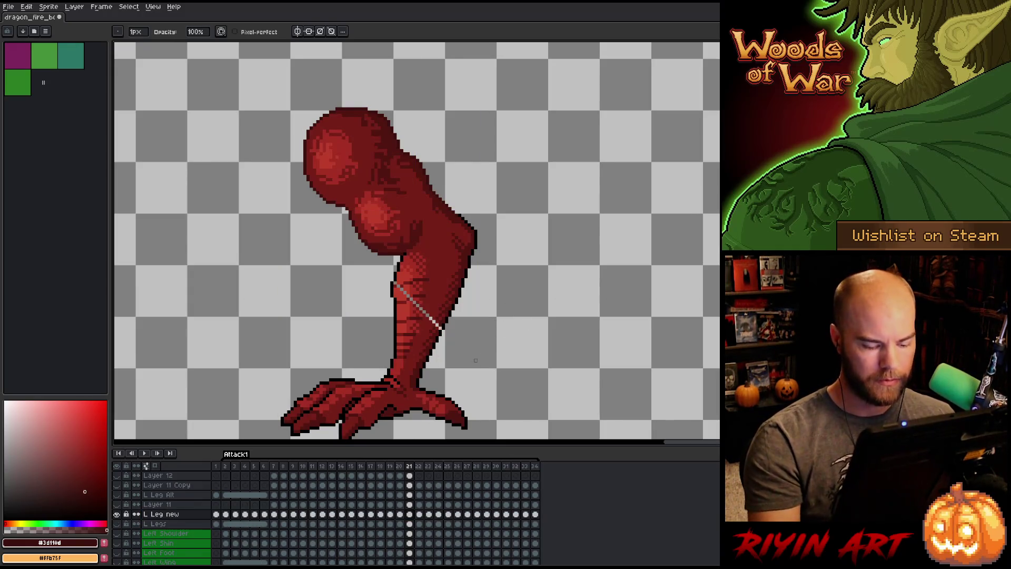
{"action": "left_click", "coordinate": [410, 524]}
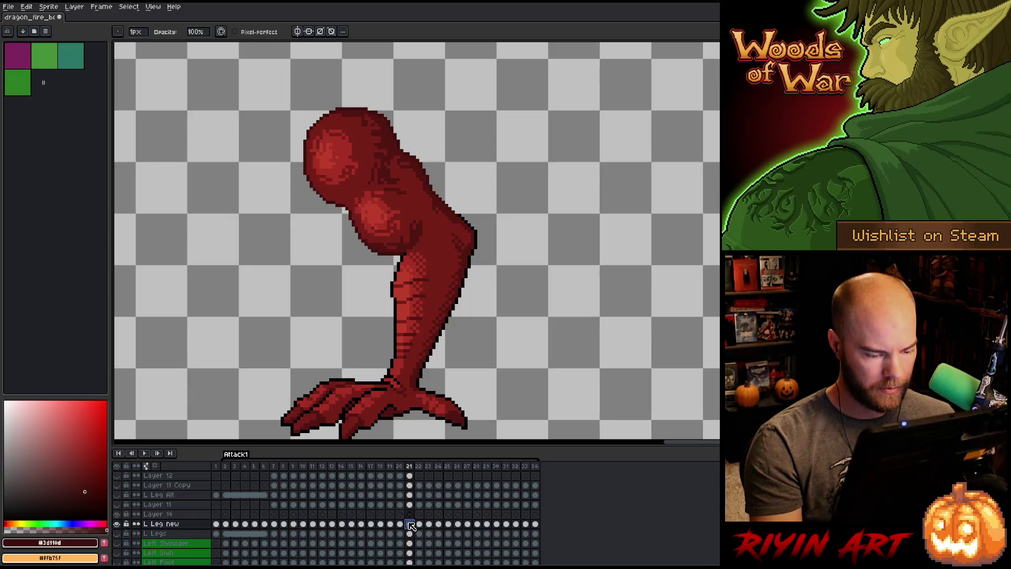
{"action": "key", "text": "Right"}
{"action": "key", "text": "Left"}
{"action": "key", "text": "Right"}
{"action": "key", "text": "Left"}
{"action": "key", "text": "Right"}
{"action": "key", "text": "Left"}
{"action": "key", "text": "Right"}
{"action": "key", "text": "Left"}
{"action": "key", "text": "Right"}
{"action": "key", "text": "Left"}
{"action": "key", "text": "Right"}
{"action": "key", "text": "Left"}
{"action": "key", "text": "e"}
Shade the thigh with the darkest red and mid red #761f18, then save.
{"action": "left_click", "coordinate": [310, 188], "text": "alt"}
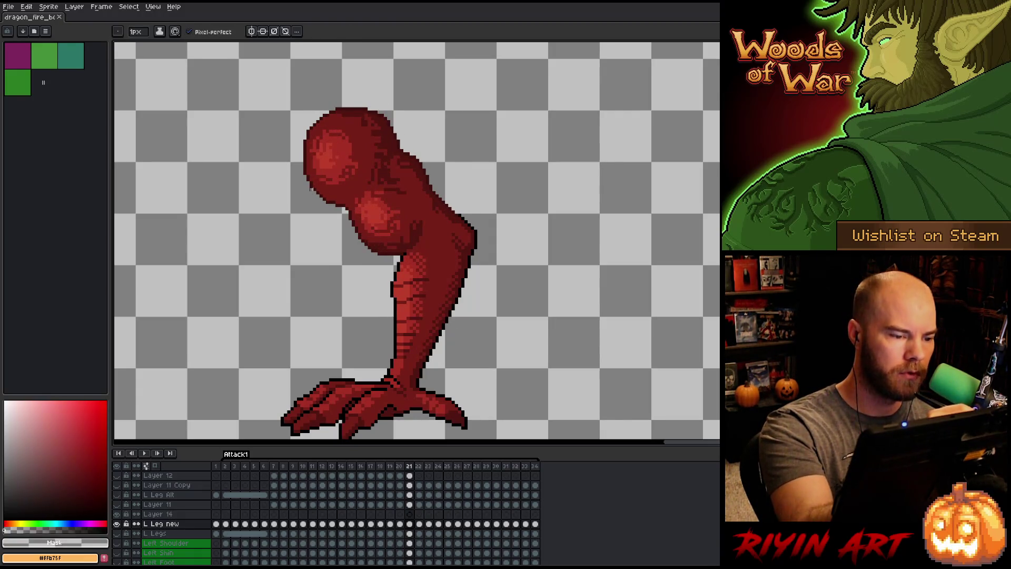
{"action": "left_click", "coordinate": [315, 187], "text": "alt"}
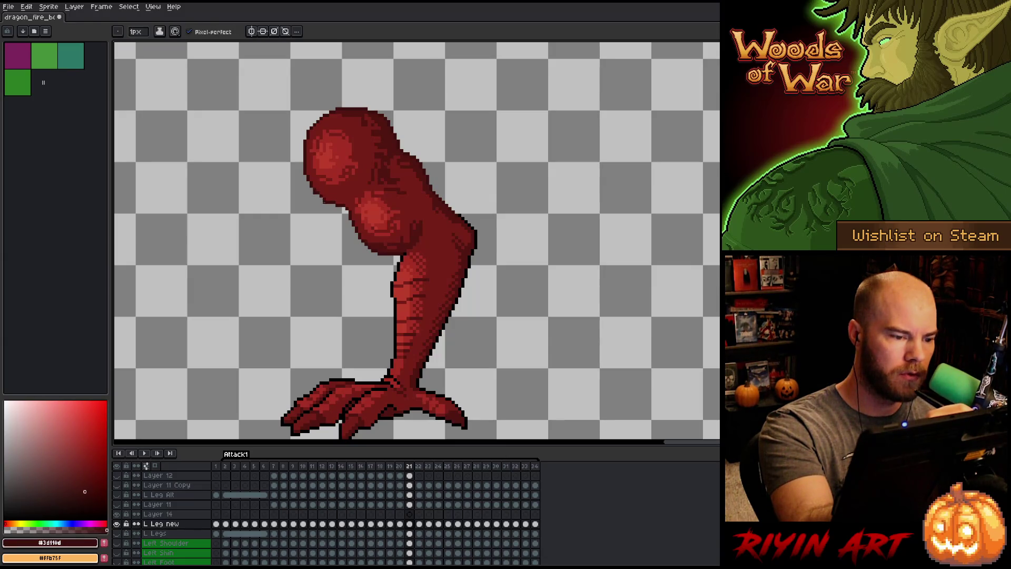
{"action": "left_click", "coordinate": [320, 196], "text": "alt"}
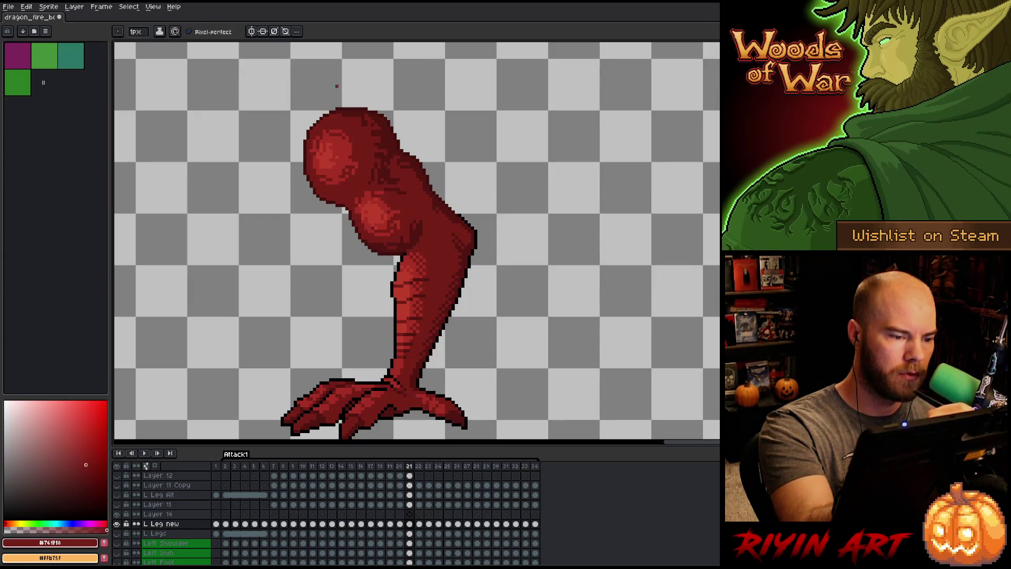
{"action": "key", "text": "ctrl+s"}
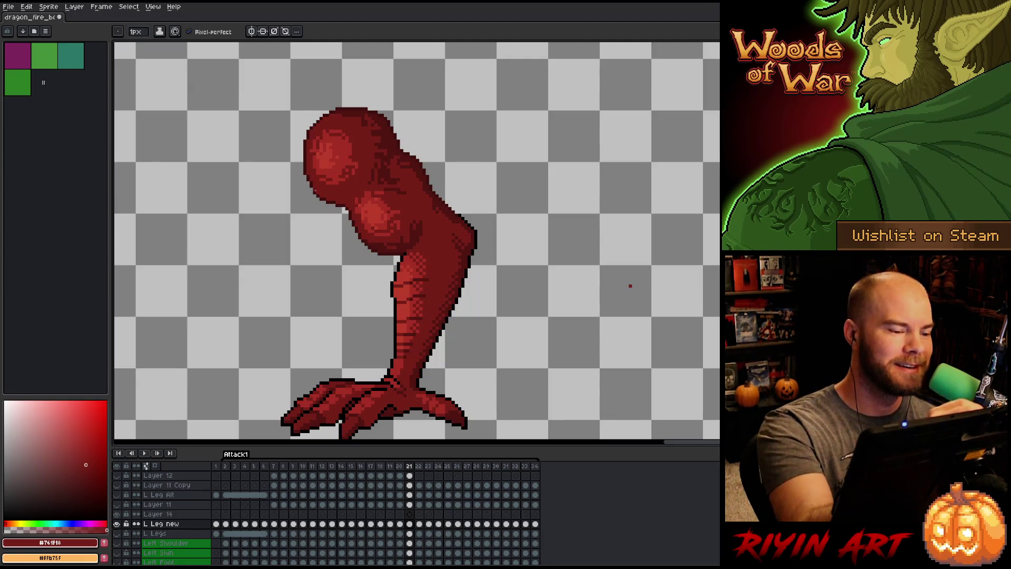
Refine the thigh using #3d110d, black, #501612 and #761f18, erasing as needed, and save.
{"action": "left_click", "coordinate": [318, 194], "text": "alt"}
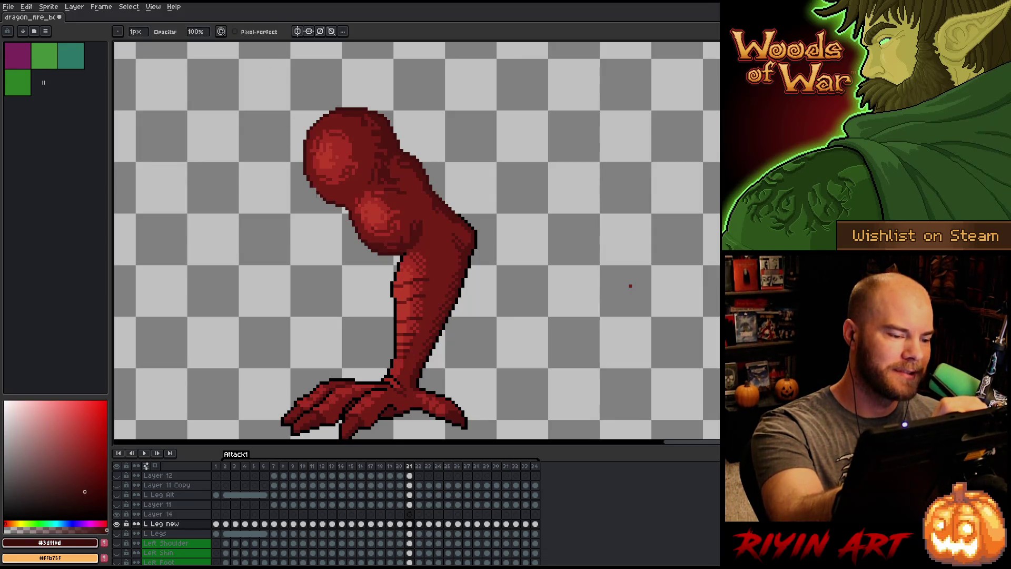
{"action": "key", "text": "e"}
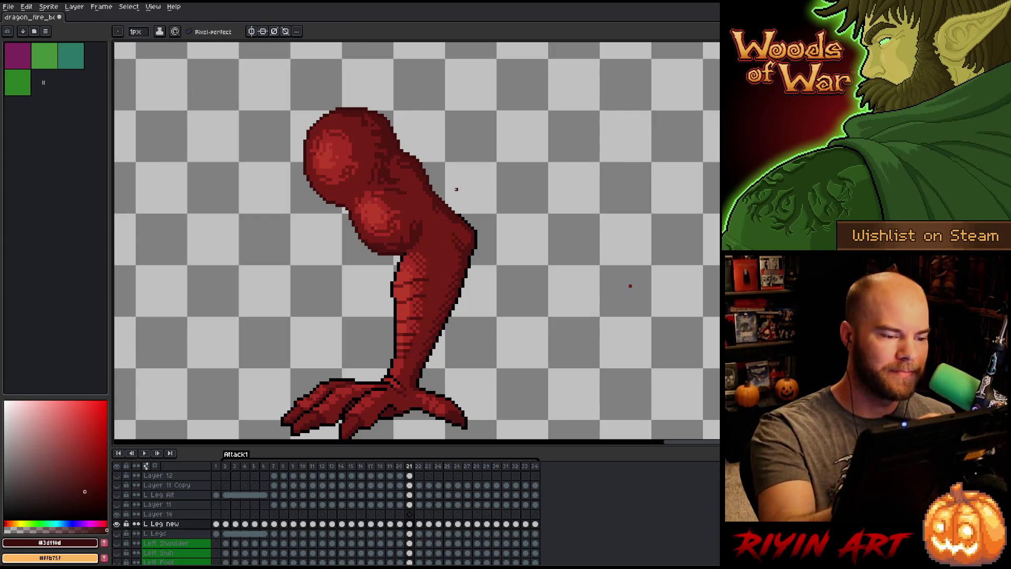
{"action": "key", "text": "b"}
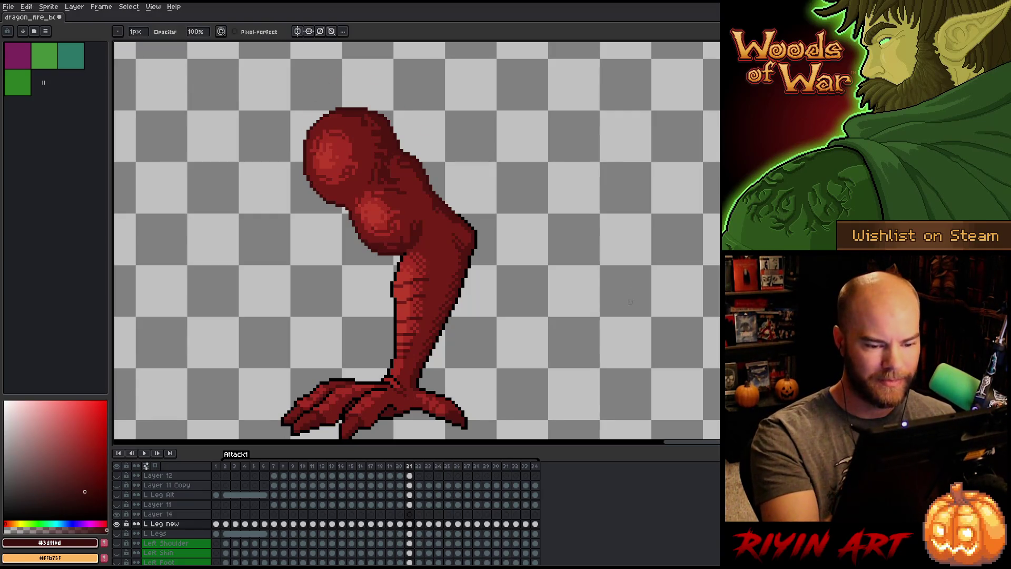
{"action": "key", "text": "e"}
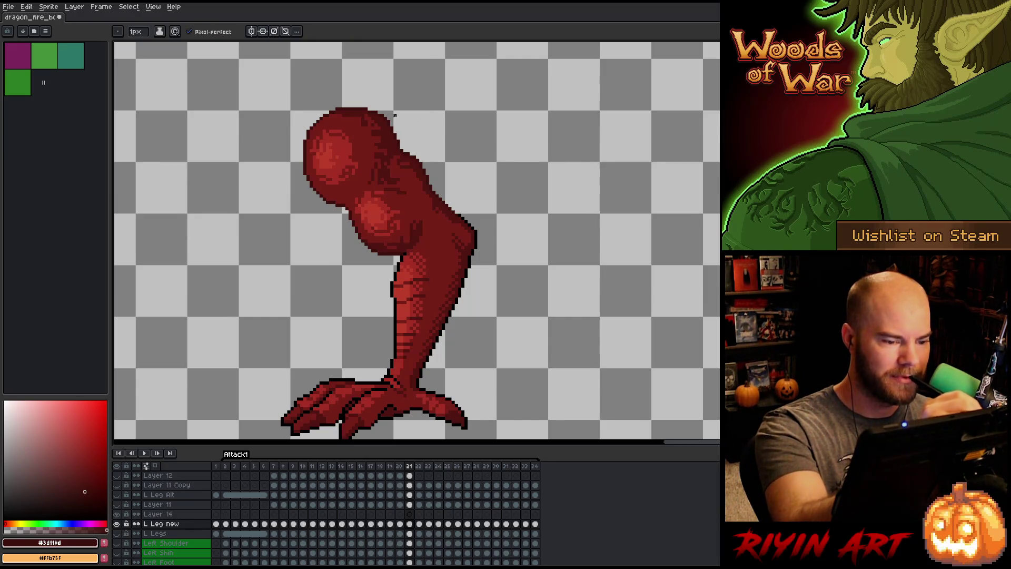
{"action": "left_click", "coordinate": [459, 205], "text": "alt"}
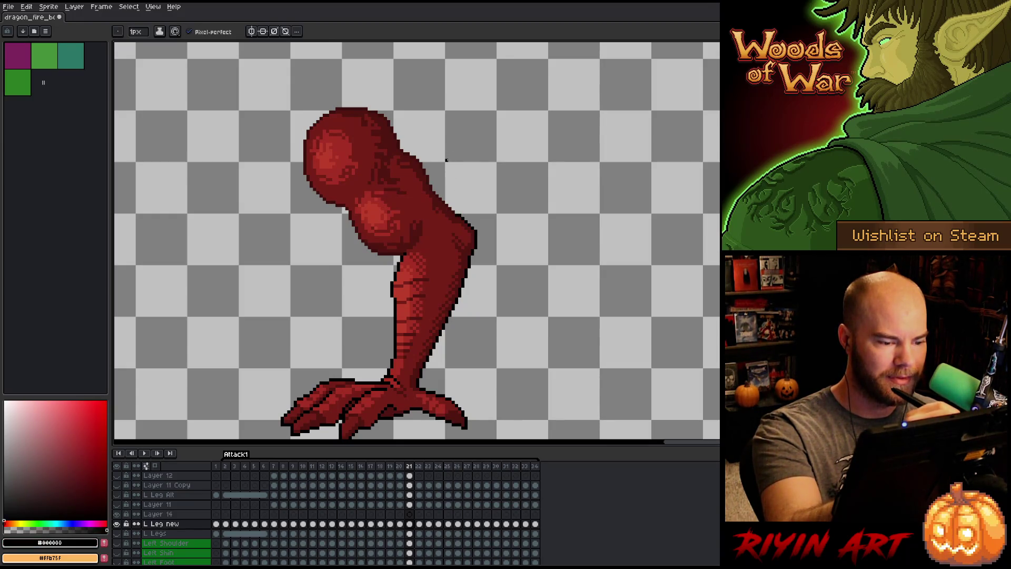
{"action": "left_click", "coordinate": [396, 246], "text": "alt"}
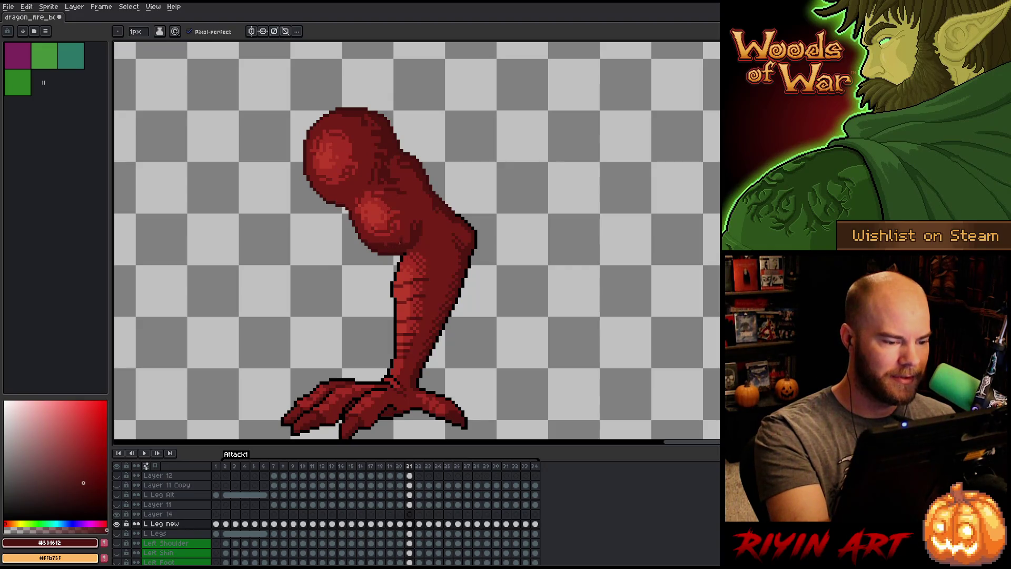
{"action": "left_click", "coordinate": [391, 241], "text": "alt"}
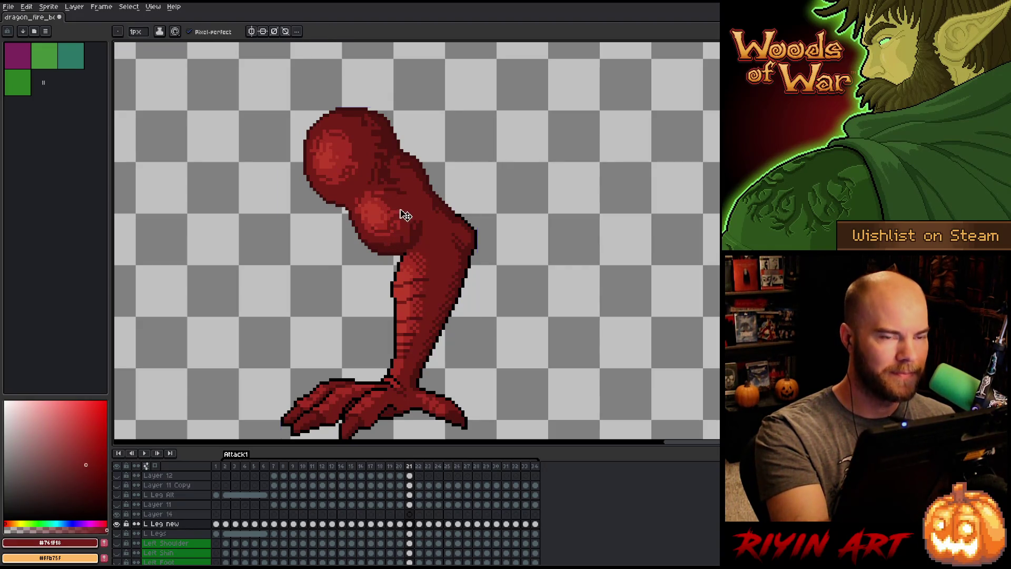
{"action": "key", "text": "ctrl+s"}
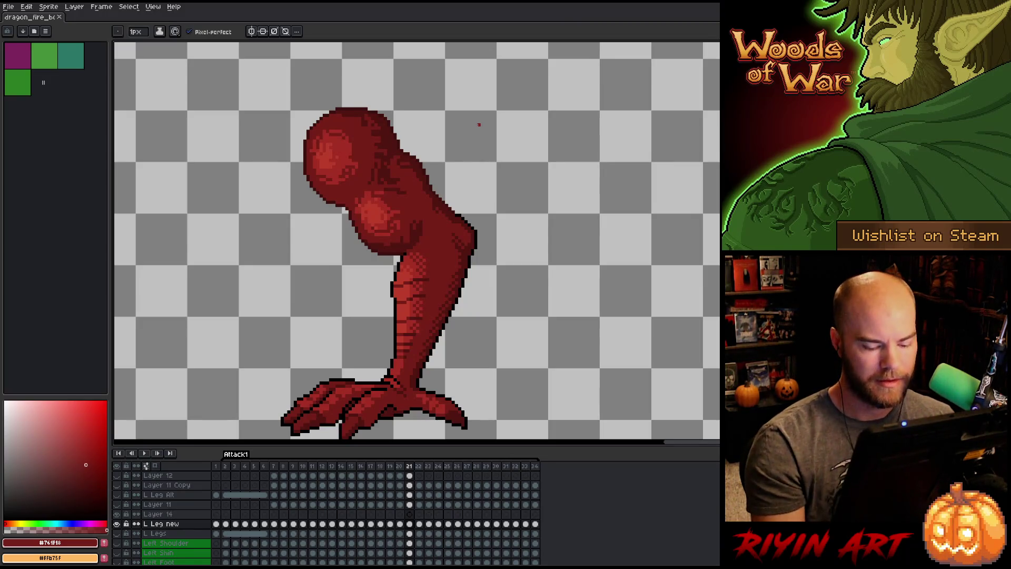
Compare the leg across frames 21–24, then shade frame 21 with #3d110d and #501612.
{"action": "key", "text": "Left"}
{"action": "key", "text": "Right"}
{"action": "key", "text": "Left"}
{"action": "key", "text": "Right"}
{"action": "key", "text": "Right"}
{"action": "key", "text": "Right"}
{"action": "key", "text": "Left"}
{"action": "key", "text": "Left"}
{"action": "key", "text": "Right"}
{"action": "key", "text": "Left"}
{"action": "key", "text": "Right"}
{"action": "key", "text": "Right"}
{"action": "key", "text": "Right"}
{"action": "key", "text": "Left"}
{"action": "key", "text": "Left"}
{"action": "key", "text": "Left"}
{"action": "key", "text": "Right"}
{"action": "key", "text": "Left"}
{"action": "key", "text": "Right"}
{"action": "key", "text": "Left"}
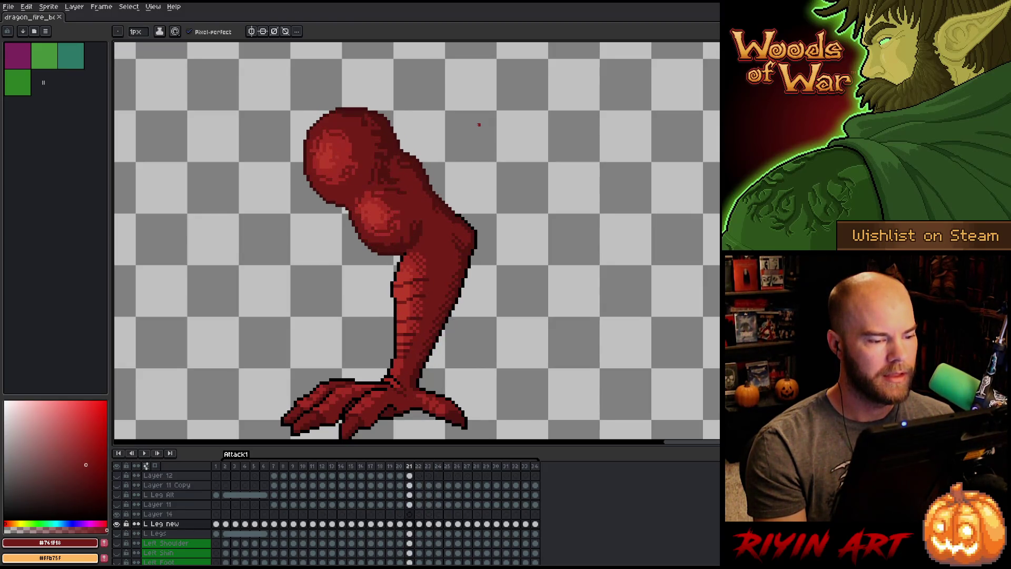
{"action": "key", "text": "Right"}
{"action": "key", "text": "Left"}
{"action": "key", "text": "Right"}
{"action": "key", "text": "Left"}
{"action": "key", "text": "Right"}
{"action": "key", "text": "Left"}
{"action": "key", "text": "Right"}
{"action": "key", "text": "Left"}
{"action": "left_click", "coordinate": [424, 167], "text": "alt"}
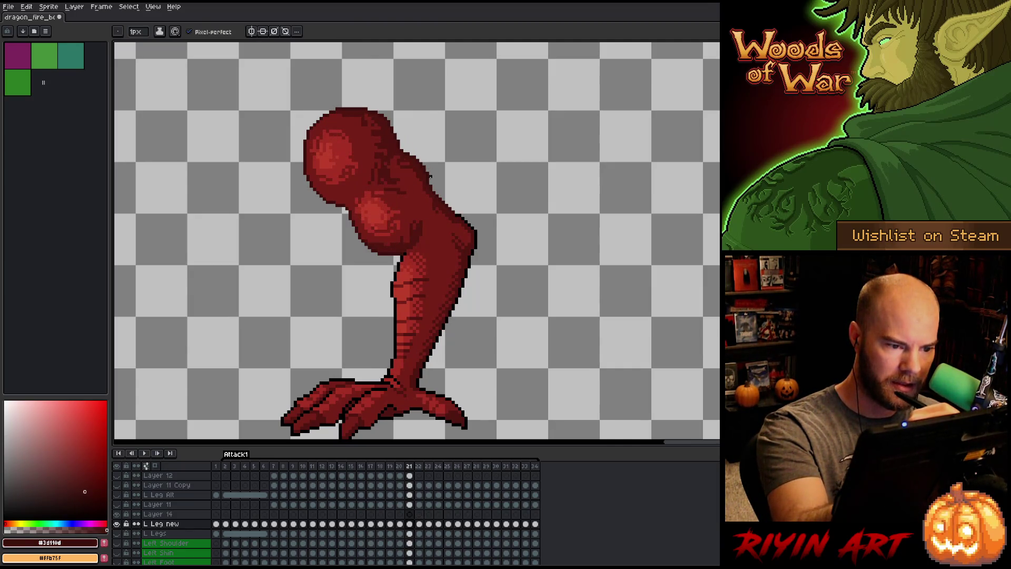
{"action": "left_click", "coordinate": [426, 181], "text": "alt"}
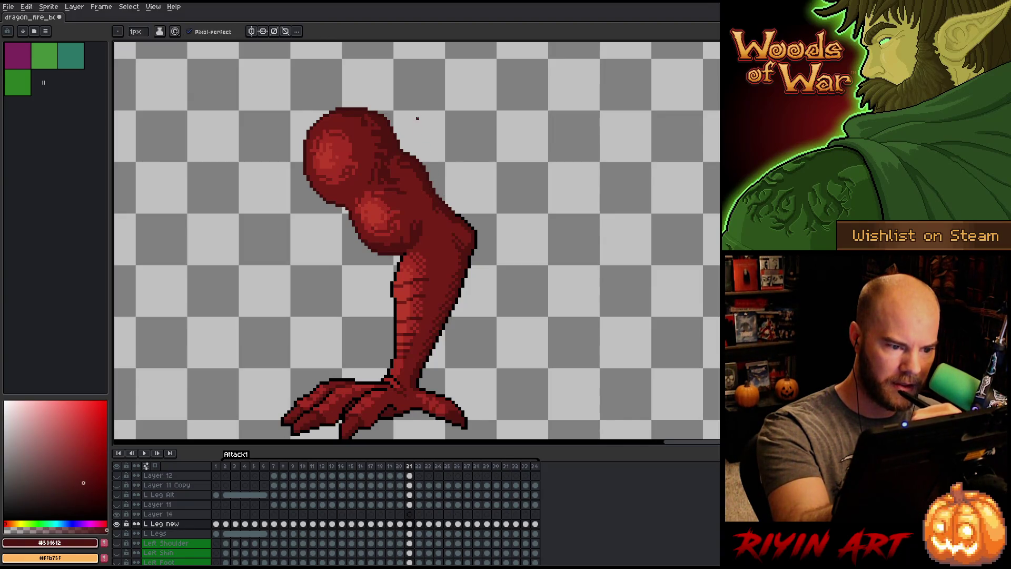
Match frame 21's shading to frame 22 with the dark edge red and #501612, then save.
{"action": "key", "text": "period"}
{"action": "key", "text": "comma"}
{"action": "key", "text": "period"}
{"action": "key", "text": "comma"}
{"action": "key", "text": "period"}
{"action": "key", "text": "comma"}
{"action": "key", "text": "period"}
{"action": "key", "text": "comma"}
{"action": "key", "text": "period"}
{"action": "key", "text": "comma"}
{"action": "key", "text": "period"}
{"action": "key", "text": "comma"}
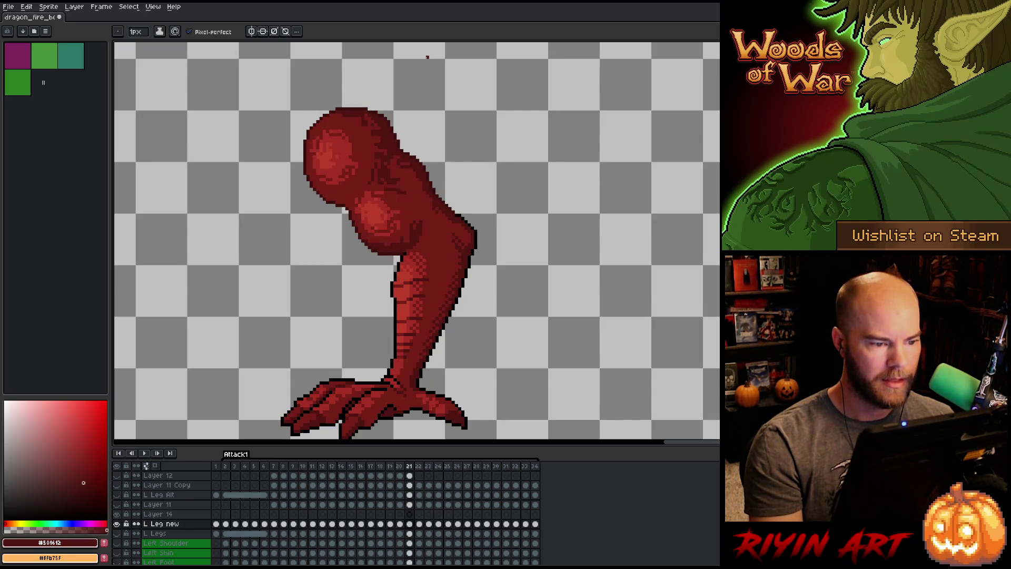
{"action": "key", "text": "period"}
{"action": "key", "text": "comma"}
{"action": "key", "text": "period"}
{"action": "key", "text": "comma"}
{"action": "key", "text": "period"}
{"action": "key", "text": "period"}
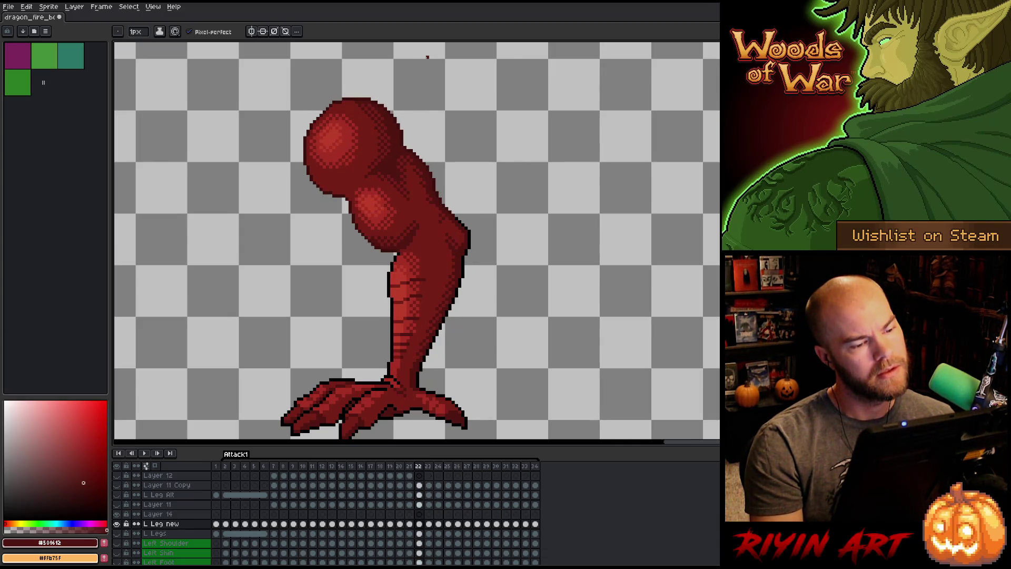
{"action": "key", "text": "comma"}
{"action": "key", "text": "comma"}
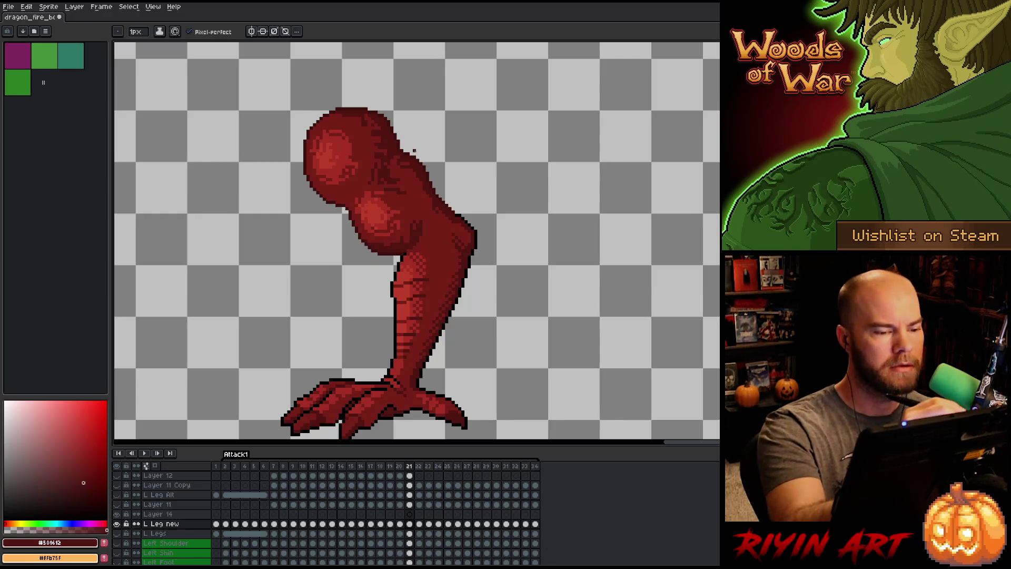
{"action": "left_click", "coordinate": [427, 170], "text": "alt"}
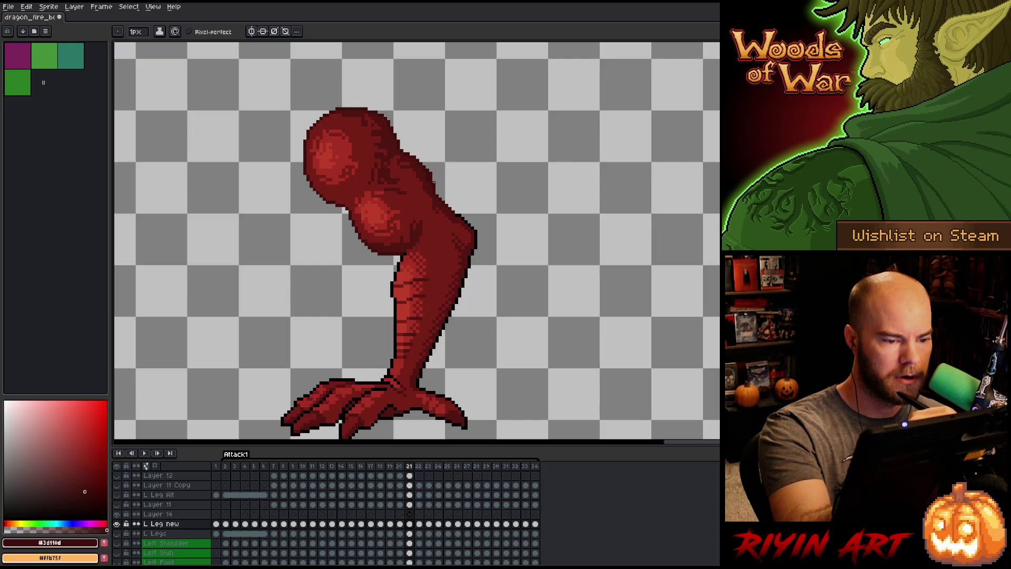
{"action": "left_click", "coordinate": [435, 191], "text": "alt"}
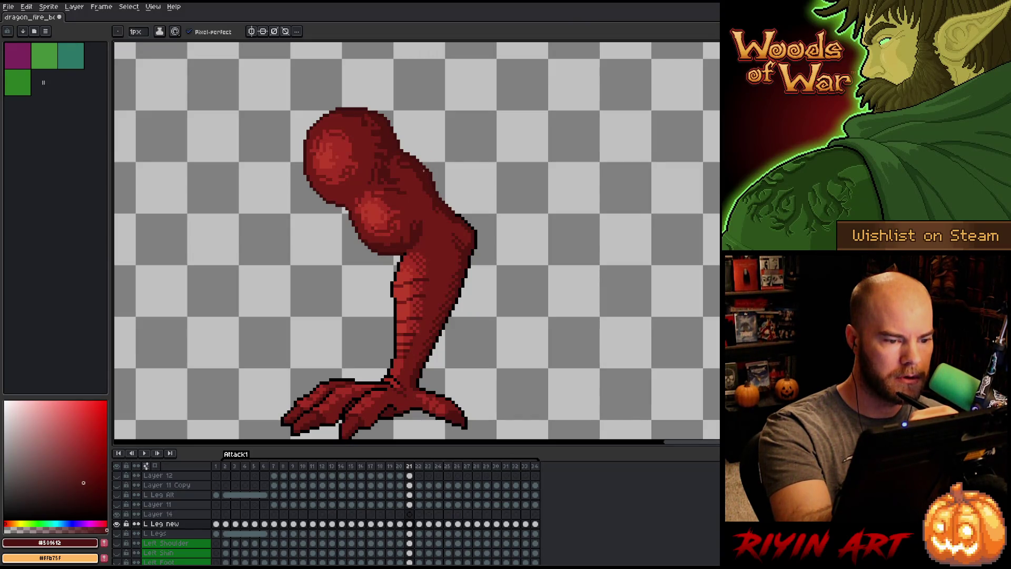
{"action": "key", "text": "ctrl+s"}
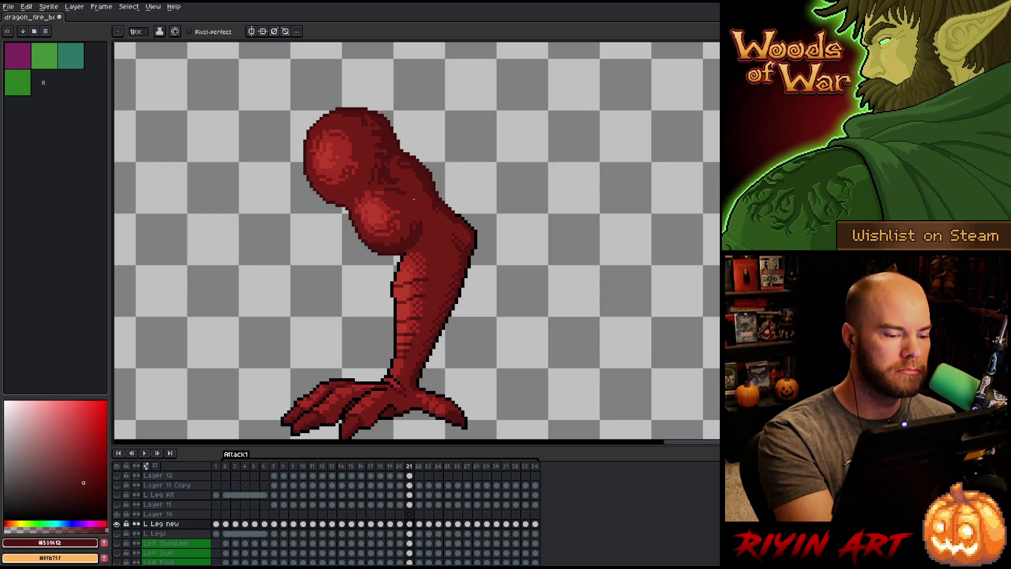
Rework the thigh and knee shading with #761f18, #501612, highlight #a52f24 and #3d110d.
{"action": "left_click", "coordinate": [412, 224], "text": "alt"}
{"action": "left_click", "coordinate": [418, 223], "text": "alt"}
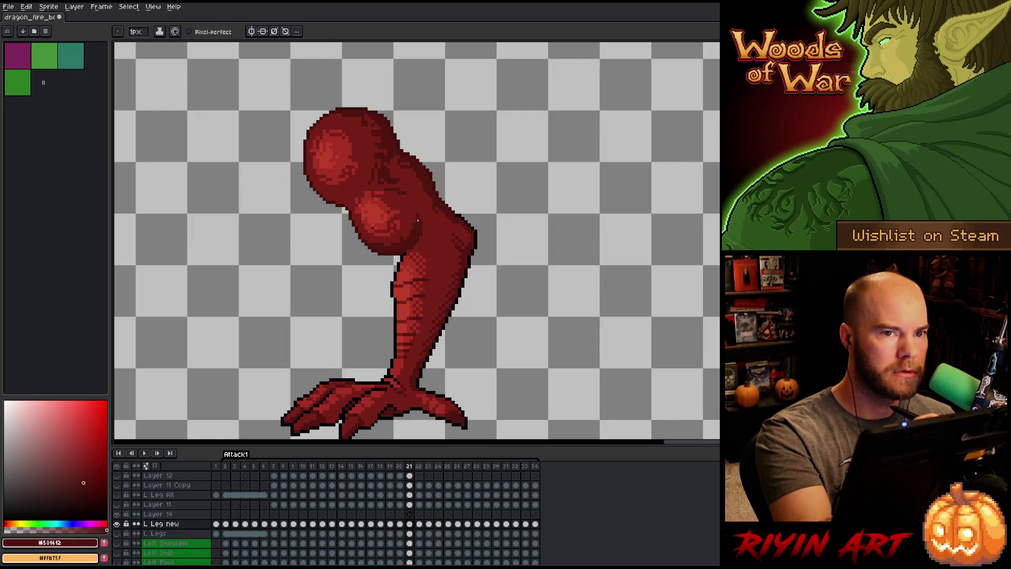
{"action": "left_click", "coordinate": [390, 194], "text": "alt"}
{"action": "left_click", "coordinate": [373, 194], "text": "alt"}
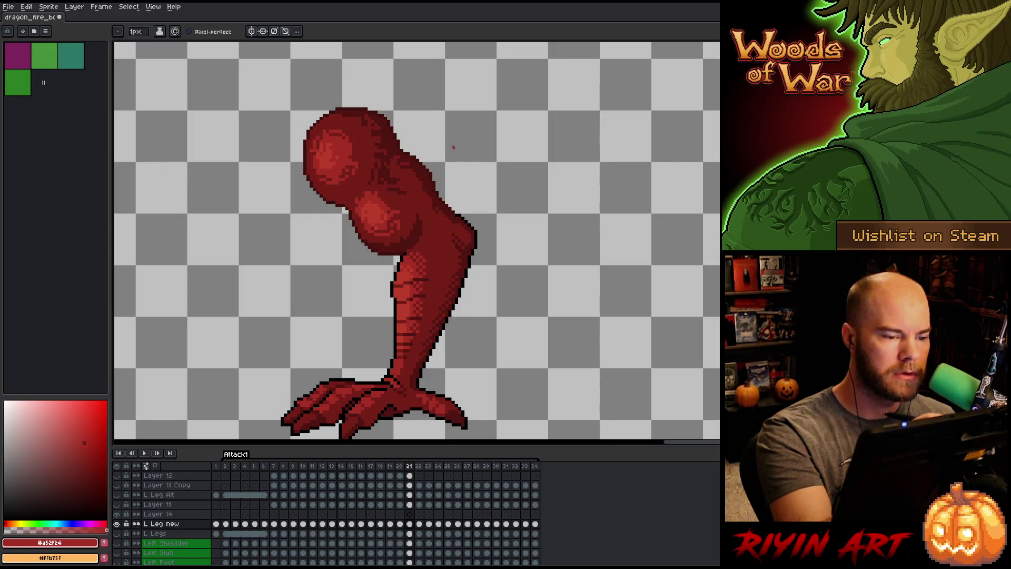
{"action": "left_click", "coordinate": [388, 165], "text": "alt"}
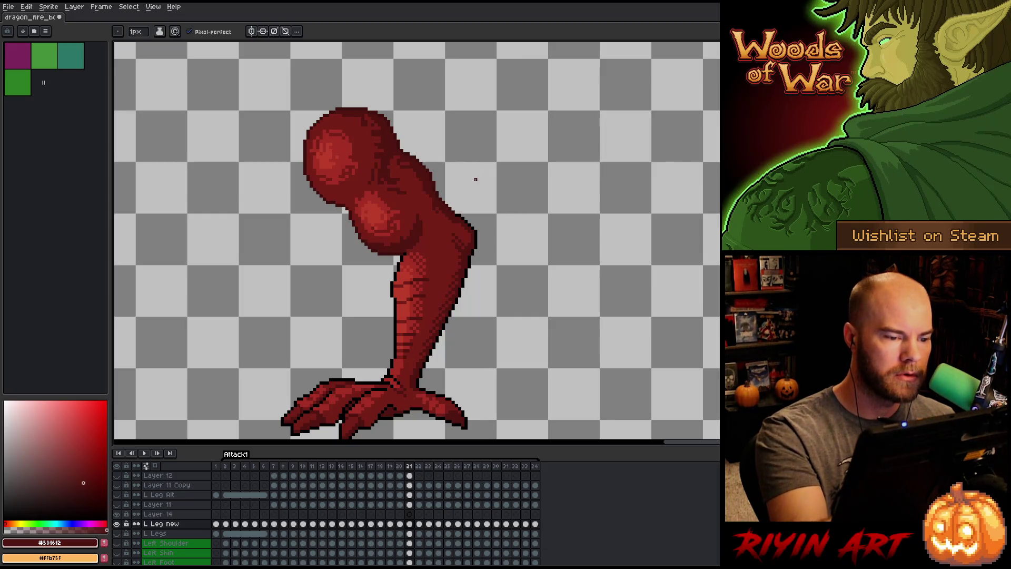
{"action": "left_click", "coordinate": [395, 142], "text": "alt"}
Play the Attack1 leg animation, then stop it back on frame 21.
{"action": "key", "text": "b"}
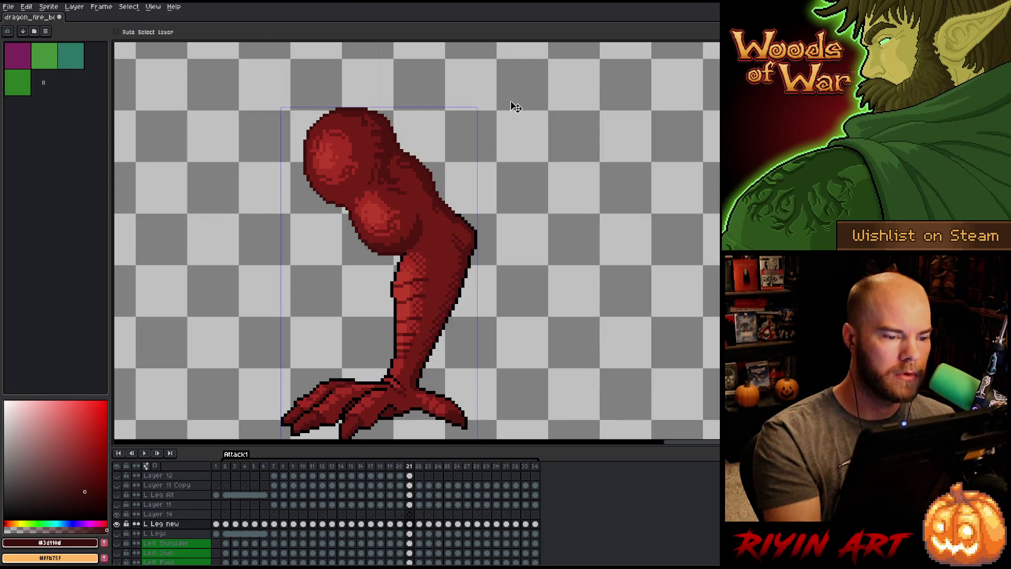
{"action": "key", "text": "Return"}
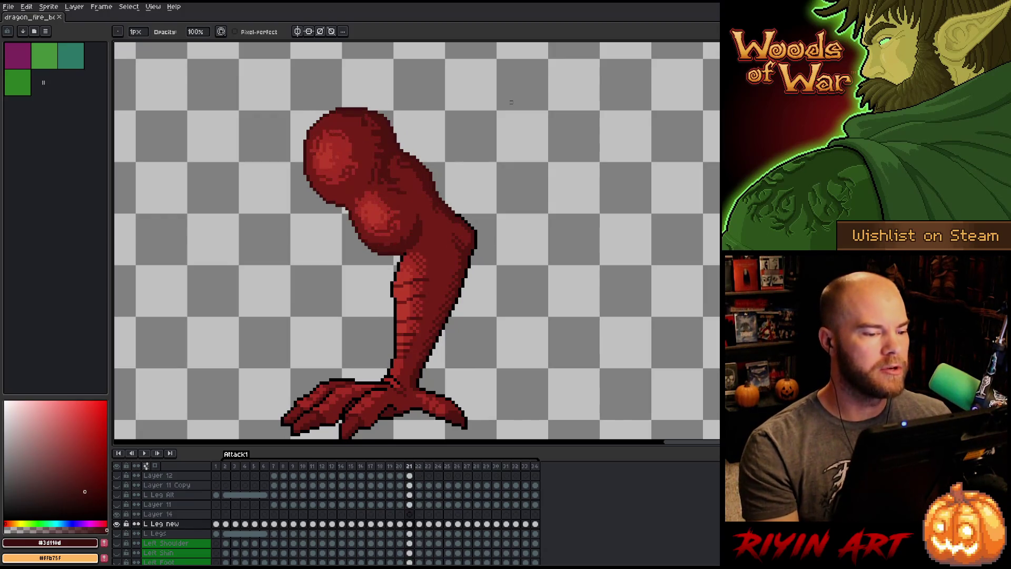
{"action": "key", "text": "Return"}
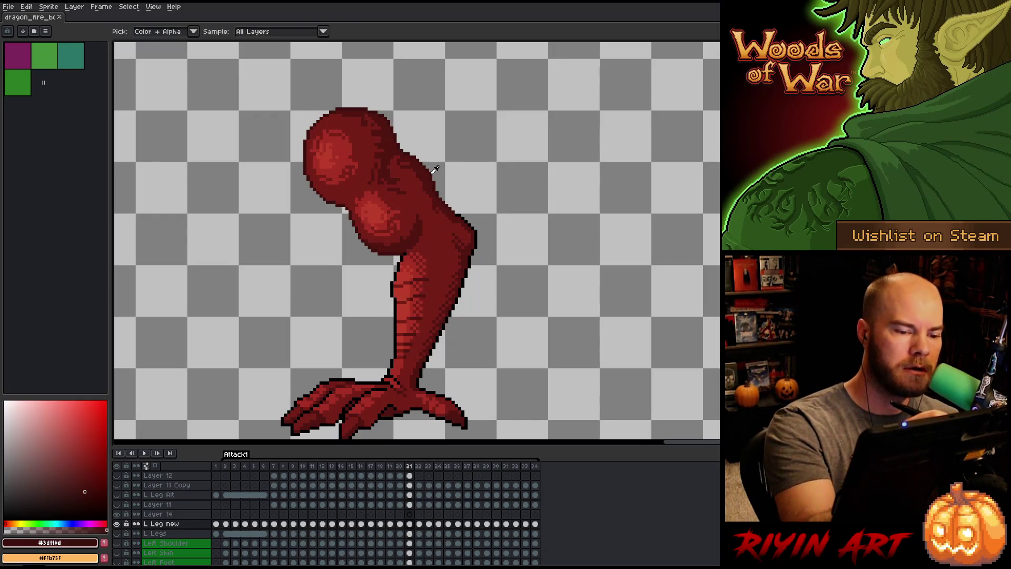
Save the sprite and step forward to frame 22 and beyond to check the leg's shading.
{"action": "key", "text": "b"}
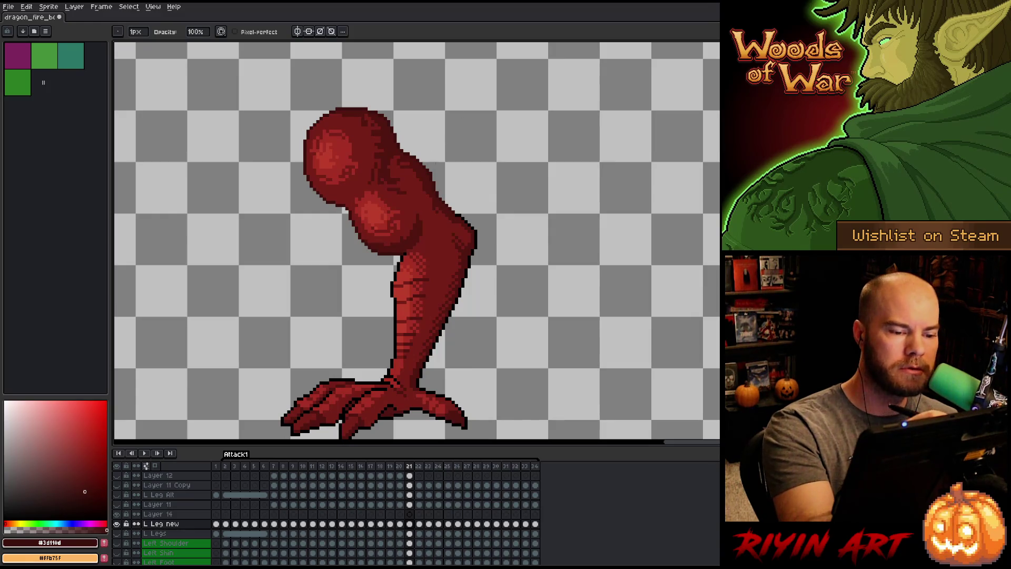
{"action": "key", "text": "ctrl+s"}
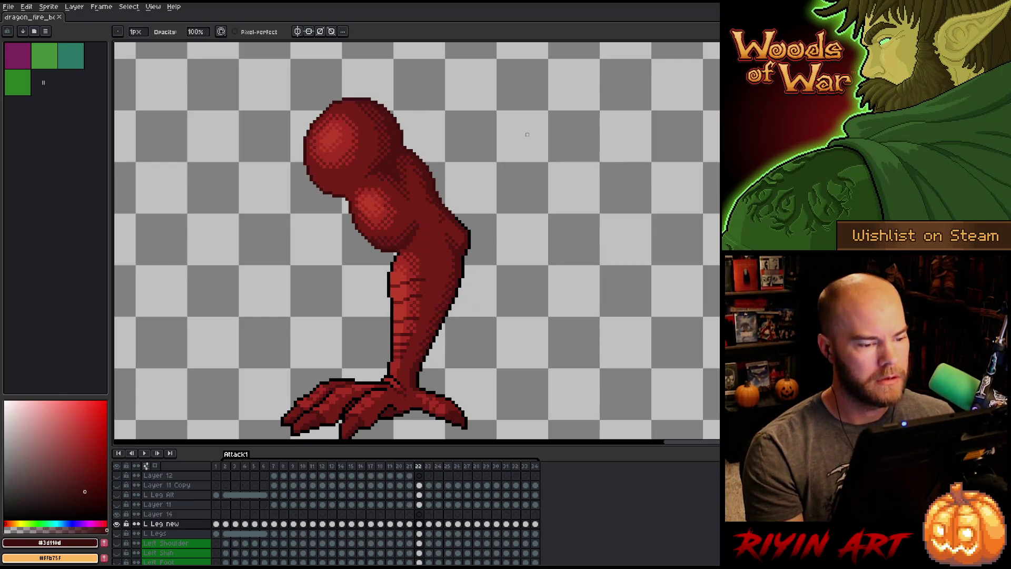
{"action": "key", "text": "Right"}
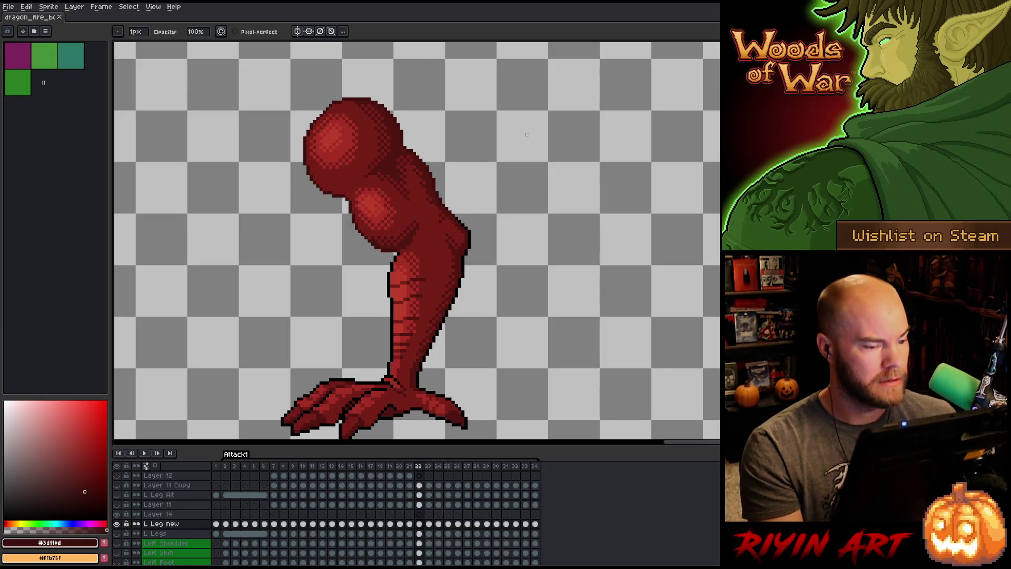
{"action": "key", "text": "Right"}
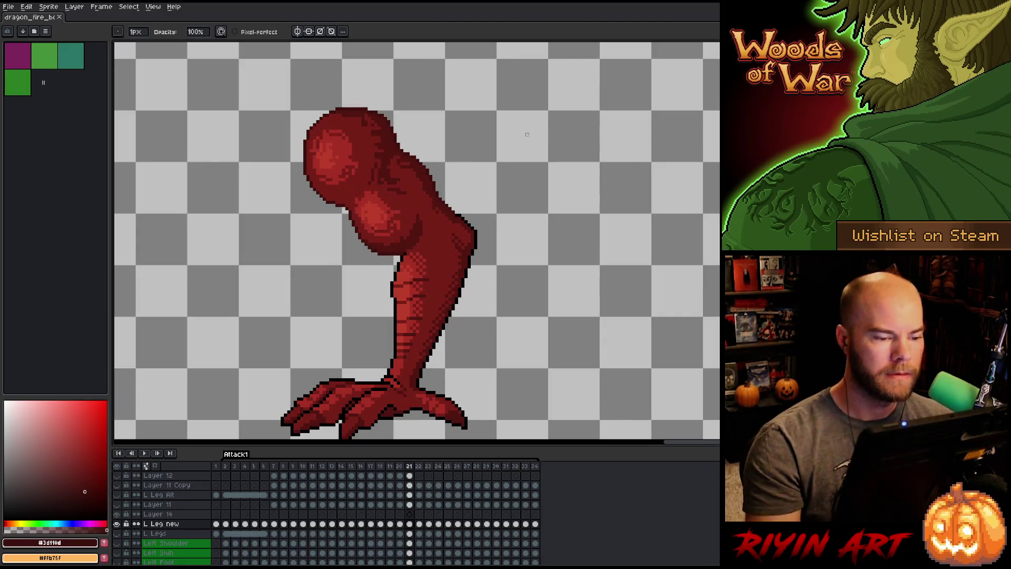
Sample the leg's mid and #501612 shadow reds, then compare the leg on frames 21 and 22.
{"action": "key", "text": "b"}
{"action": "left_click", "coordinate": [449, 217], "text": "alt"}
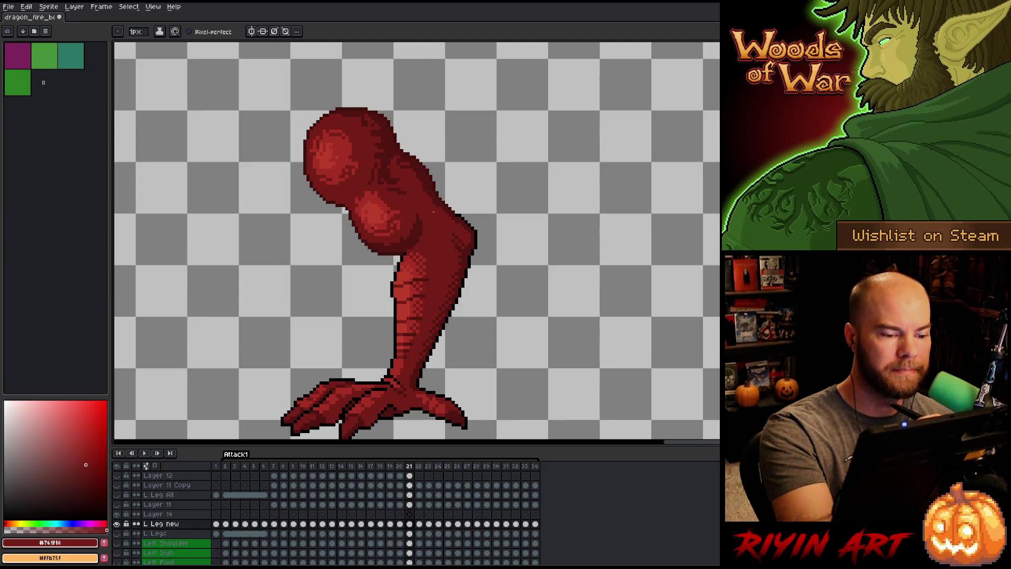
{"action": "left_click", "coordinate": [437, 211], "text": "alt"}
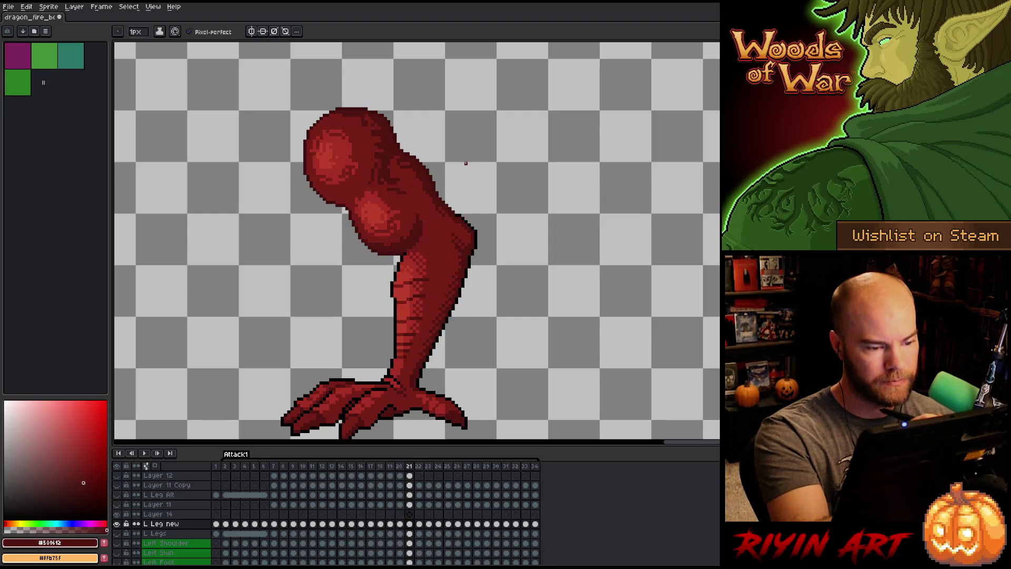
{"action": "key", "text": "Right"}
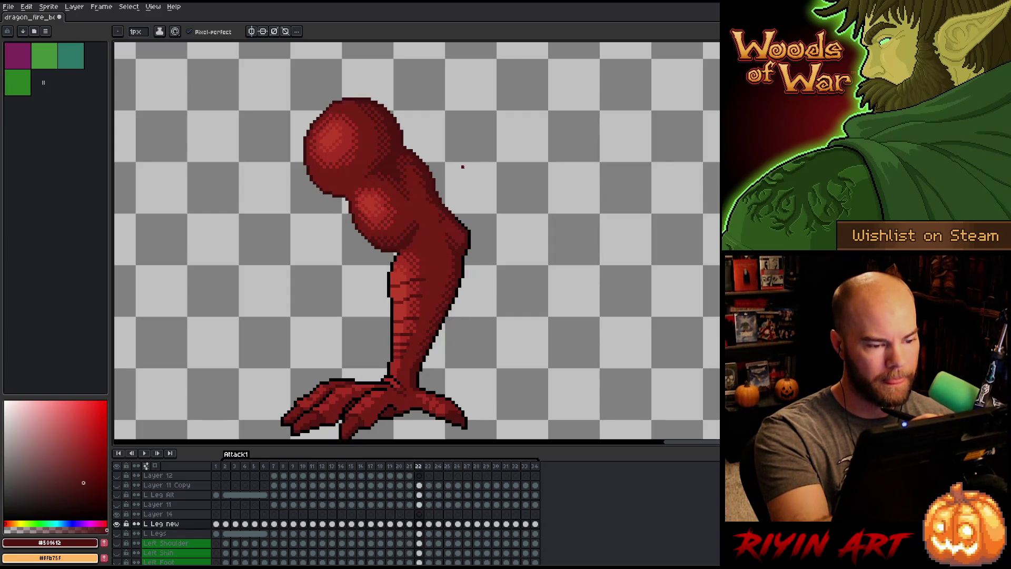
{"action": "key", "text": "Left"}
{"action": "key", "text": "Right"}
{"action": "key", "text": "Left"}
{"action": "key", "text": "Right"}
{"action": "key", "text": "Left"}
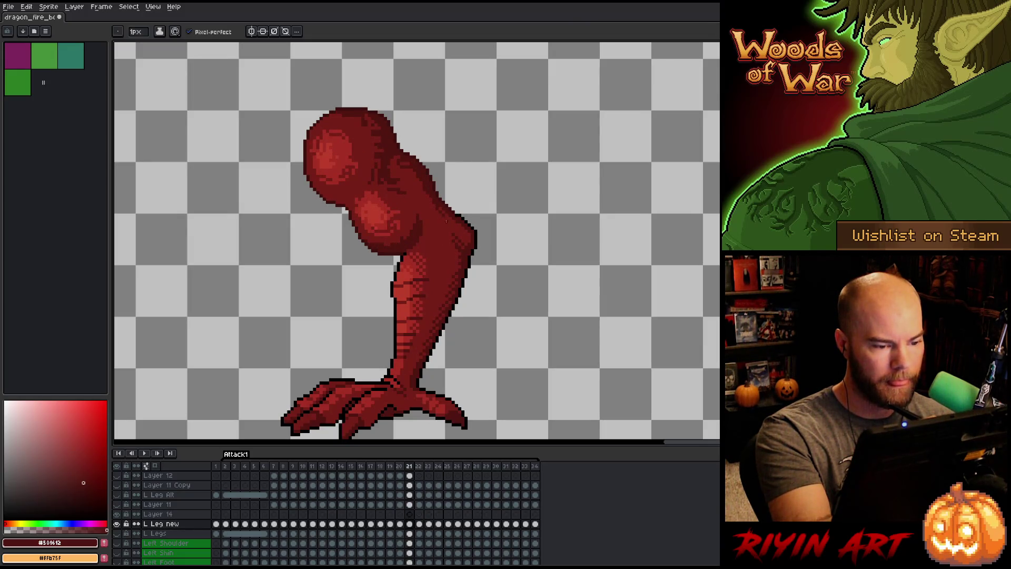
{"action": "key", "text": "Right"}
{"action": "key", "text": "Left"}
{"action": "key", "text": "Right"}
{"action": "key", "text": "Left"}
{"action": "key", "text": "Right"}
{"action": "key", "text": "Left"}
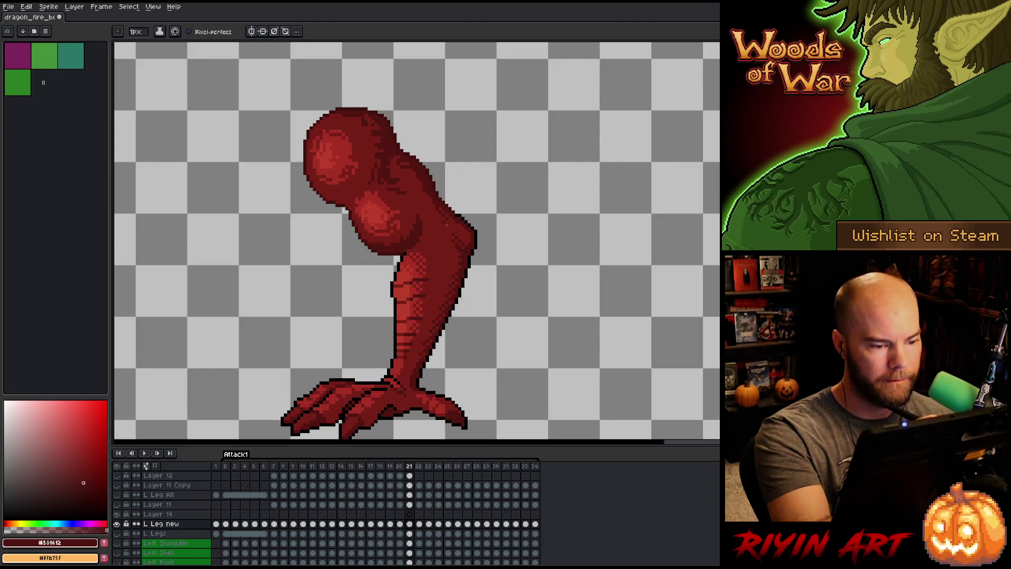
Sample the leg's mid red and dark outline red while comparing the thigh across frames 21-23.
{"action": "left_click", "coordinate": [441, 221], "text": "alt"}
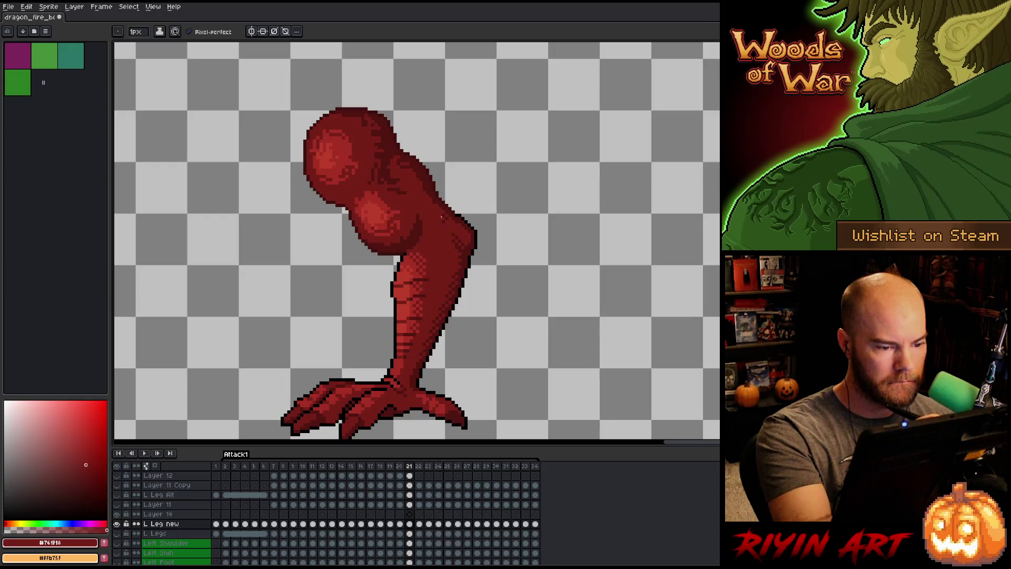
{"action": "key", "text": "Right"}
{"action": "key", "text": "Left"}
{"action": "key", "text": "Right"}
{"action": "key", "text": "Right"}
{"action": "key", "text": "Left"}
{"action": "key", "text": "Left"}
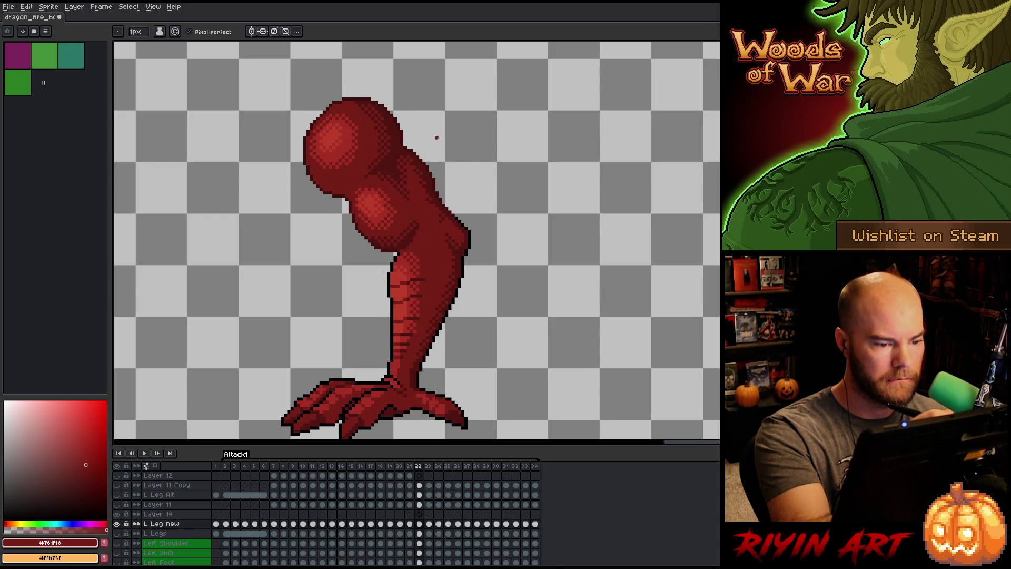
{"action": "left_click", "coordinate": [433, 201], "text": "alt"}
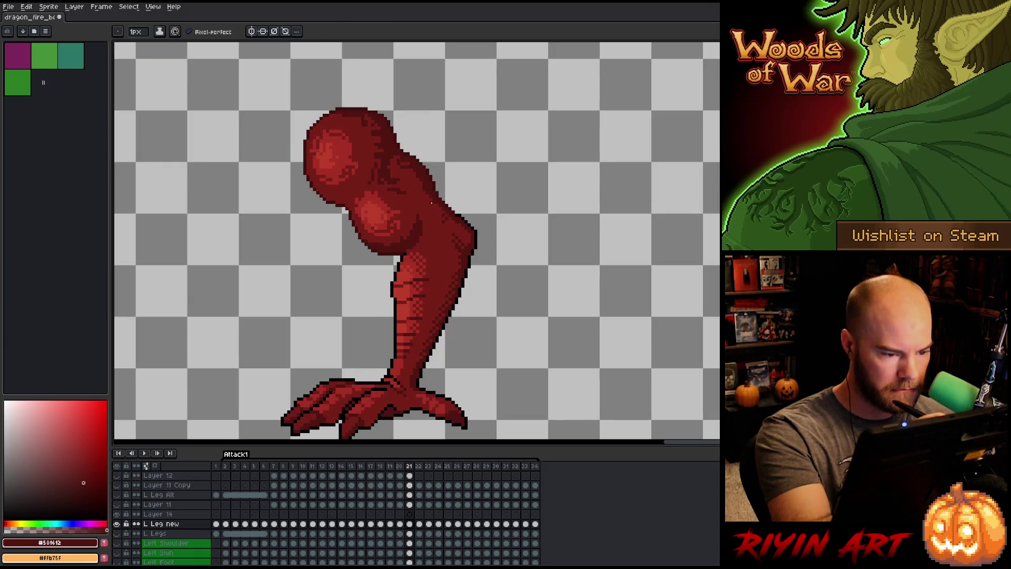
{"action": "key", "text": "Right"}
{"action": "key", "text": "Left"}
{"action": "key", "text": "Right"}
{"action": "key", "text": "Left"}
{"action": "key", "text": "Left"}
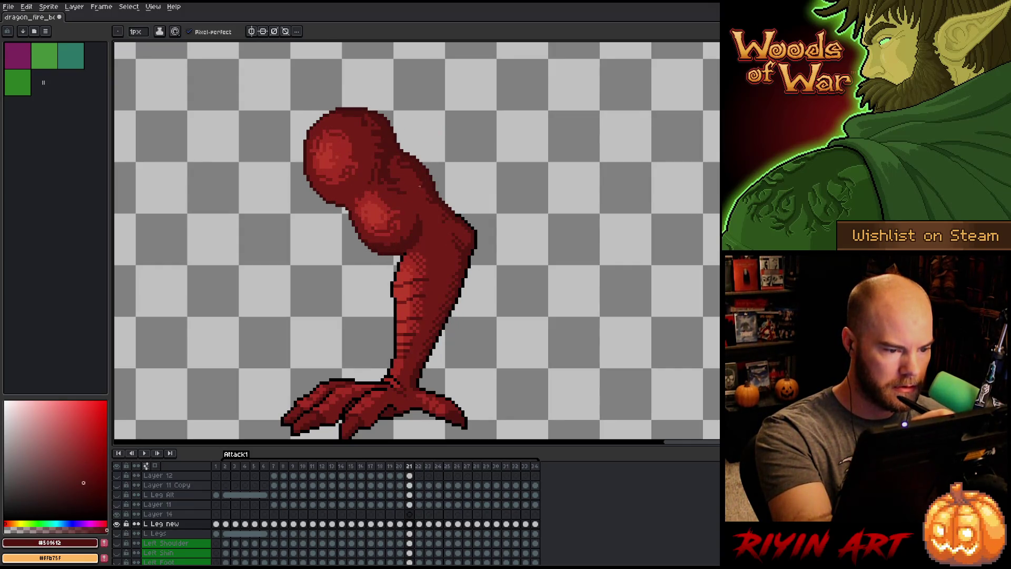
{"action": "key", "text": "Right"}
{"action": "key", "text": "Left"}
{"action": "key", "text": "Right"}
{"action": "key", "text": "Left"}
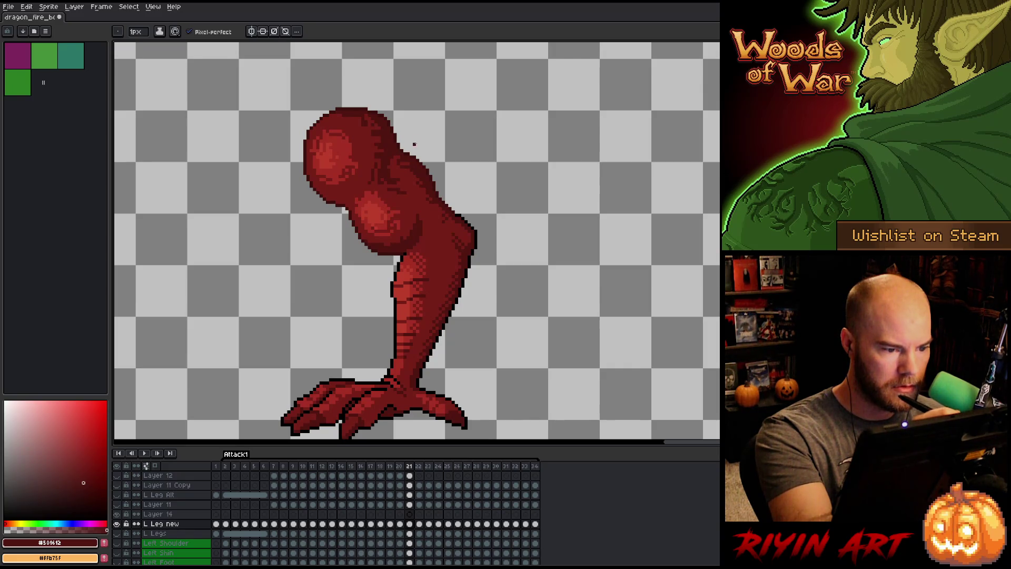
Eyedrop the leg's mid red #761f18, then compare frames 21 and 22, ending on frame 21.
{"action": "key", "text": "i"}
{"action": "left_click", "coordinate": [411, 177]}
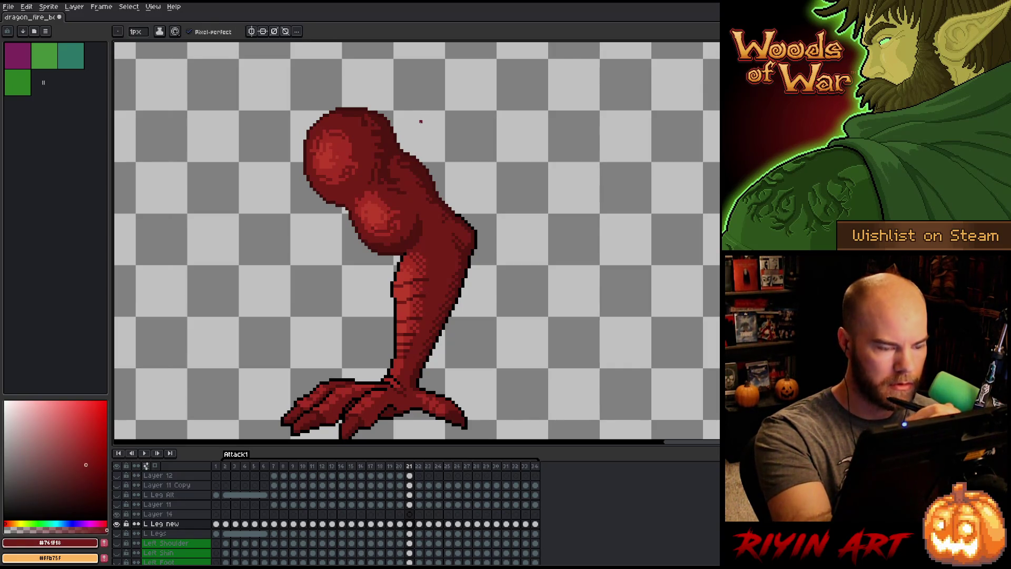
{"action": "key", "text": "."}
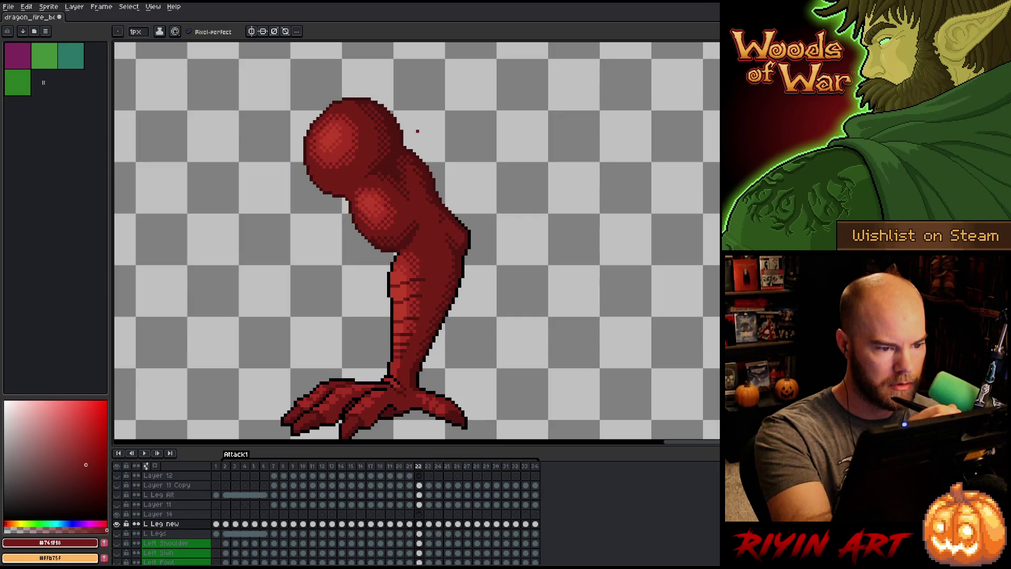
{"action": "key", "text": "comma"}
{"action": "key", "text": "period"}
{"action": "key", "text": "comma"}
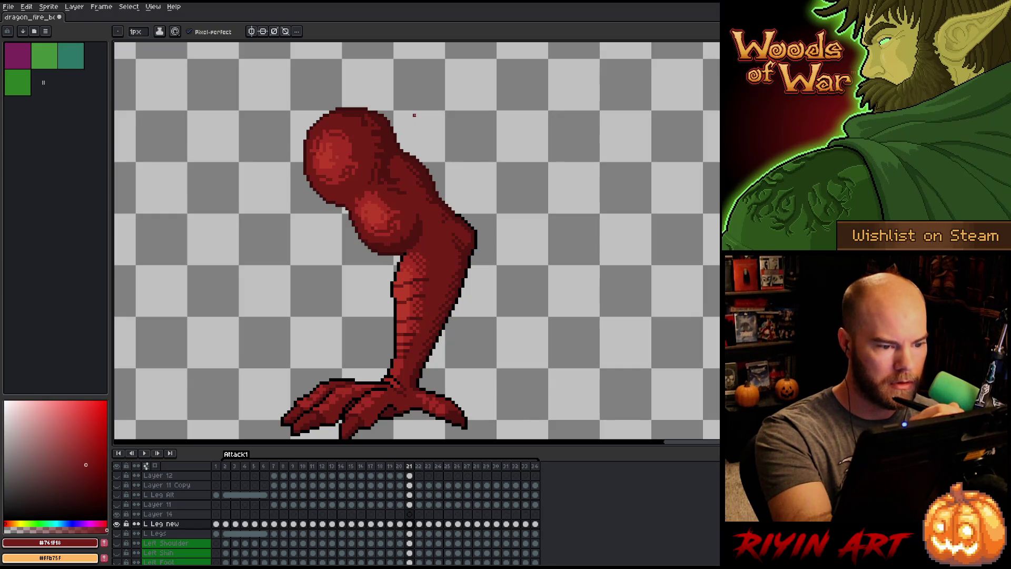
Flip repeatedly between frames 21 and 22 to compare the thigh, settling on frame 21.
{"action": "key", "text": "Right"}
{"action": "key", "text": "Left"}
{"action": "key", "text": "Right"}
{"action": "key", "text": "Left"}
{"action": "key", "text": "Right"}
{"action": "key", "text": "Left"}
{"action": "key", "text": "Right"}
{"action": "key", "text": "Left"}
{"action": "key", "text": "Right"}
{"action": "key", "text": "Left"}
{"action": "key", "text": "Right"}
{"action": "key", "text": "Left"}
{"action": "key", "text": "Right"}
{"action": "key", "text": "Left"}
{"action": "key", "text": "Right"}
{"action": "key", "text": "Left"}
{"action": "key", "text": "Right"}
{"action": "key", "text": "Left"}
{"action": "key", "text": "Right"}
{"action": "key", "text": "Left"}
{"action": "key", "text": "Right"}
{"action": "key", "text": "Left"}
{"action": "key", "text": "Right"}
{"action": "key", "text": "Left"}
Reset the painting colour, then try a brighter red and a slightly darker red.
{"action": "left_click", "coordinate": [537, 227], "text": "alt"}
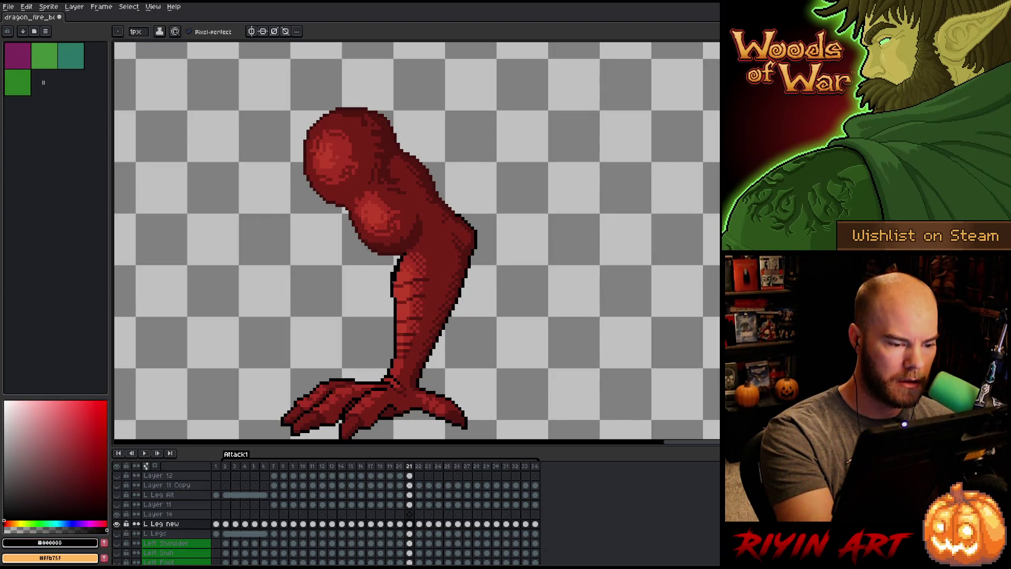
{"action": "left_click", "coordinate": [407, 269], "text": "alt"}
{"action": "left_click", "coordinate": [449, 203], "text": "alt"}
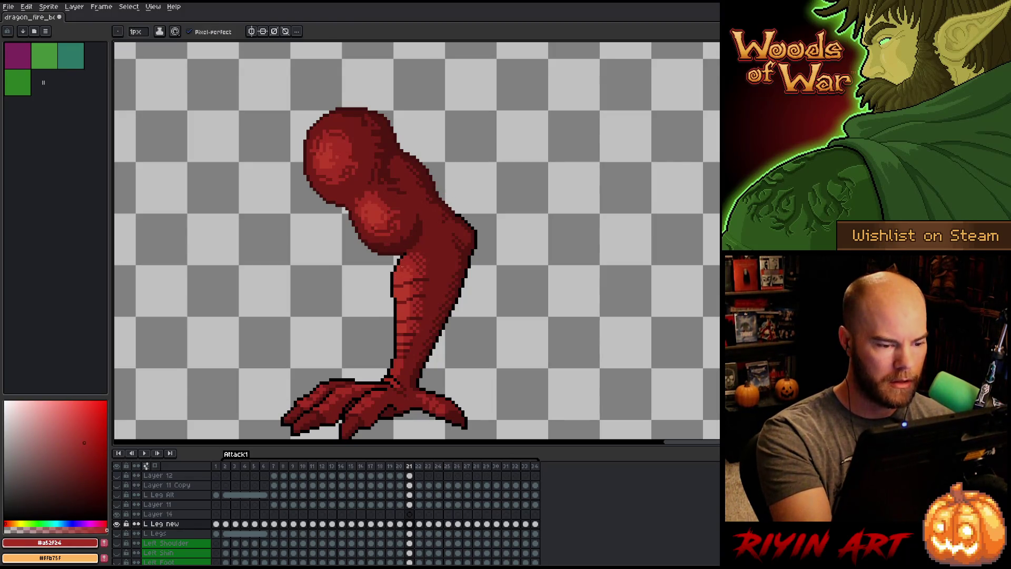
Toggle between frames 21 and 22 again to check the leg's consistency, returning to frame 21.
{"action": "key", "text": "Left"}
{"action": "key", "text": "Right"}
{"action": "key", "text": "Right"}
{"action": "key", "text": "Left"}
{"action": "key", "text": "Right"}
{"action": "key", "text": "Left"}
{"action": "key", "text": "Right"}
{"action": "key", "text": "Left"}
{"action": "key", "text": "Right"}
{"action": "key", "text": "Left"}
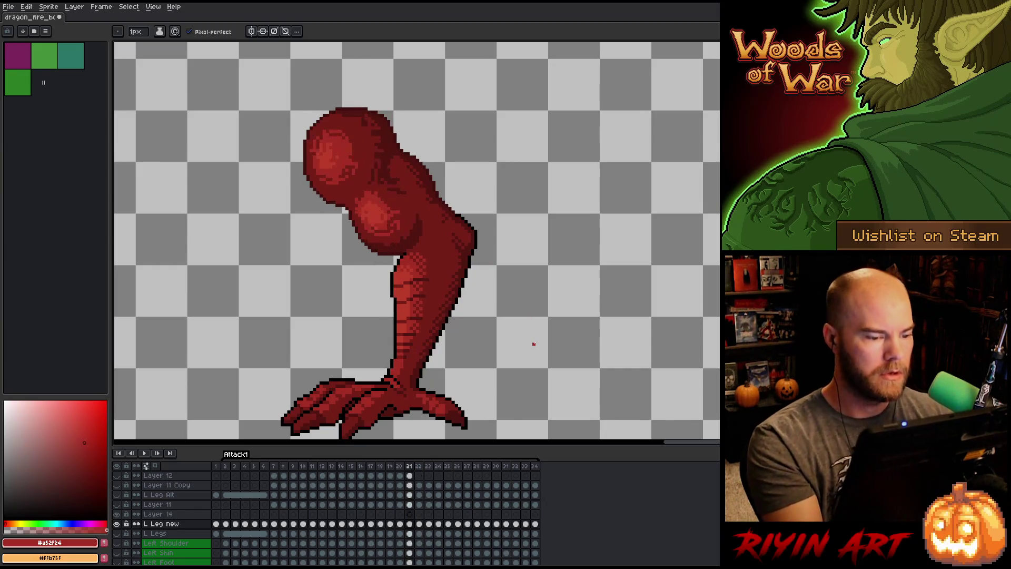
{"action": "key", "text": "Right"}
{"action": "key", "text": "Left"}
{"action": "key", "text": "Right"}
{"action": "key", "text": "Left"}
{"action": "key", "text": "Right"}
{"action": "key", "text": "Left"}
{"action": "key", "text": "Right"}
{"action": "key", "text": "Left"}
{"action": "key", "text": "Right"}
{"action": "key", "text": "Left"}
{"action": "key", "text": "Right"}
{"action": "key", "text": "Left"}
{"action": "key", "text": "Right"}
{"action": "key", "text": "Left"}
{"action": "key", "text": "Right"}
{"action": "key", "text": "Left"}
{"action": "key", "text": "Right"}
{"action": "key", "text": "Left"}
{"action": "key", "text": "Right"}
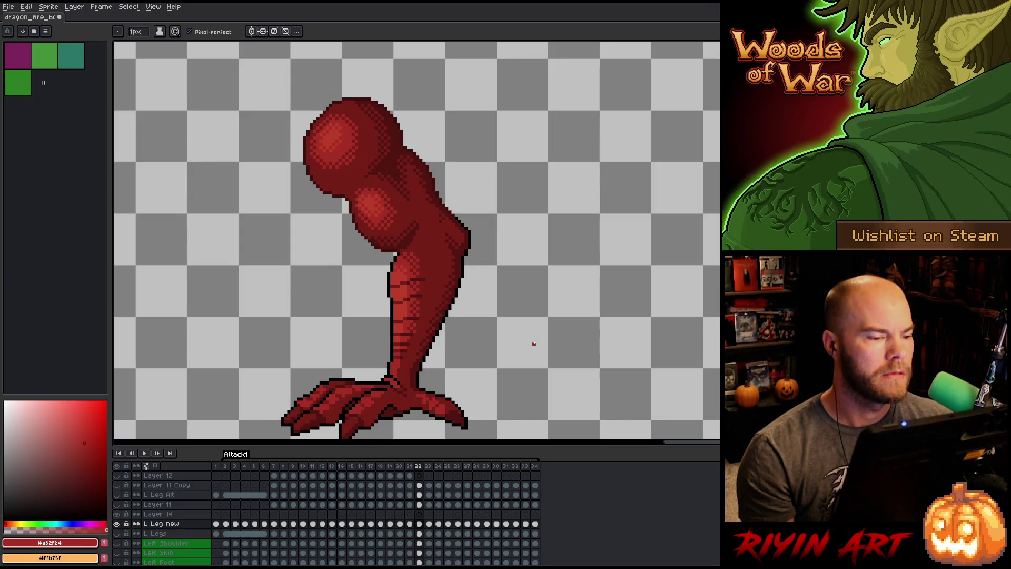
{"action": "key", "text": "Left"}
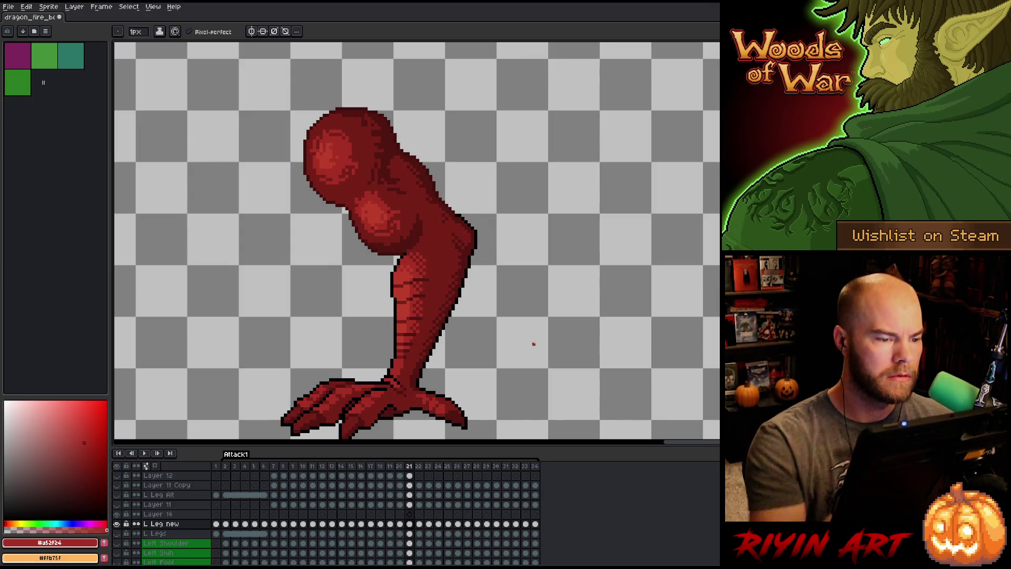
Eyedrop the dark outline red #501612 from the head outline and save the sprite.
{"action": "key", "text": "i"}
{"action": "left_click", "coordinate": [392, 121]}
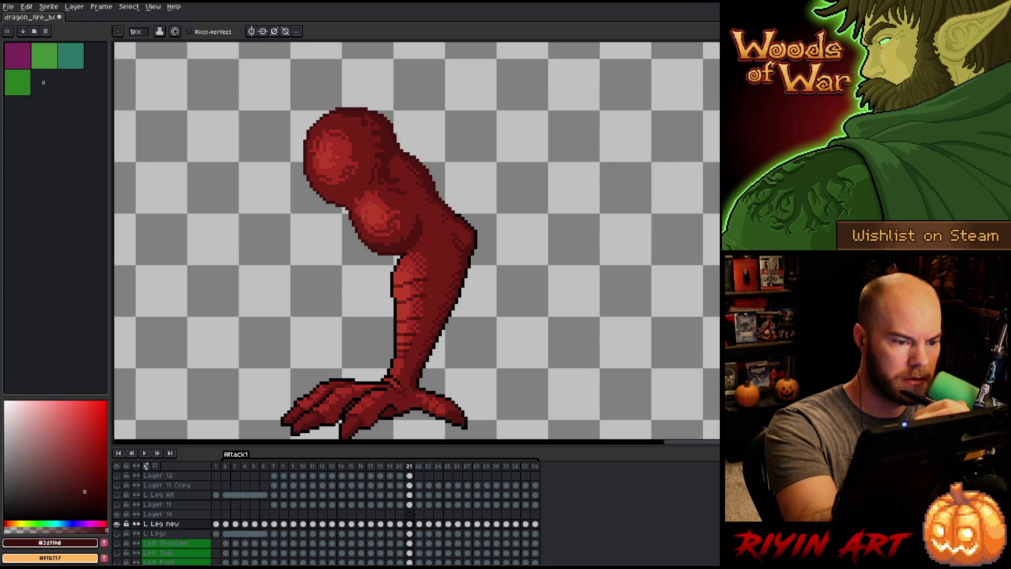
{"action": "left_click", "coordinate": [396, 137], "text": "alt"}
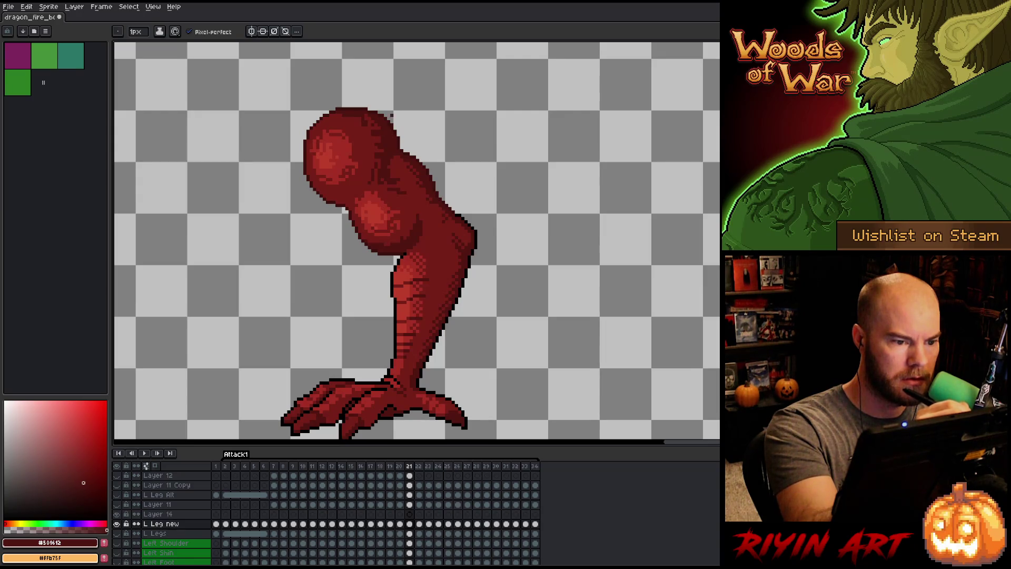
{"action": "key", "text": "ctrl+s"}
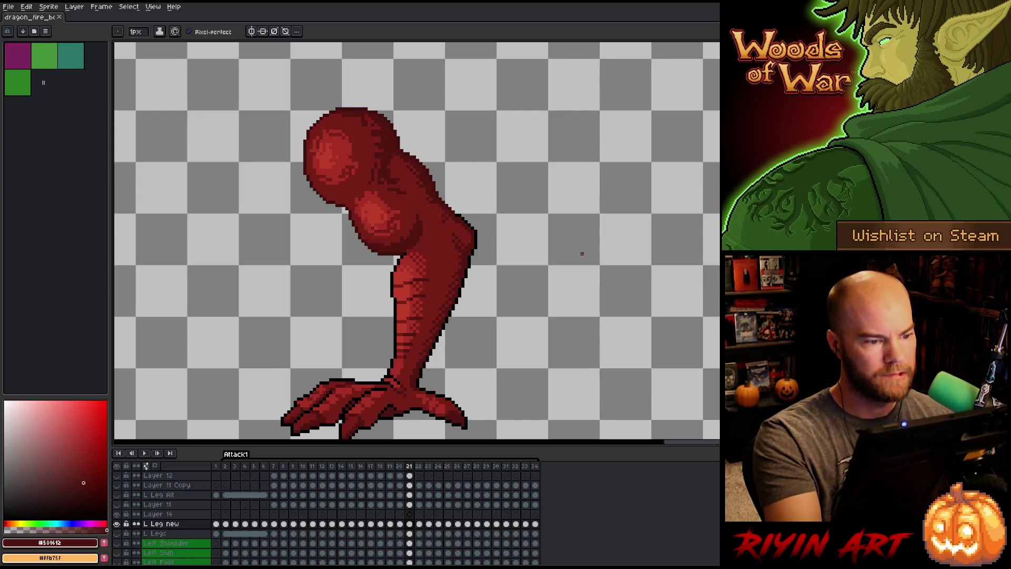
Flip between frames 21 and 22 to compare the leg, then sample the outline red #3d110d.
{"action": "key", "text": "Right"}
{"action": "key", "text": "Left"}
{"action": "key", "text": "Right"}
{"action": "key", "text": "Left"}
{"action": "key", "text": "Right"}
{"action": "key", "text": "Left"}
{"action": "key", "text": "Right"}
{"action": "key", "text": "Left"}
{"action": "key", "text": "Right"}
{"action": "key", "text": "Left"}
{"action": "key", "text": "Right"}
{"action": "key", "text": "Left"}
{"action": "key", "text": "Right"}
{"action": "key", "text": "Left"}
{"action": "key", "text": "Right"}
{"action": "key", "text": "Left"}
{"action": "key", "text": "Right"}
{"action": "key", "text": "Left"}
{"action": "key", "text": "Right"}
{"action": "key", "text": "Left"}
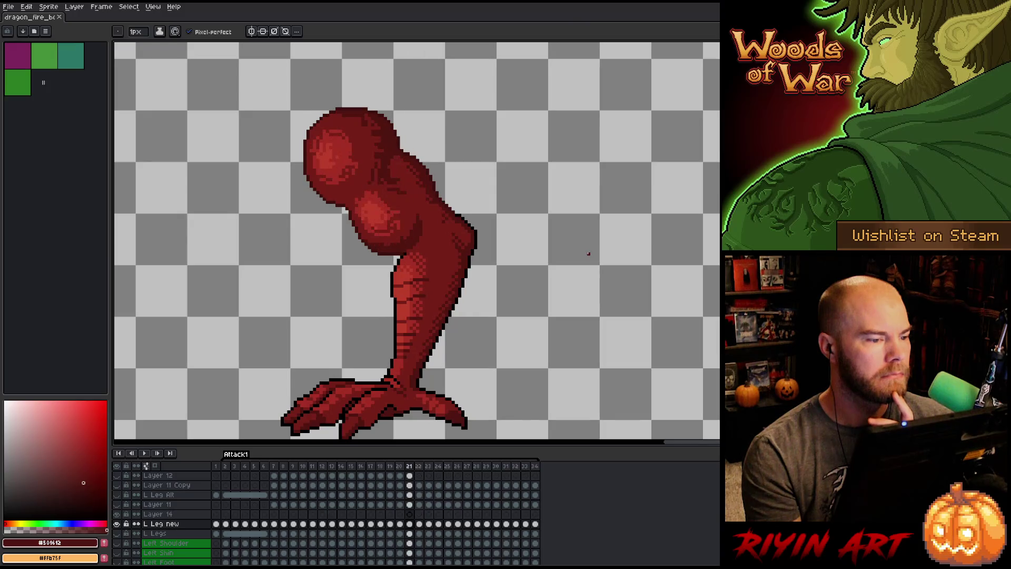
{"action": "key", "text": "Right"}
{"action": "key", "text": "Left"}
{"action": "key", "text": "Right"}
{"action": "key", "text": "Left"}
{"action": "key", "text": "Right"}
{"action": "key", "text": "Left"}
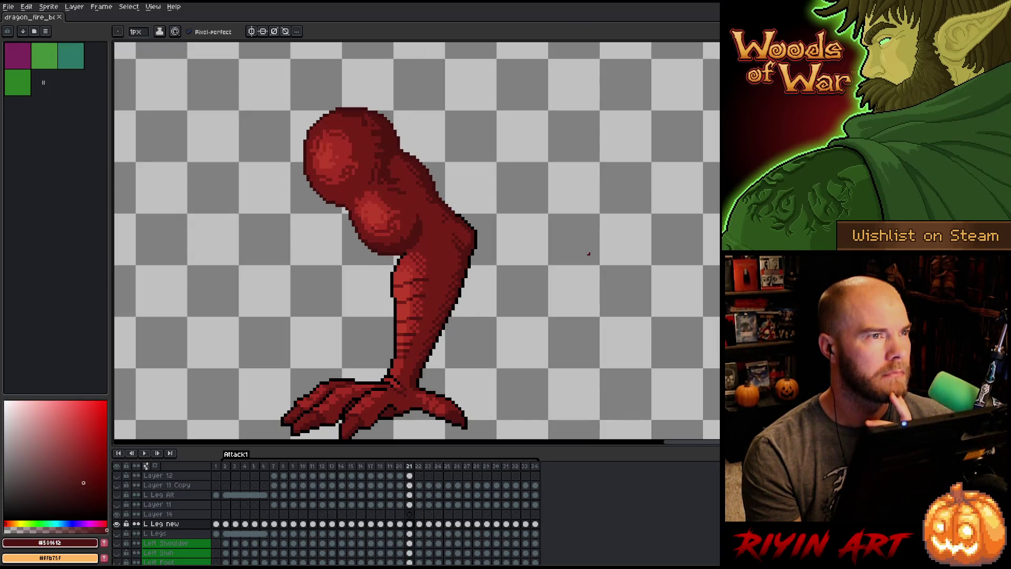
{"action": "key", "text": "Right"}
{"action": "key", "text": "Left"}
{"action": "key", "text": "Right"}
{"action": "key", "text": "Left"}
{"action": "key", "text": "Right"}
{"action": "key", "text": "Left"}
{"action": "key", "text": "Right"}
{"action": "key", "text": "Left"}
{"action": "key", "text": "Right"}
{"action": "key", "text": "Left"}
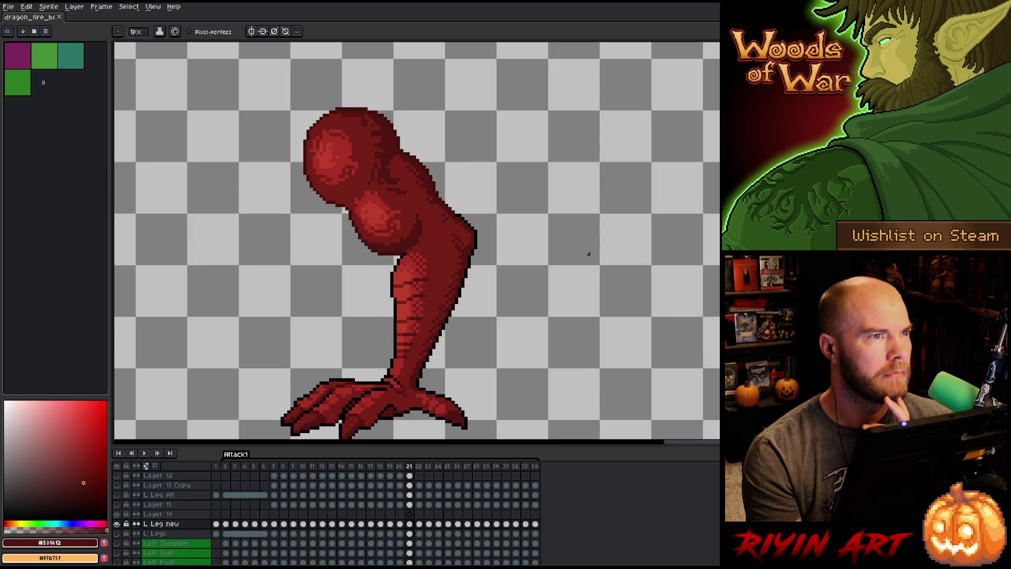
{"action": "key", "text": "Right"}
{"action": "key", "text": "Left"}
{"action": "key", "text": "Right"}
{"action": "key", "text": "Left"}
{"action": "key", "text": "Right"}
{"action": "key", "text": "Left"}
{"action": "key", "text": "Right"}
{"action": "key", "text": "Left"}
{"action": "key", "text": "Right"}
{"action": "key", "text": "Left"}
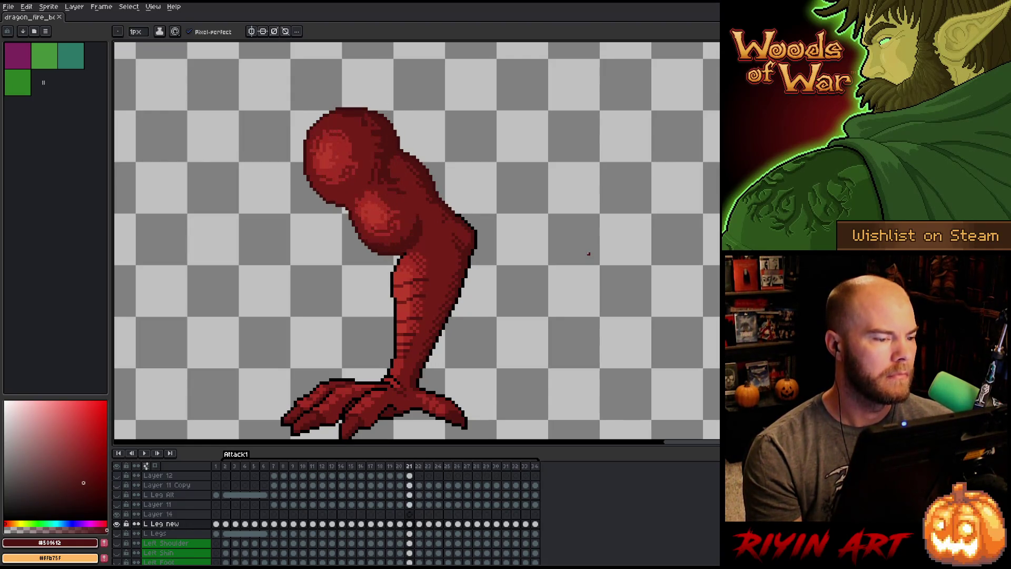
{"action": "left_click", "coordinate": [315, 124], "text": "alt"}
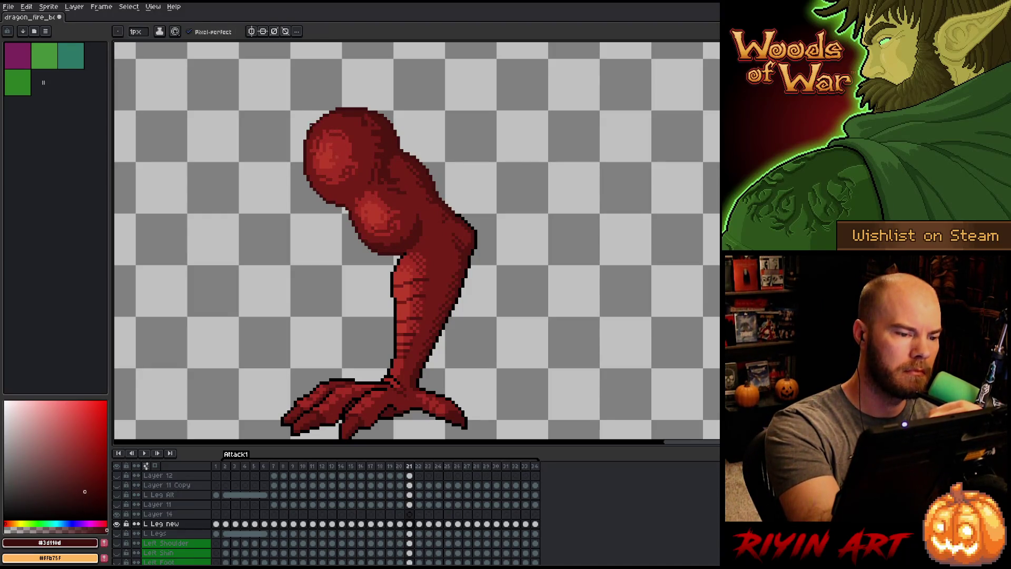
Keep alternating frames 21 and 22 to check the thigh pose, ending on frame 21.
{"action": "key", "text": "Right"}
{"action": "key", "text": "Left"}
{"action": "key", "text": "Right"}
{"action": "key", "text": "Left"}
{"action": "key", "text": "Right"}
{"action": "key", "text": "Left"}
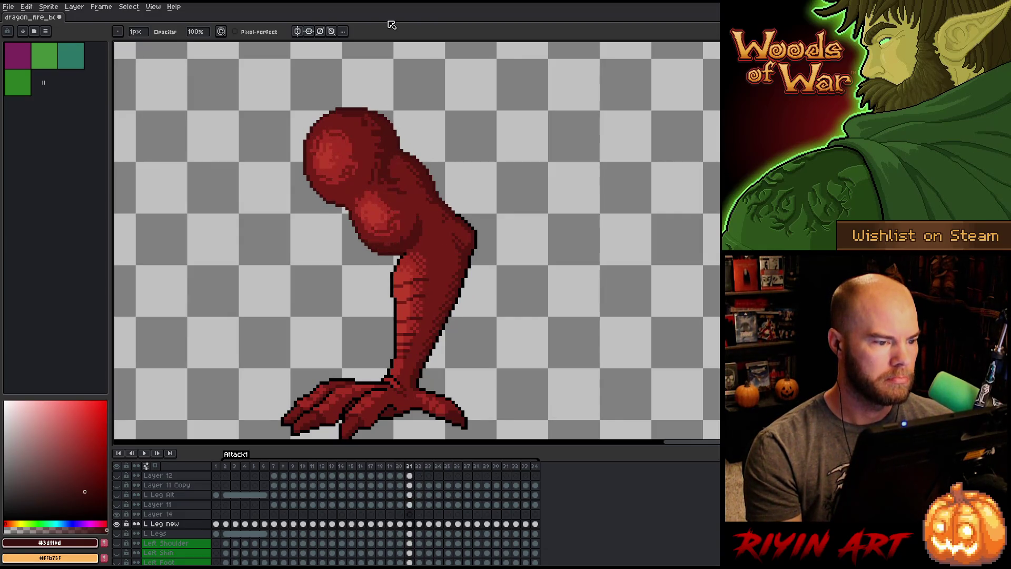
{"action": "key", "text": "Right"}
{"action": "key", "text": "Left"}
{"action": "key", "text": "Right"}
{"action": "key", "text": "Left"}
{"action": "key", "text": "Right"}
{"action": "key", "text": "Left"}
{"action": "key", "text": "Right"}
{"action": "key", "text": "Left"}
{"action": "key", "text": "Right"}
{"action": "key", "text": "Left"}
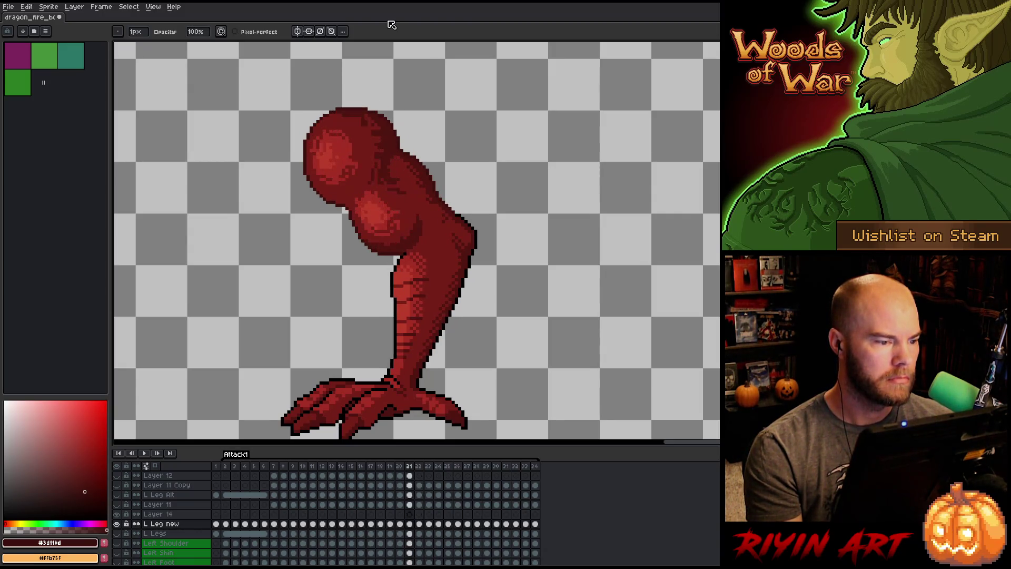
{"action": "key", "text": "Right"}
{"action": "key", "text": "Left"}
{"action": "key", "text": "Right"}
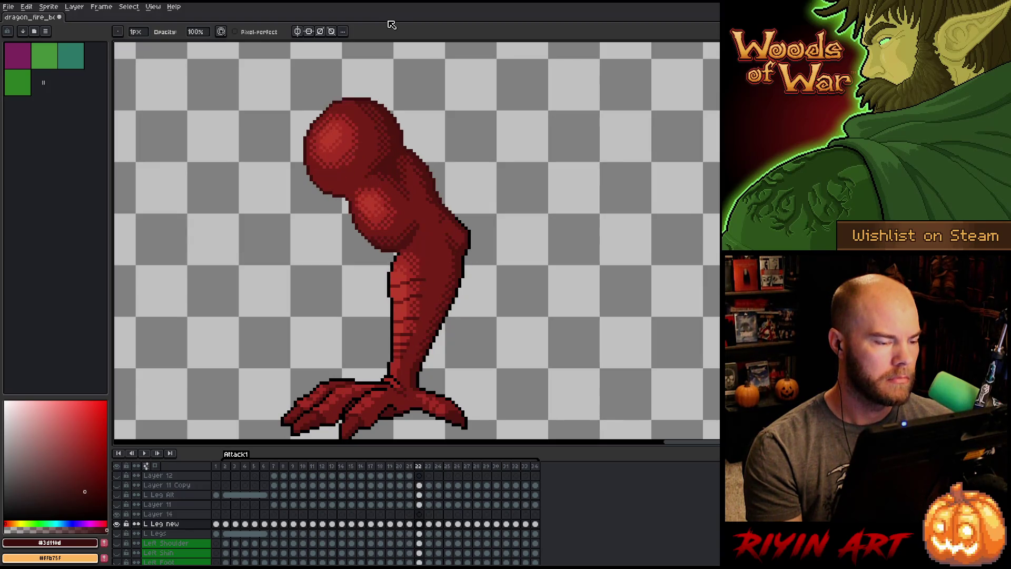
{"action": "key", "text": "Left"}
{"action": "key", "text": "Right"}
{"action": "key", "text": "Left"}
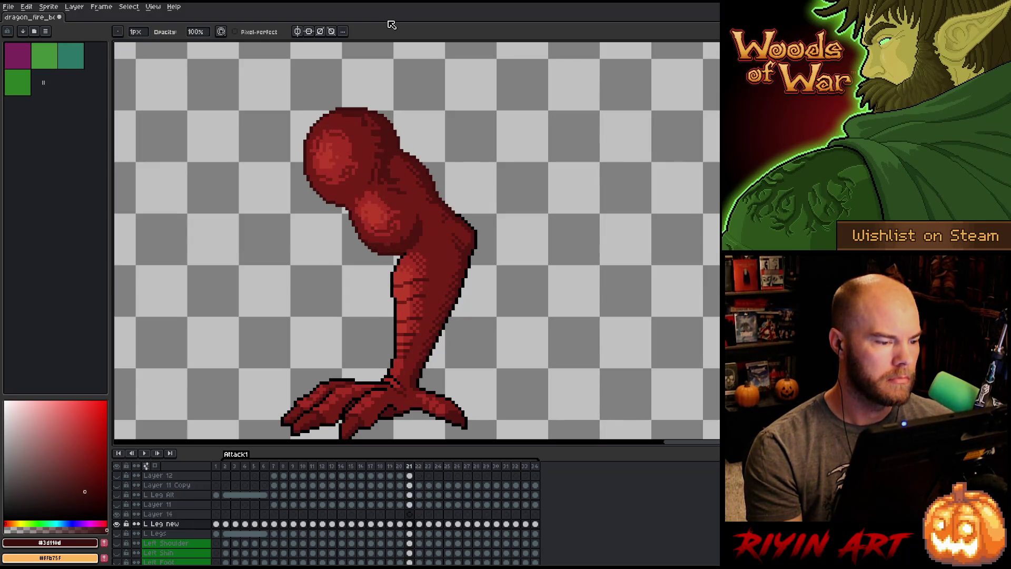
Delete the stray white and black strokes beside the head and re-pick outline red #3d110d.
{"action": "key", "text": "e"}
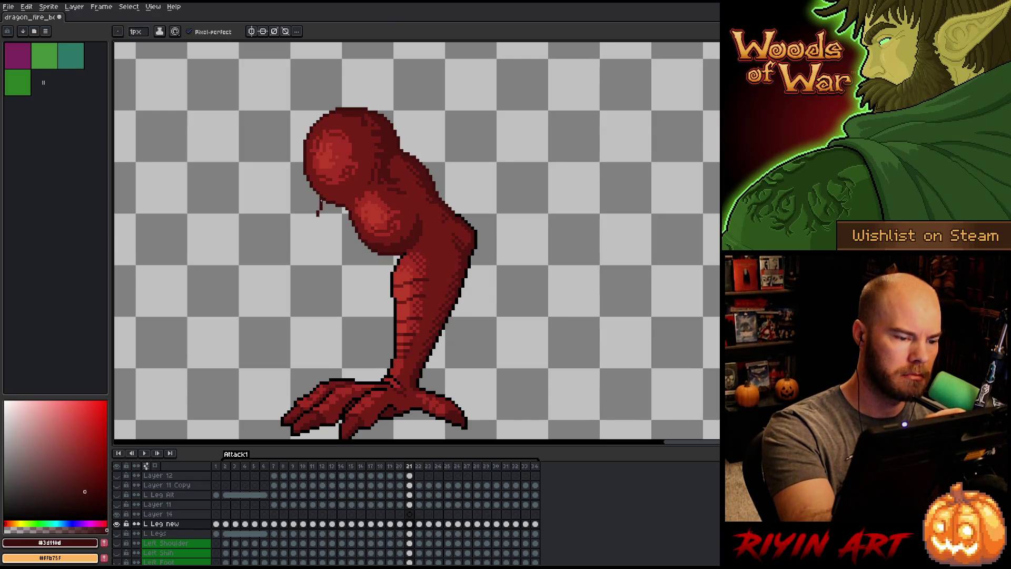
{"action": "key", "text": "m"}
{"action": "left_click_drag", "start_coordinate": [292, 166], "coordinate": [325, 254]}
{"action": "key", "text": "Delete"}
{"action": "key", "text": "b"}
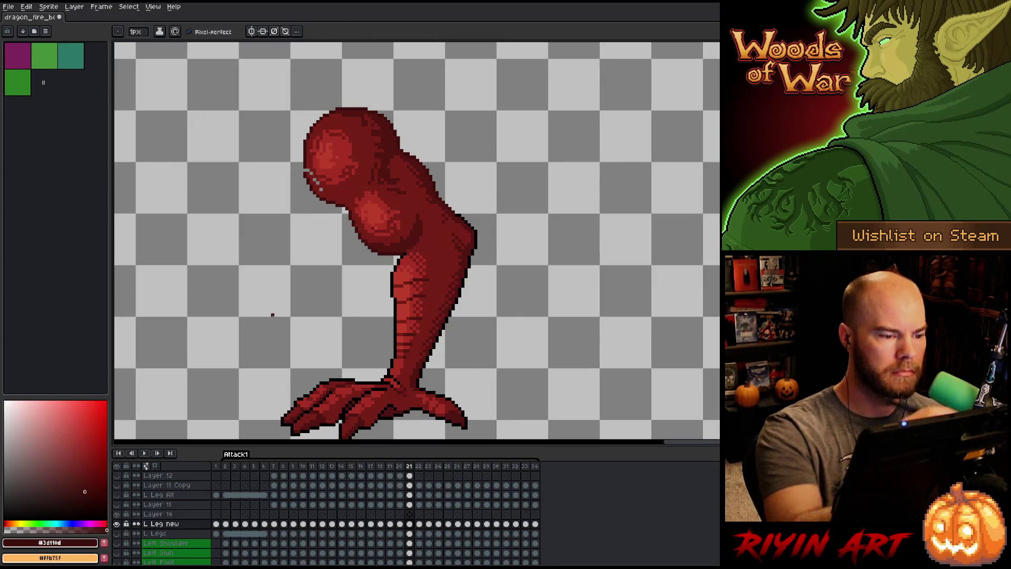
{"action": "left_click", "coordinate": [307, 167], "text": "alt"}
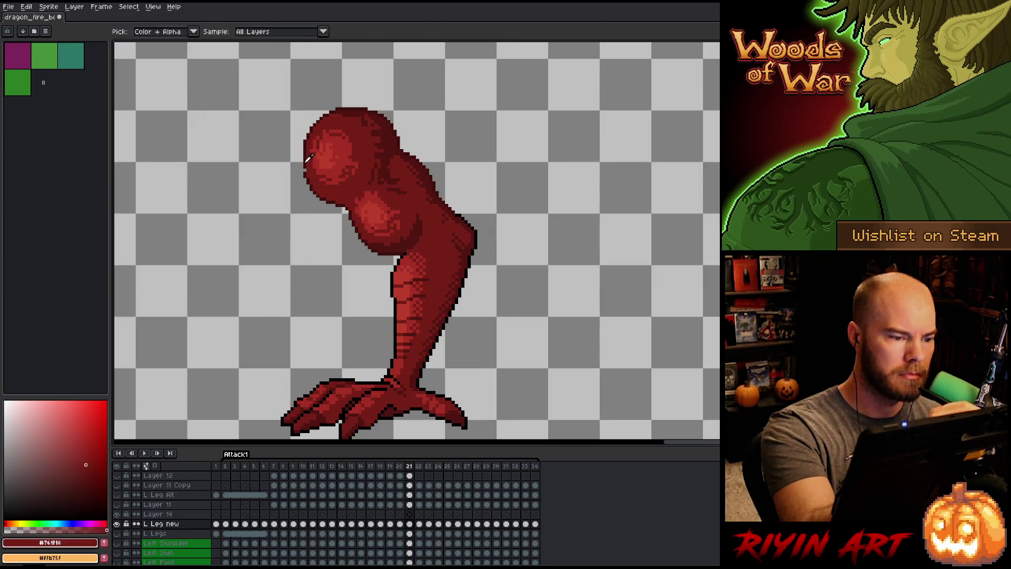
Compare the leg across frames 20 to 22, then go to frame 22 with the Elliptical Marquee.
{"action": "key", "text": "Left"}
{"action": "key", "text": "Right"}
{"action": "key", "text": "Right"}
{"action": "key", "text": "Left"}
{"action": "key", "text": "Left"}
{"action": "key", "text": "Right"}
{"action": "key", "text": "Left"}
{"action": "key", "text": "Right"}
{"action": "key", "text": "Right"}
{"action": "key", "text": "Left"}
{"action": "key", "text": "Right"}
{"action": "key", "text": "Left"}
{"action": "key", "text": "Right"}
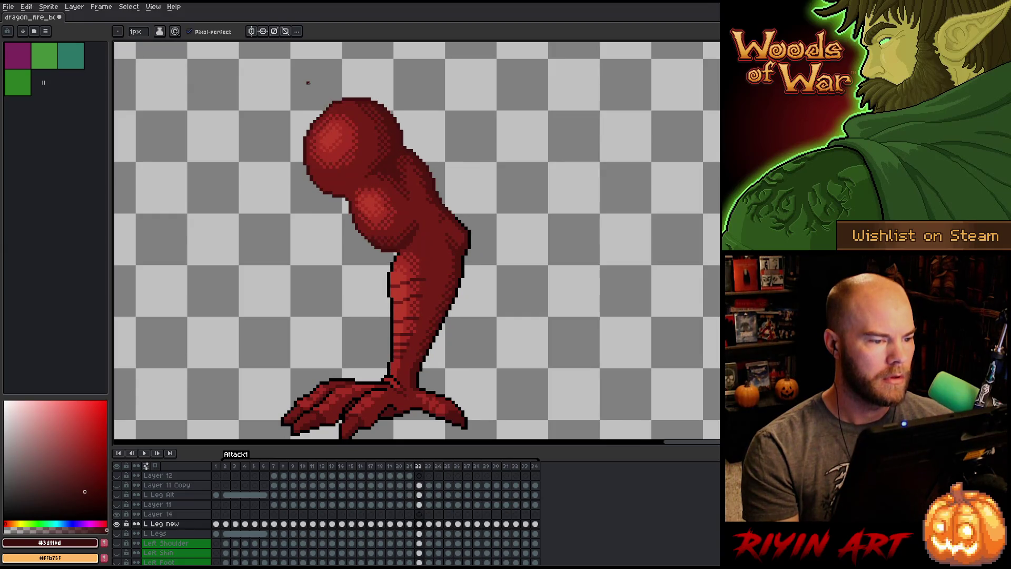
{"action": "key", "text": "Left"}
{"action": "key", "text": "Right"}
{"action": "key", "text": "Left"}
{"action": "key", "text": "Right"}
{"action": "key", "text": "Right"}
{"action": "key", "text": "Left"}
{"action": "key", "text": "Right"}
{"action": "key", "text": "Left"}
{"action": "key", "text": "Left"}
{"action": "key", "text": "Right"}
{"action": "key", "text": "Left"}
{"action": "key", "text": "Right"}
{"action": "key", "text": "Left"}
{"action": "key", "text": "Right"}
{"action": "key", "text": "Left"}
{"action": "key", "text": "Right"}
{"action": "key", "text": "Left"}
{"action": "key", "text": "Right"}
{"action": "key", "text": "Left"}
{"action": "key", "text": "Right"}
{"action": "key", "text": "Left"}
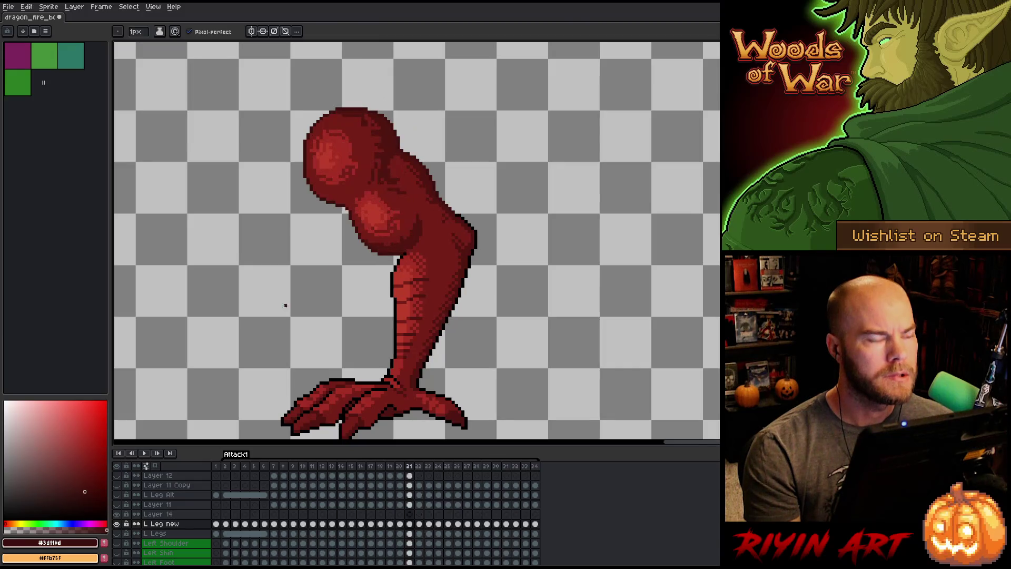
{"action": "left_click", "coordinate": [421, 524]}
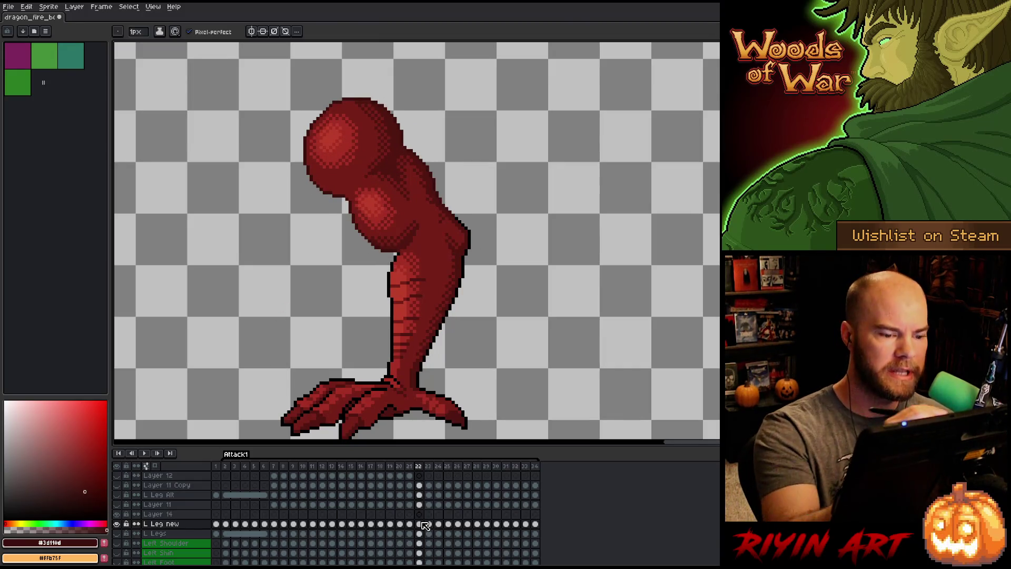
{"action": "key", "text": "m"}
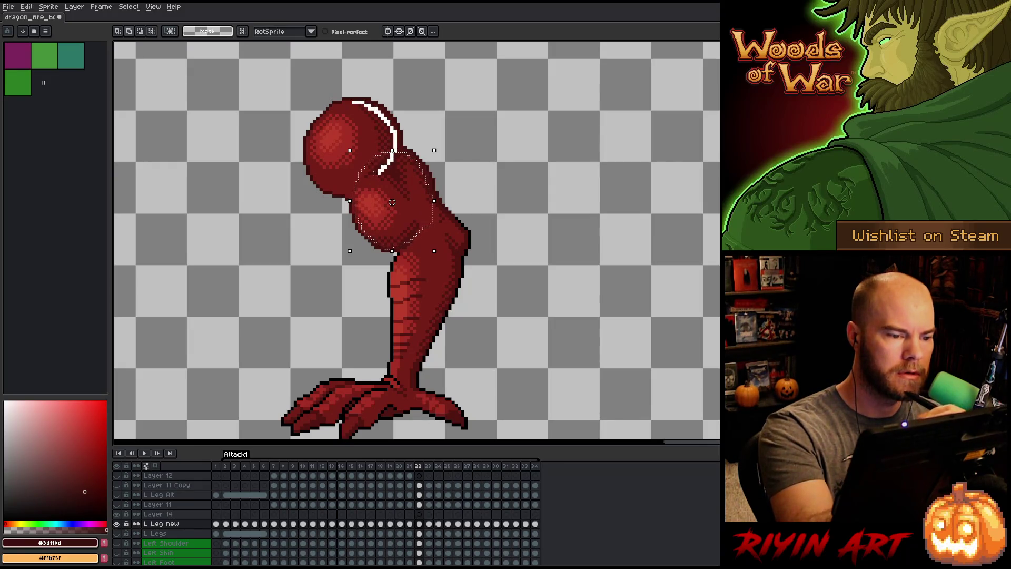
Paste the widened knob selection into frame 21's Layer 14, nudged down one pixel.
{"action": "left_click_drag", "start_coordinate": [396, 175], "coordinate": [396, 177]}
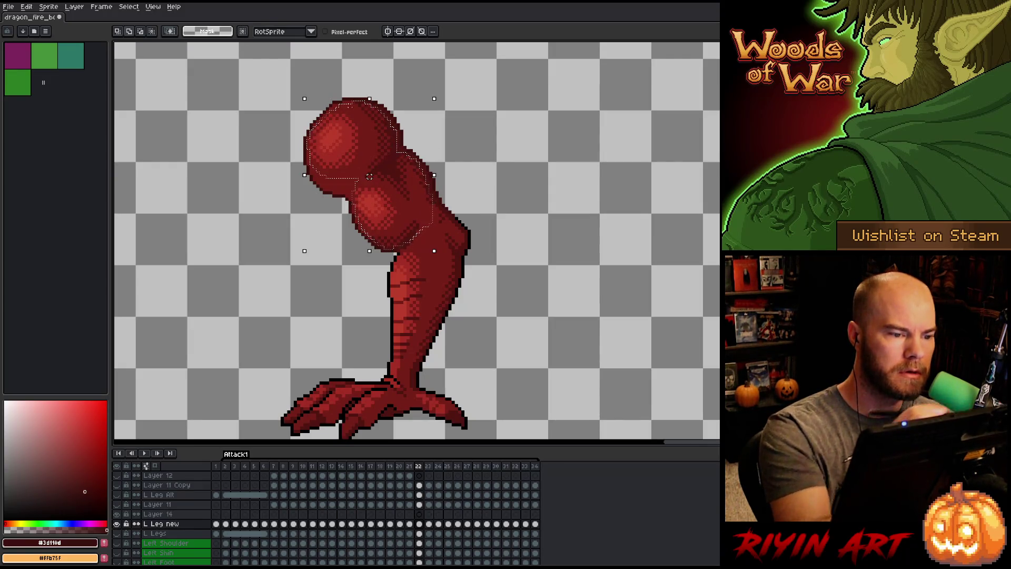
{"action": "key", "text": "comma"}
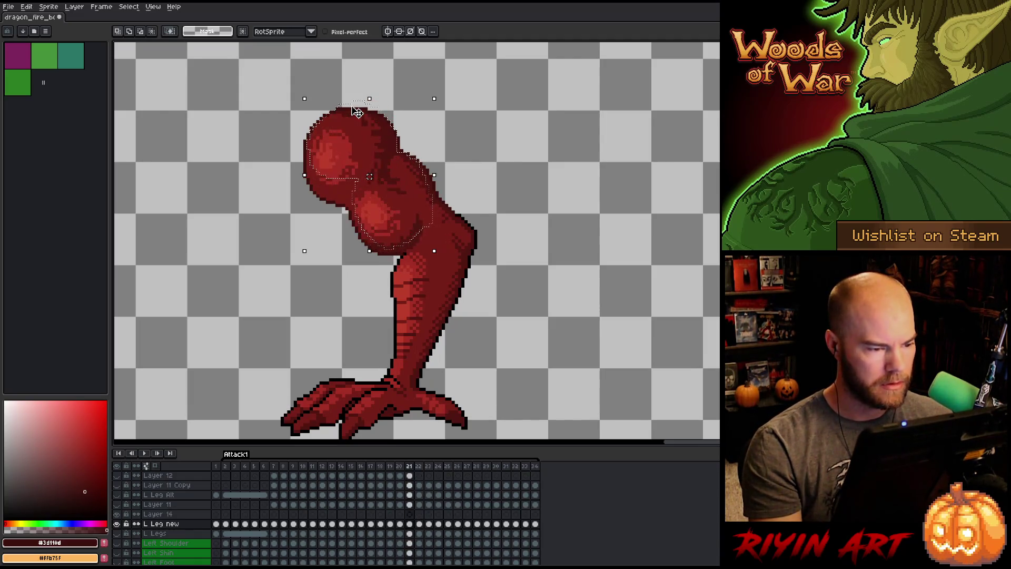
{"action": "left_click", "coordinate": [410, 514]}
{"action": "key", "text": "ctrl+v"}
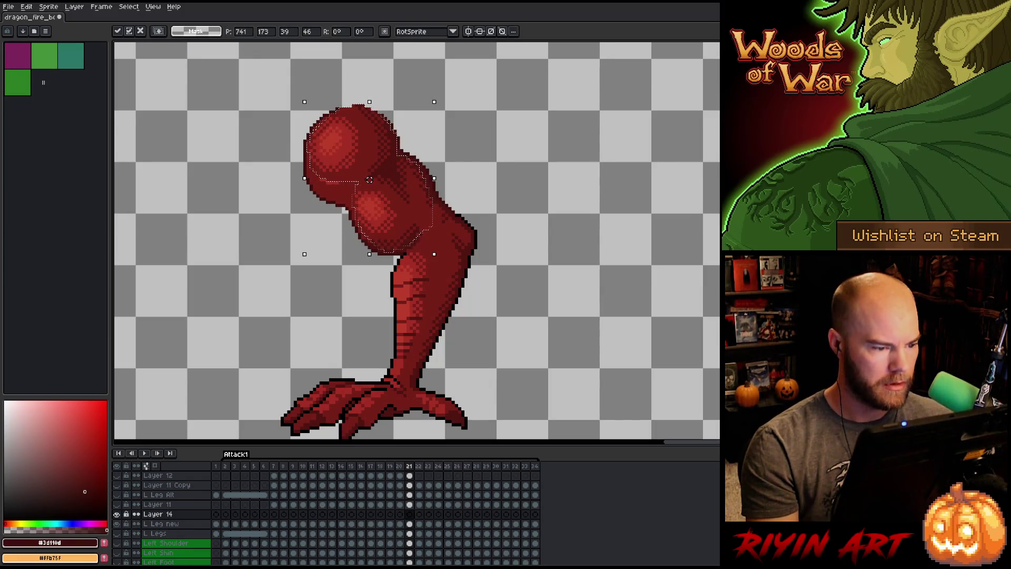
{"action": "key", "text": "Return"}
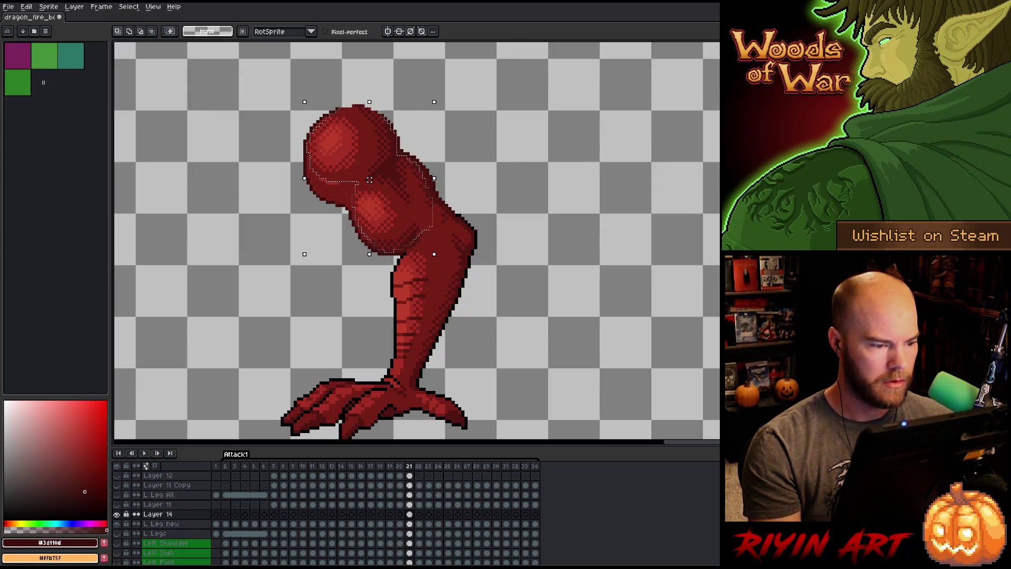
{"action": "key", "text": "Down"}
Flip between frames 20, 21 and 22 to check the leg lines up, ending on frame 21.
{"action": "key", "text": "comma"}
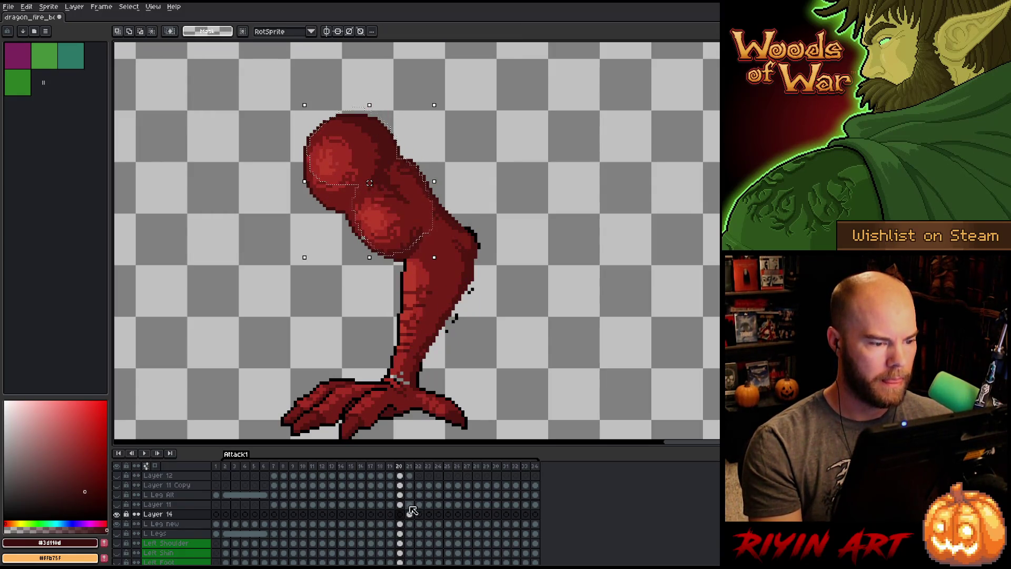
{"action": "key", "text": "period"}
{"action": "key", "text": "comma"}
{"action": "key", "text": "period"}
{"action": "key", "text": "comma"}
{"action": "key", "text": "period"}
{"action": "key", "text": "comma"}
{"action": "key", "text": "period"}
{"action": "key", "text": "comma"}
{"action": "key", "text": "period"}
{"action": "key", "text": "period"}
{"action": "key", "text": "comma"}
{"action": "key", "text": "period"}
{"action": "key", "text": "comma"}
{"action": "key", "text": "period"}
{"action": "key", "text": "comma"}
{"action": "key", "text": "ctrl+d"}
{"action": "key", "text": "period"}
{"action": "key", "text": "comma"}
{"action": "key", "text": "period"}
{"action": "key", "text": "comma"}
{"action": "key", "text": "period"}
{"action": "key", "text": "comma"}
{"action": "key", "text": "period"}
{"action": "key", "text": "comma"}
{"action": "key", "text": "period"}
{"action": "key", "text": "comma"}
{"action": "key", "text": "period"}
{"action": "key", "text": "comma"}
{"action": "key", "text": "period"}
{"action": "key", "text": "comma"}
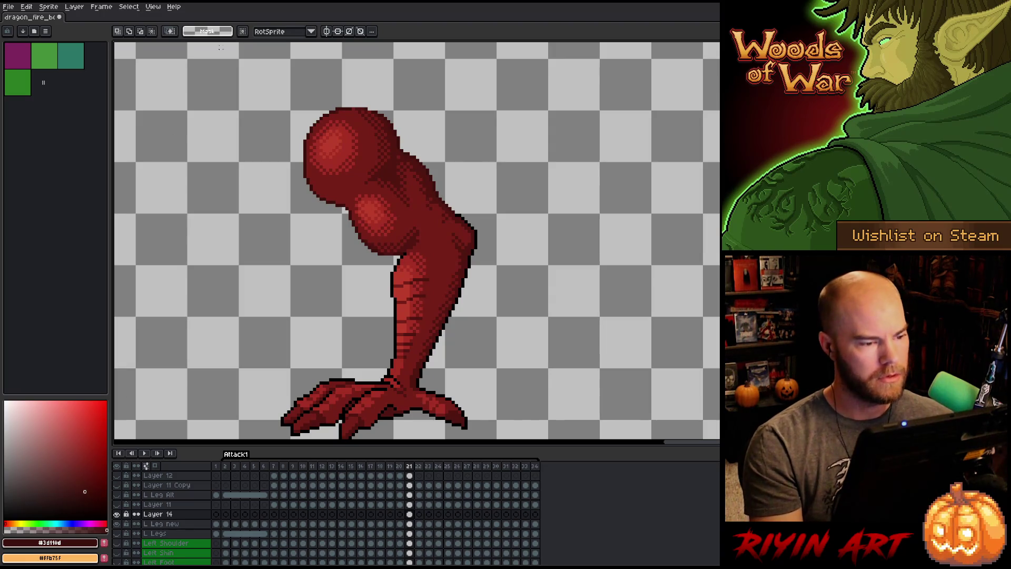
Lasso the top knob on frame 21, shift it slightly left, and compare it against frame 22.
{"action": "key", "text": "b"}
{"action": "mouse_move", "coordinate": [385, 95]}
{"action": "left_mouse_down"}
{"action": "mouse_move", "coordinate": [401, 112]}
{"action": "mouse_move", "coordinate": [405, 141]}
{"action": "left_mouse_up"}
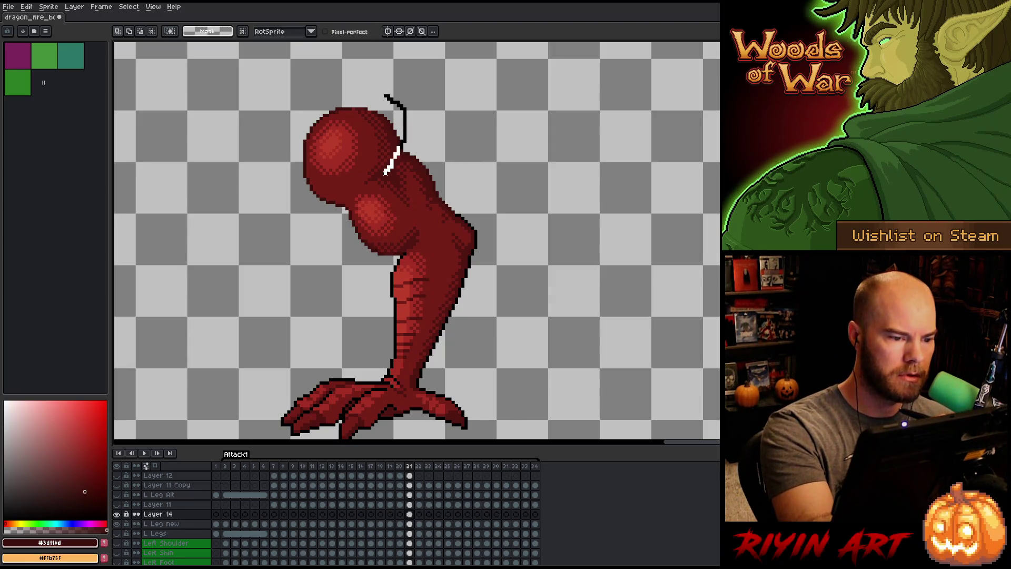
{"action": "left_click_drag", "start_coordinate": [282, 135], "coordinate": [278, 140]}
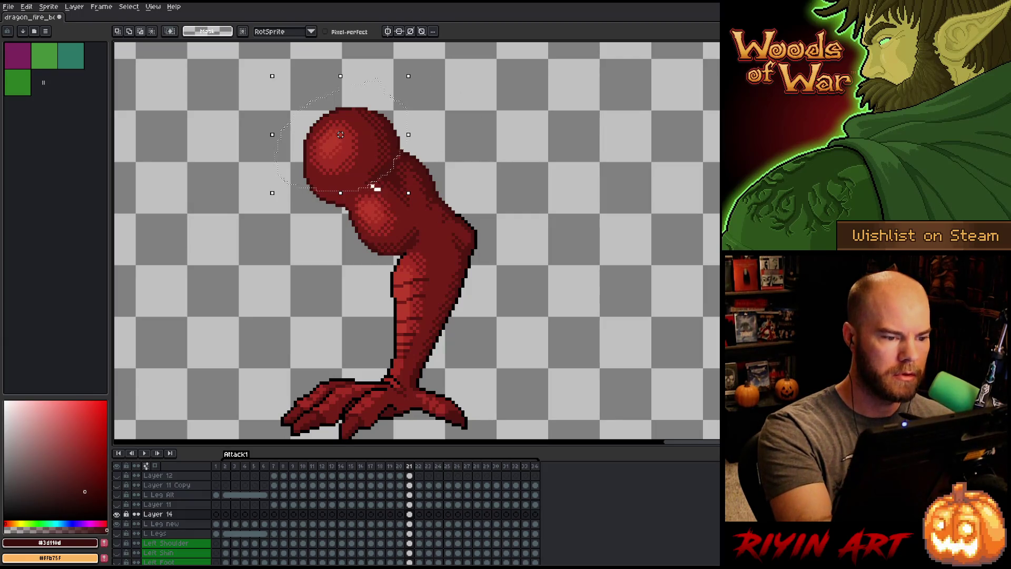
{"action": "left_click_drag", "start_coordinate": [340, 135], "coordinate": [337, 135]}
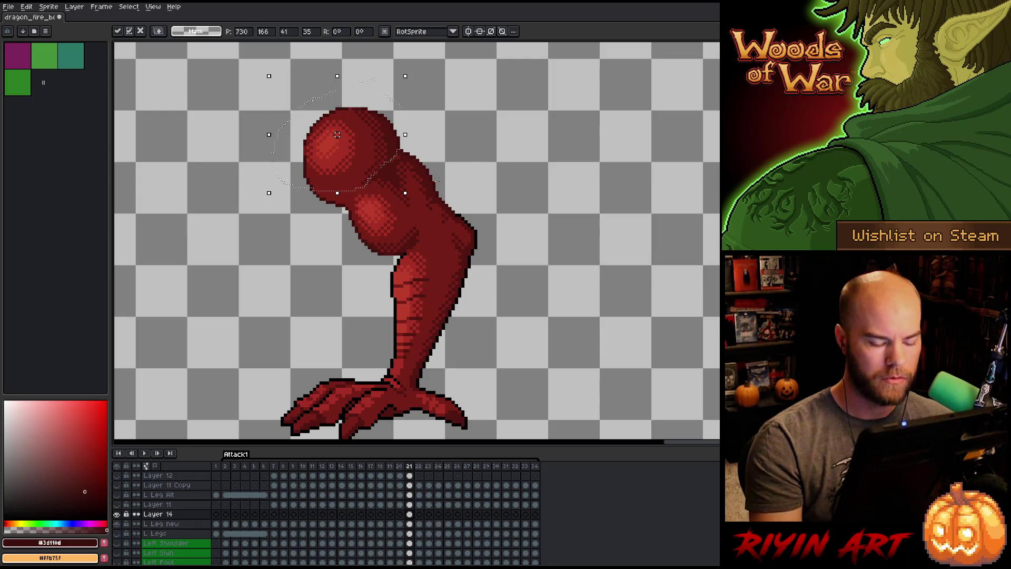
{"action": "key", "text": "period"}
{"action": "key", "text": "comma"}
{"action": "key", "text": "period"}
{"action": "key", "text": "comma"}
{"action": "key", "text": "period"}
{"action": "key", "text": "comma"}
{"action": "key", "text": "period"}
{"action": "key", "text": "comma"}
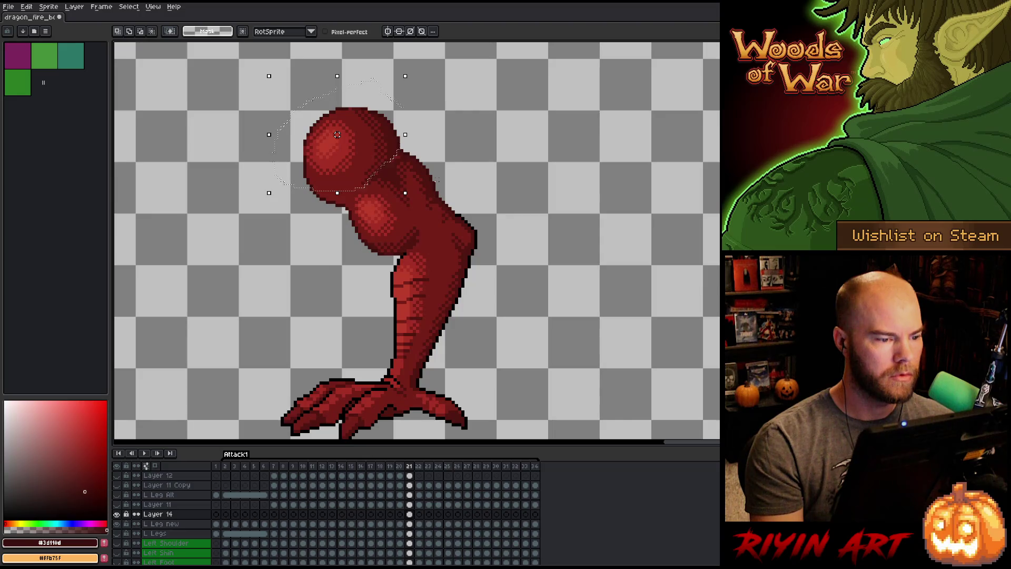
{"action": "key", "text": "period"}
{"action": "key", "text": "comma"}
{"action": "key", "text": "period"}
{"action": "key", "text": "comma"}
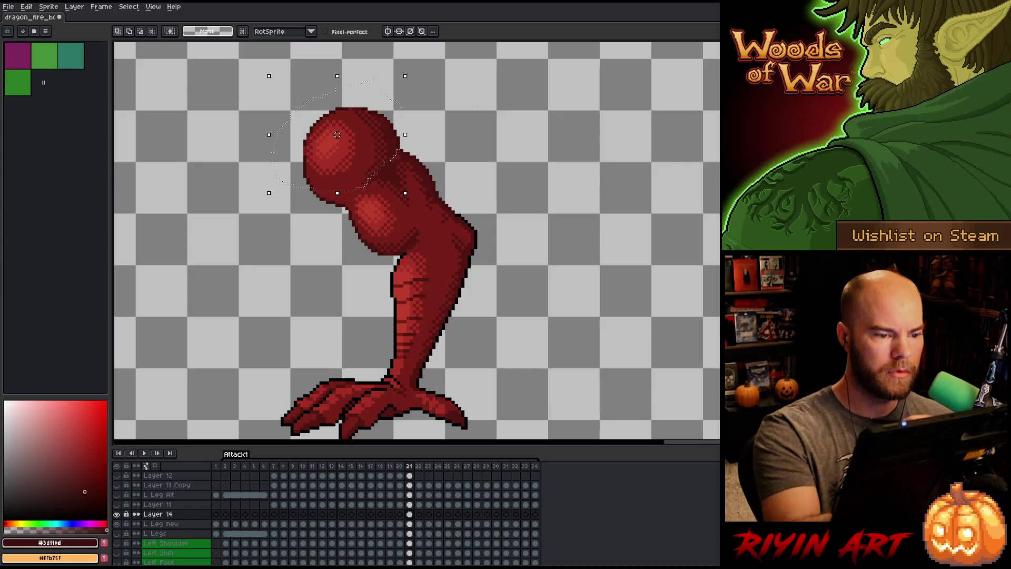
Reselect the knob's right part, recheck it against frame 22, then select the L Leg new layer.
{"action": "key", "text": "ctrl+d"}
{"action": "mouse_move", "coordinate": [298, 89]}
{"action": "left_mouse_down"}
{"action": "mouse_move", "coordinate": [329, 110]}
{"action": "mouse_move", "coordinate": [342, 187]}
{"action": "mouse_move", "coordinate": [299, 89]}
{"action": "left_mouse_up"}
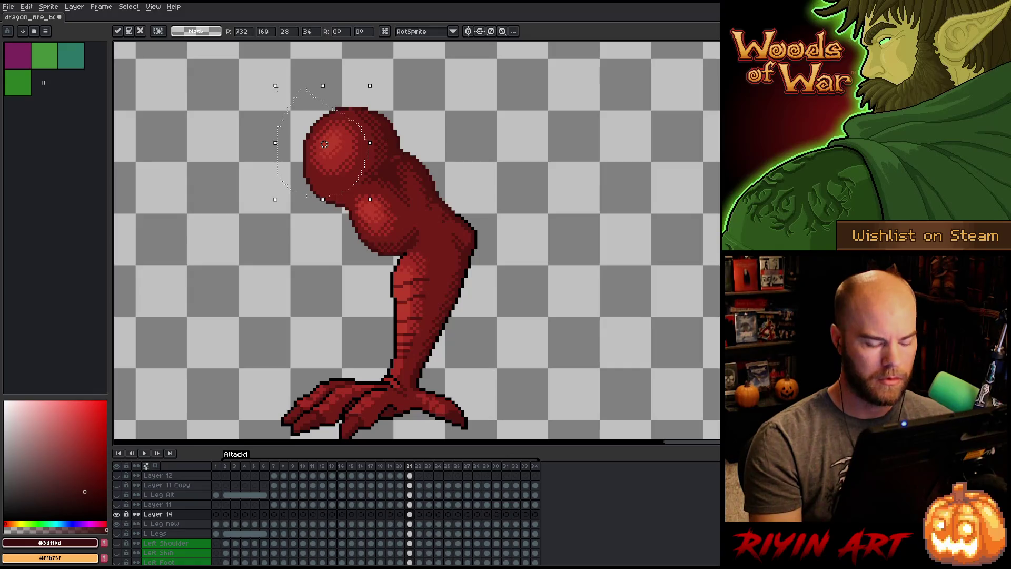
{"action": "key", "text": "period"}
{"action": "key", "text": "comma"}
{"action": "key", "text": "period"}
{"action": "key", "text": "comma"}
{"action": "key", "text": "period"}
{"action": "key", "text": "comma"}
{"action": "key", "text": "period"}
{"action": "key", "text": "comma"}
{"action": "key", "text": "period"}
{"action": "key", "text": "comma"}
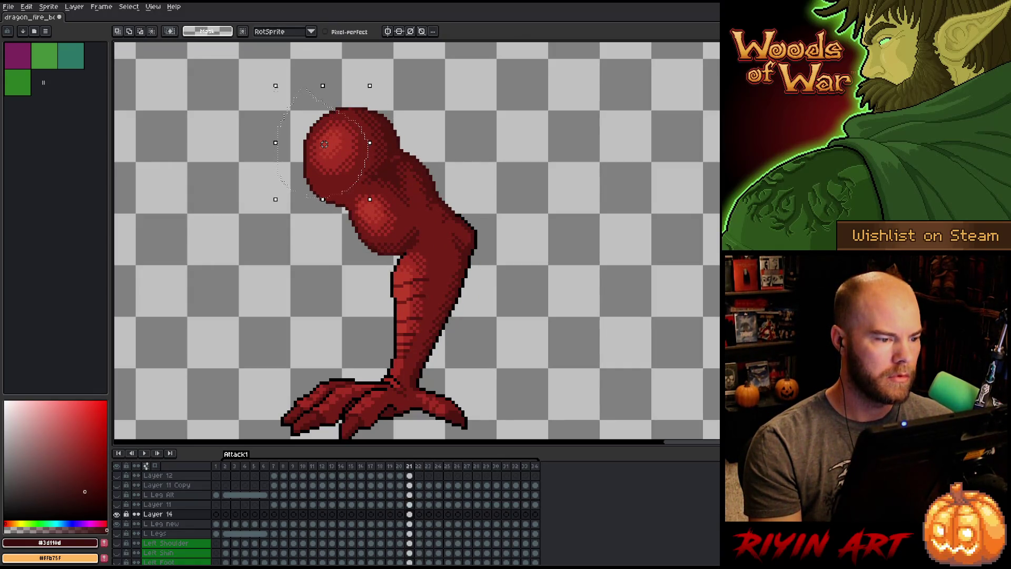
{"action": "key", "text": "b"}
{"action": "left_click", "coordinate": [409, 524]}
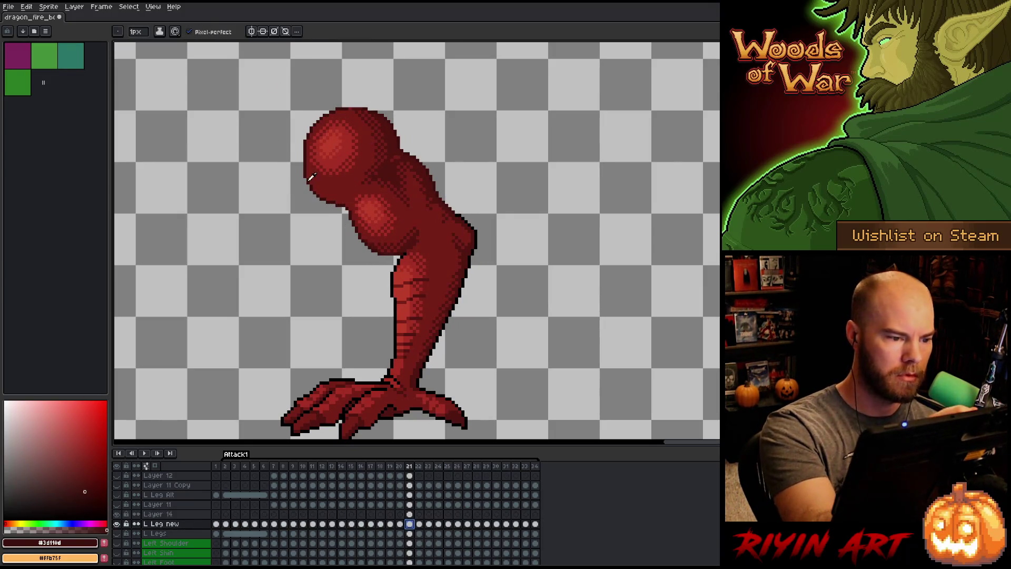
On Layer 14's frame 21 cel, eyedrop the dark red #501612 from the leg.
{"action": "key", "text": "e"}
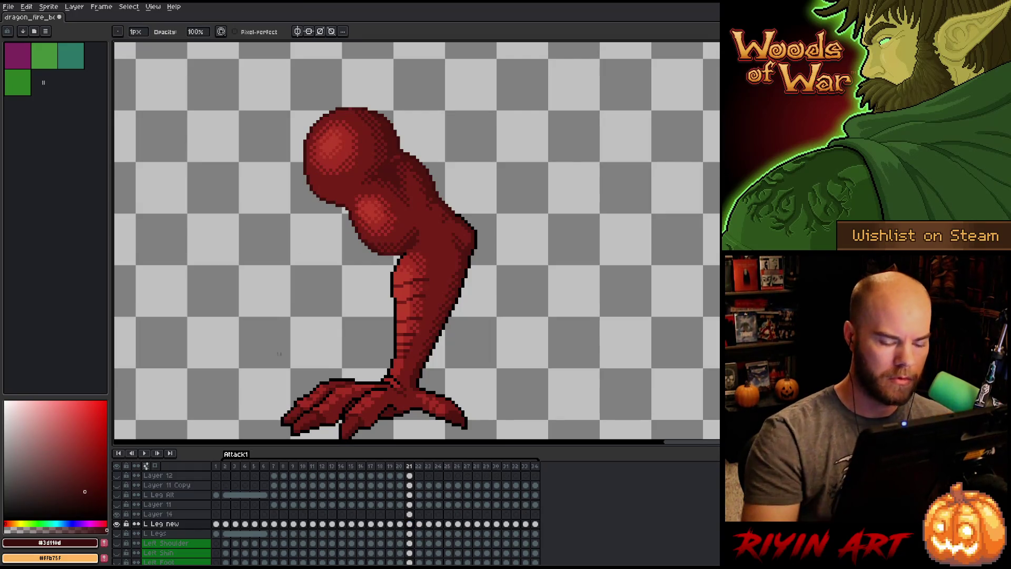
{"action": "left_click", "coordinate": [410, 514]}
{"action": "key", "text": "Left"}
{"action": "key", "text": "Right"}
{"action": "key", "text": "Left"}
{"action": "key", "text": "Right"}
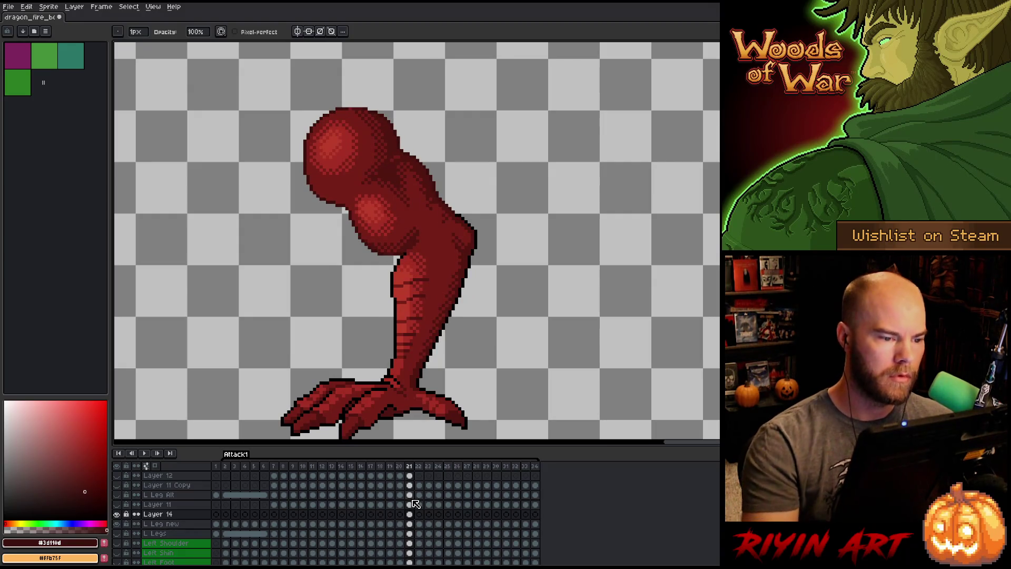
{"action": "key", "text": "b"}
{"action": "left_click", "coordinate": [376, 172], "text": "alt"}
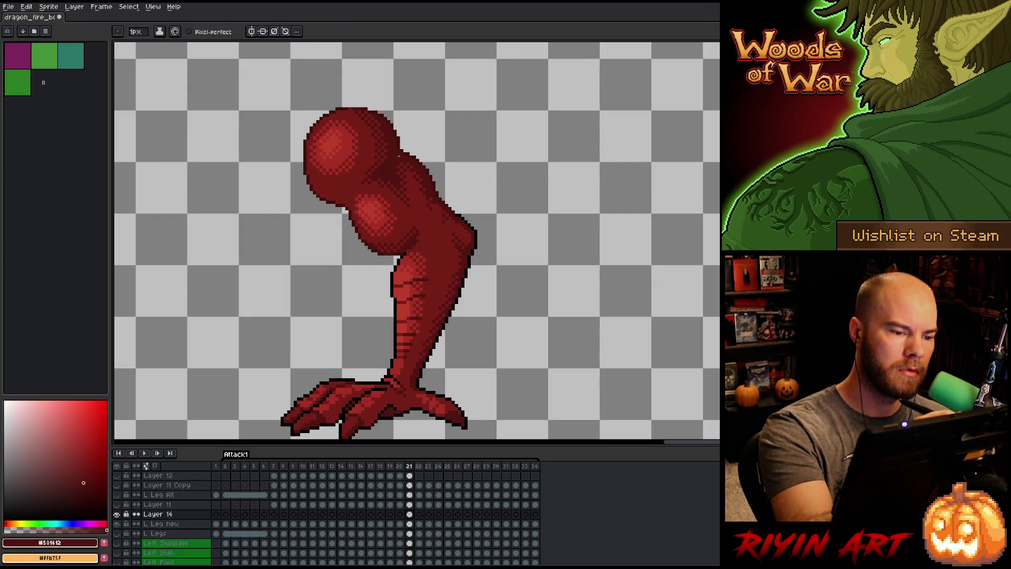
Compare frame 21 with its neighbour, then eyedrop the mid red #761f18.
{"action": "key", "text": "Left"}
{"action": "key", "text": "Right"}
{"action": "key", "text": "Left"}
{"action": "key", "text": "Right"}
{"action": "key", "text": "Left"}
{"action": "key", "text": "Right"}
{"action": "left_click", "coordinate": [370, 183], "text": "alt"}
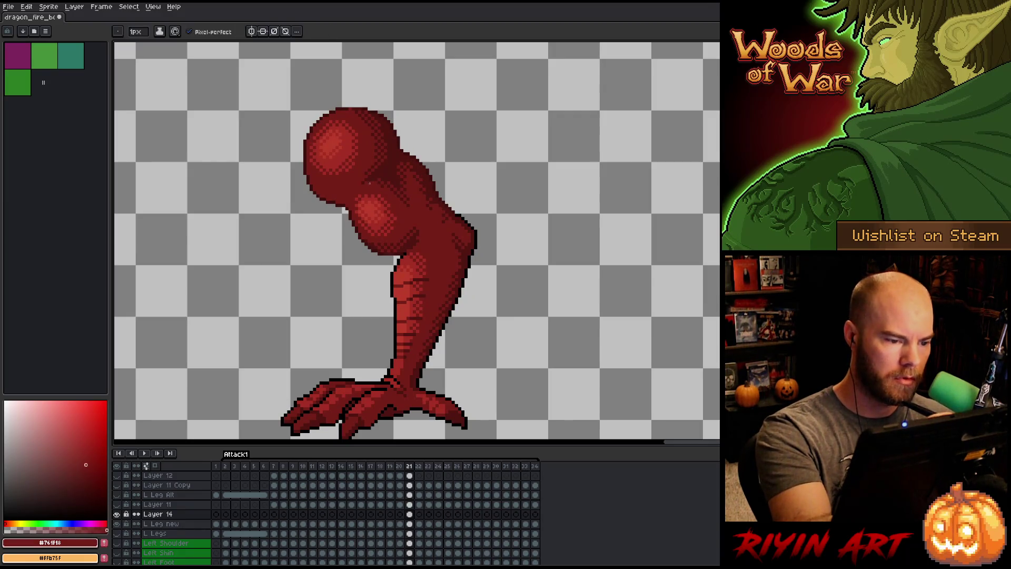
Flip between frame 21 and its neighbour to inspect the leg's shading.
{"action": "key", "text": "Left"}
{"action": "key", "text": "Right"}
{"action": "key", "text": "Left"}
{"action": "key", "text": "Right"}
{"action": "key", "text": "Left"}
{"action": "key", "text": "Right"}
{"action": "key", "text": "Left"}
{"action": "key", "text": "Right"}
{"action": "key", "text": "Left"}
{"action": "key", "text": "Right"}
{"action": "key", "text": "Left"}
{"action": "key", "text": "Right"}
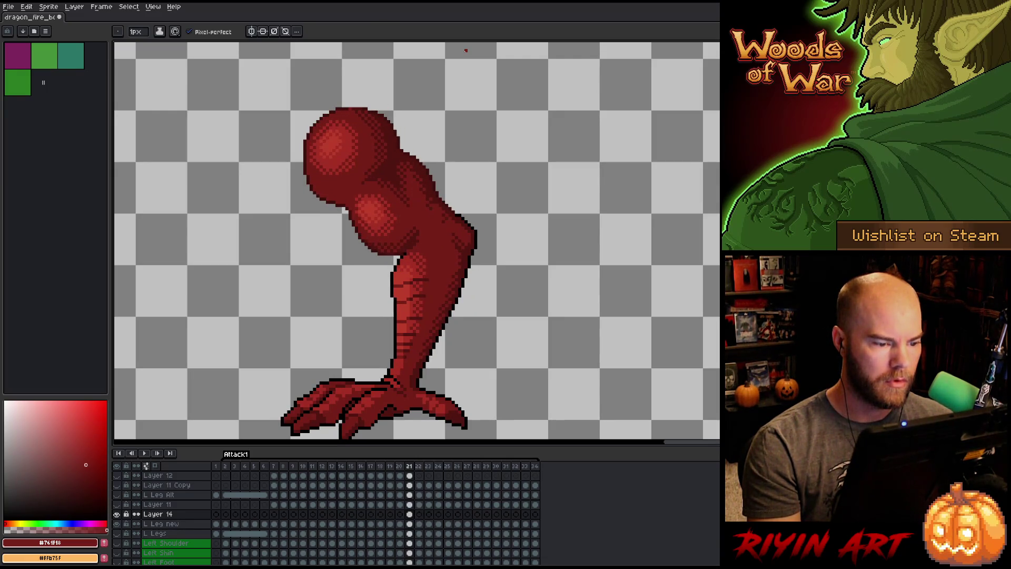
{"action": "key", "text": "Left"}
{"action": "key", "text": "Right"}
{"action": "key", "text": "Left"}
{"action": "key", "text": "Right"}
{"action": "key", "text": "Left"}
{"action": "key", "text": "Right"}
{"action": "key", "text": "m"}
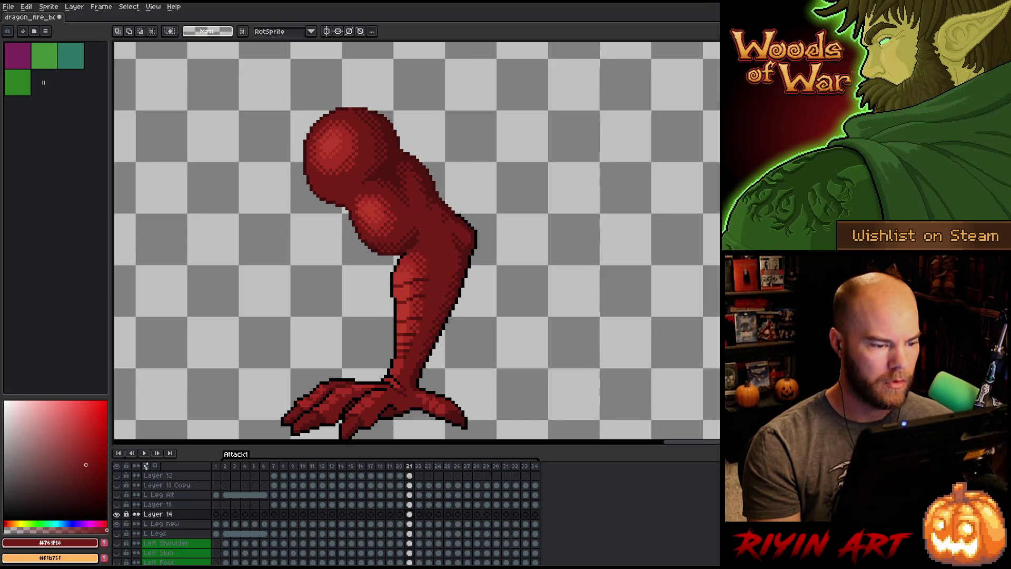
{"action": "key", "text": "Left"}
{"action": "key", "text": "Right"}
{"action": "key", "text": "Left"}
{"action": "key", "text": "Right"}
{"action": "key", "text": "Left"}
{"action": "key", "text": "Right"}
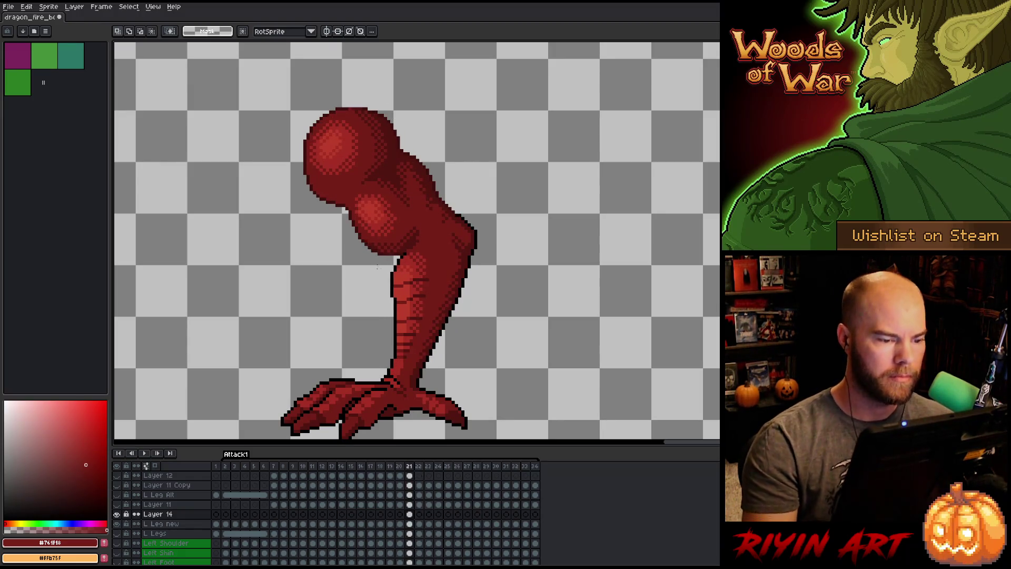
Eyedrop #501612 again, then settle on the mid red #761f18 as the drawing colour.
{"action": "key", "text": "b"}
{"action": "left_click", "coordinate": [401, 252], "text": "alt"}
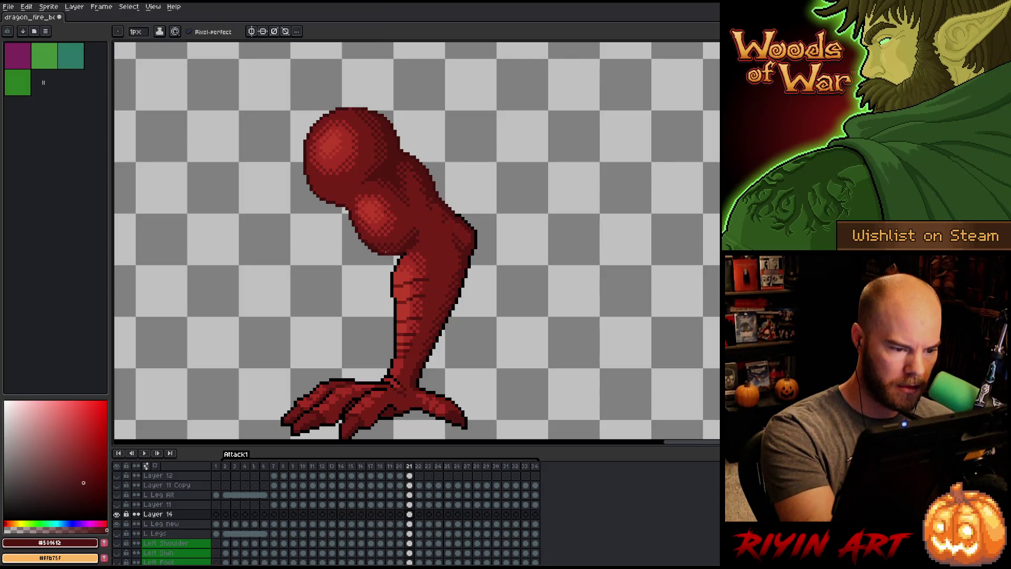
{"action": "key", "text": "e"}
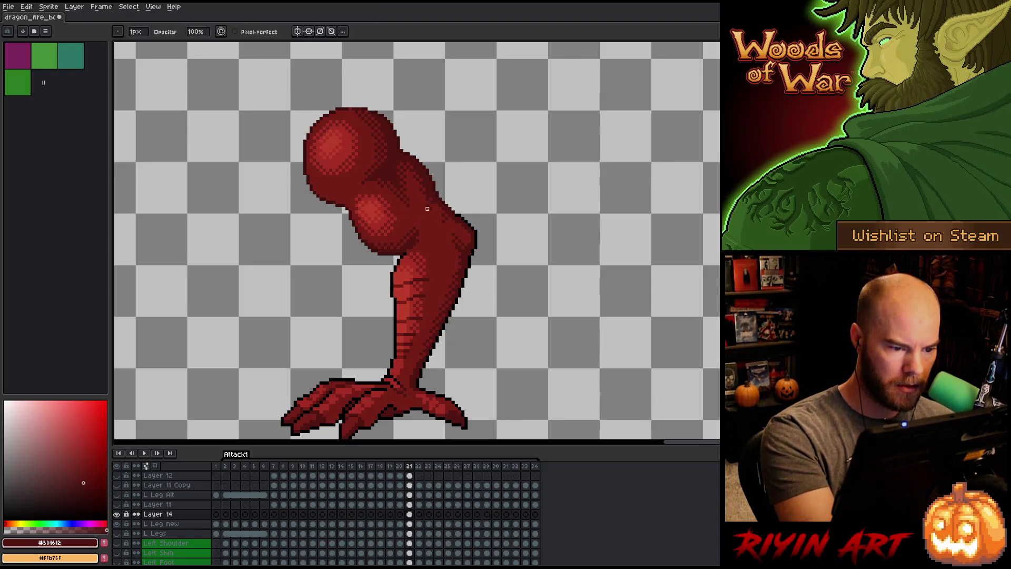
{"action": "key", "text": "b"}
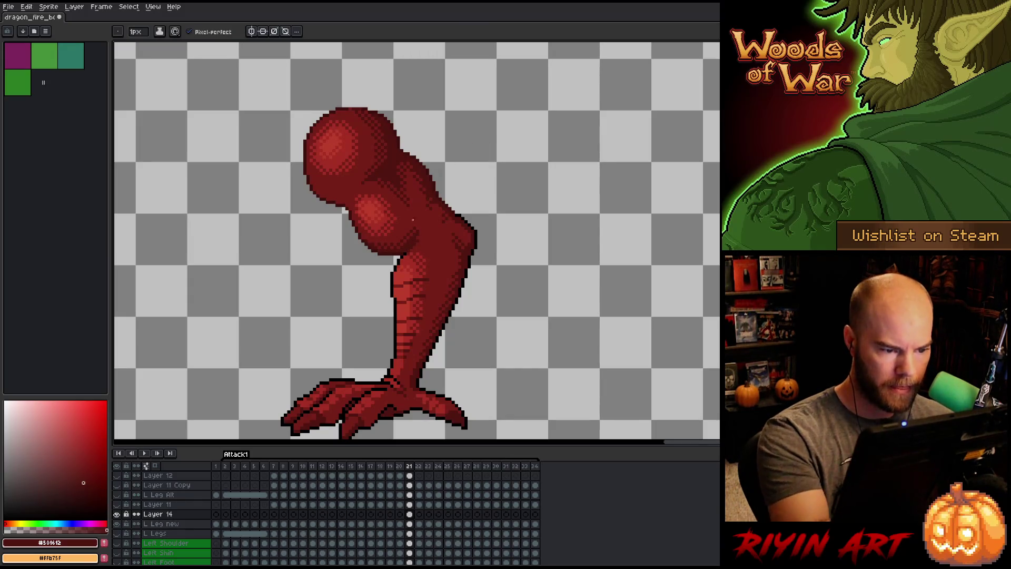
{"action": "left_click", "coordinate": [433, 184], "text": "alt"}
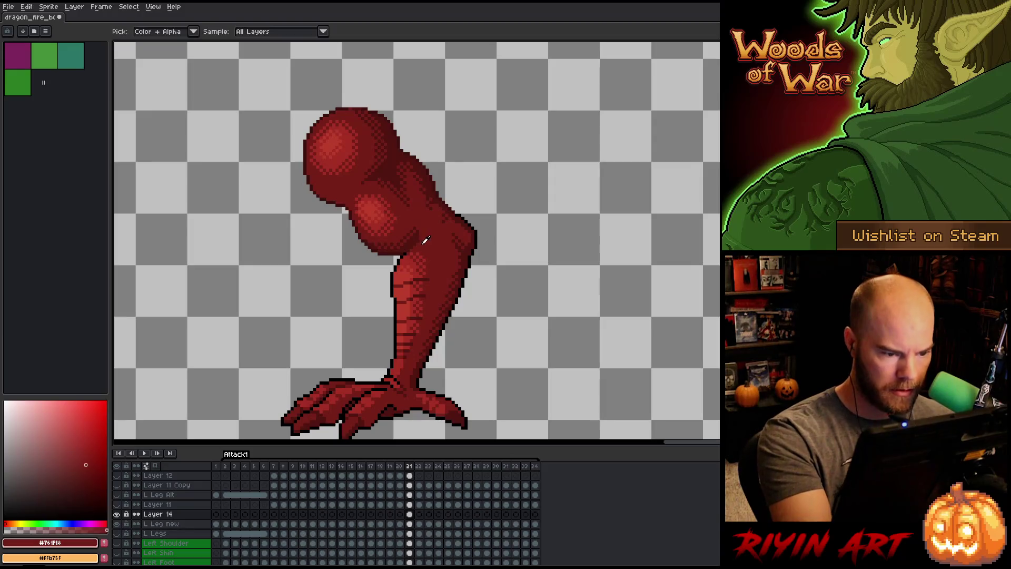
Flip back and forth through Attack1 frames 20–22 to compare the leg's knobs, settling on frame 21.
{"action": "key", "text": "period"}
{"action": "key", "text": "comma"}
{"action": "key", "text": "period"}
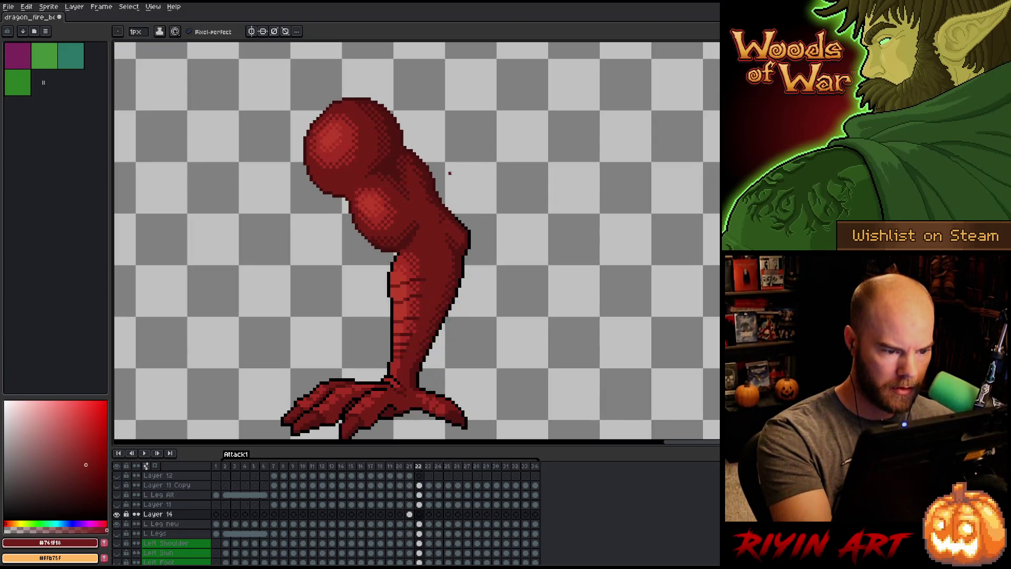
{"action": "key", "text": "comma"}
{"action": "key", "text": "period"}
{"action": "key", "text": "comma"}
{"action": "key", "text": "comma"}
{"action": "key", "text": "period"}
{"action": "key", "text": "period"}
{"action": "key", "text": "comma"}
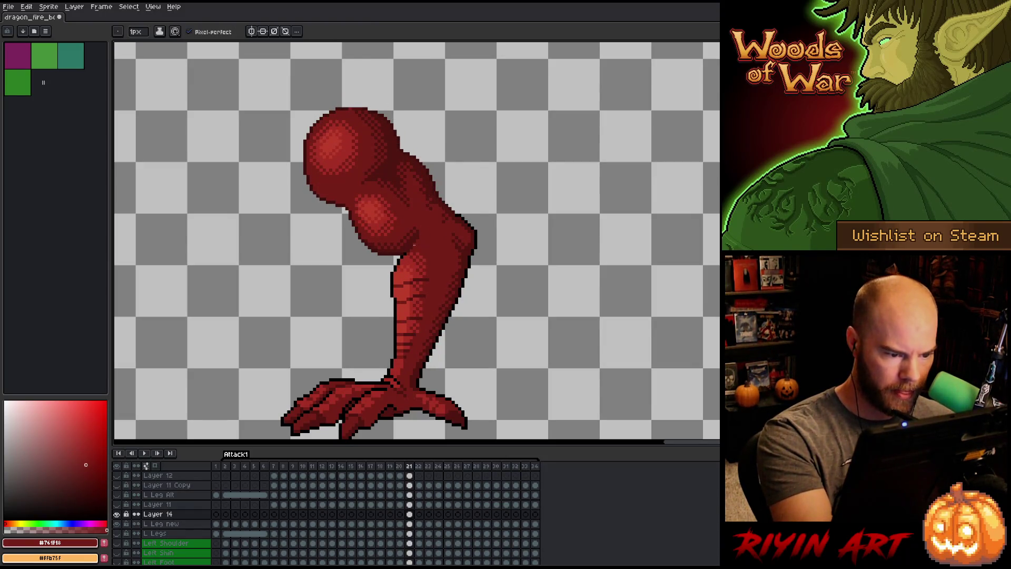
{"action": "key", "text": "period"}
{"action": "key", "text": "comma"}
{"action": "key", "text": "period"}
{"action": "key", "text": "comma"}
{"action": "key", "text": "period"}
{"action": "key", "text": "comma"}
{"action": "key", "text": "period"}
{"action": "key", "text": "comma"}
{"action": "key", "text": "period"}
{"action": "key", "text": "comma"}
{"action": "key", "text": "period"}
{"action": "key", "text": "comma"}
{"action": "key", "text": "period"}
{"action": "key", "text": "comma"}
{"action": "key", "text": "period"}
{"action": "key", "text": "period"}
{"action": "key", "text": "comma"}
{"action": "key", "text": "comma"}
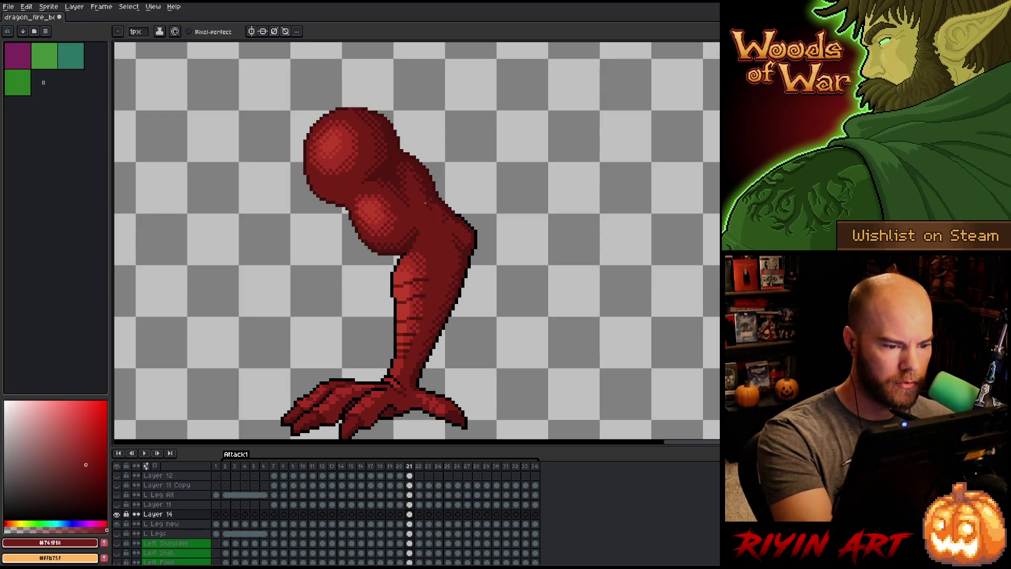
{"action": "key", "text": "comma"}
{"action": "key", "text": "period"}
{"action": "key", "text": "period"}
{"action": "key", "text": "comma"}
{"action": "key", "text": "period"}
{"action": "key", "text": "comma"}
{"action": "key", "text": "period"}
{"action": "key", "text": "comma"}
{"action": "key", "text": "period"}
{"action": "key", "text": "comma"}
{"action": "key", "text": "period"}
{"action": "key", "text": "comma"}
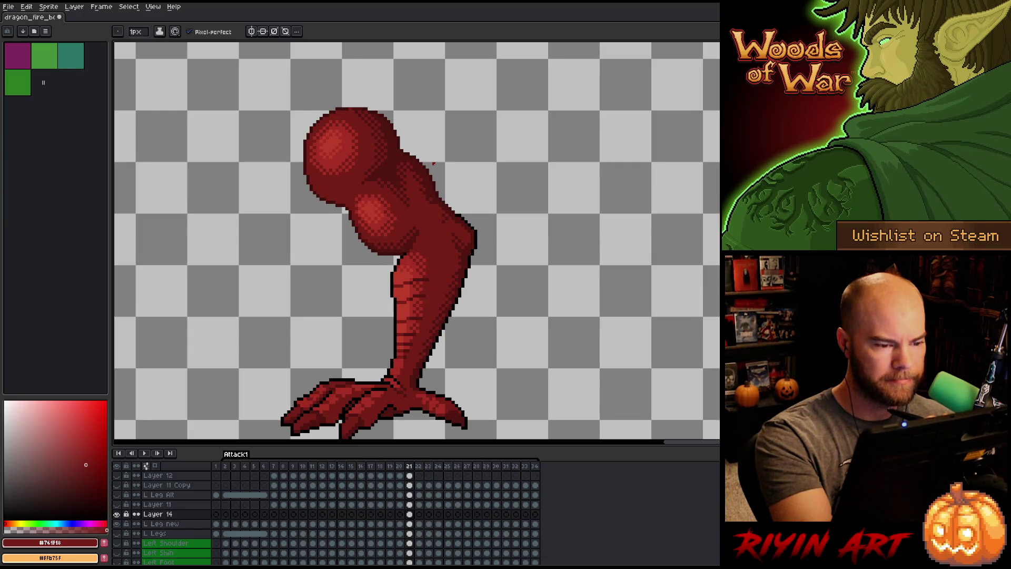
{"action": "key", "text": "comma"}
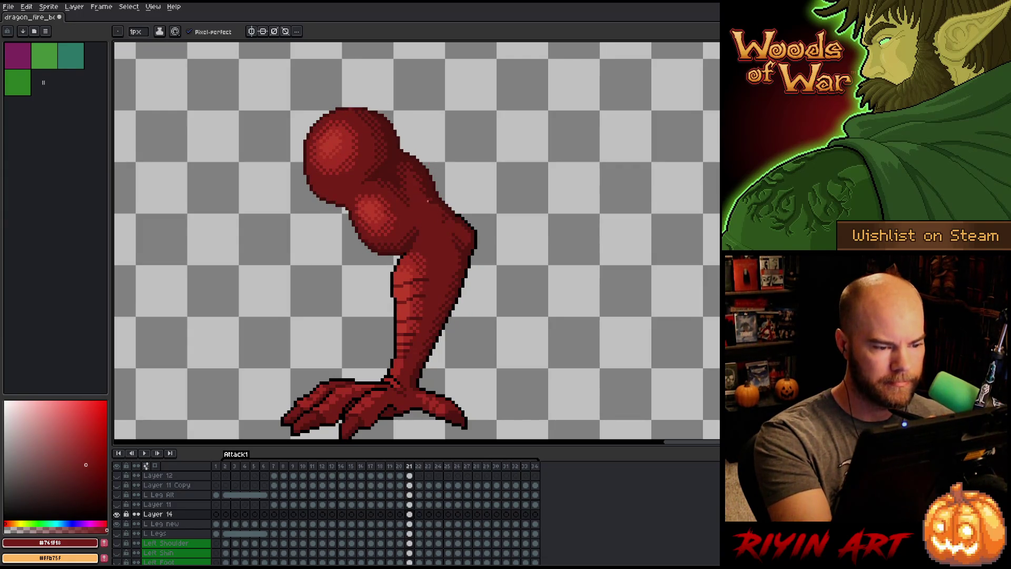
{"action": "key", "text": "comma"}
{"action": "key", "text": "comma"}
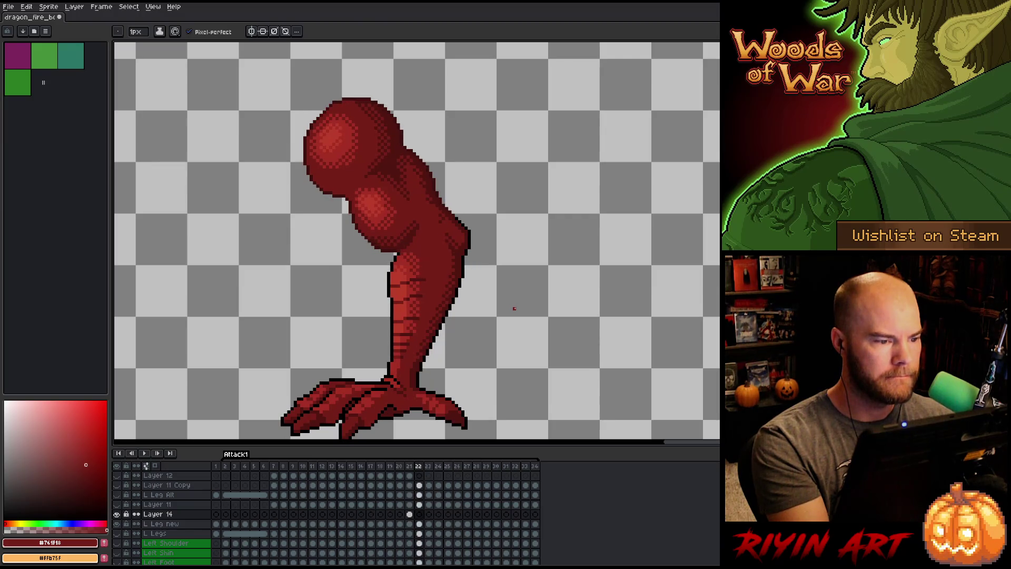
{"action": "key", "text": "period"}
{"action": "key", "text": "period"}
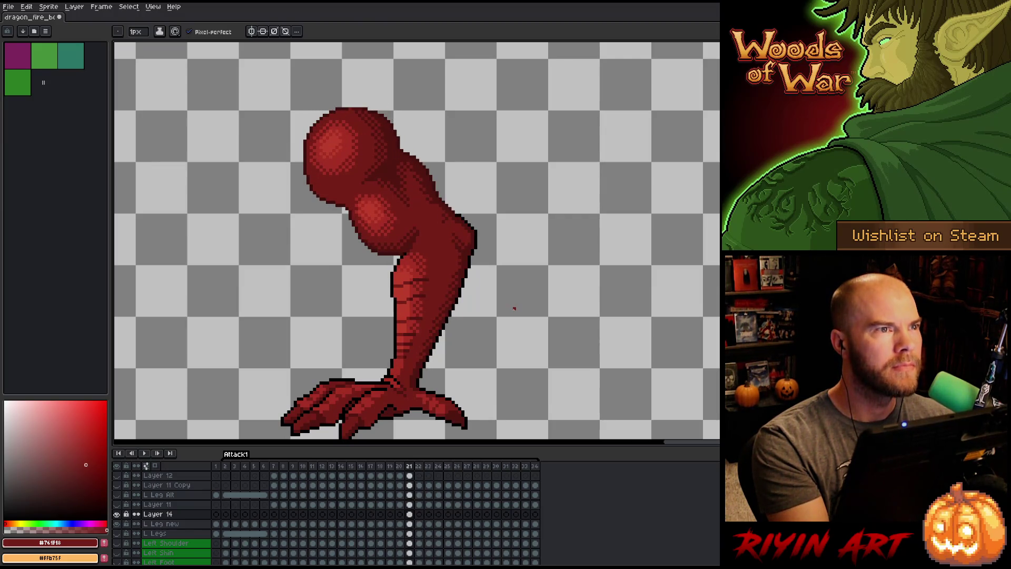
Flip through Attack1 frames 21 to 25 to compare the leg's pose, returning to frame 24.
{"action": "key", "text": "comma"}
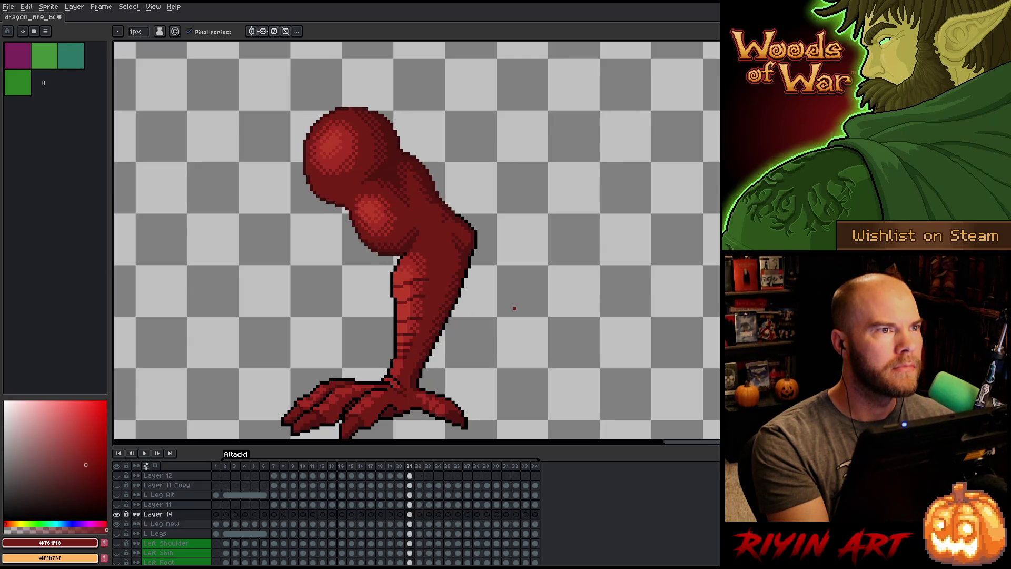
{"action": "key", "text": "comma"}
{"action": "key", "text": "period"}
{"action": "key", "text": "comma"}
{"action": "key", "text": "period"}
{"action": "key", "text": "comma"}
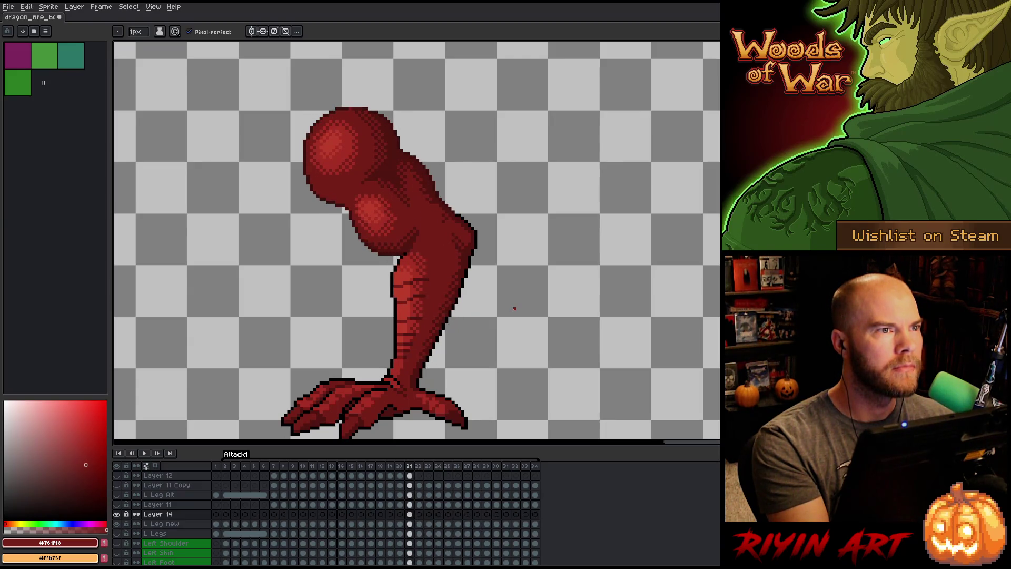
{"action": "key", "text": "period"}
{"action": "key", "text": "comma"}
{"action": "key", "text": "period"}
{"action": "key", "text": "comma"}
{"action": "key", "text": "period"}
{"action": "key", "text": "comma"}
{"action": "key", "text": "period"}
{"action": "key", "text": "comma"}
{"action": "key", "text": "period"}
{"action": "key", "text": "period"}
{"action": "key", "text": "comma"}
{"action": "key", "text": "comma"}
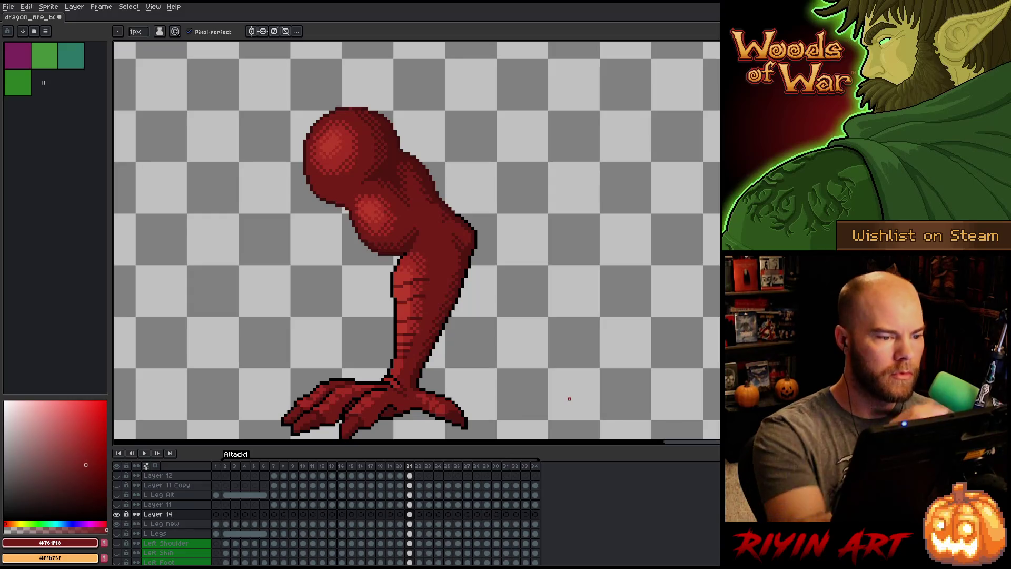
{"action": "key", "text": "e"}
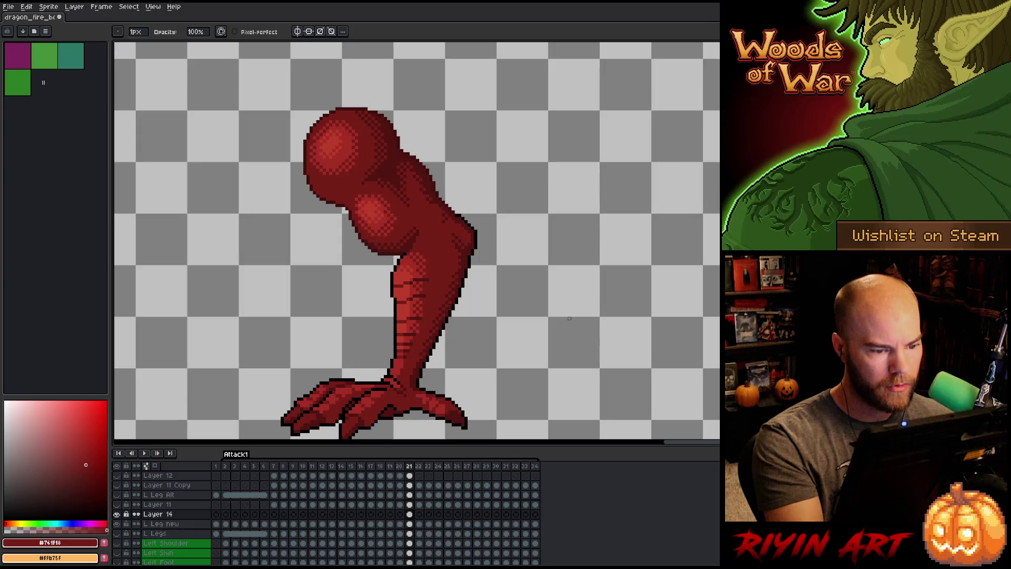
{"action": "key", "text": "period"}
{"action": "key", "text": "comma"}
{"action": "key", "text": "period"}
{"action": "key", "text": "comma"}
{"action": "key", "text": "period"}
{"action": "key", "text": "comma"}
{"action": "key", "text": "period"}
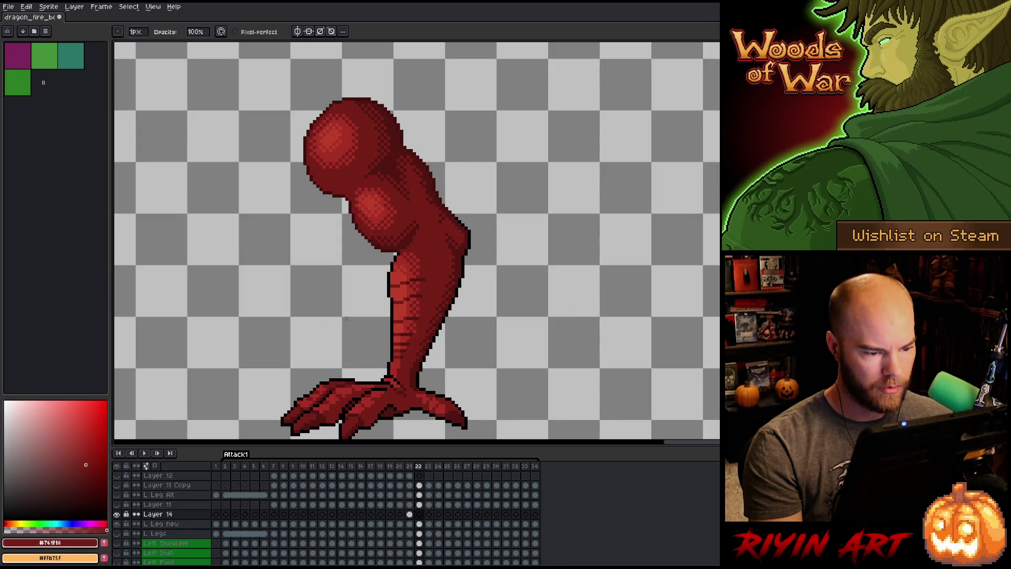
{"action": "key", "text": "comma"}
{"action": "key", "text": "period"}
{"action": "key", "text": "period"}
{"action": "key", "text": "period"}
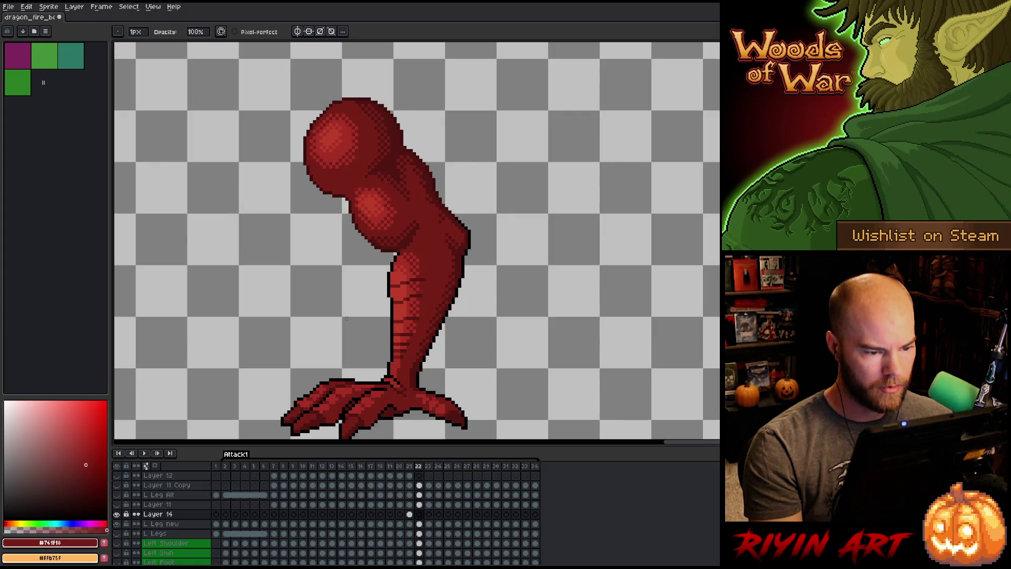
{"action": "key", "text": "comma"}
{"action": "key", "text": "comma"}
{"action": "key", "text": "comma"}
{"action": "key", "text": "period"}
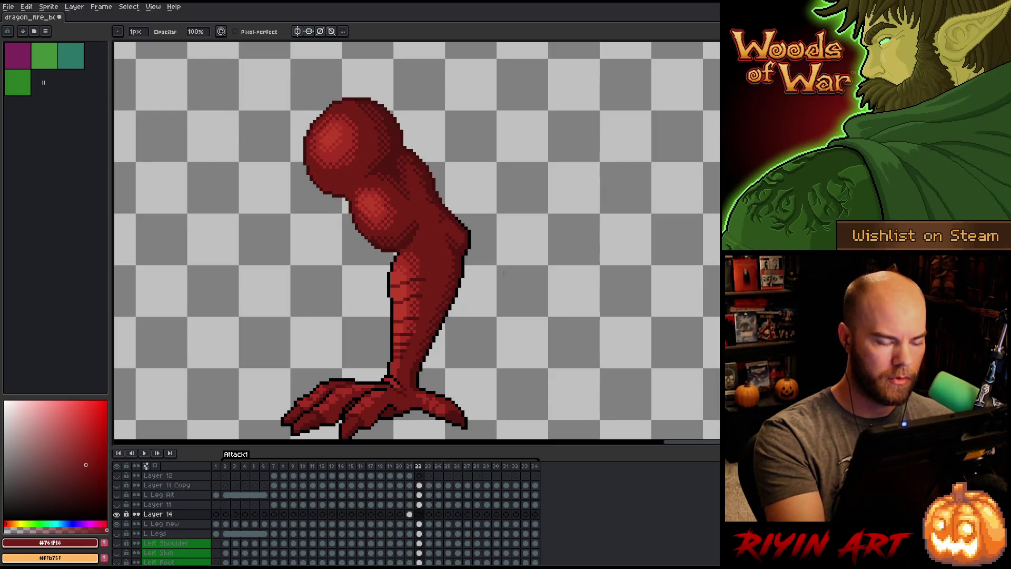
{"action": "key", "text": "period"}
{"action": "key", "text": "period"}
{"action": "key", "text": "period"}
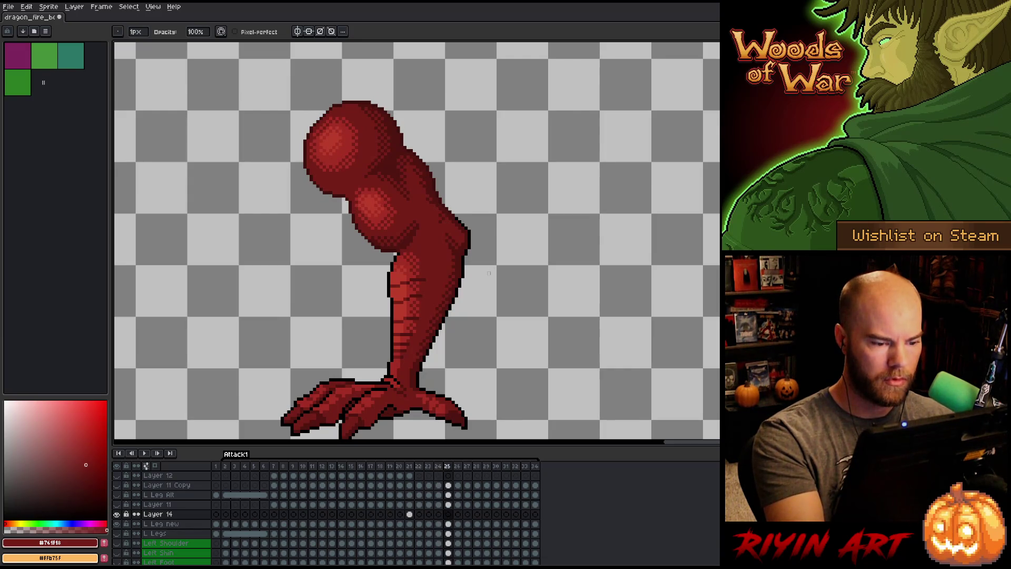
{"action": "key", "text": "comma"}
{"action": "key", "text": "period"}
{"action": "key", "text": "comma"}
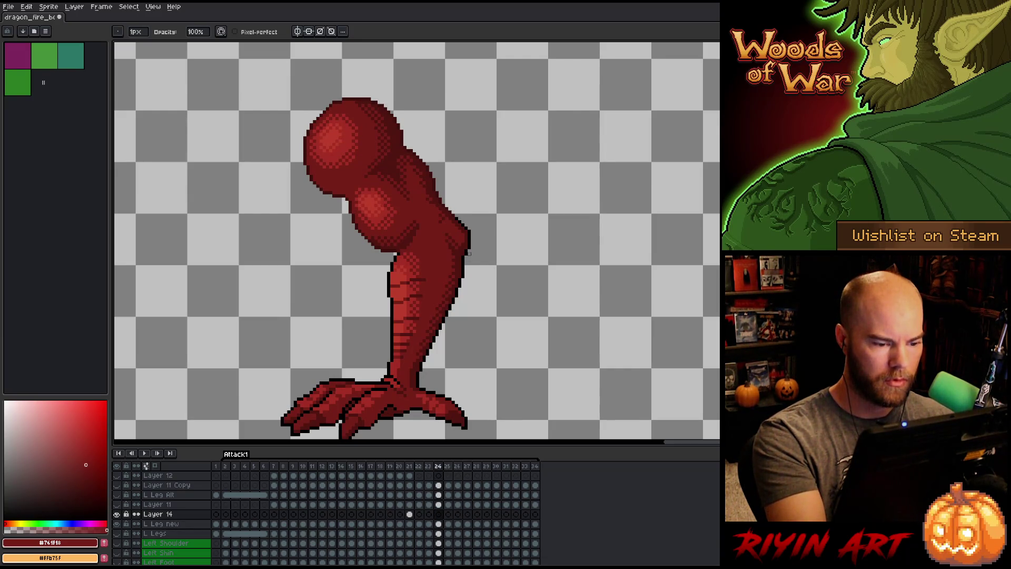
Pick black from the leg outline, select the L Leg new layer and delete Layer 14.
{"action": "left_click", "coordinate": [463, 276], "text": "alt"}
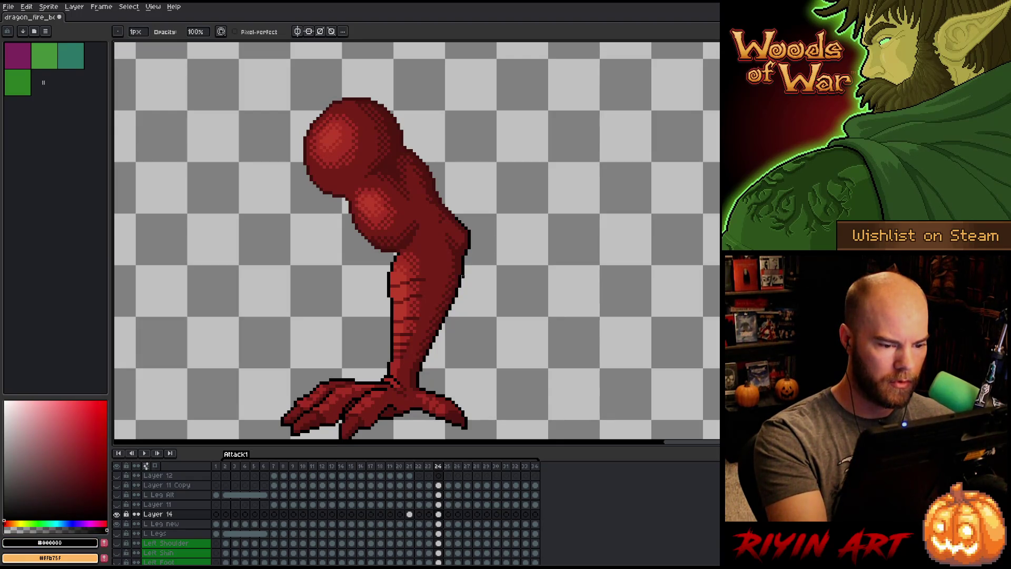
{"action": "left_click", "coordinate": [466, 280], "text": "ctrl"}
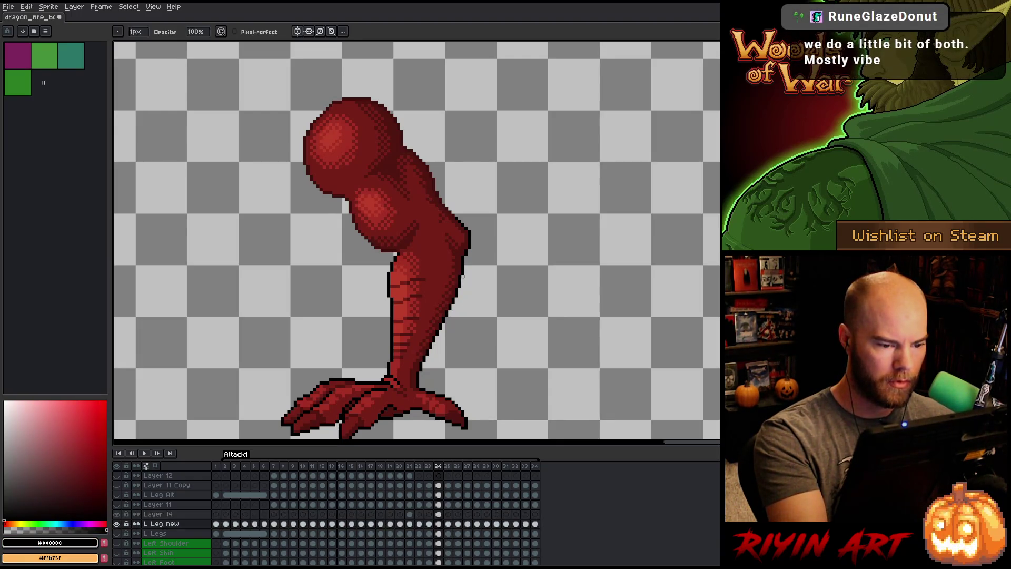
{"action": "key", "text": "comma"}
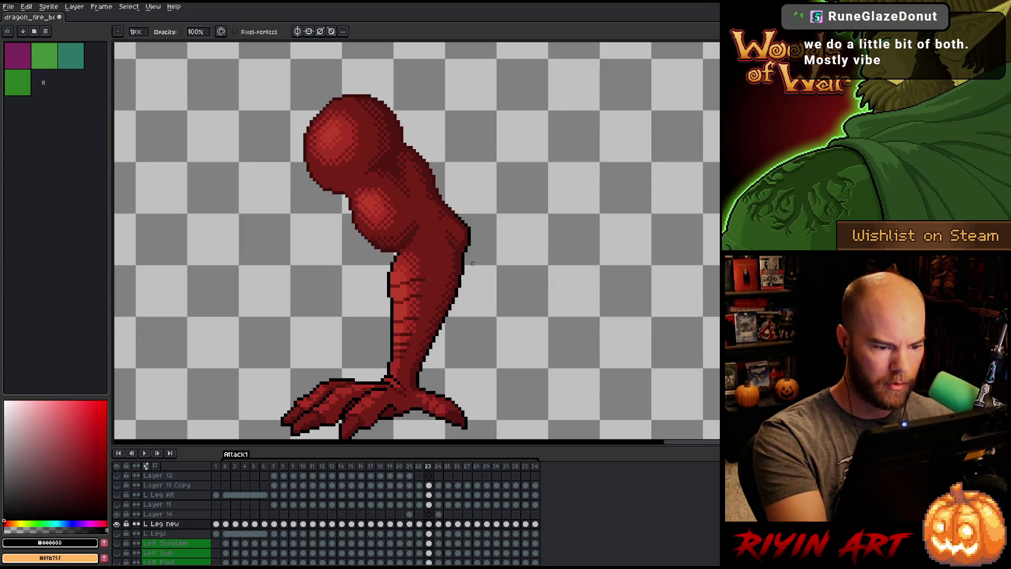
{"action": "key", "text": "comma"}
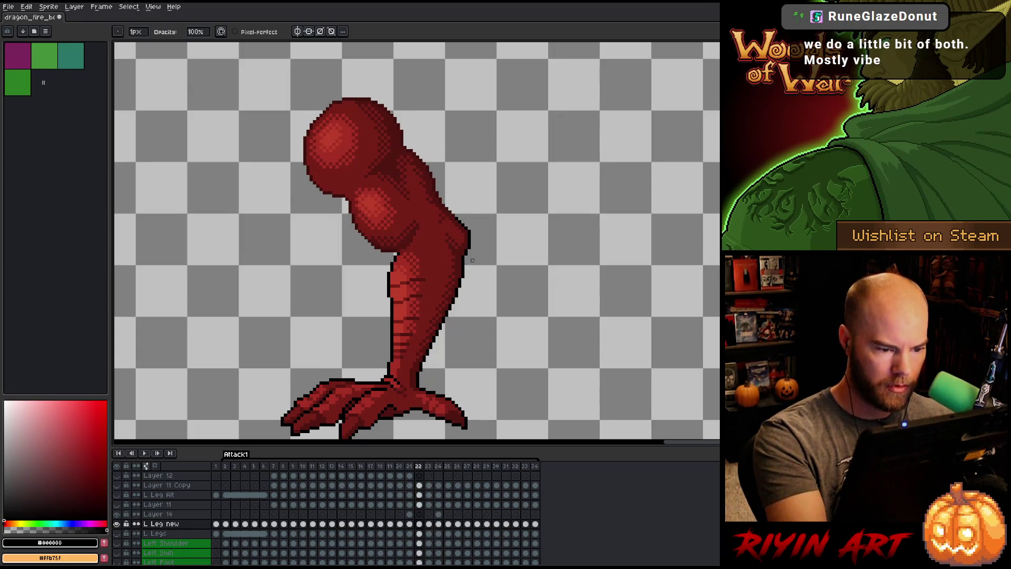
{"action": "key", "text": "b"}
{"action": "key", "text": "e"}
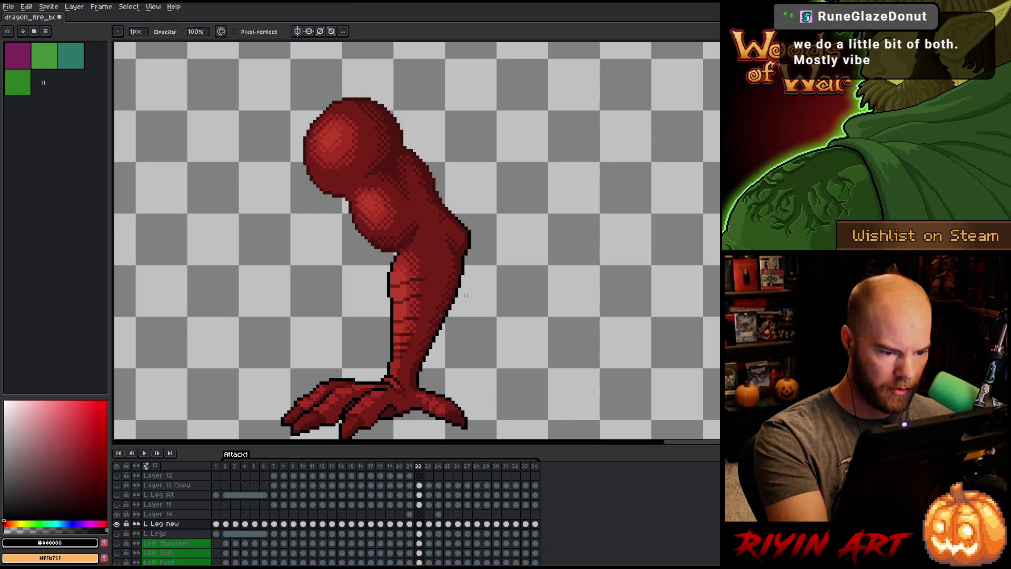
{"action": "key", "text": "comma"}
{"action": "key", "text": "period"}
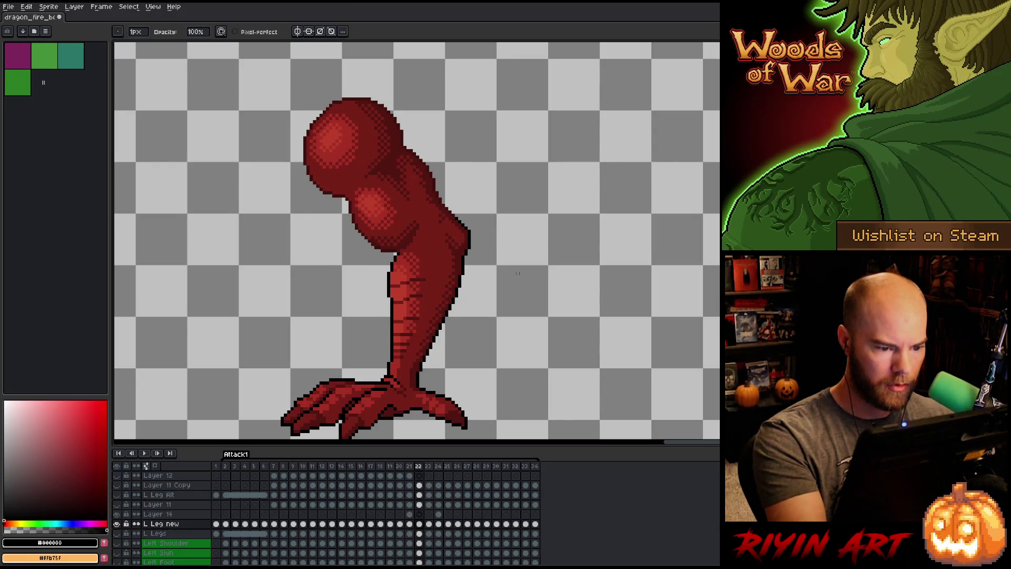
{"action": "key", "text": "comma"}
{"action": "key", "text": "ctrl+z"}
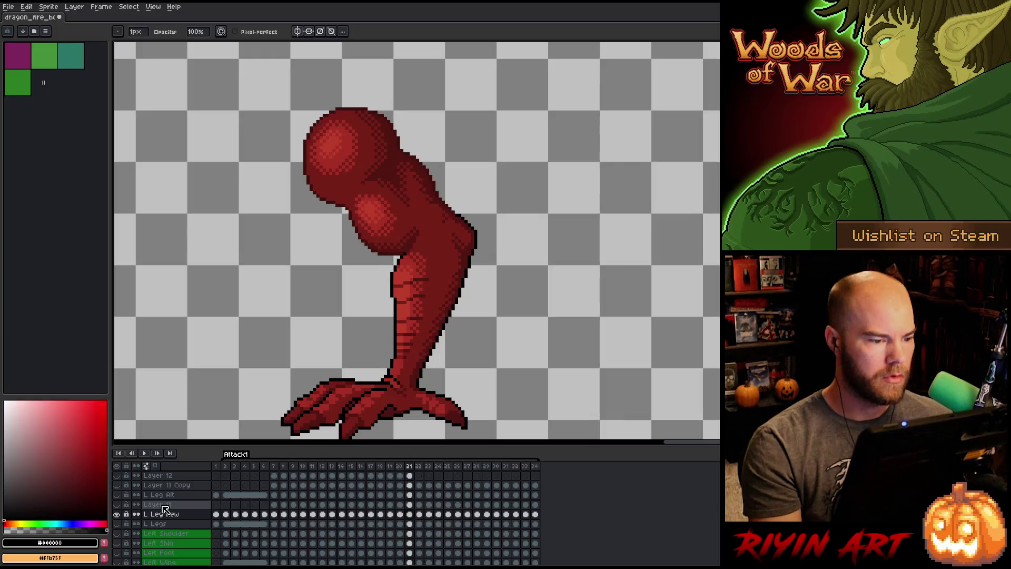
Flip between frames 21 and 22 again to check the leg now that Layer 14 is gone.
{"action": "key", "text": "period"}
{"action": "key", "text": "comma"}
{"action": "key", "text": "period"}
{"action": "key", "text": "comma"}
{"action": "key", "text": "period"}
{"action": "key", "text": "comma"}
{"action": "key", "text": "period"}
{"action": "key", "text": "comma"}
{"action": "key", "text": "period"}
{"action": "key", "text": "comma"}
{"action": "key", "text": "period"}
{"action": "key", "text": "comma"}
{"action": "key", "text": "period"}
{"action": "key", "text": "comma"}
{"action": "key", "text": "period"}
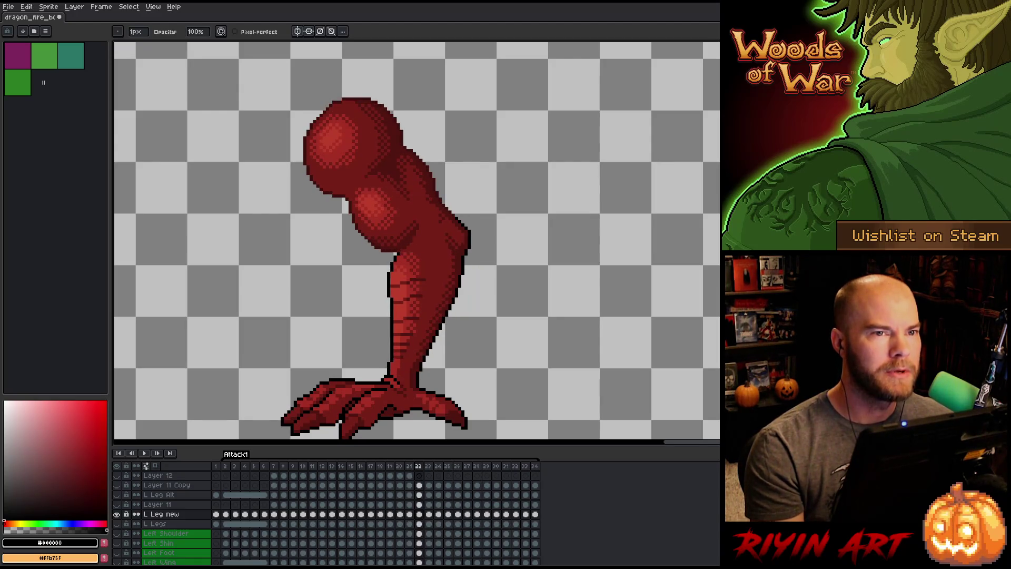
{"action": "key", "text": "comma"}
{"action": "key", "text": "period"}
{"action": "key", "text": "comma"}
{"action": "key", "text": "period"}
{"action": "key", "text": "comma"}
{"action": "key", "text": "period"}
{"action": "key", "text": "comma"}
{"action": "key", "text": "period"}
{"action": "key", "text": "comma"}
{"action": "key", "text": "period"}
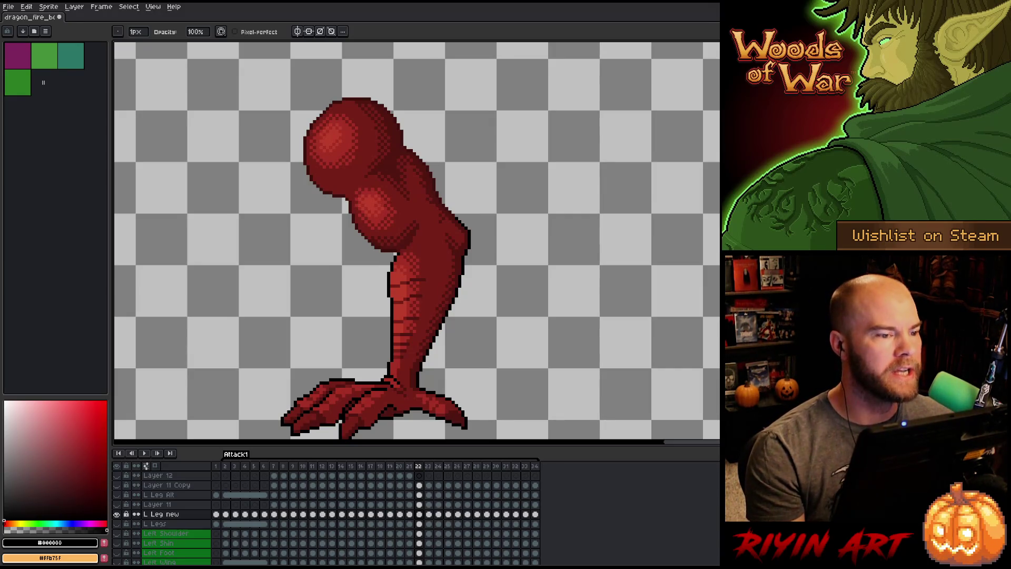
{"action": "scroll", "coordinate": [302, 201], "scroll_direction": "down", "scroll_amount": 1}
{"action": "scroll", "coordinate": [303, 201], "scroll_direction": "up", "scroll_amount": 1}
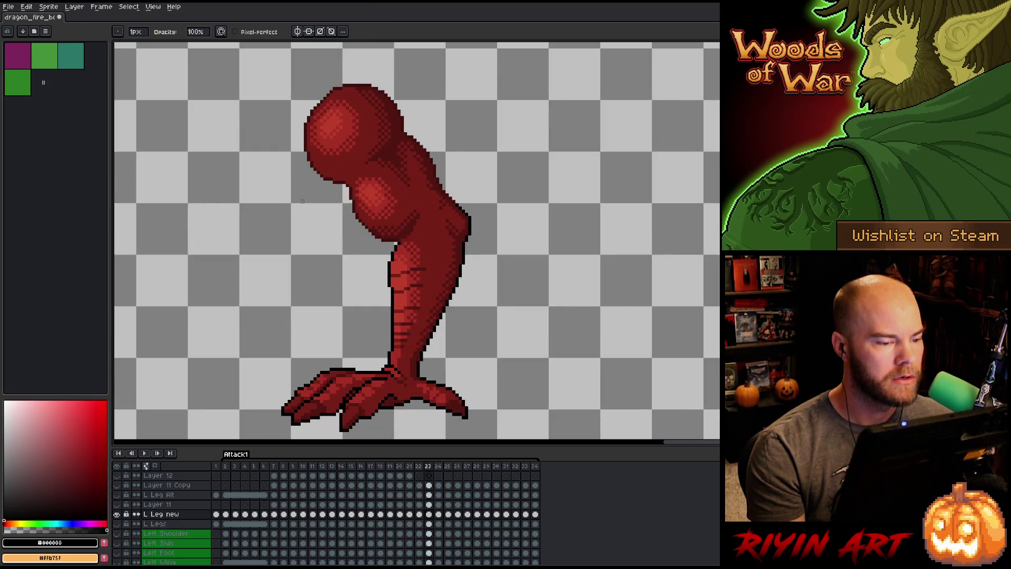
Add a new empty layer above L Leg new, step back to frame 9, and play the Attack1 animation.
{"action": "key", "text": "period"}
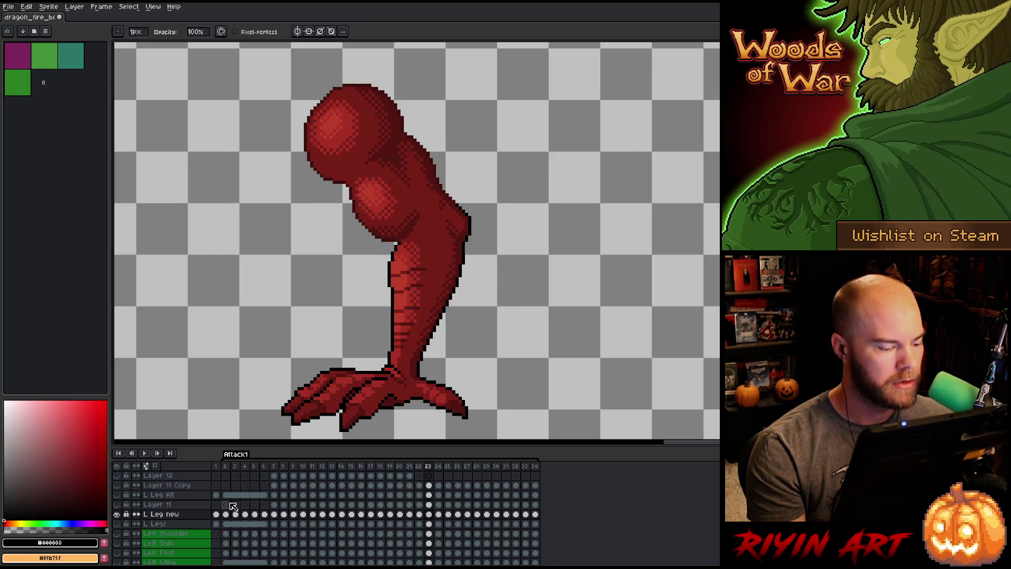
{"action": "key", "text": "shift+n"}
{"action": "key", "text": "comma"}
{"action": "key", "text": "period"}
{"action": "key", "text": "period"}
{"action": "key", "text": "period"}
{"action": "key", "text": "comma"}
{"action": "key", "text": "comma"}
{"action": "key", "text": "comma"}
{"action": "key", "text": "comma"}
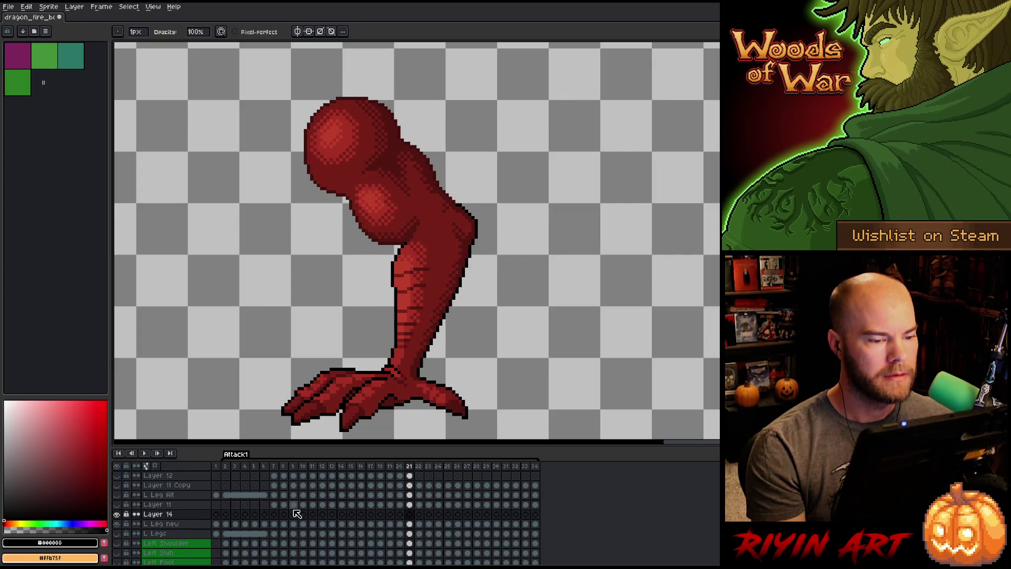
{"action": "key", "text": "comma"}
{"action": "key", "text": "comma"}
{"action": "key", "text": "comma"}
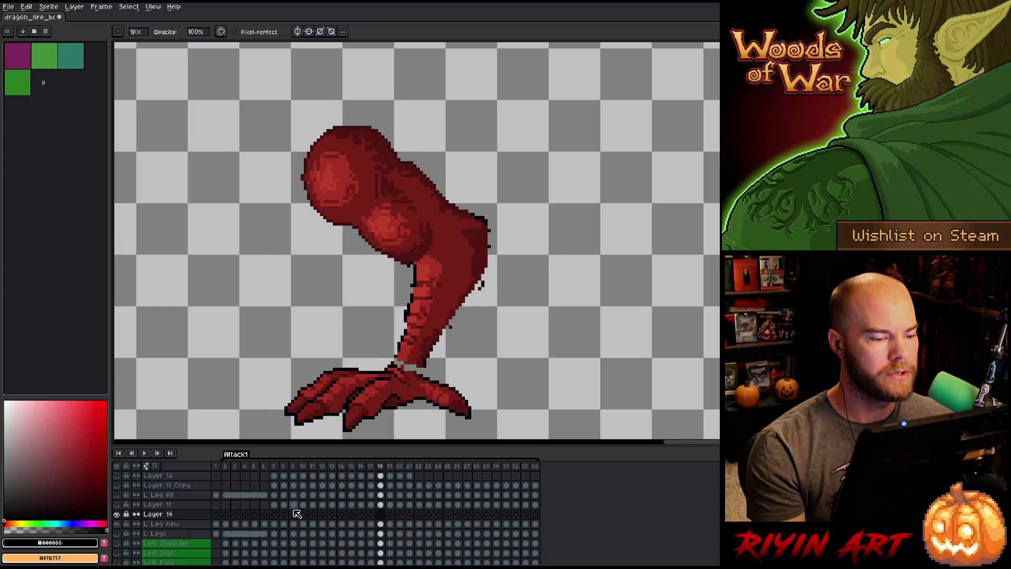
{"action": "key", "text": "comma"}
{"action": "key", "text": "comma"}
{"action": "key", "text": "comma"}
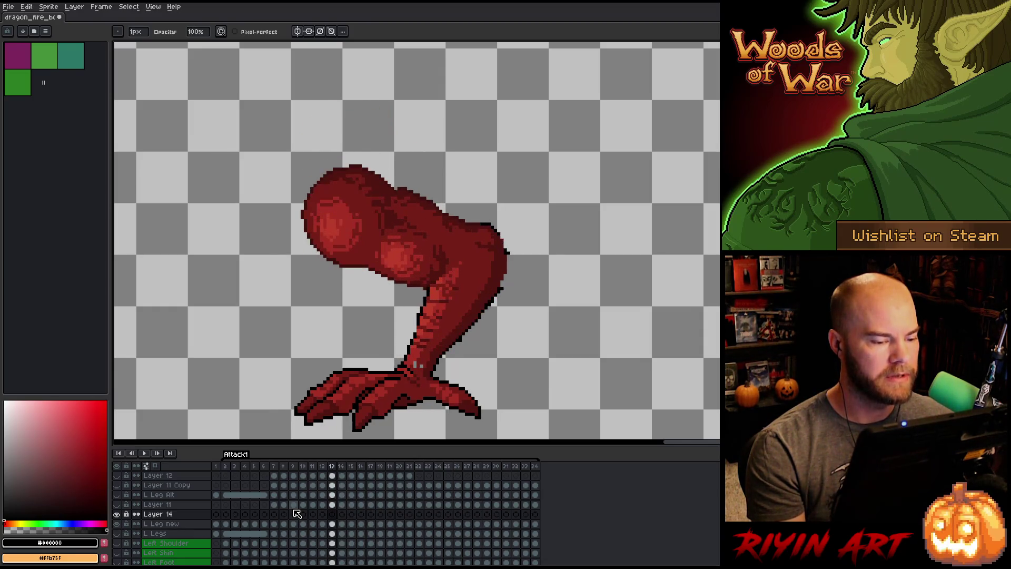
{"action": "key", "text": "comma"}
{"action": "key", "text": "comma"}
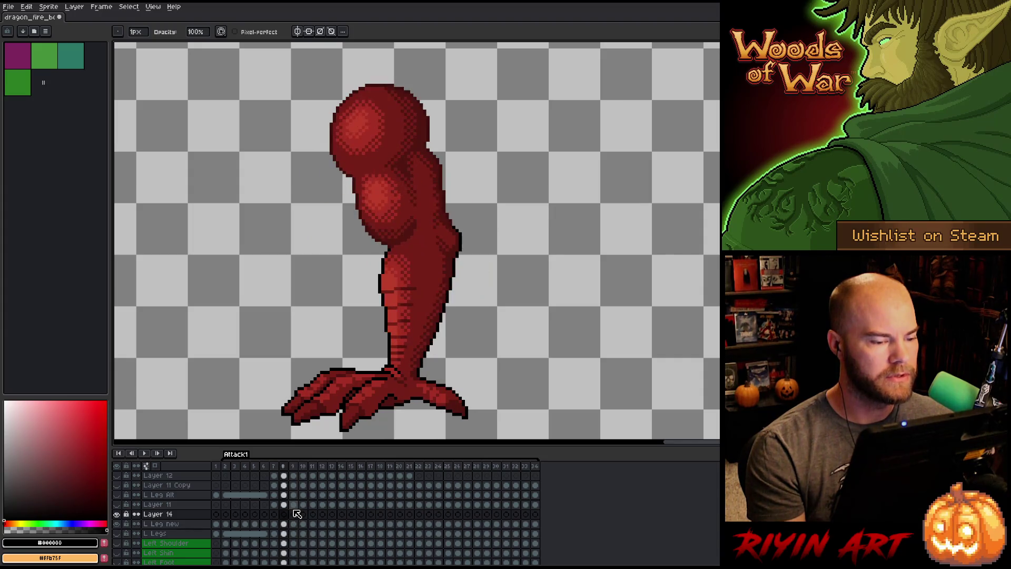
{"action": "key", "text": "period"}
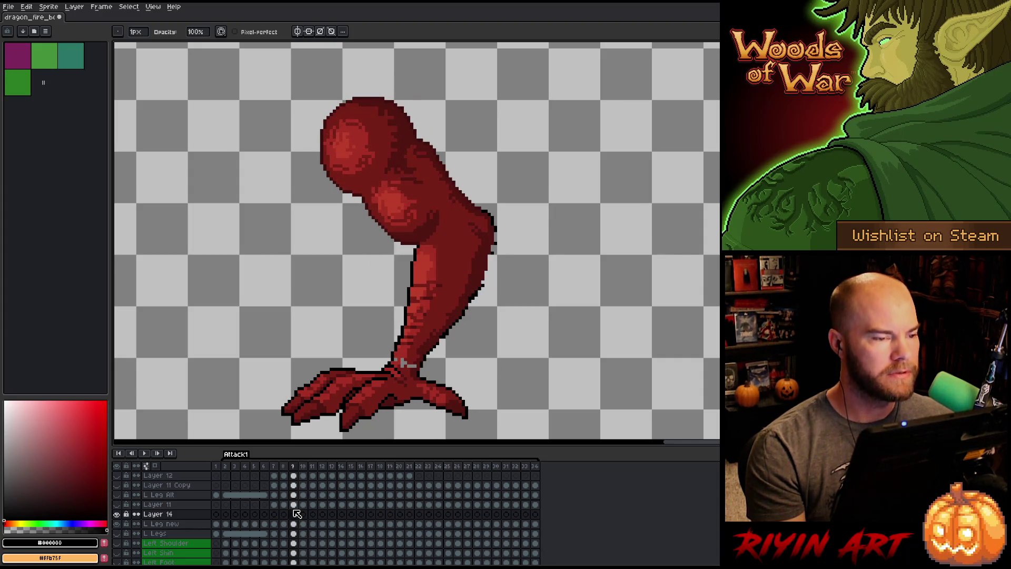
{"action": "key", "text": "Return"}
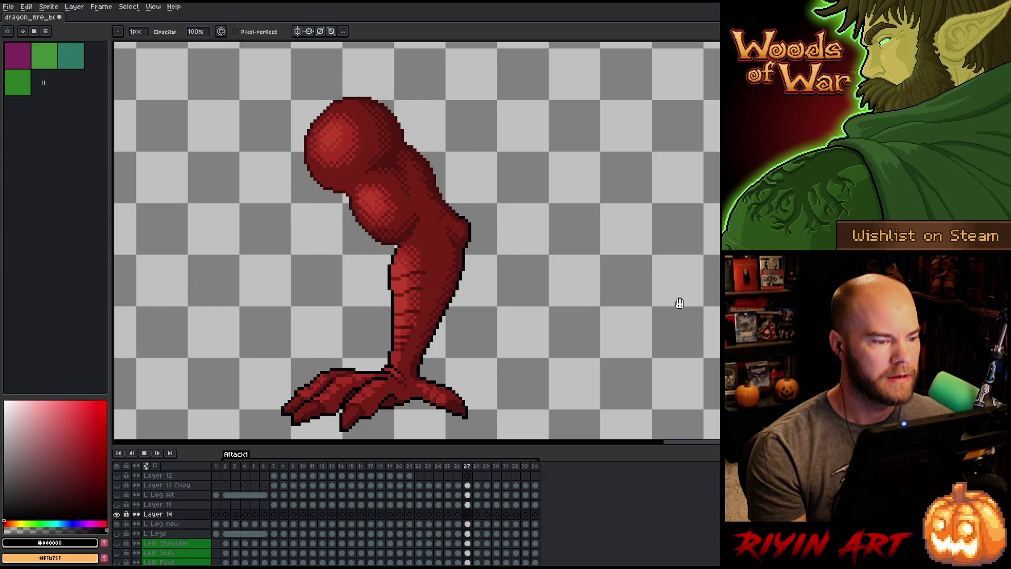
{"action": "key", "text": "Return"}
Compare the bent leg on frames 8 and 9, then jump to frame 20 via frame 19.
{"action": "left_click", "coordinate": [322, 466]}
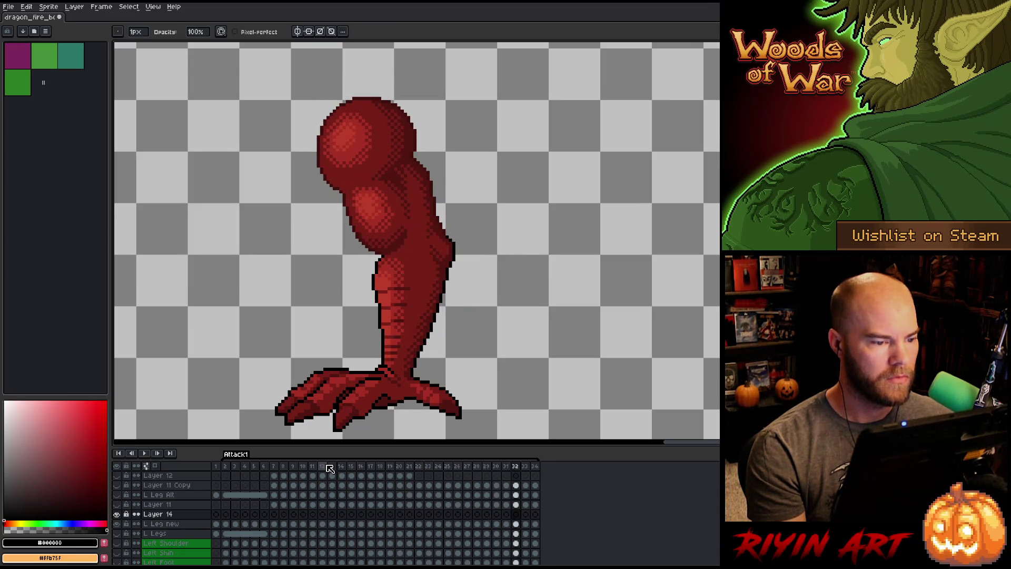
{"action": "key", "text": "Right"}
{"action": "key", "text": "Right"}
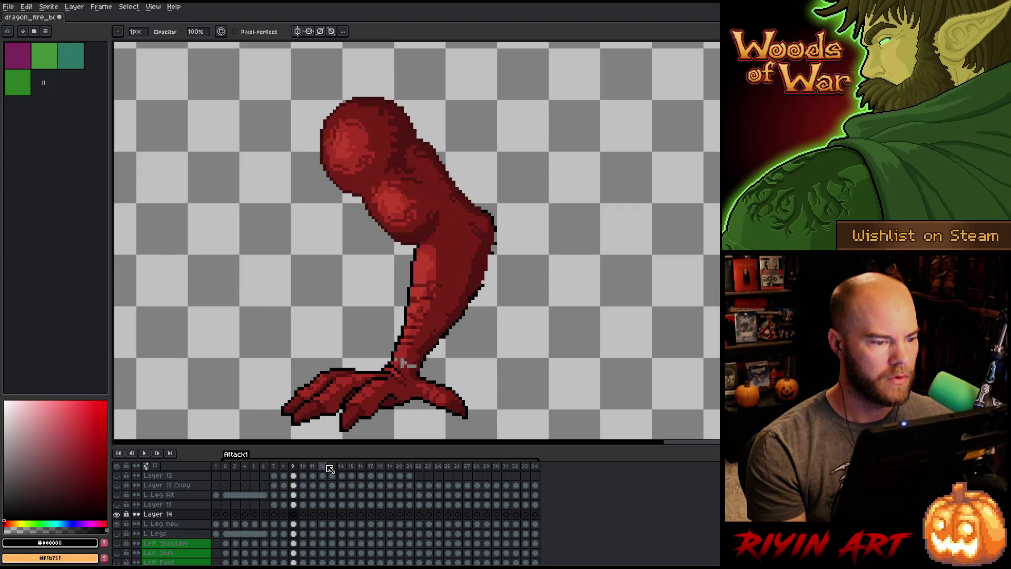
{"action": "key", "text": "Left"}
{"action": "key", "text": "Right"}
{"action": "key", "text": "Left"}
{"action": "key", "text": "Right"}
{"action": "key", "text": "Left"}
{"action": "key", "text": "Right"}
{"action": "key", "text": "Left"}
{"action": "key", "text": "Right"}
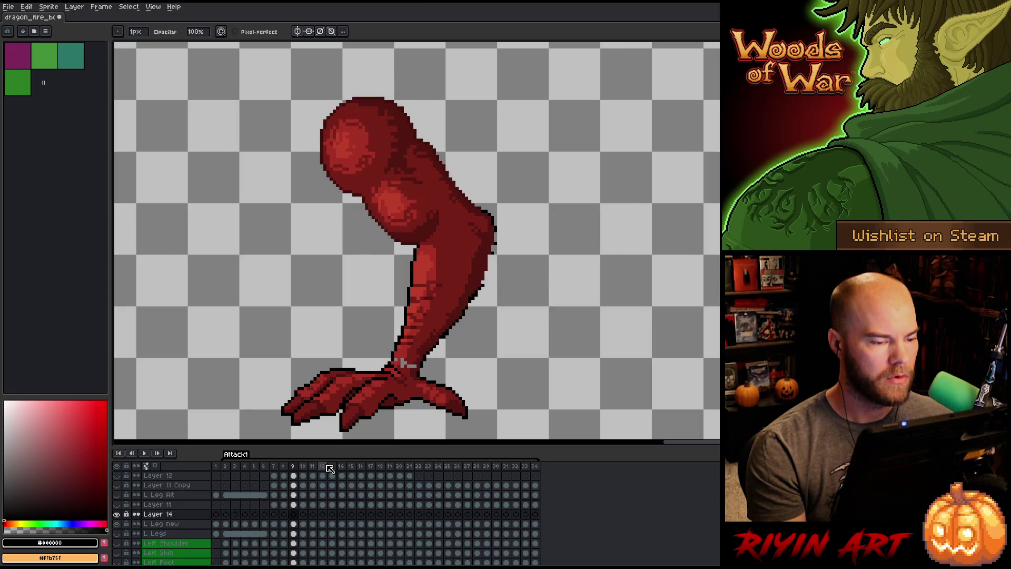
{"action": "left_click", "coordinate": [391, 467]}
{"action": "left_click", "coordinate": [399, 467]}
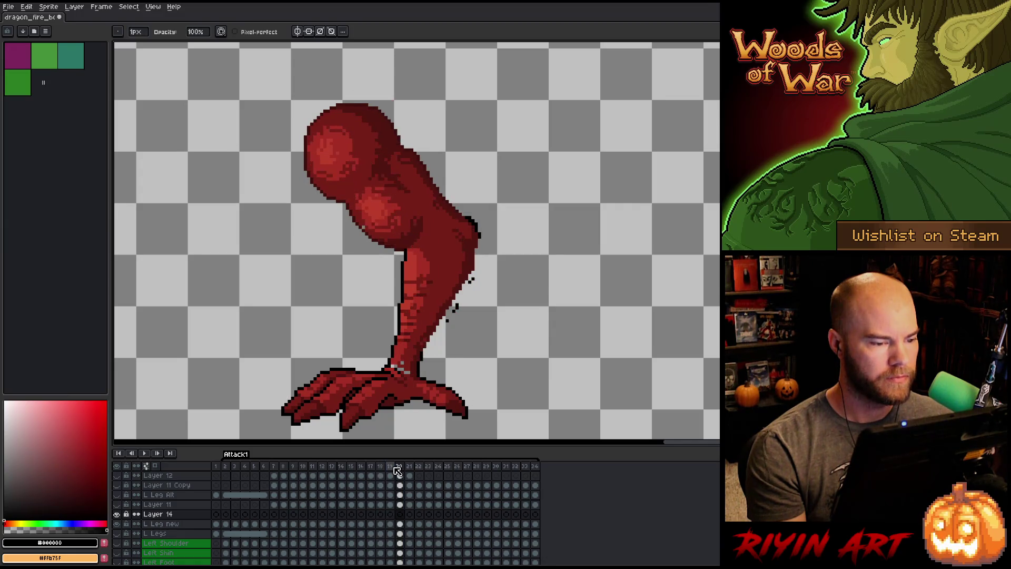
Compare the frame-9 leg against the leg poses in frames 19, 21 and 22.
{"action": "left_click", "coordinate": [294, 468]}
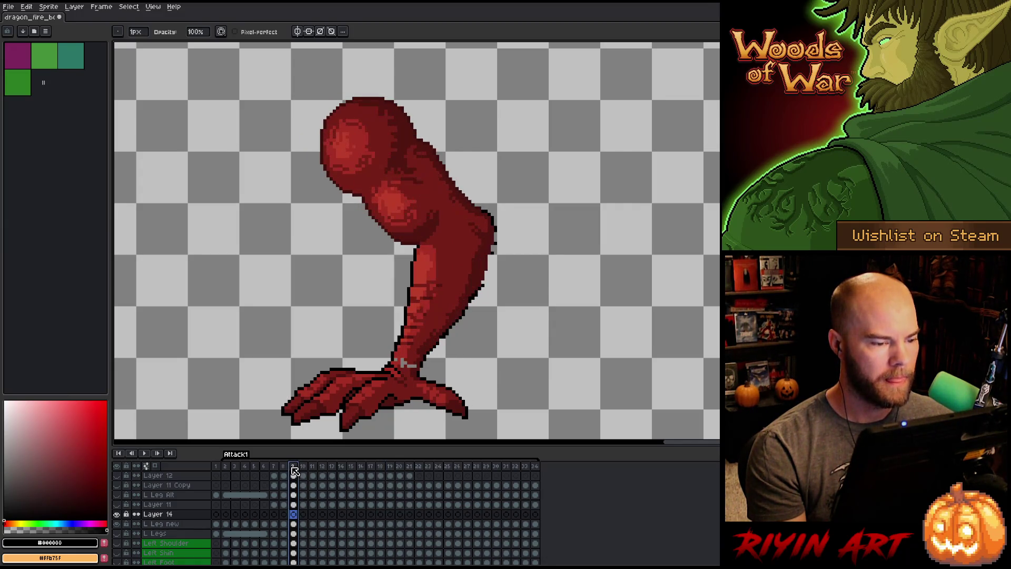
{"action": "left_click", "coordinate": [410, 467]}
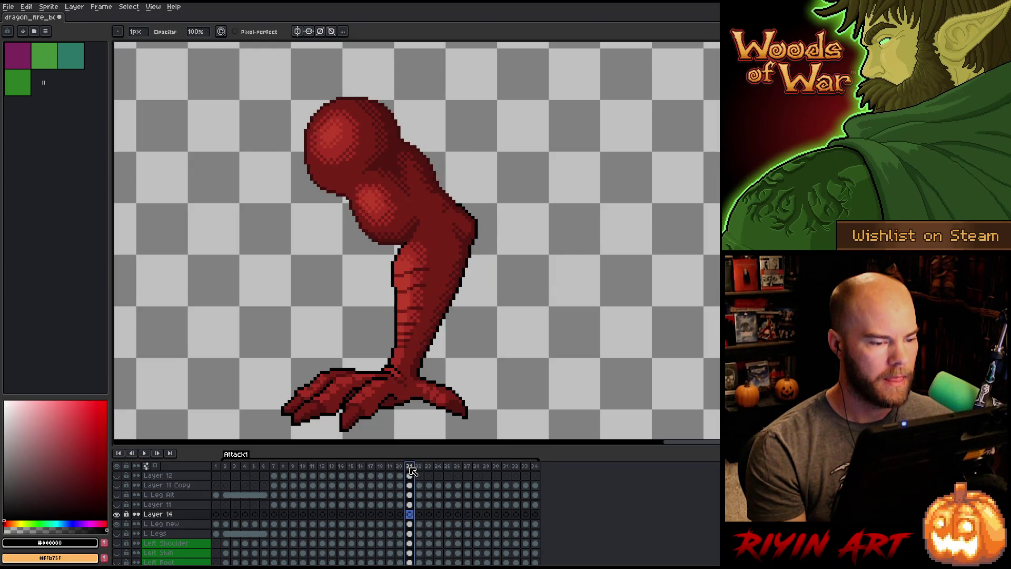
{"action": "left_click", "coordinate": [294, 468]}
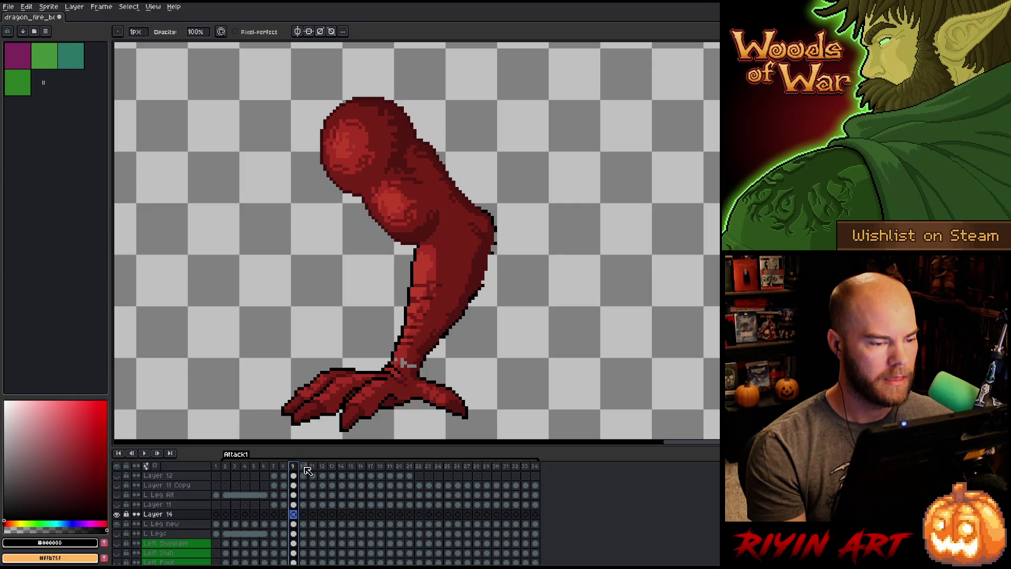
{"action": "left_click", "coordinate": [421, 467]}
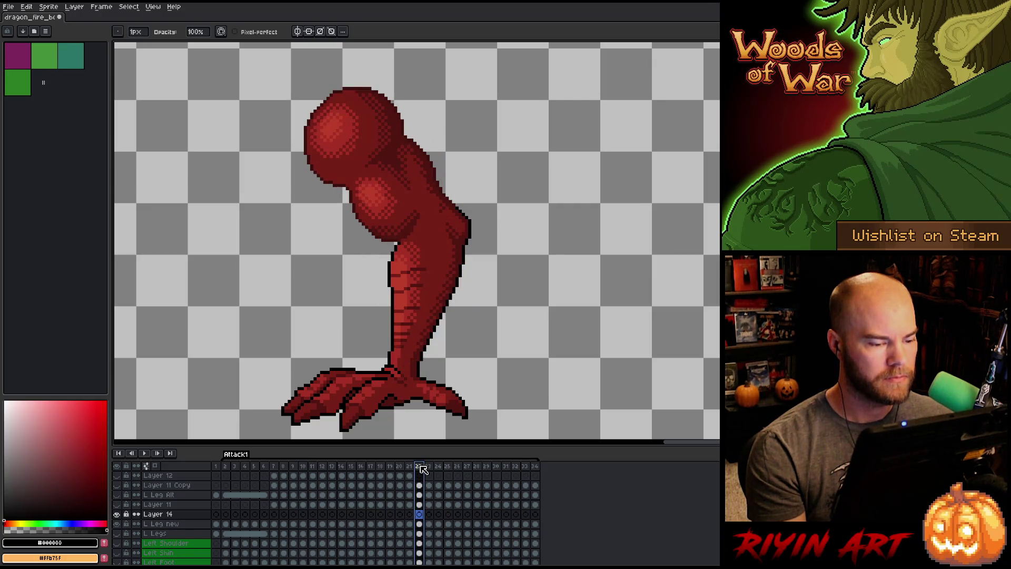
{"action": "left_click", "coordinate": [293, 468]}
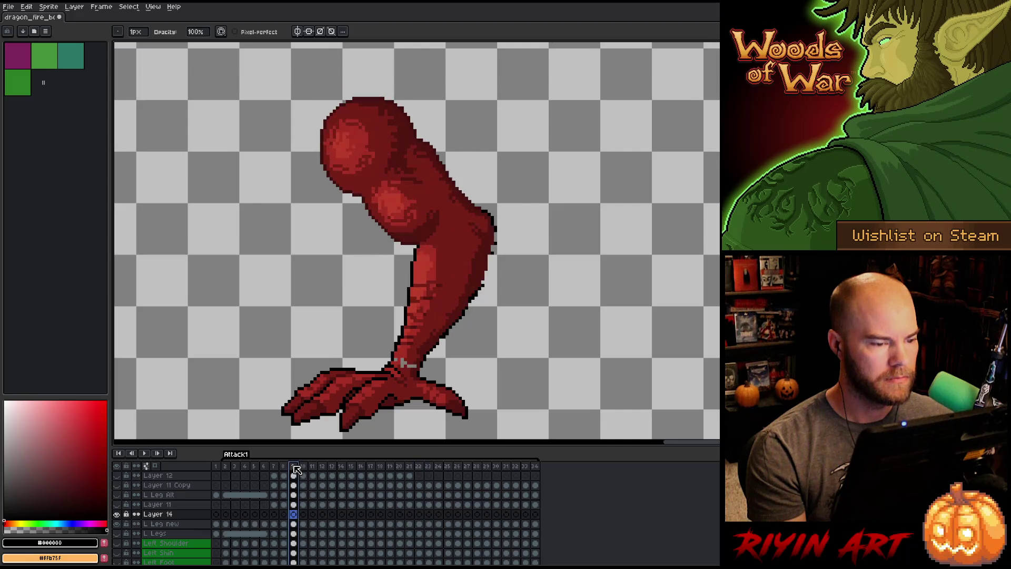
{"action": "left_click", "coordinate": [423, 467]}
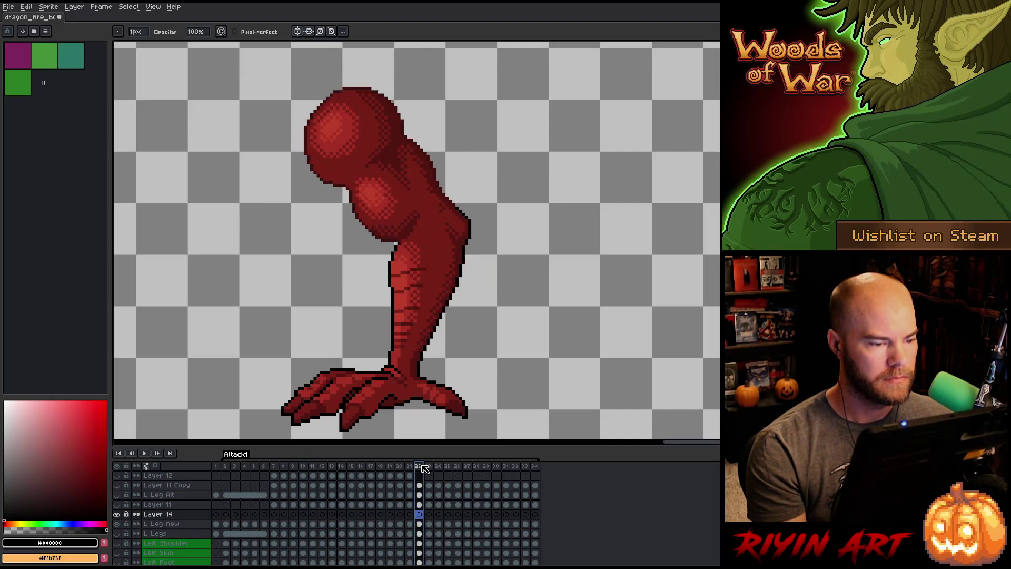
{"action": "key", "text": "Left"}
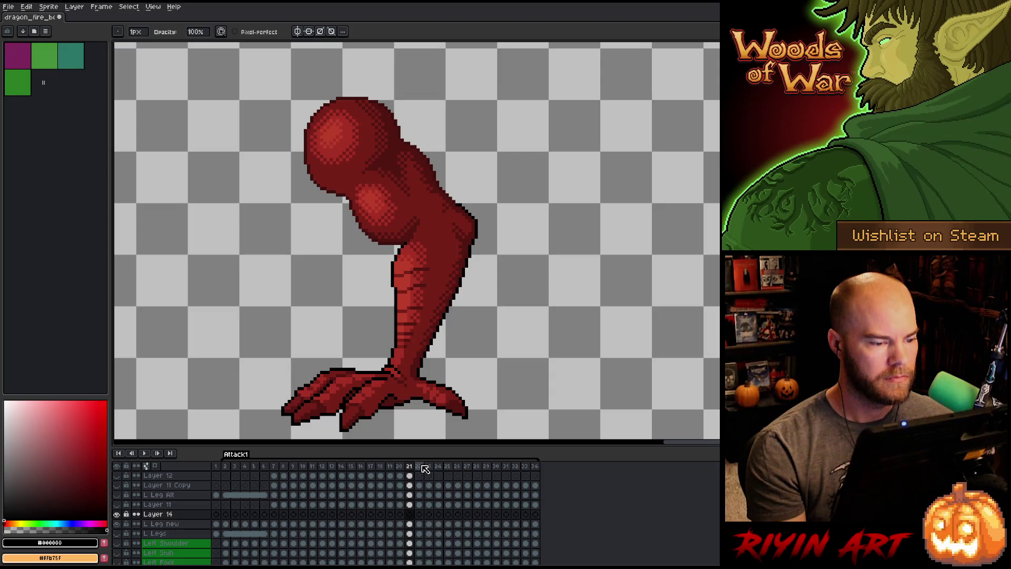
{"action": "left_click", "coordinate": [294, 468]}
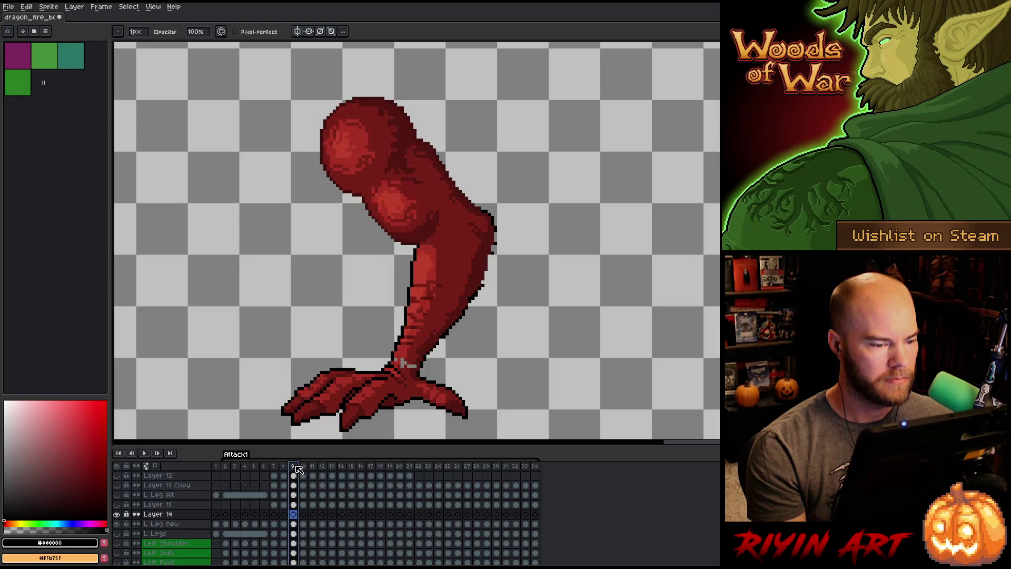
{"action": "left_click", "coordinate": [393, 467]}
{"action": "key", "text": "Right"}
{"action": "key", "text": "Right"}
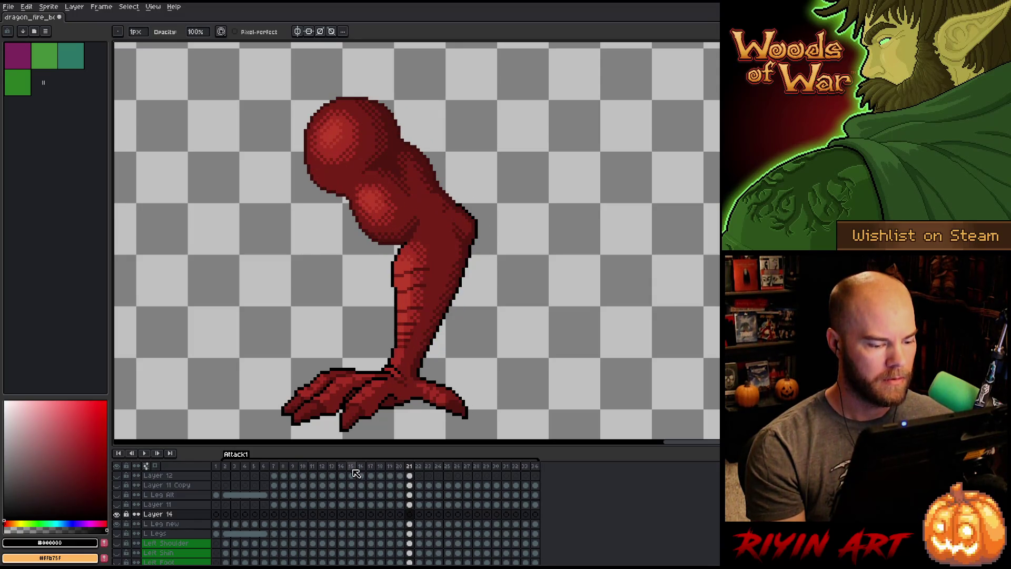
{"action": "left_click", "coordinate": [294, 467]}
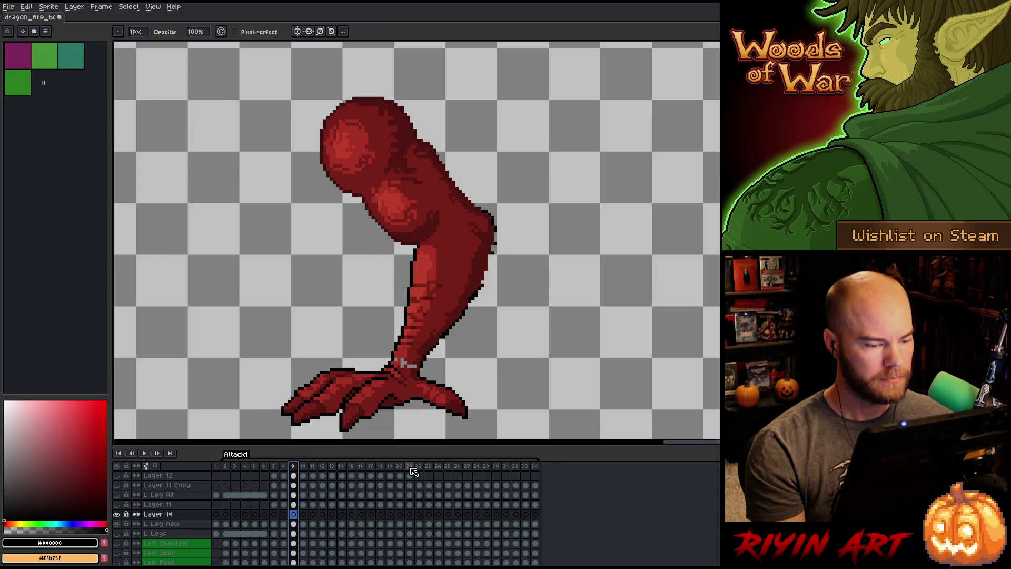
{"action": "left_click", "coordinate": [410, 468]}
{"action": "left_click", "coordinate": [294, 467]}
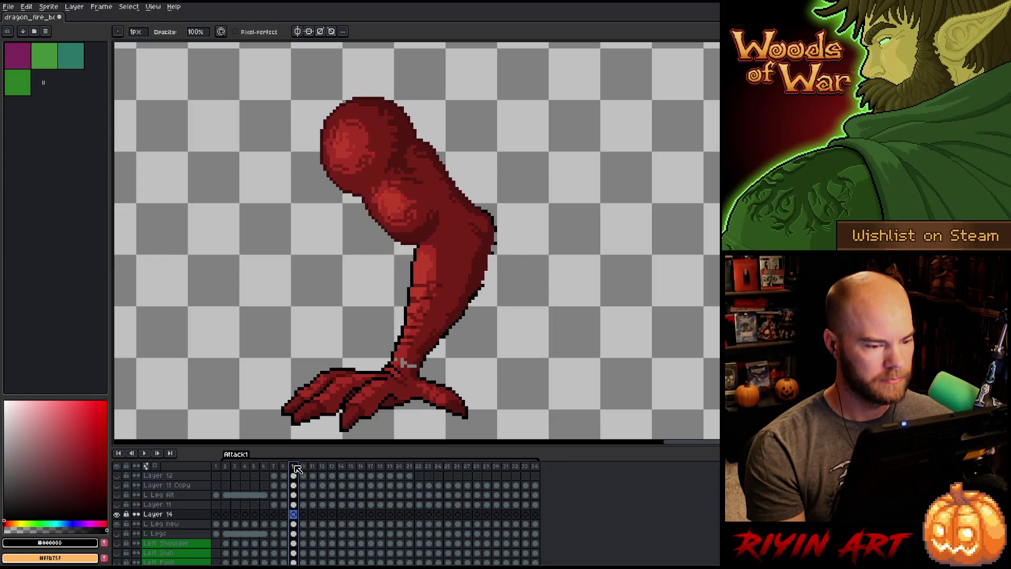
{"action": "left_click", "coordinate": [411, 468]}
Select Layer 14's frame-9 leg cel and start transforming it.
{"action": "left_click", "coordinate": [411, 524]}
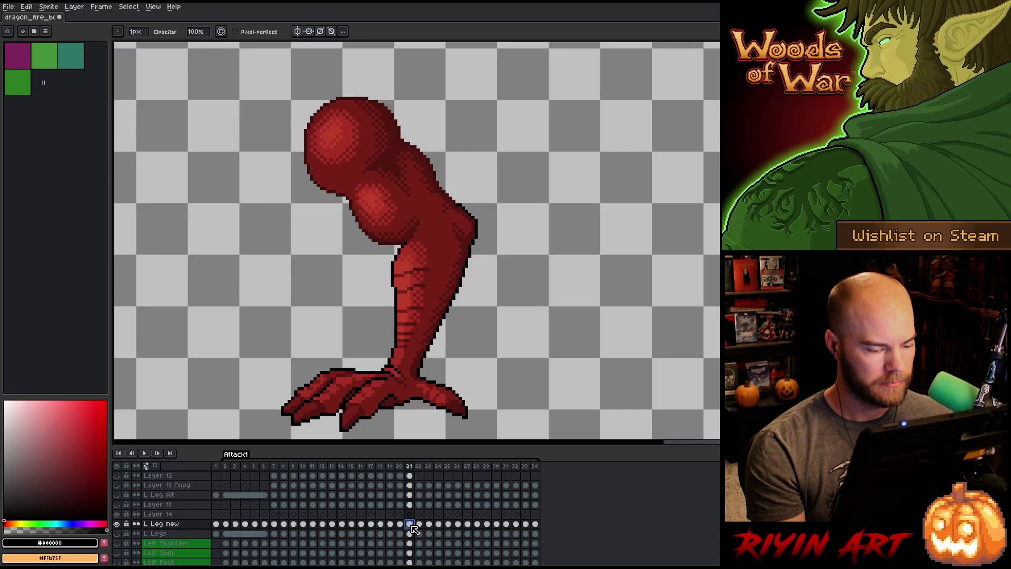
{"action": "left_click", "coordinate": [293, 524]}
{"action": "left_click", "coordinate": [294, 514]}
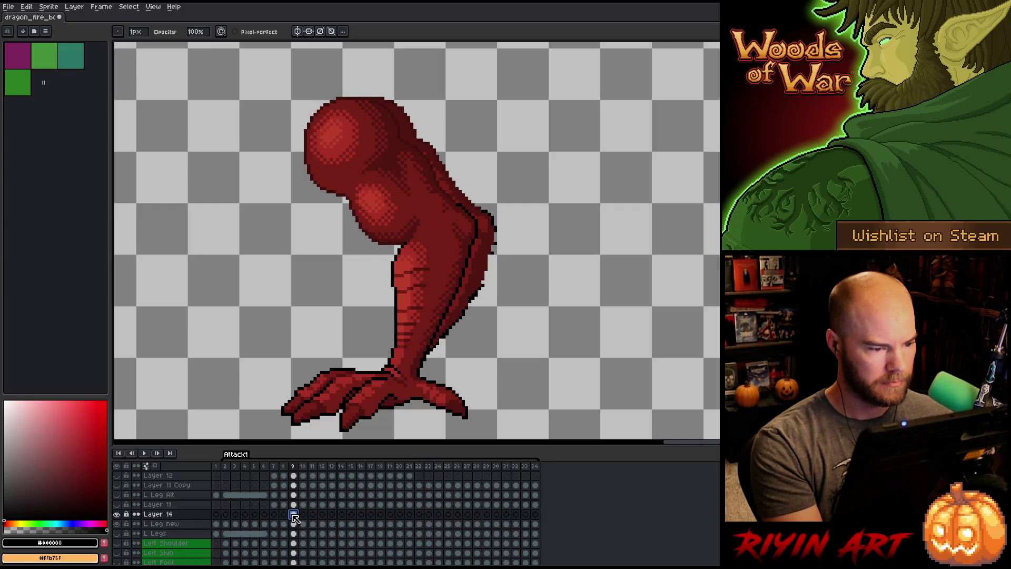
{"action": "key", "text": "ctrl+a"}
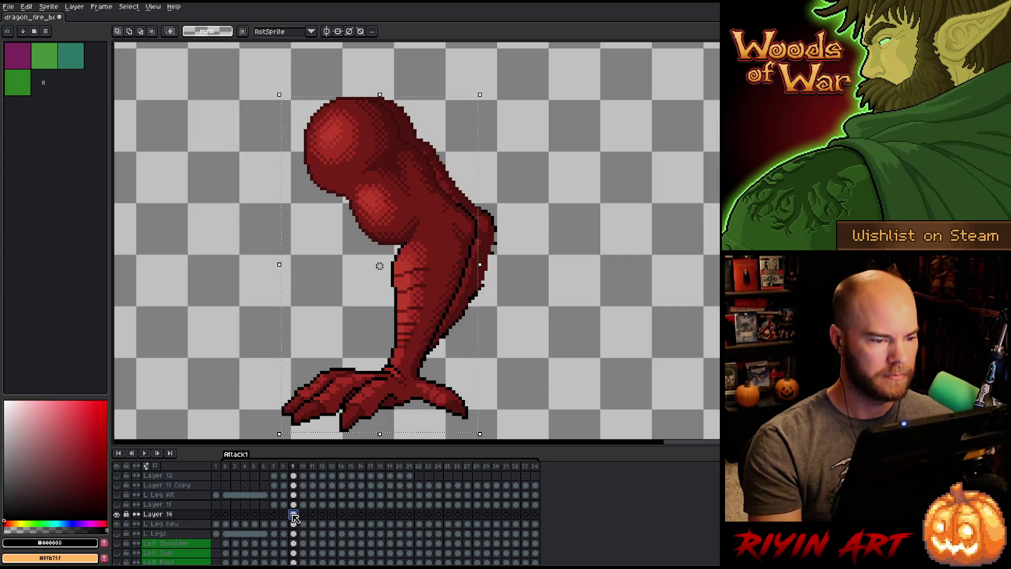
Shift the frame-9 leg four pixels right and apply the new position.
{"action": "key", "text": "Right"}
{"action": "key", "text": "Right"}
{"action": "key", "text": "Right"}
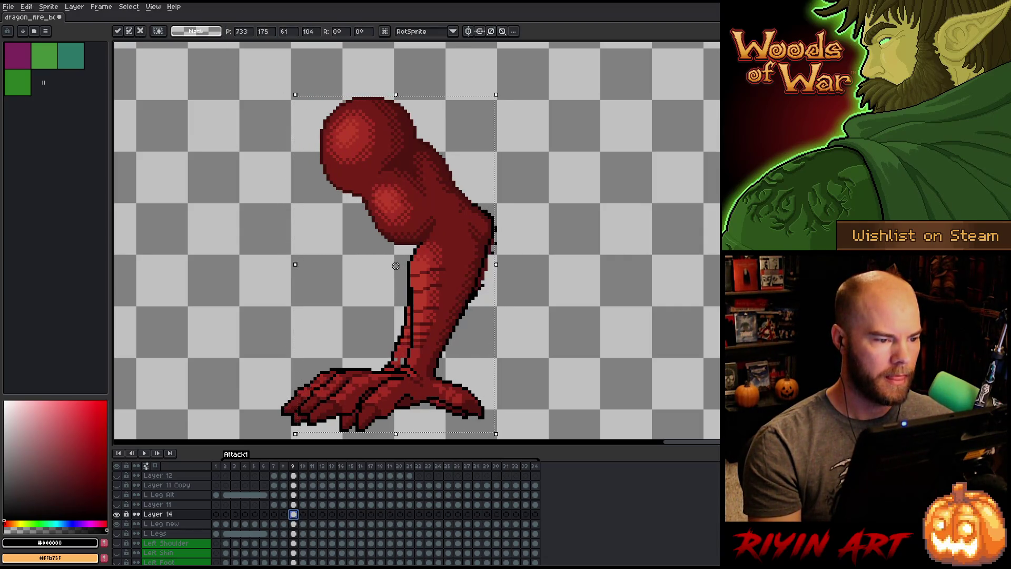
{"action": "key", "text": "Right"}
{"action": "key", "text": "Return"}
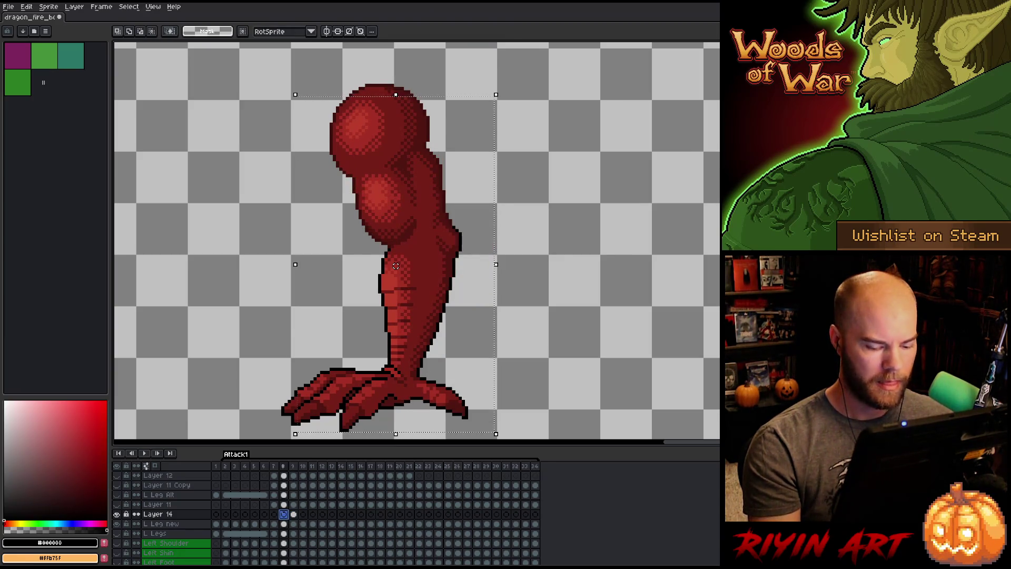
Check the leg's alignment against the neighbouring frames, then clear the selection.
{"action": "key", "text": "comma"}
{"action": "key", "text": "period"}
{"action": "key", "text": "comma"}
{"action": "key", "text": "period"}
{"action": "key", "text": "comma"}
{"action": "key", "text": "period"}
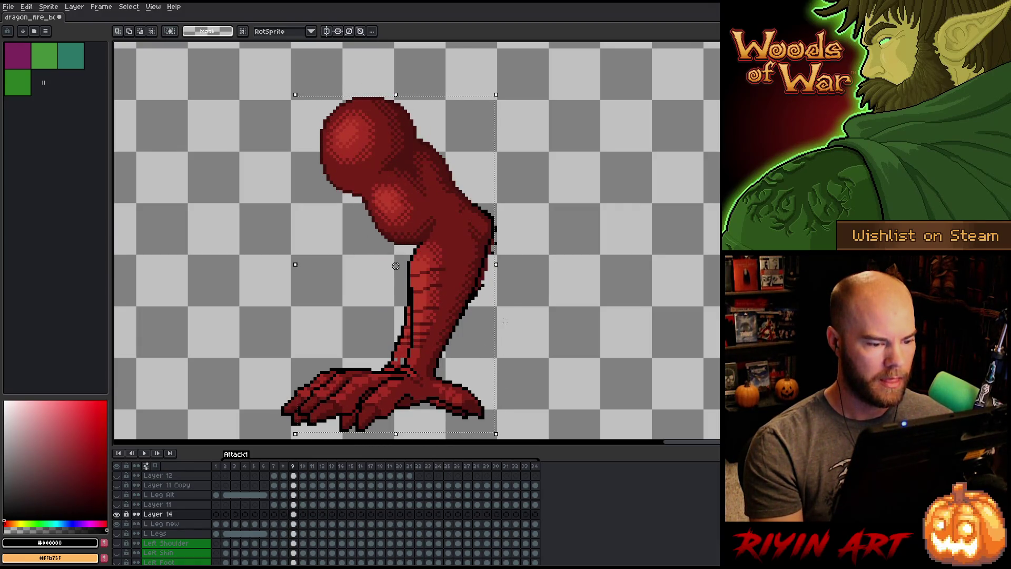
{"action": "scroll", "coordinate": [437, 277], "scroll_direction": "down", "scroll_amount": 1}
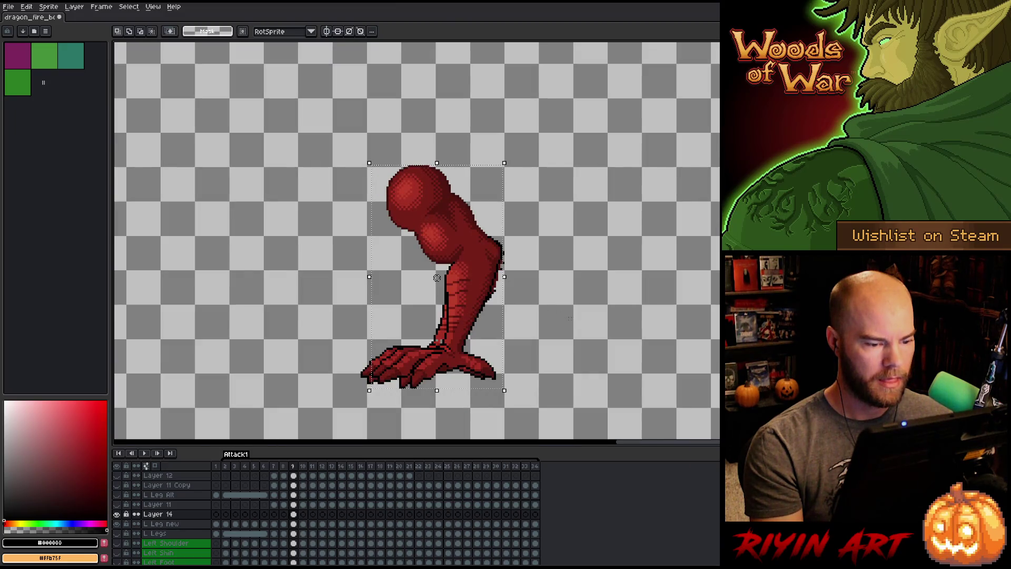
{"action": "left_click", "coordinate": [555, 395]}
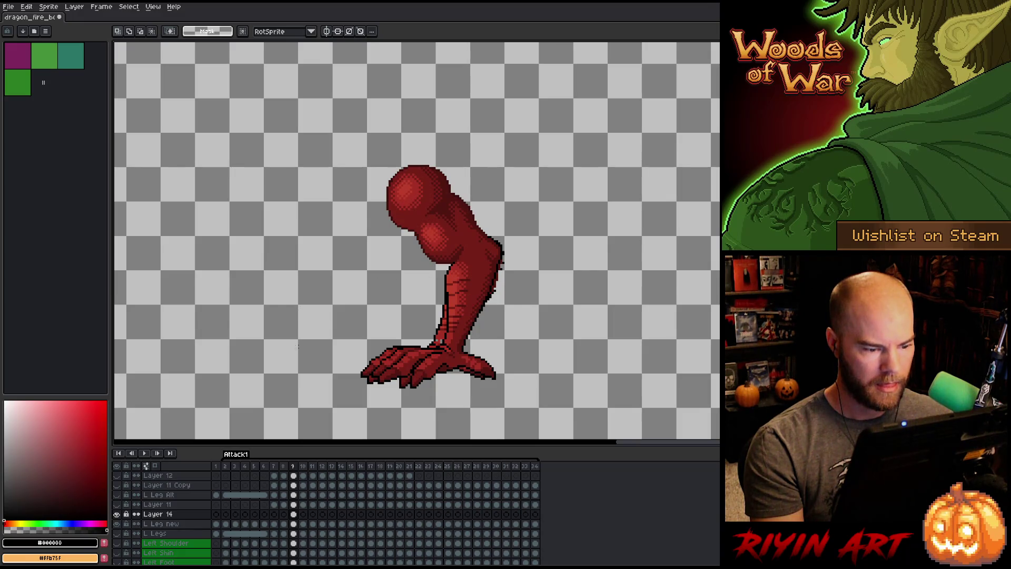
Select the shin and clawed foot, duplicate them, and drop the copy right of the leg.
{"action": "left_click_drag", "start_coordinate": [290, 411], "coordinate": [601, 262]}
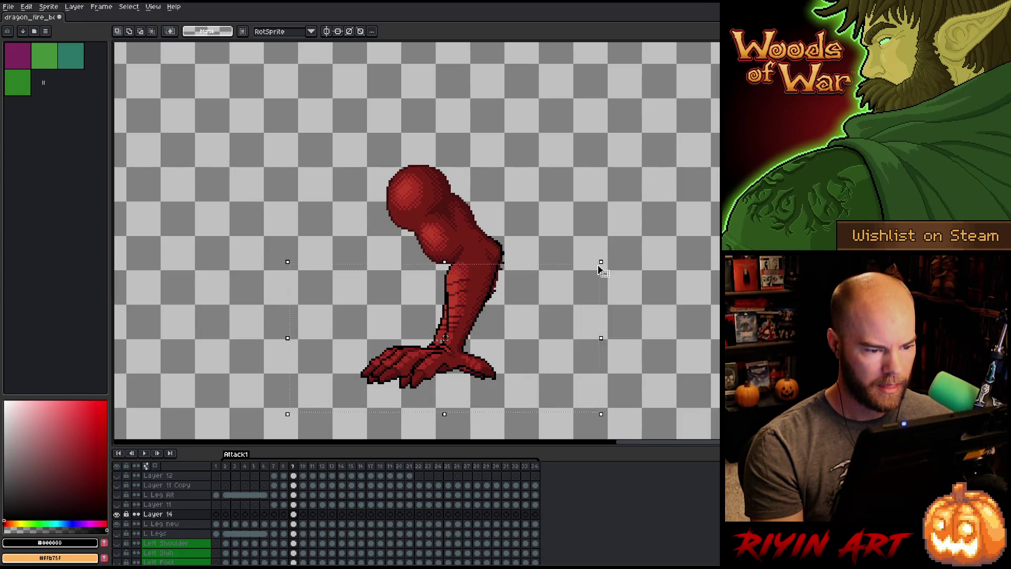
{"action": "mouse_move", "coordinate": [463, 283]}
{"action": "left_mouse_down"}
{"action": "mouse_move", "coordinate": [337, 294]}
{"action": "mouse_move", "coordinate": [278, 263]}
{"action": "left_mouse_up"}
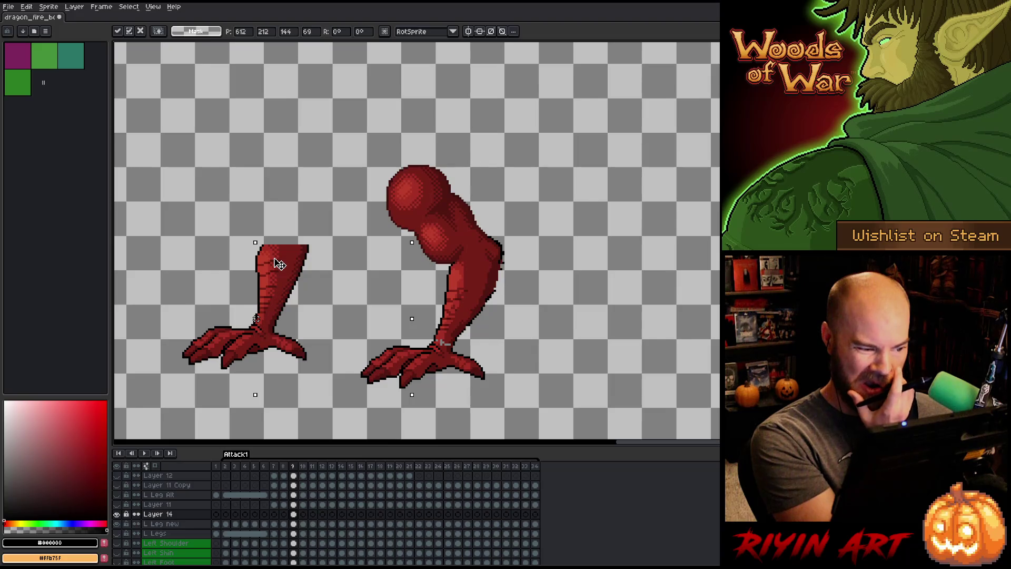
{"action": "mouse_move", "coordinate": [279, 264]}
{"action": "left_mouse_down"}
{"action": "mouse_move", "coordinate": [758, 279]}
{"action": "mouse_move", "coordinate": [598, 284]}
{"action": "left_mouse_up"}
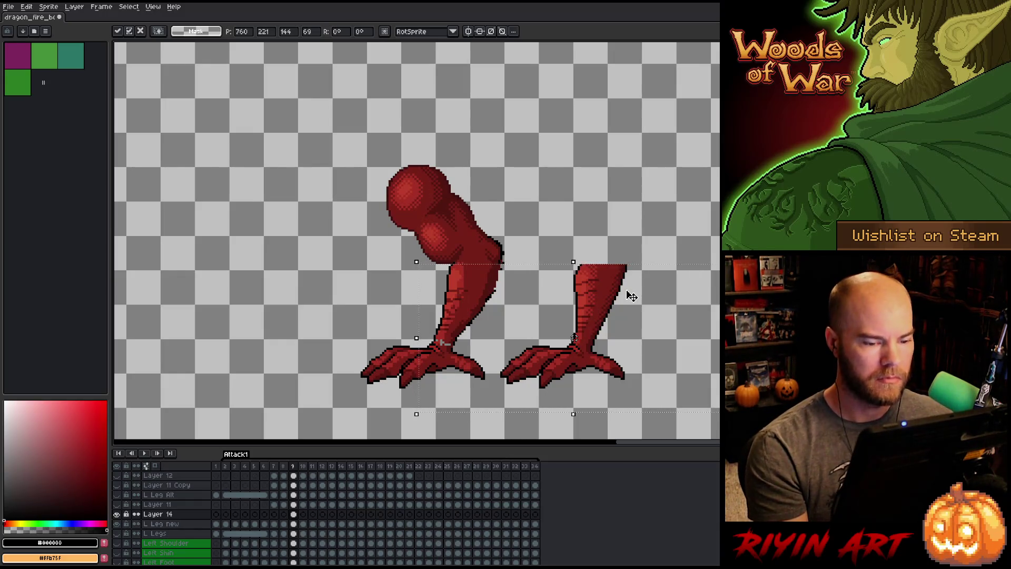
{"action": "mouse_move", "coordinate": [594, 299]}
{"action": "left_mouse_down"}
{"action": "mouse_move", "coordinate": [711, 279]}
{"action": "mouse_move", "coordinate": [698, 285]}
{"action": "left_mouse_up"}
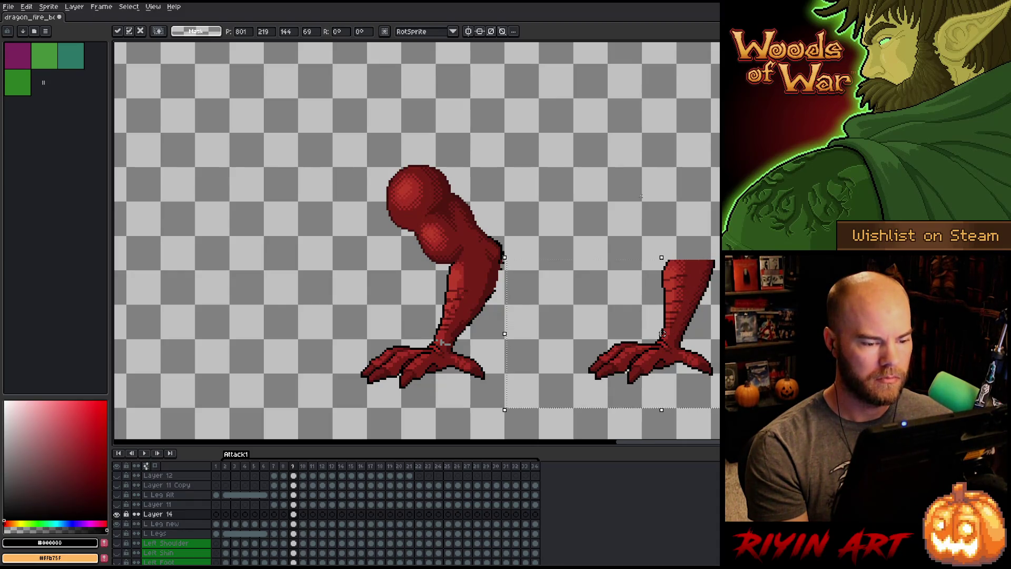
{"action": "key", "text": "Return"}
{"action": "left_click", "coordinate": [293, 524]}
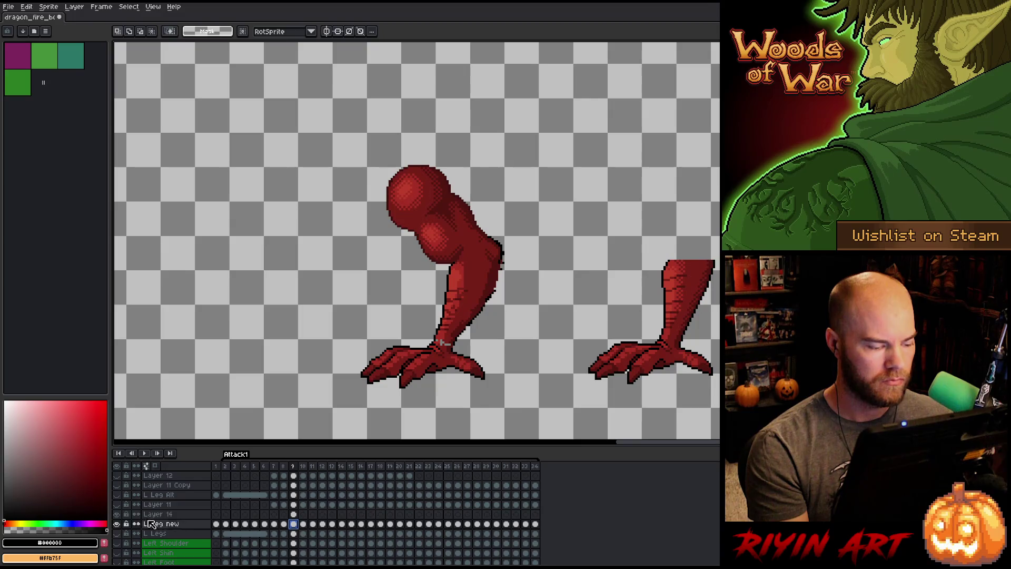
{"action": "left_click", "coordinate": [117, 523]}
{"action": "left_click", "coordinate": [117, 524]}
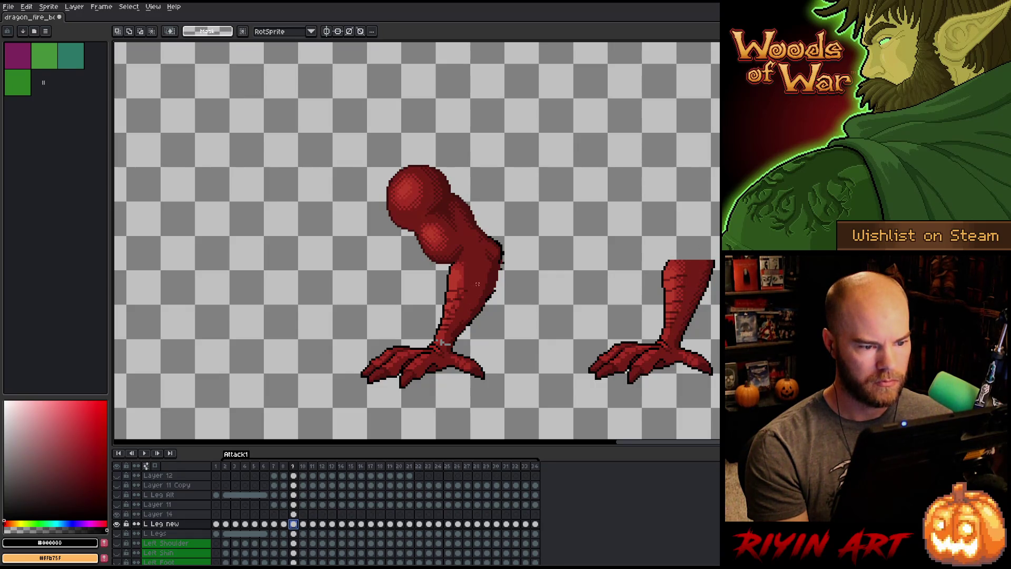
{"action": "mouse_move", "coordinate": [262, 127]}
{"action": "left_mouse_down"}
{"action": "mouse_move", "coordinate": [515, 253]}
{"action": "mouse_move", "coordinate": [555, 260]}
{"action": "left_mouse_up"}
{"action": "left_click_drag", "start_coordinate": [479, 257], "coordinate": [538, 318]}
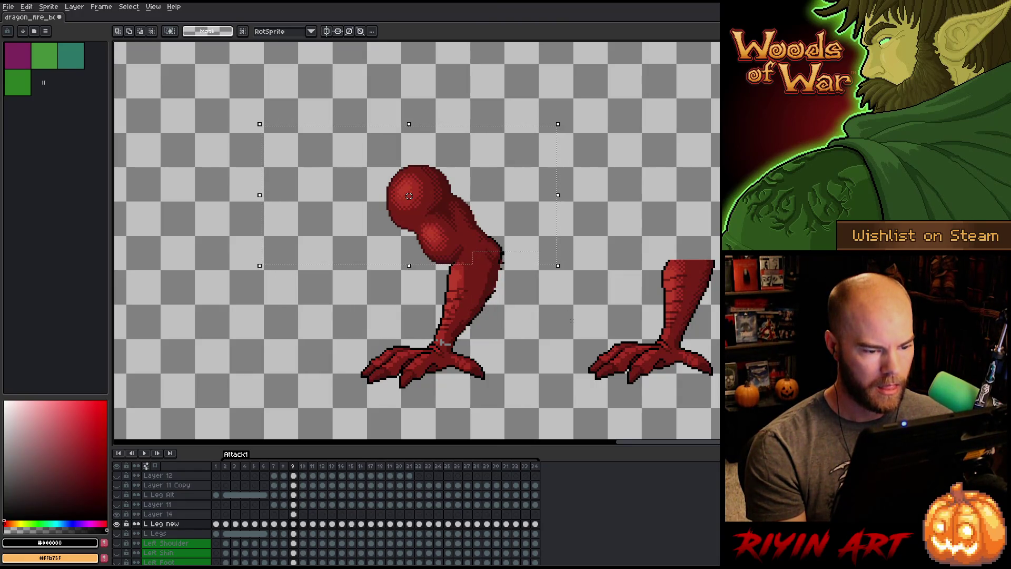
{"action": "key", "text": "ctrl+d"}
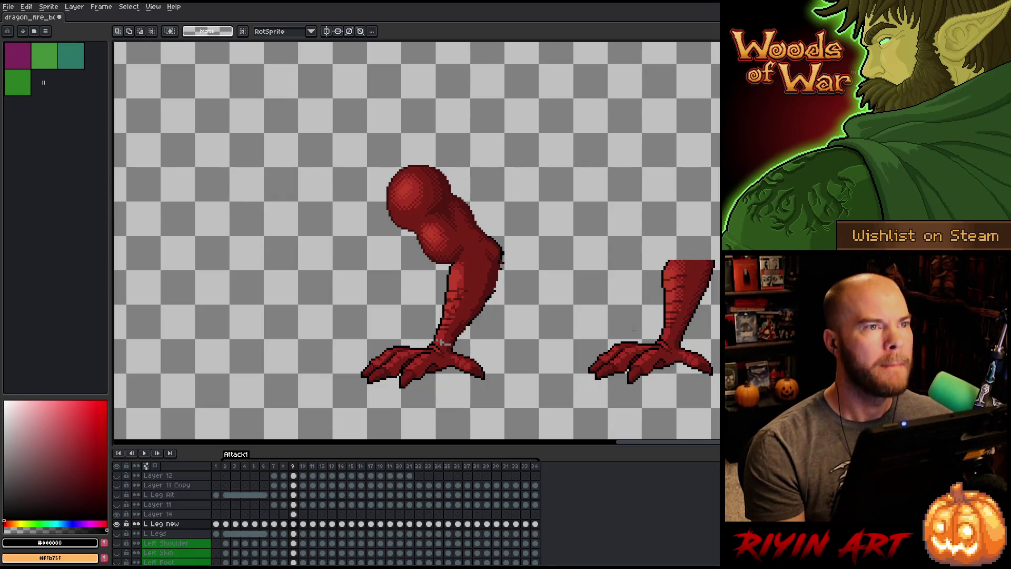
Delete the stray copied foot from Layer 14 and paste the shin piece left of the leg.
{"action": "scroll", "coordinate": [568, 274], "scroll_direction": "up", "scroll_amount": 1}
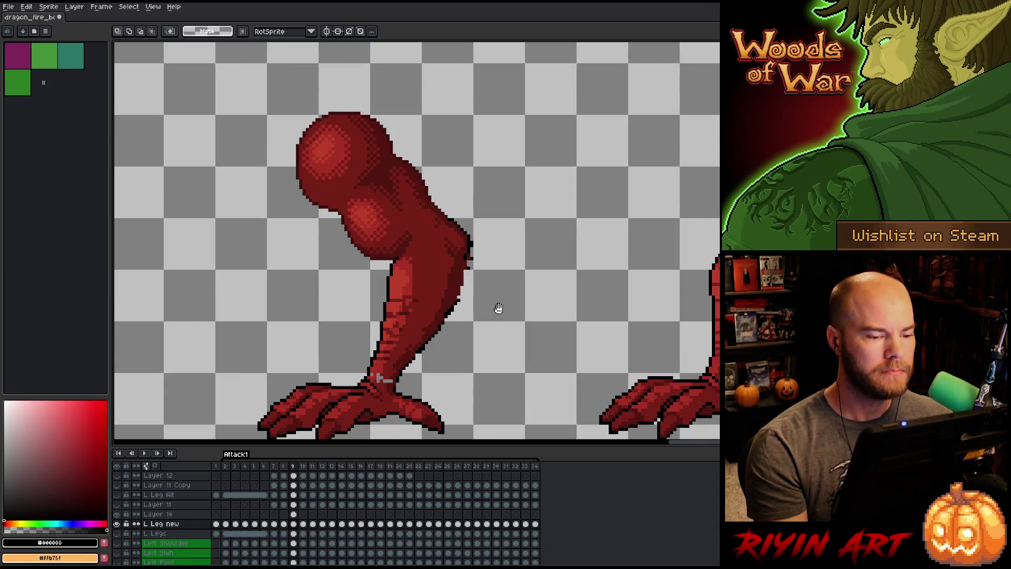
{"action": "left_click_drag", "start_coordinate": [498, 308], "coordinate": [498, 267]}
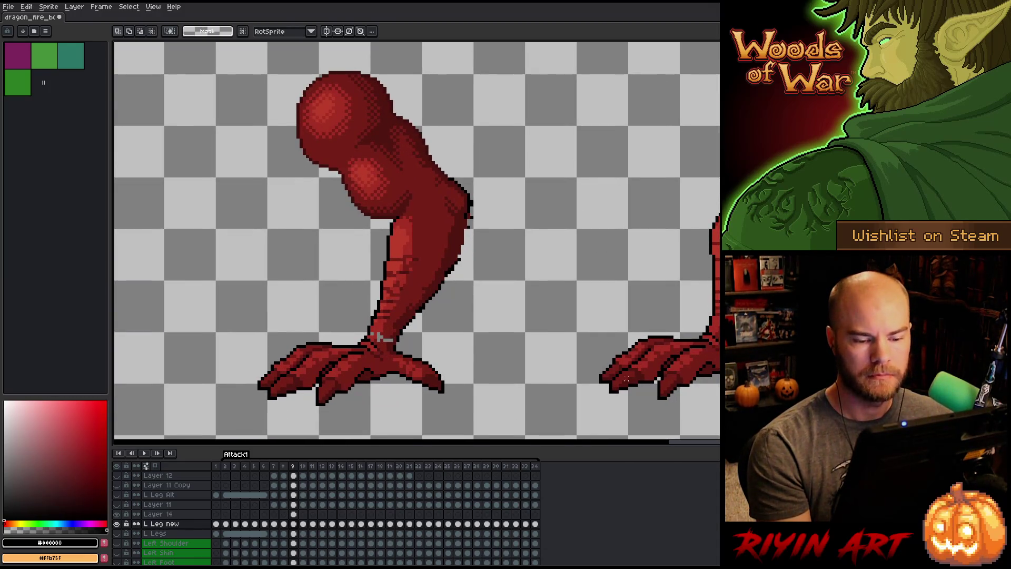
{"action": "mouse_move", "coordinate": [546, 424]}
{"action": "left_mouse_down"}
{"action": "mouse_move", "coordinate": [719, 339]}
{"action": "mouse_move", "coordinate": [708, 332]}
{"action": "left_mouse_up"}
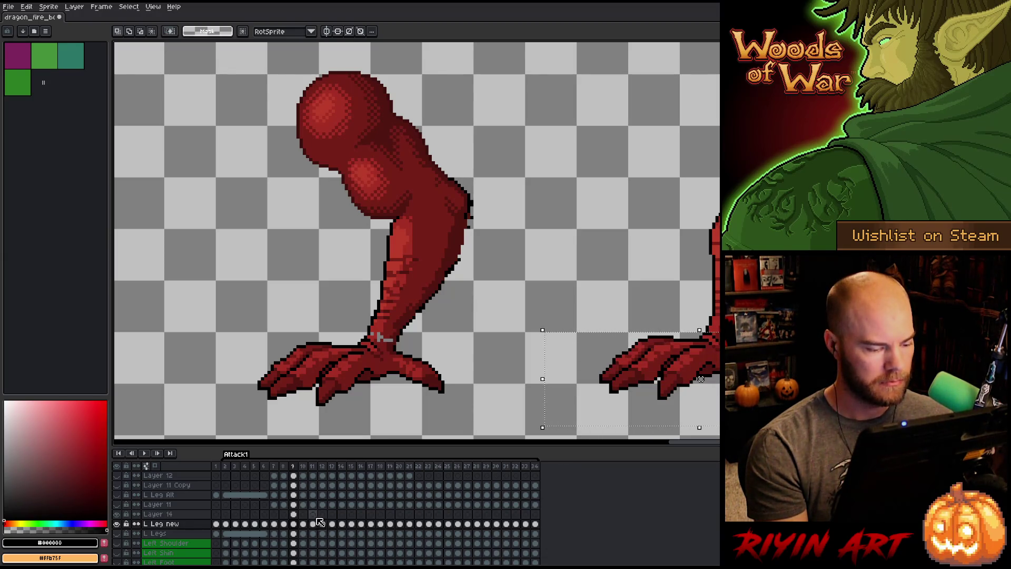
{"action": "left_click", "coordinate": [293, 514]}
{"action": "key", "text": "Delete"}
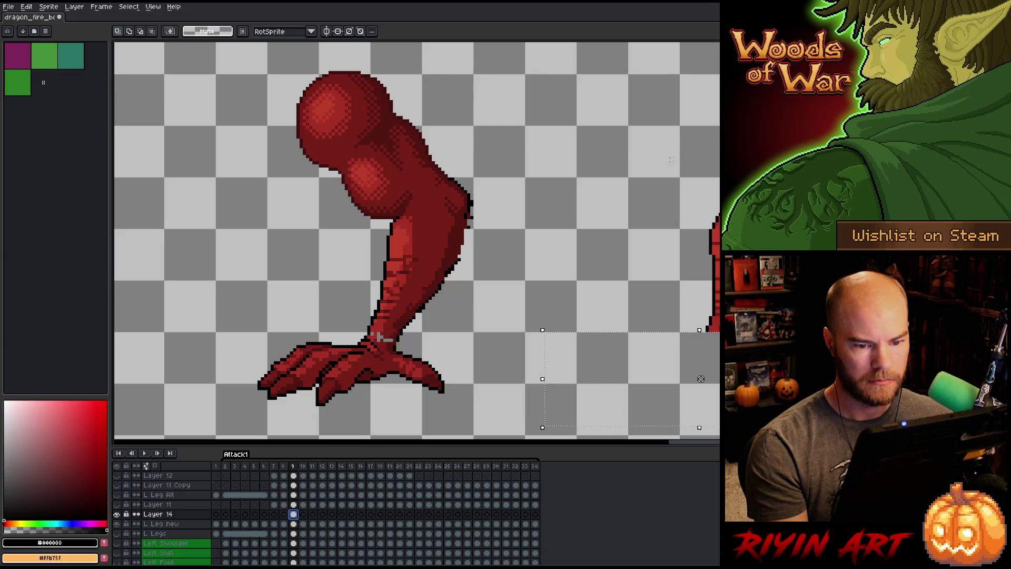
{"action": "key", "text": "ctrl+v"}
{"action": "left_click_drag", "start_coordinate": [710, 273], "coordinate": [267, 275]}
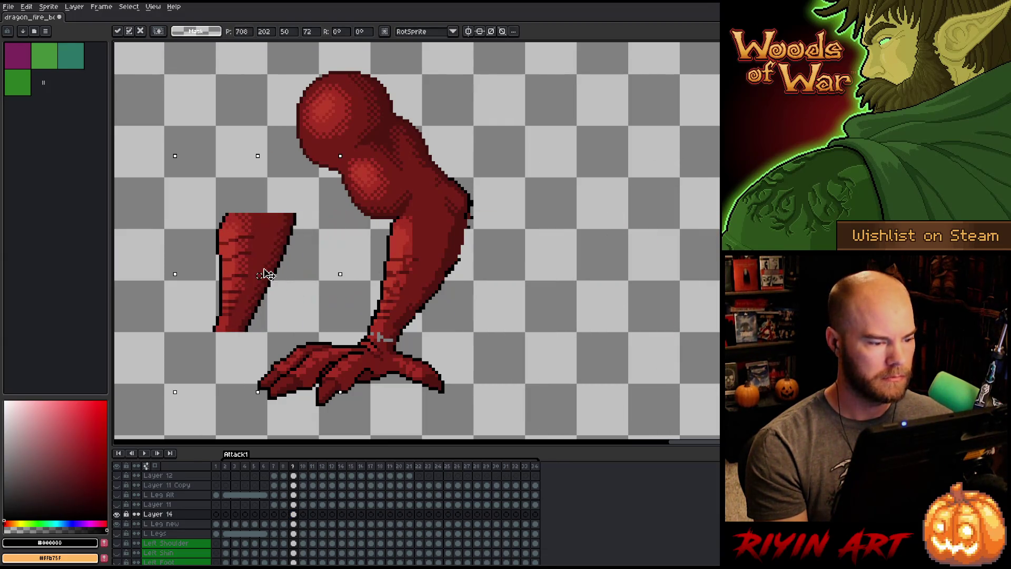
{"action": "left_click", "coordinate": [604, 293]}
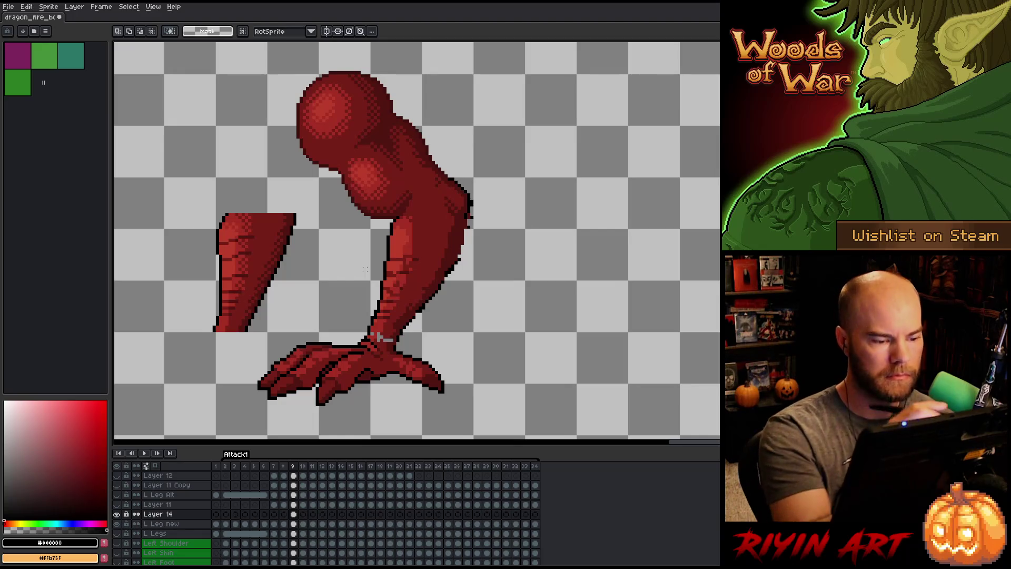
Redraw the dark right outline of the leg on L Leg new, then lasso the lower leg.
{"action": "key", "text": "b"}
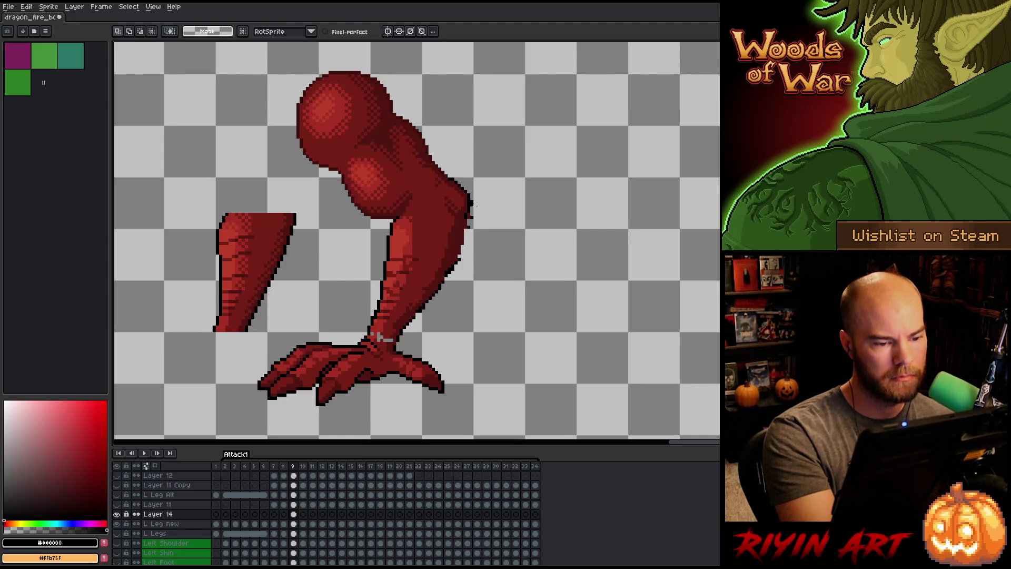
{"action": "key", "text": "b"}
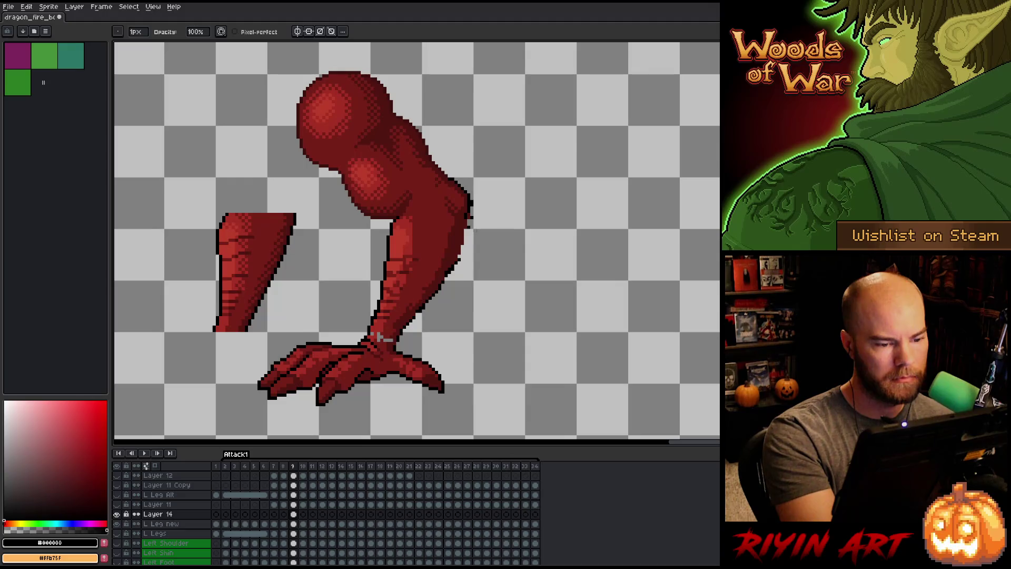
{"action": "key", "text": "alt+Down"}
{"action": "left_click", "coordinate": [468, 212]}
{"action": "left_click_drag", "start_coordinate": [465, 235], "coordinate": [427, 316]}
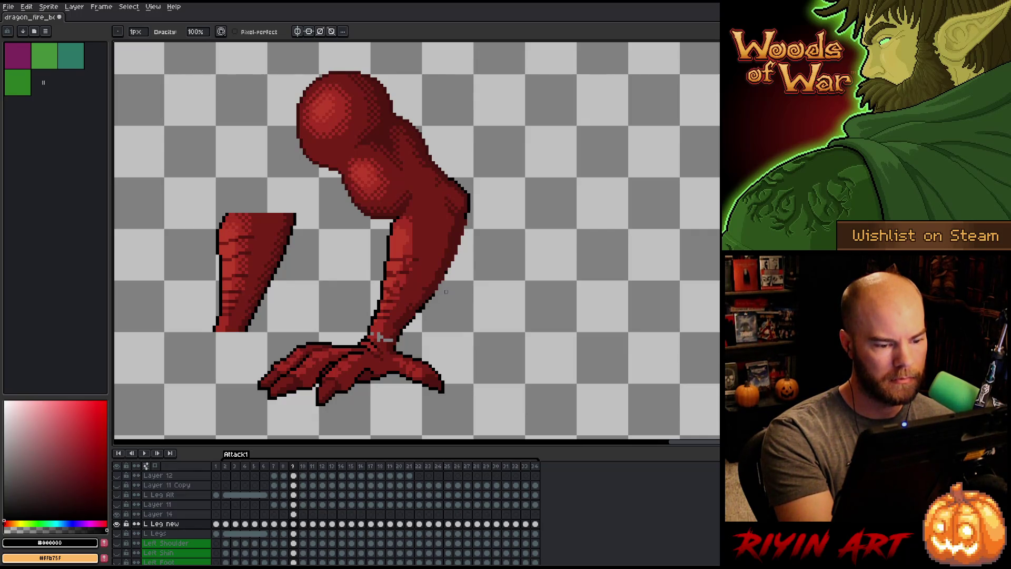
{"action": "key", "text": "q"}
{"action": "mouse_move", "coordinate": [476, 290]}
{"action": "left_mouse_down"}
{"action": "mouse_move", "coordinate": [477, 245]}
{"action": "mouse_move", "coordinate": [416, 221]}
{"action": "mouse_move", "coordinate": [378, 240]}
{"action": "mouse_move", "coordinate": [367, 337]}
{"action": "mouse_move", "coordinate": [452, 348]}
{"action": "mouse_move", "coordinate": [498, 324]}
{"action": "left_mouse_up"}
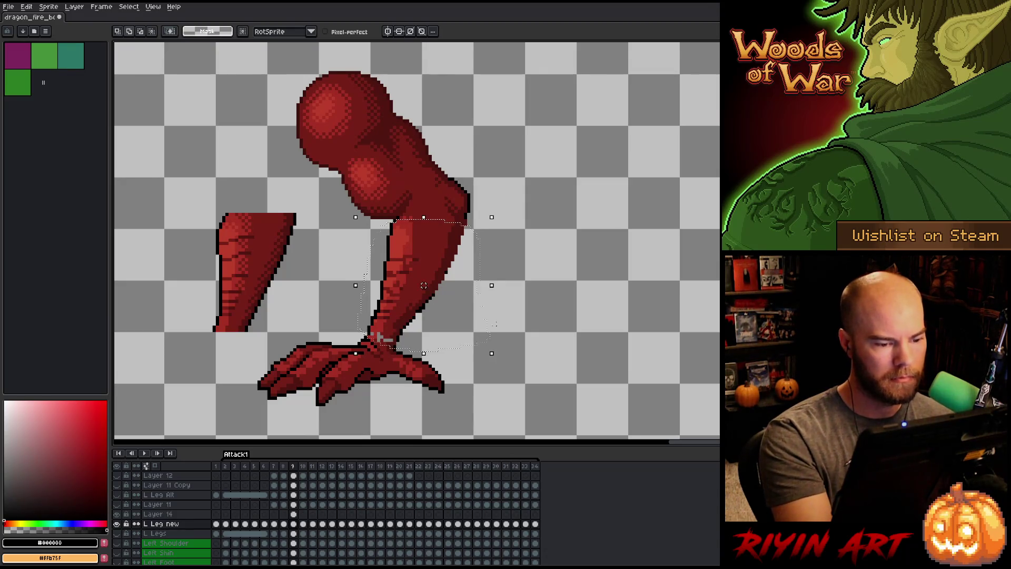
Replace the lower leg's black outline pixels with the chosen red, then deselect.
{"action": "key", "text": "shift+r"}
{"action": "left_click", "coordinate": [513, 113]}
{"action": "left_click", "coordinate": [514, 112]}
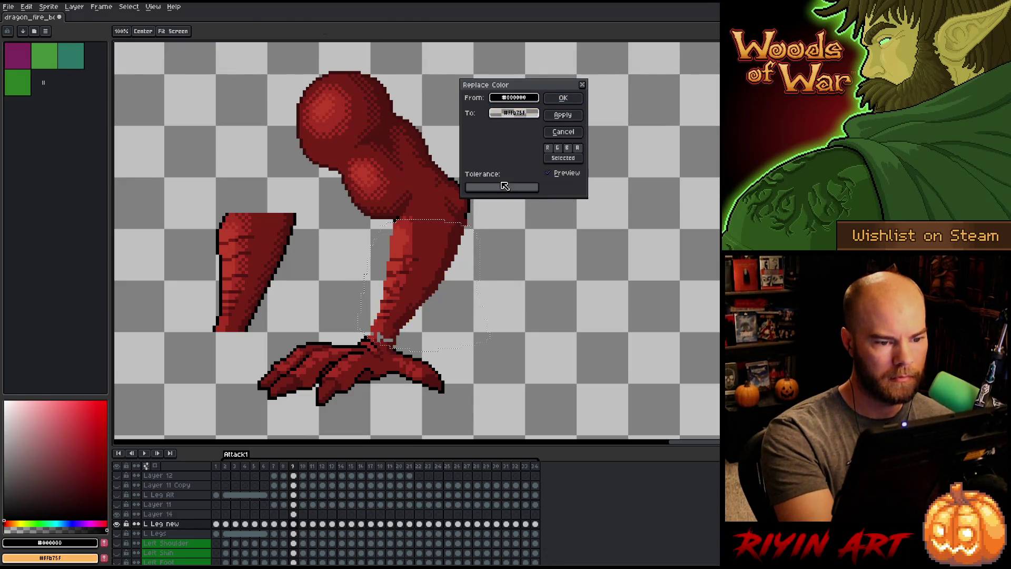
{"action": "left_click", "coordinate": [563, 98]}
{"action": "key", "text": "ctrl+d"}
{"action": "key", "text": "b"}
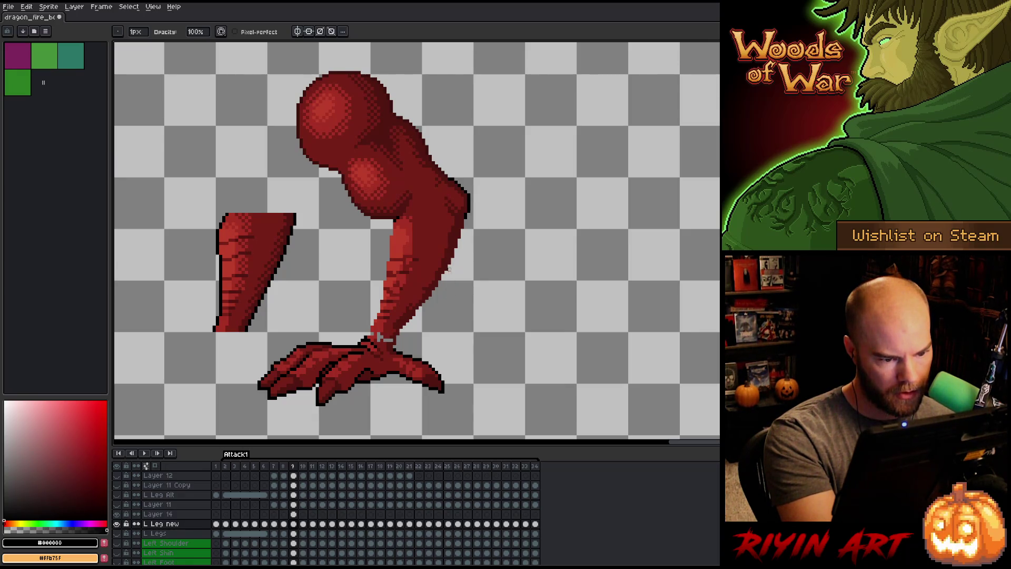
Sample the leg's reds and paint lighter red highlight strokes along the shin.
{"action": "left_click", "coordinate": [442, 275], "text": "alt"}
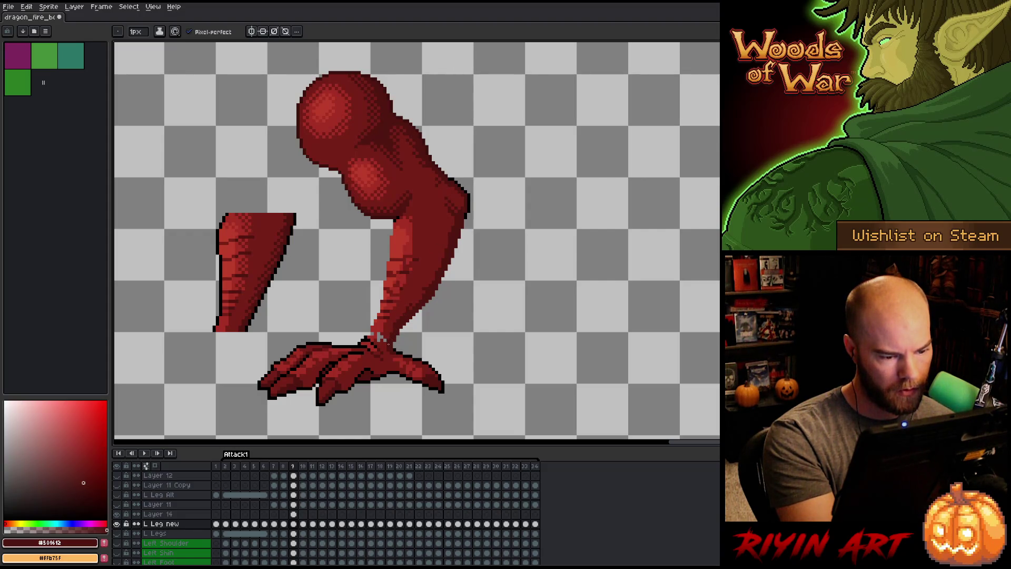
{"action": "left_click", "coordinate": [383, 336], "text": "alt"}
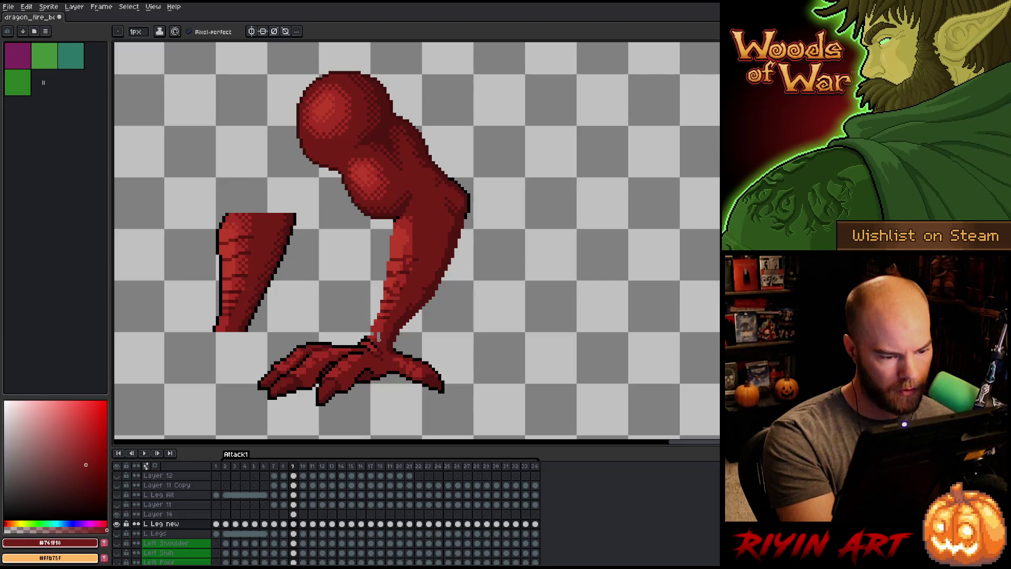
{"action": "left_click", "coordinate": [378, 335], "text": "alt"}
{"action": "left_click", "coordinate": [436, 215], "text": "alt"}
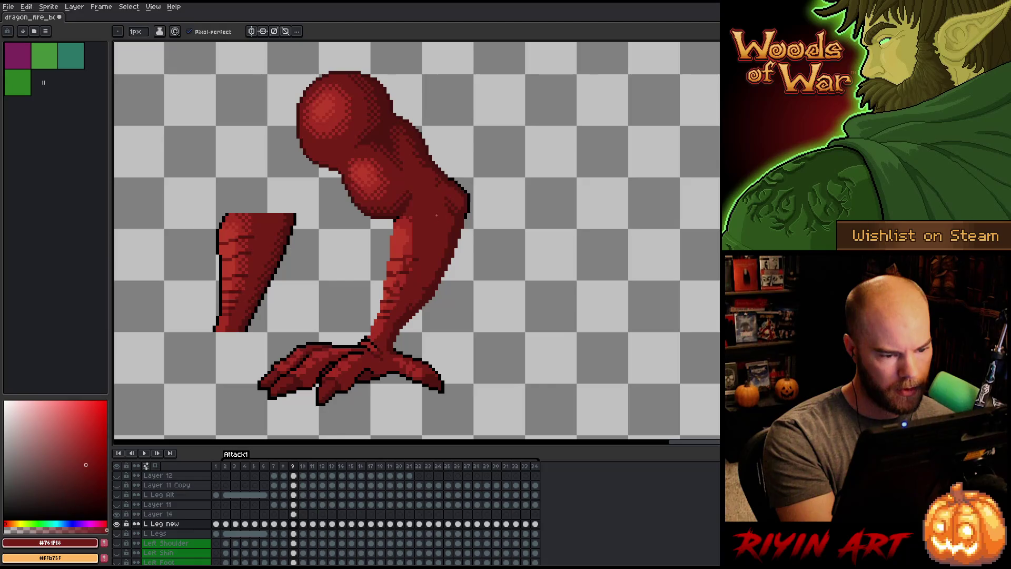
{"action": "left_click", "coordinate": [460, 207], "text": "alt"}
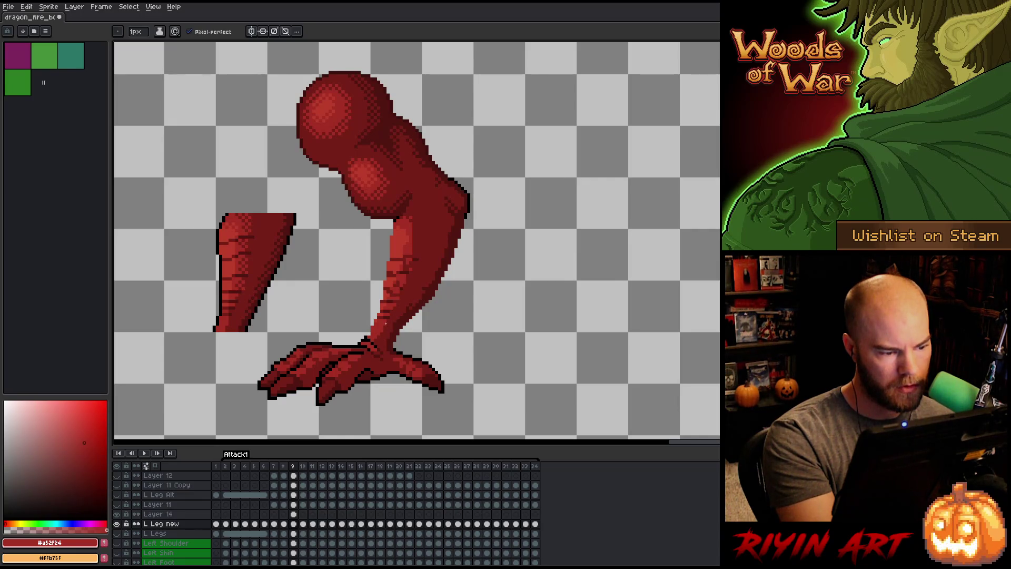
{"action": "mouse_move", "coordinate": [393, 312]}
{"action": "left_mouse_down"}
{"action": "mouse_move", "coordinate": [414, 241]}
{"action": "mouse_move", "coordinate": [401, 286]}
{"action": "left_mouse_up"}
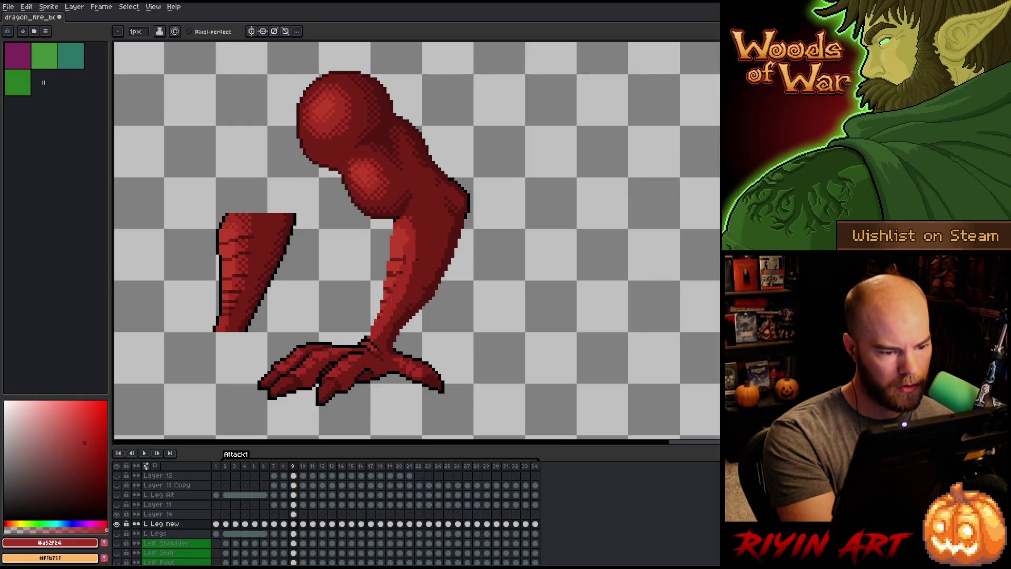
{"action": "left_click", "coordinate": [384, 300], "text": "alt"}
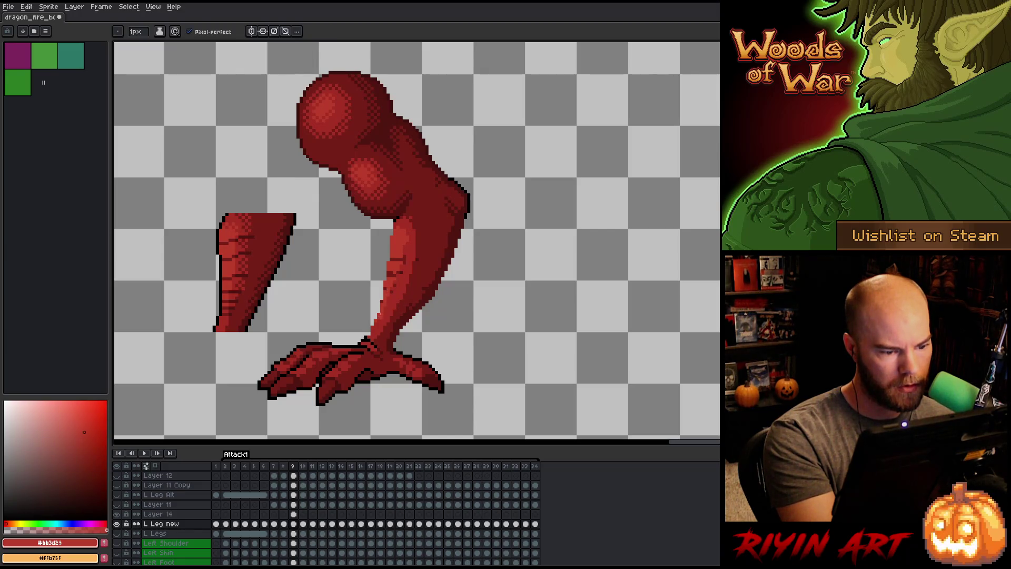
{"action": "left_click_drag", "start_coordinate": [392, 293], "coordinate": [393, 265]}
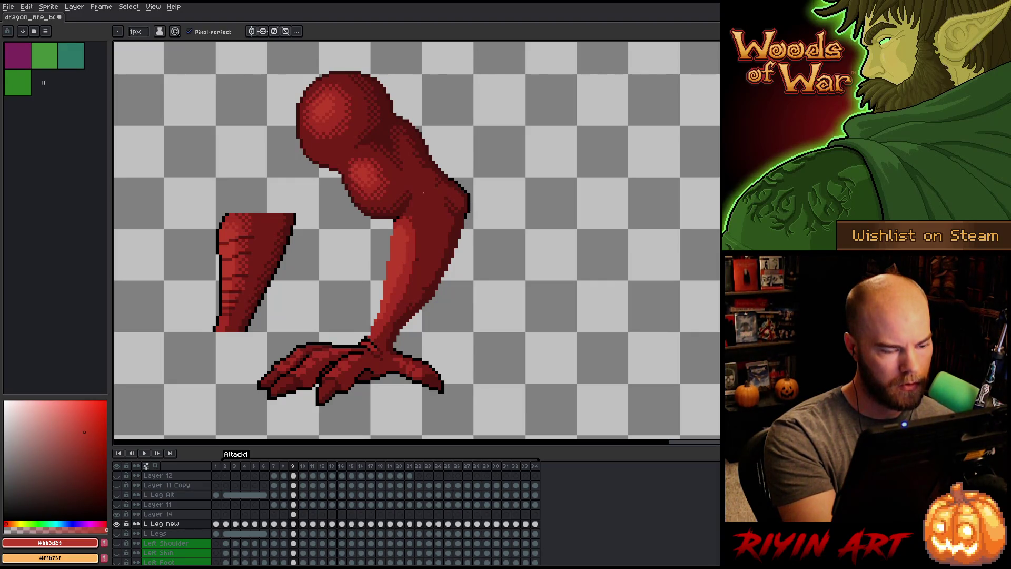
On Layer 14, sample the leg's mid, highlight and dark reds, ending on #501612.
{"action": "mouse_move", "coordinate": [421, 230]}
{"action": "left_mouse_down"}
{"action": "mouse_move", "coordinate": [400, 221]}
{"action": "mouse_move", "coordinate": [401, 245]}
{"action": "left_mouse_up"}
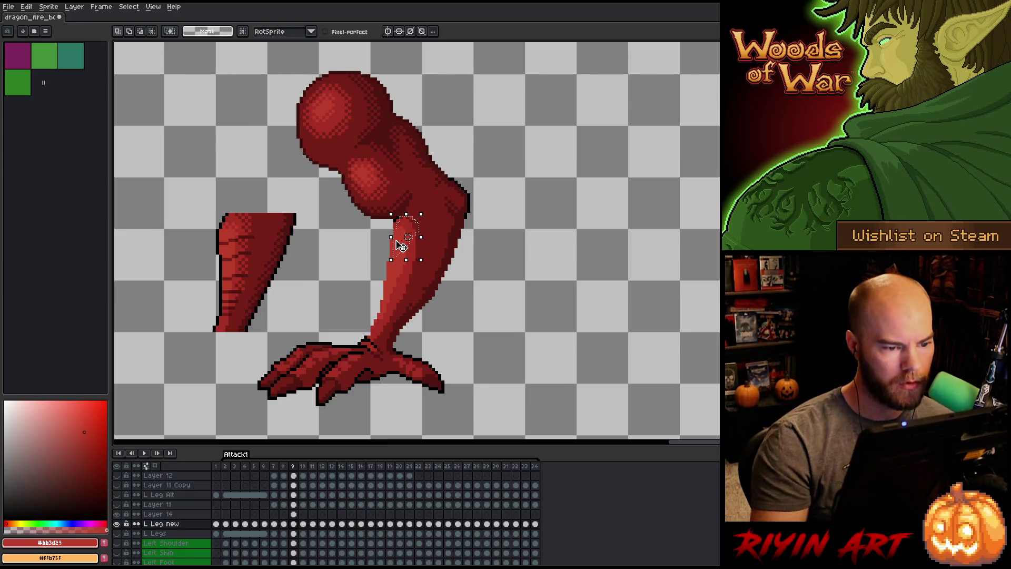
{"action": "key", "text": "ctrl+d"}
{"action": "key", "text": "i"}
{"action": "left_click", "coordinate": [429, 209]}
{"action": "key", "text": "b"}
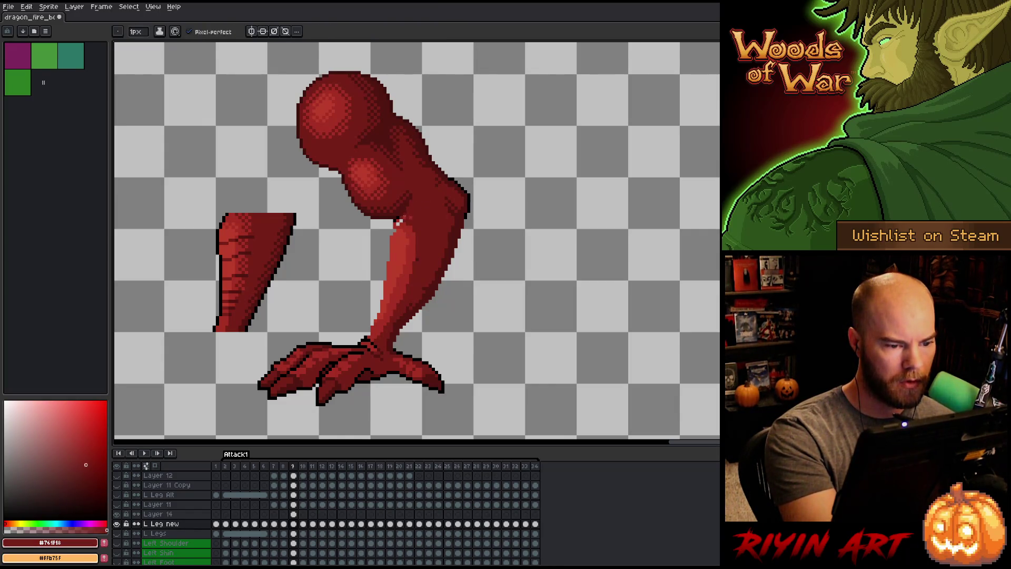
{"action": "left_click", "coordinate": [293, 514]}
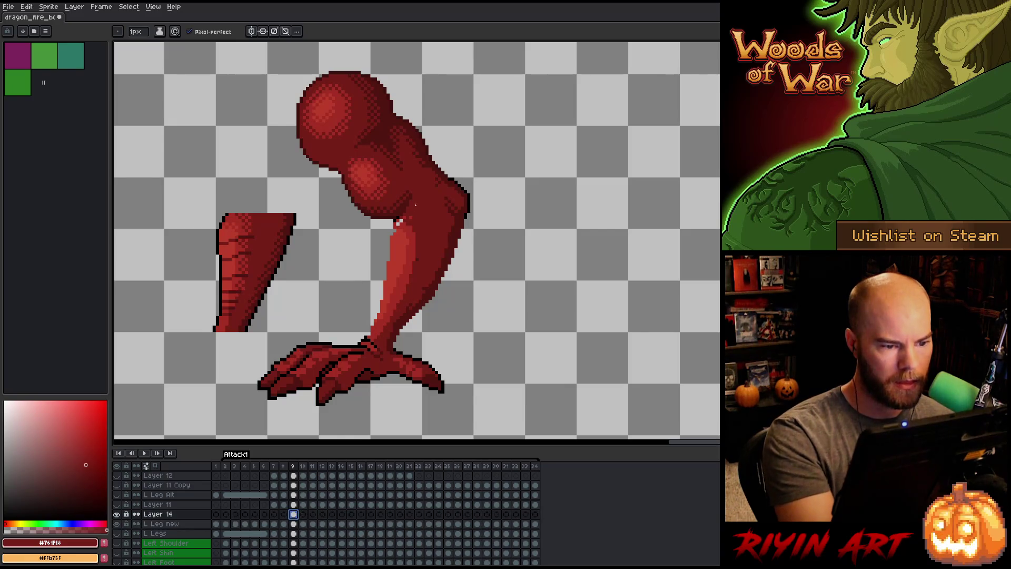
{"action": "left_click", "coordinate": [399, 223]}
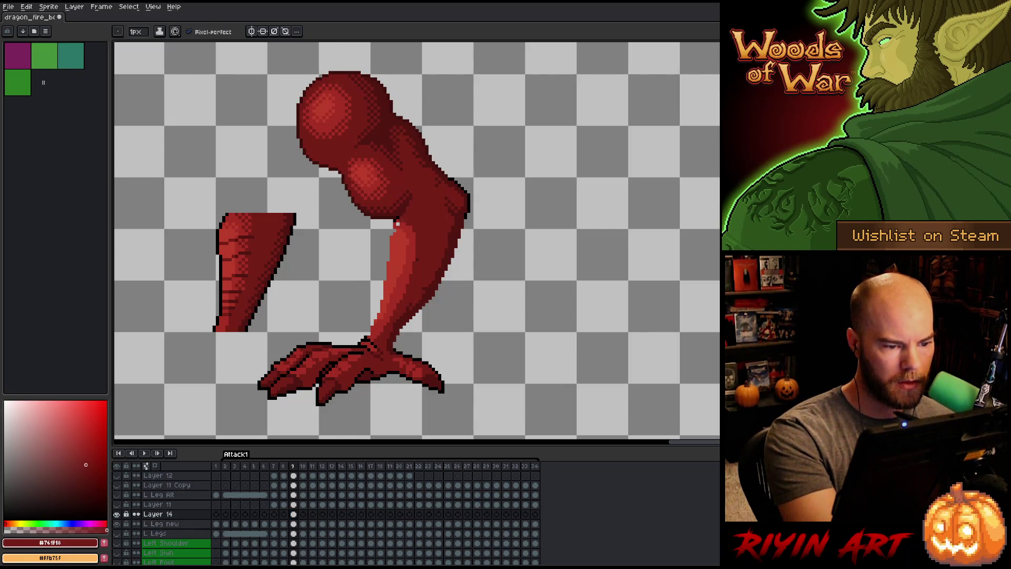
{"action": "left_click", "coordinate": [394, 226], "text": "alt"}
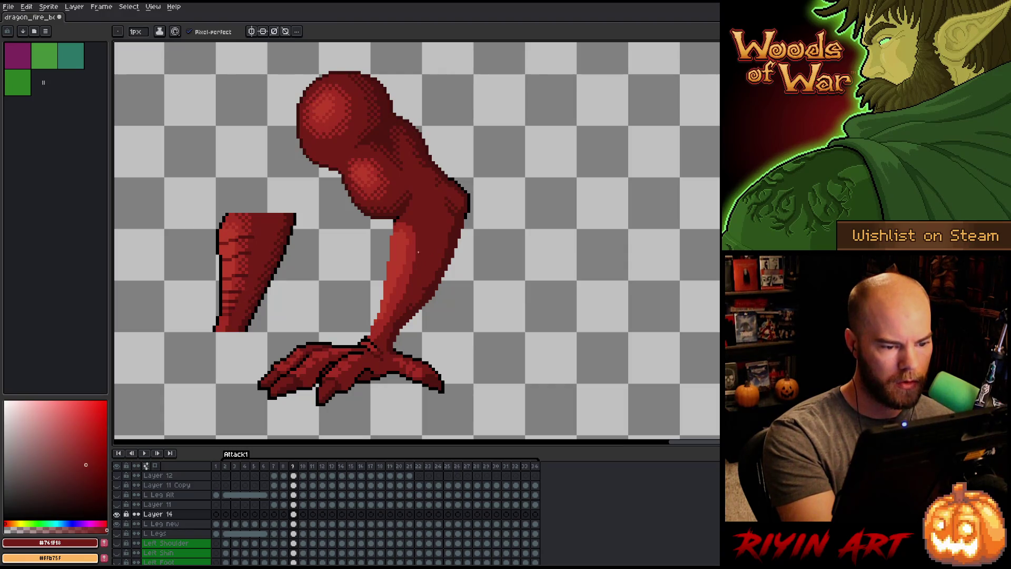
{"action": "left_click", "coordinate": [407, 242], "text": "alt"}
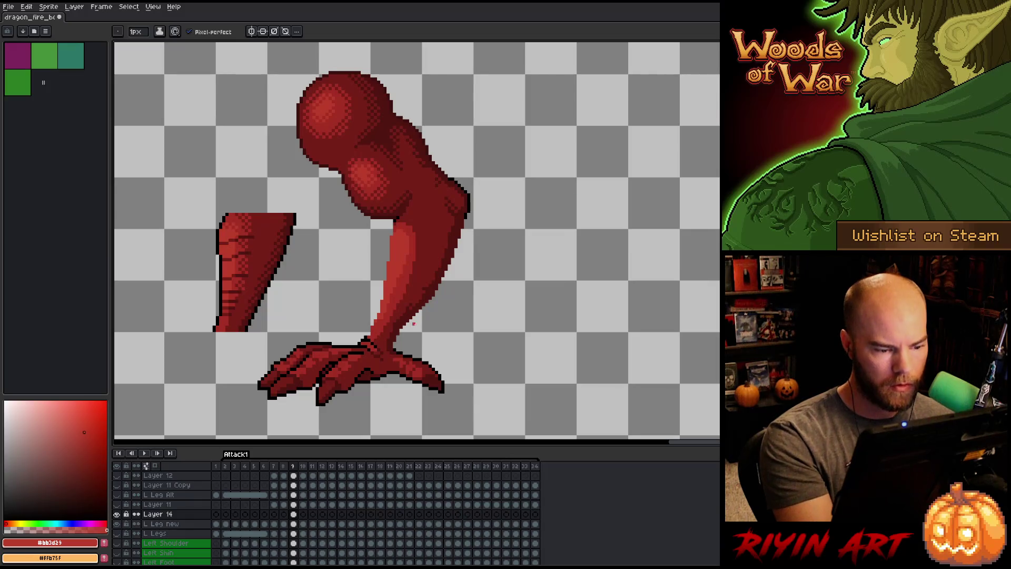
{"action": "left_click", "coordinate": [390, 338], "text": "alt"}
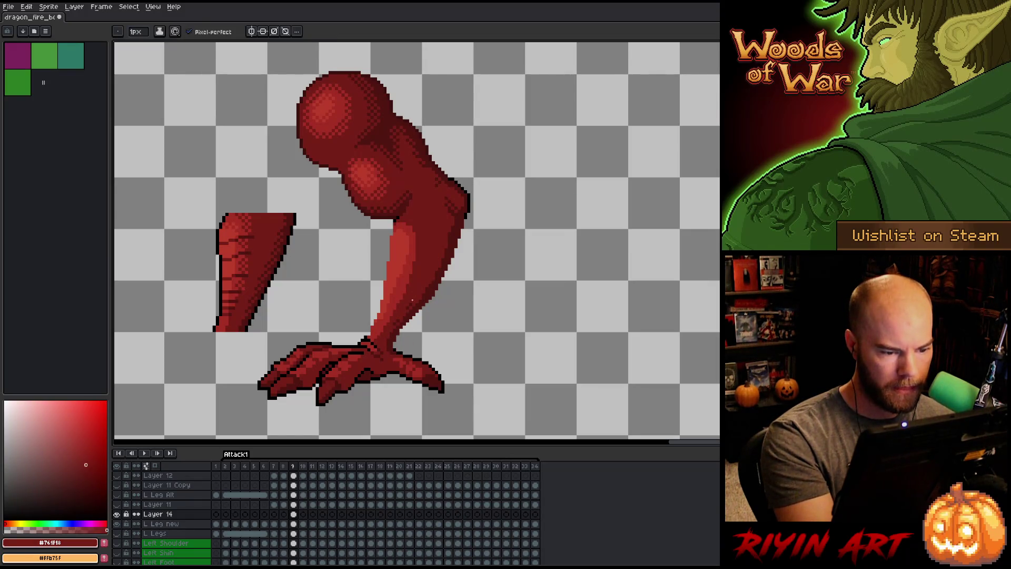
{"action": "left_click", "coordinate": [395, 327], "text": "alt"}
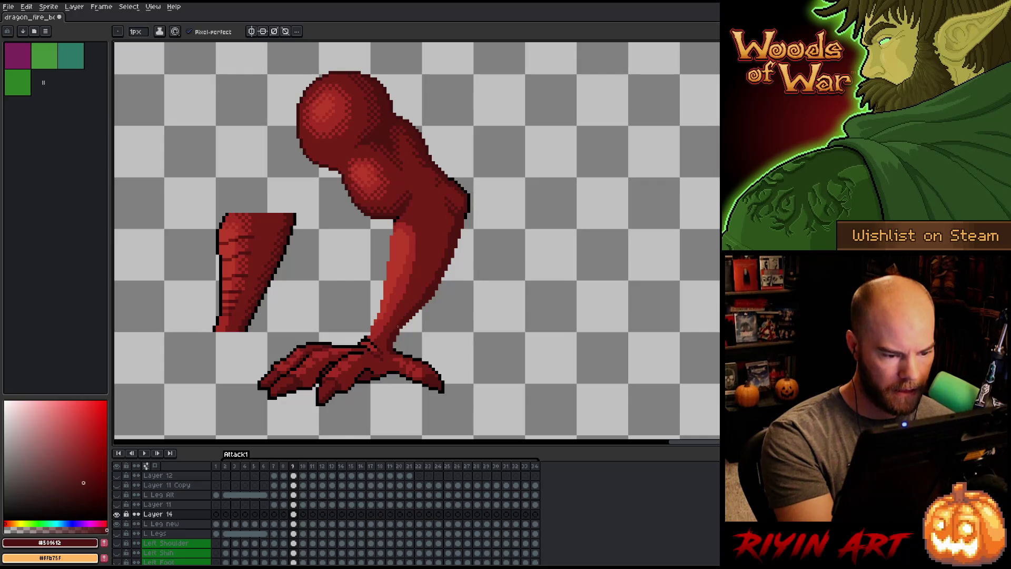
{"action": "left_click", "coordinate": [423, 296], "text": "alt"}
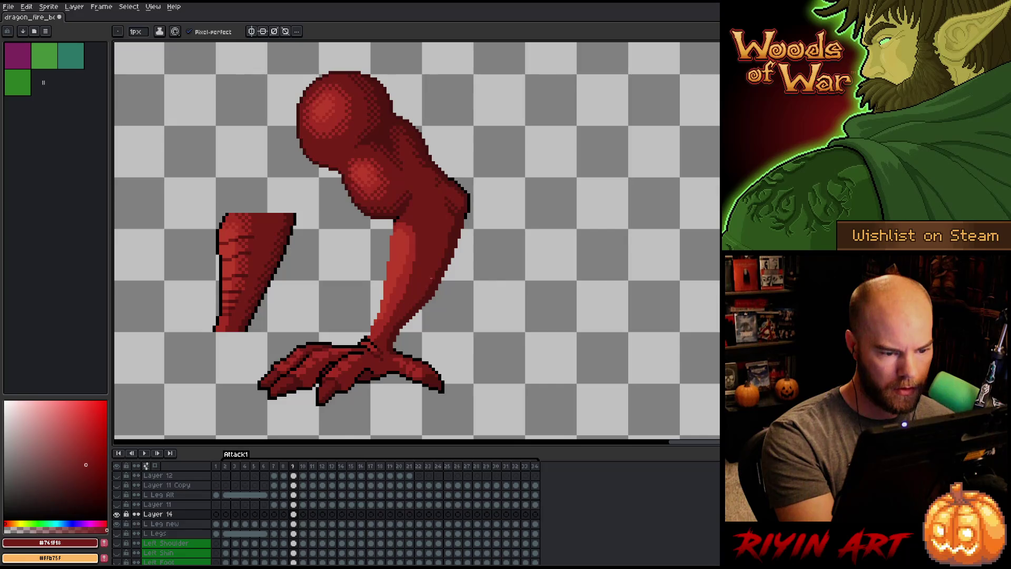
{"action": "left_click", "coordinate": [433, 279], "text": "alt"}
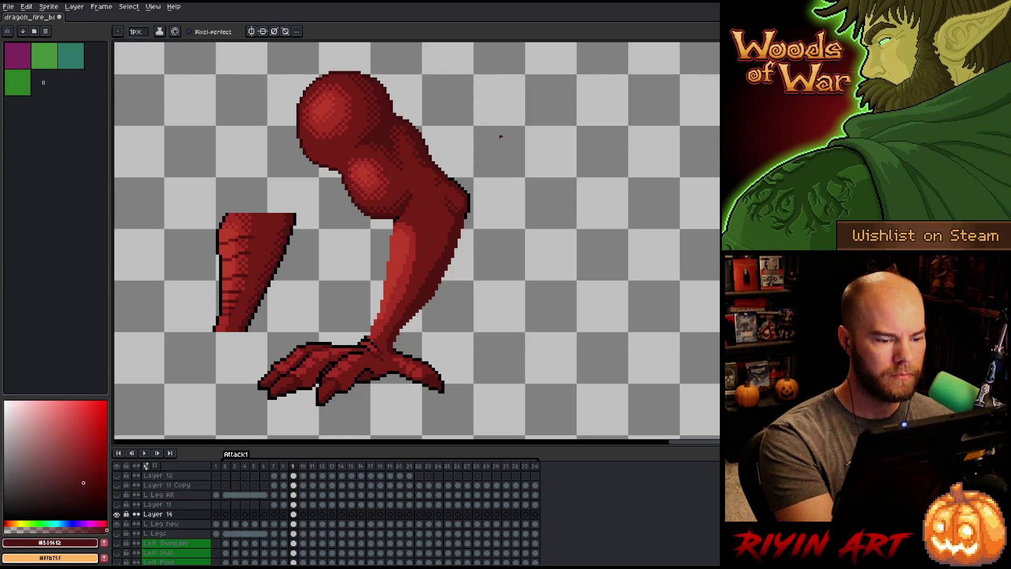
Merge Layer 14 down into L Leg new and select its frame-9 cel.
{"action": "key", "text": "m"}
{"action": "mouse_move", "coordinate": [389, 347]}
{"action": "left_mouse_down"}
{"action": "mouse_move", "coordinate": [466, 220]}
{"action": "mouse_move", "coordinate": [426, 320]}
{"action": "mouse_move", "coordinate": [399, 353]}
{"action": "mouse_move", "coordinate": [406, 359]}
{"action": "mouse_move", "coordinate": [391, 346]}
{"action": "left_mouse_up"}
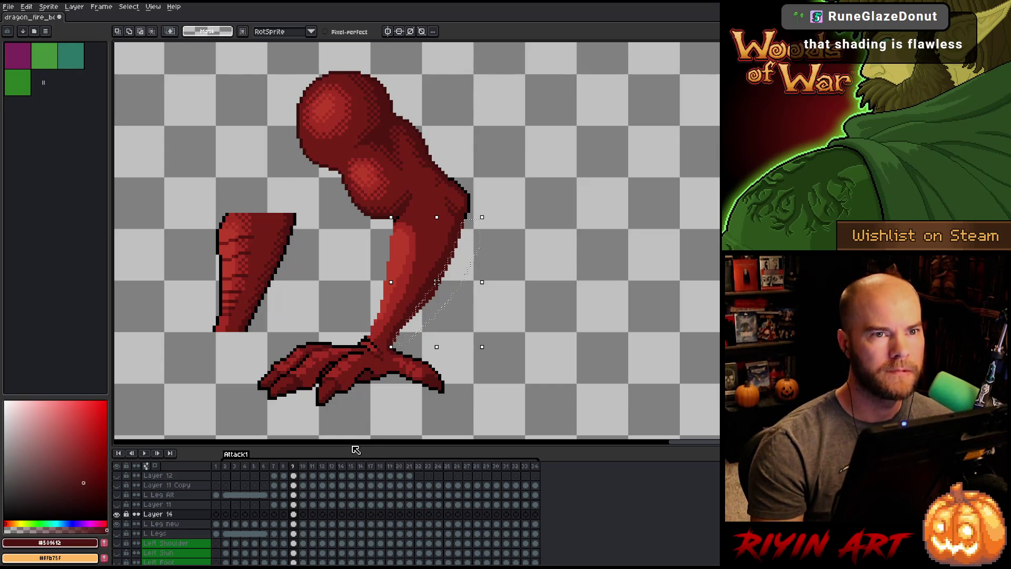
{"action": "key", "text": "ctrl+d"}
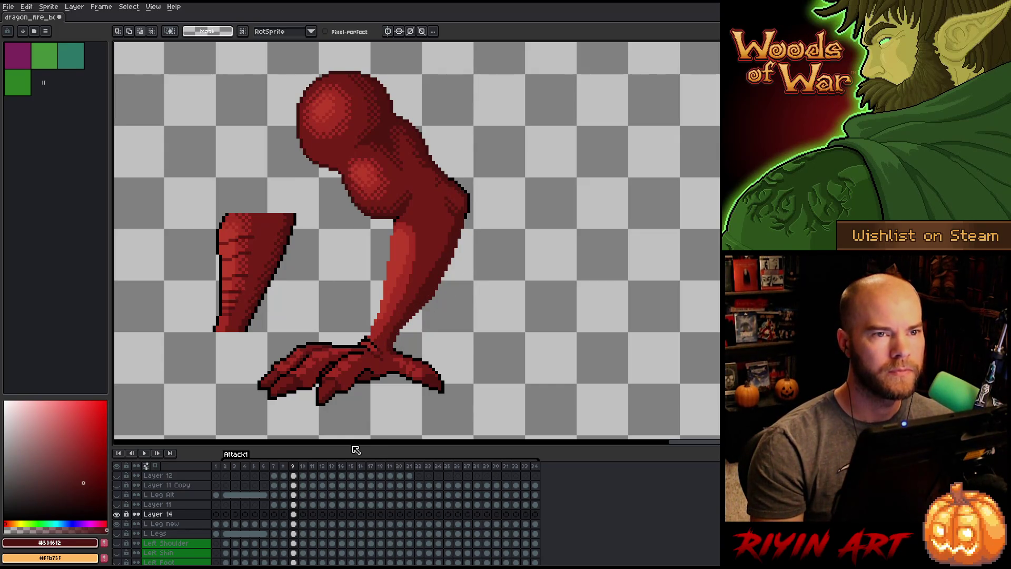
{"action": "key", "text": "b"}
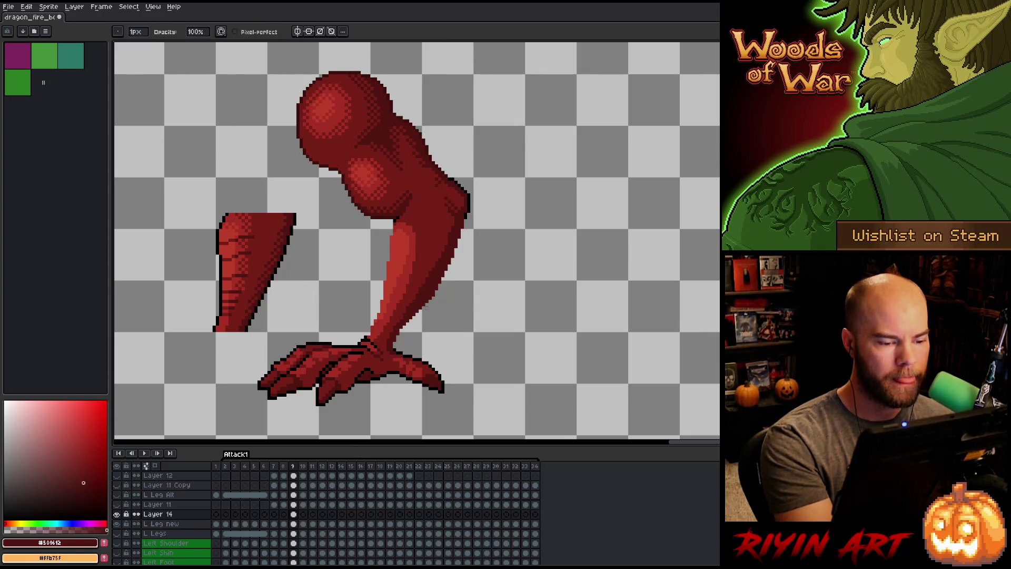
{"action": "key", "text": "ctrl+e"}
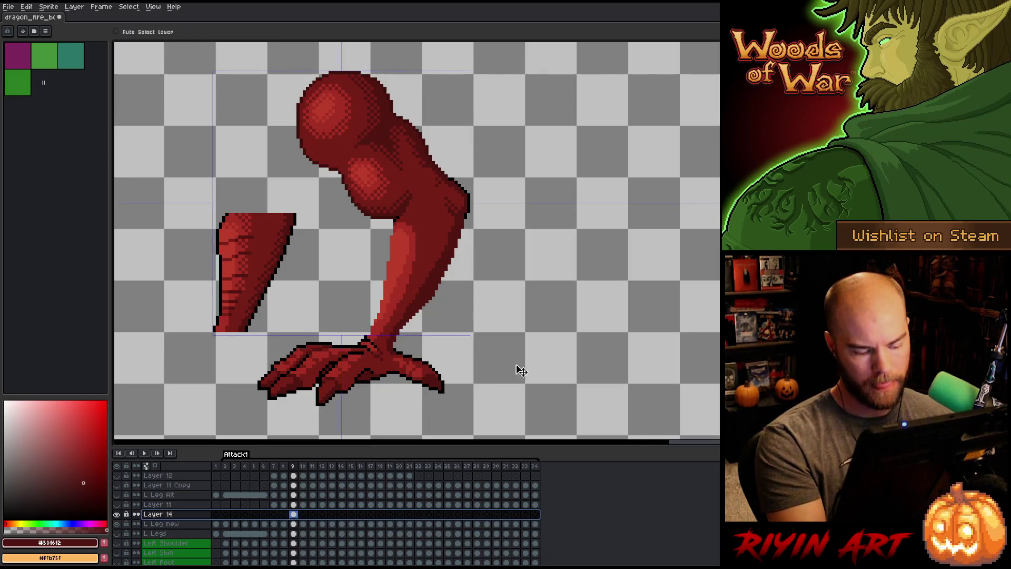
{"action": "left_click", "coordinate": [294, 514]}
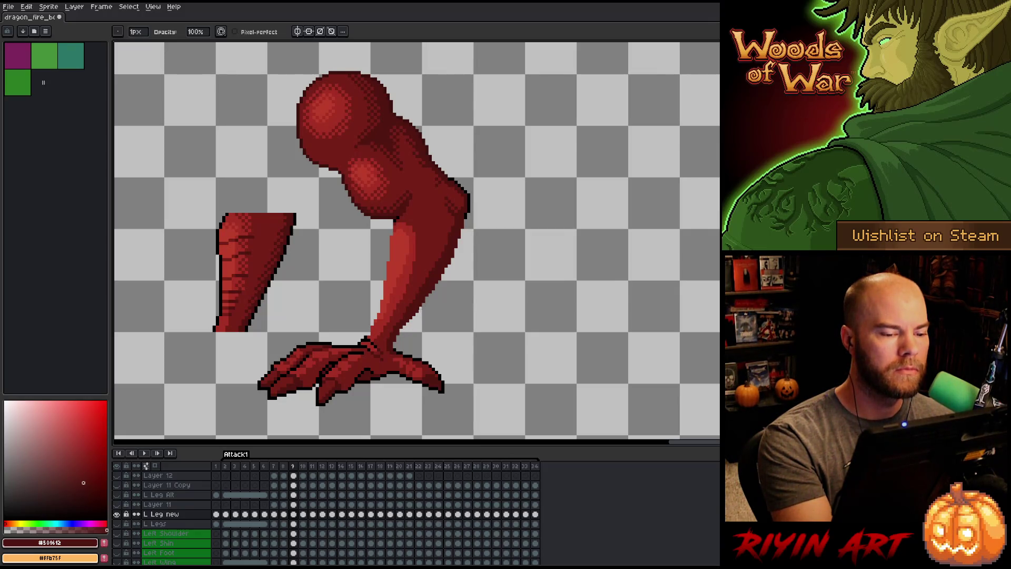
Flip between straight-leg frame 8 and bent-leg frame 9, then sample the leg's mid red.
{"action": "key", "text": "comma"}
{"action": "key", "text": "period"}
{"action": "key", "text": "comma"}
{"action": "key", "text": "period"}
{"action": "key", "text": "comma"}
{"action": "key", "text": "period"}
{"action": "key", "text": "comma"}
{"action": "key", "text": "period"}
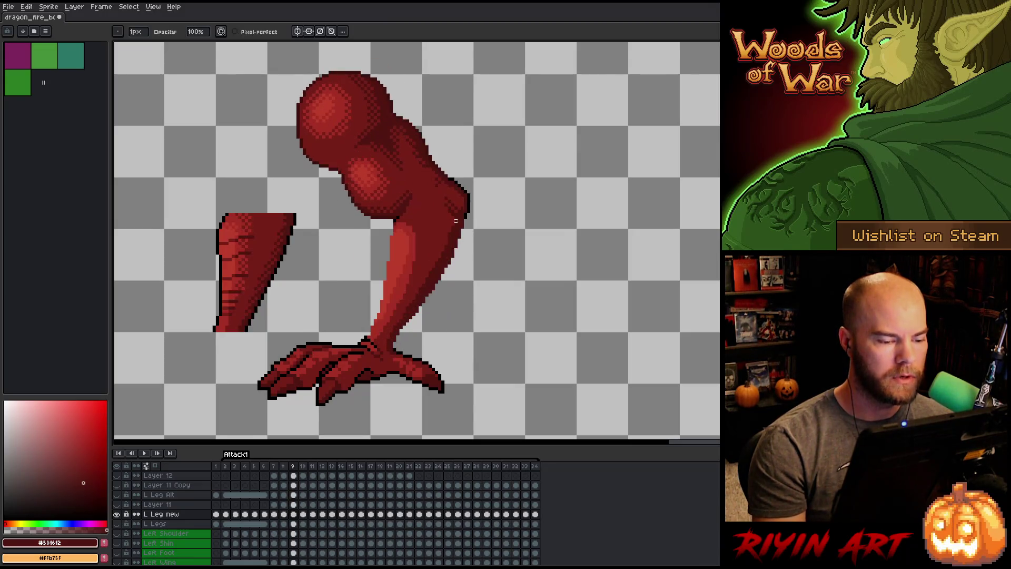
{"action": "key", "text": "comma"}
{"action": "key", "text": "period"}
{"action": "key", "text": "comma"}
{"action": "key", "text": "period"}
{"action": "key", "text": "comma"}
{"action": "key", "text": "period"}
{"action": "key", "text": "comma"}
{"action": "key", "text": "period"}
{"action": "key", "text": "comma"}
{"action": "key", "text": "period"}
{"action": "key", "text": "comma"}
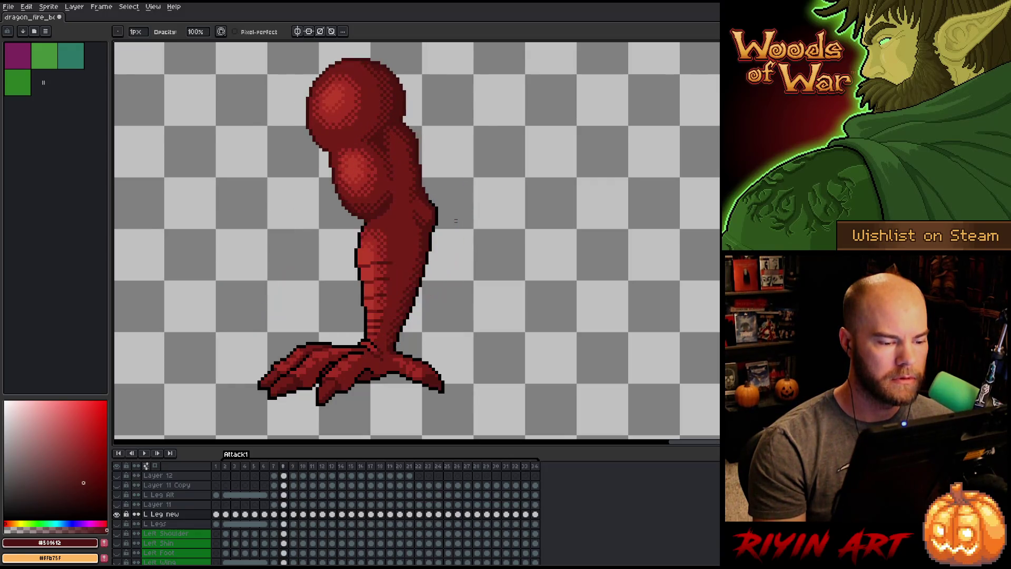
{"action": "key", "text": "period"}
{"action": "key", "text": "comma"}
{"action": "key", "text": "period"}
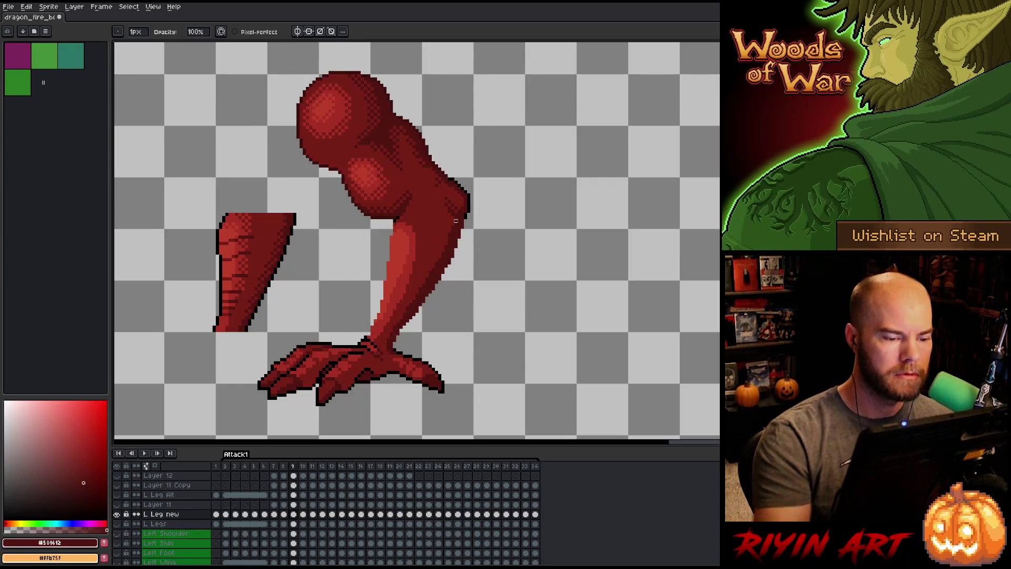
{"action": "left_click", "coordinate": [402, 251], "text": "alt"}
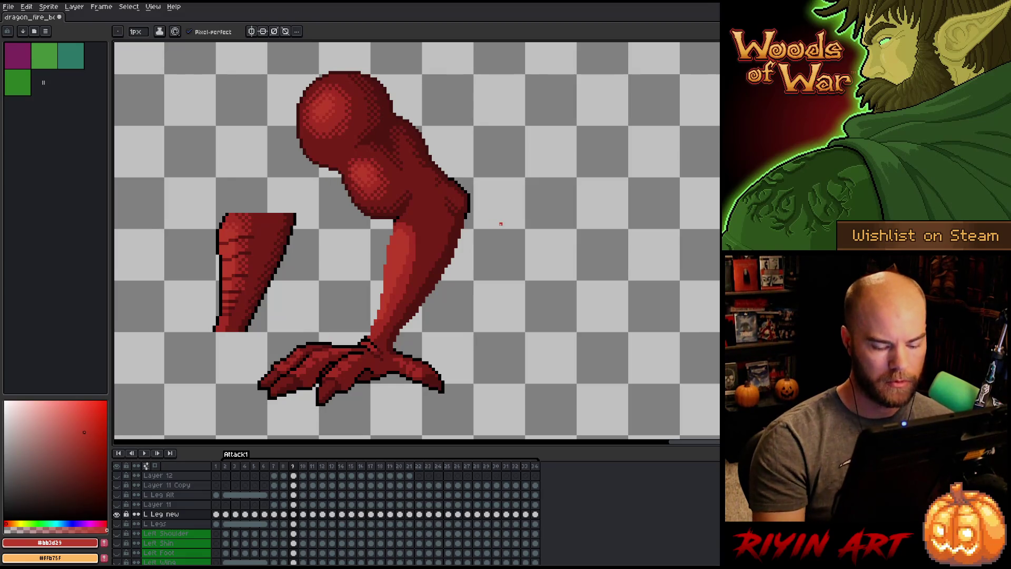
Compare frames 8 and 9 again and sample the leg's dark outline red.
{"action": "key", "text": "comma"}
{"action": "key", "text": "period"}
{"action": "key", "text": "comma"}
{"action": "key", "text": "period"}
{"action": "key", "text": "comma"}
{"action": "key", "text": "period"}
{"action": "key", "text": "comma"}
{"action": "key", "text": "period"}
{"action": "key", "text": "comma"}
{"action": "key", "text": "period"}
{"action": "key", "text": "comma"}
{"action": "key", "text": "period"}
{"action": "key", "text": "comma"}
{"action": "key", "text": "period"}
{"action": "key", "text": "comma"}
{"action": "key", "text": "period"}
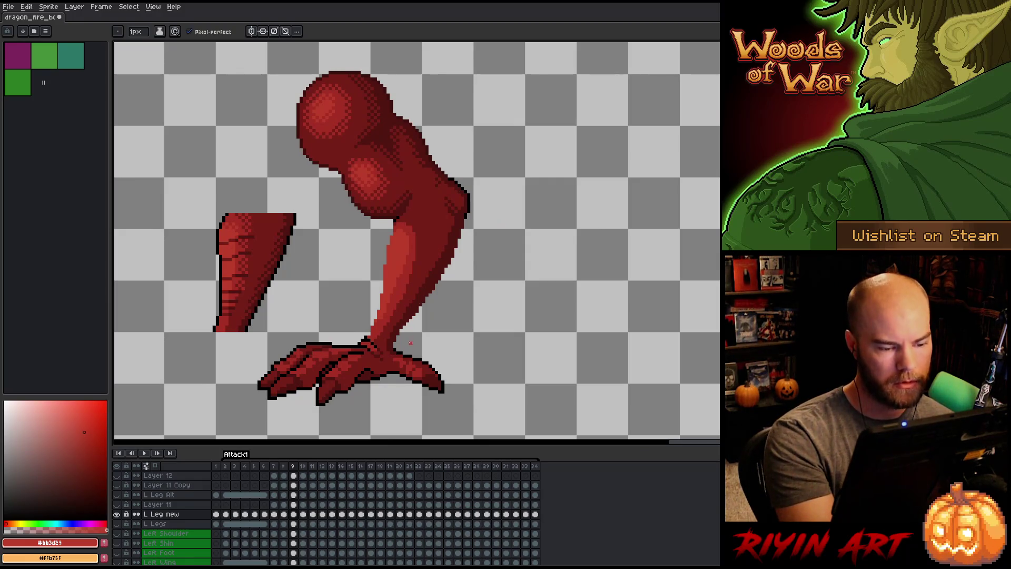
{"action": "key", "text": "e"}
{"action": "left_click", "coordinate": [445, 267], "text": "alt"}
{"action": "key", "text": "b"}
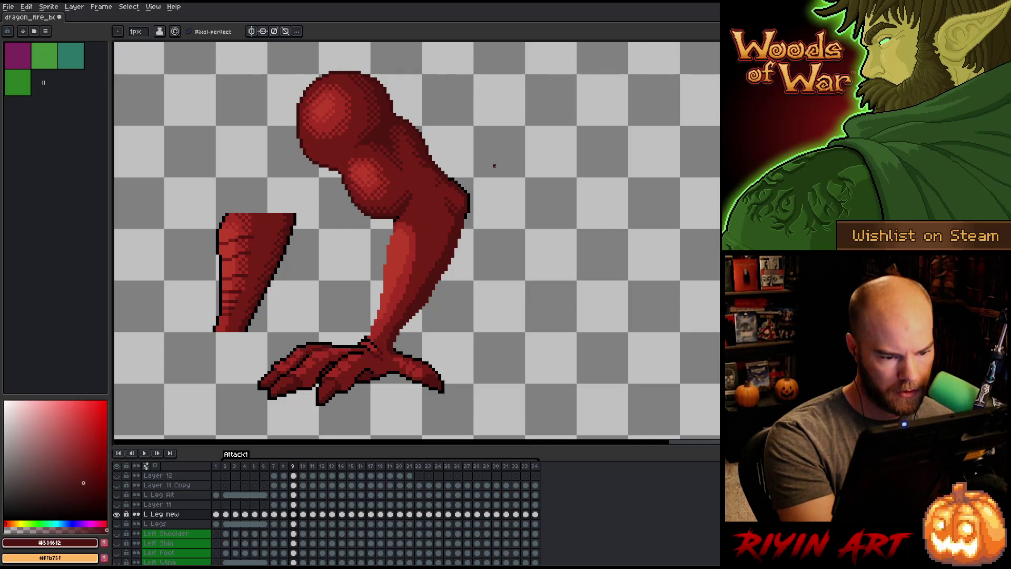
{"action": "key", "text": "e"}
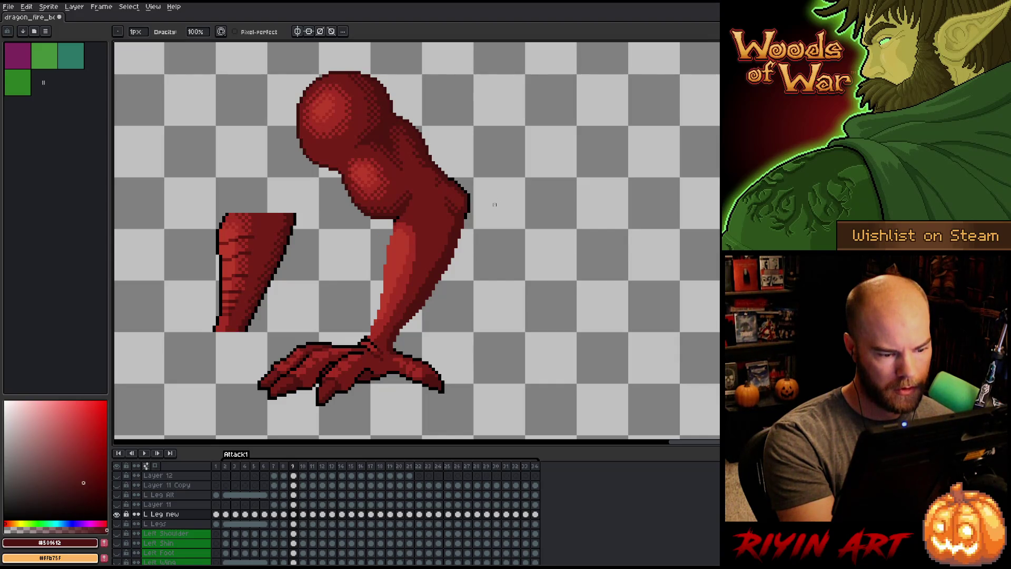
Save the sprite and lasso the loose shin piece left of the leg.
{"action": "key", "text": "ctrl+s"}
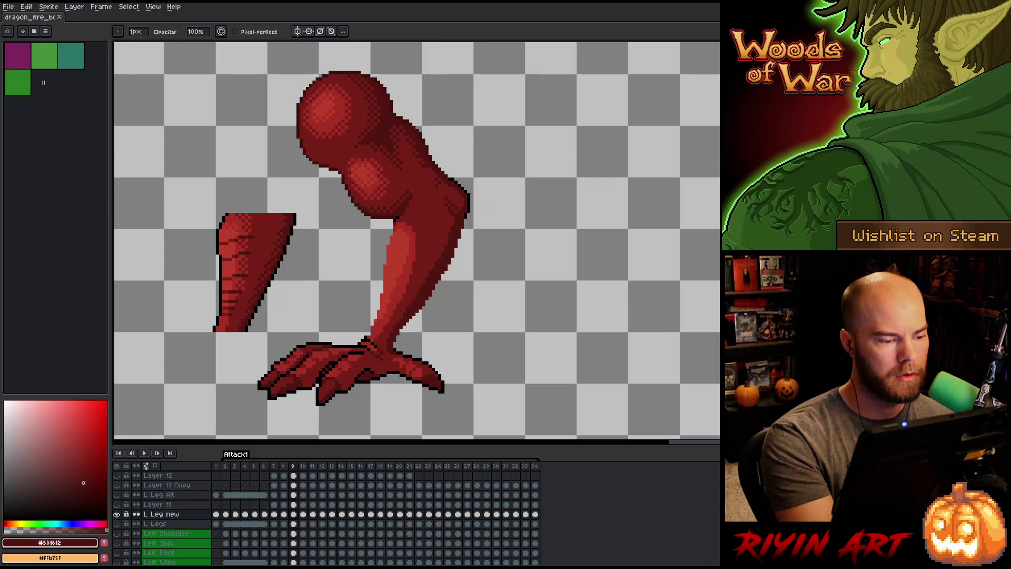
{"action": "key", "text": "q"}
{"action": "mouse_move", "coordinate": [282, 201]}
{"action": "left_mouse_down"}
{"action": "mouse_move", "coordinate": [282, 242]}
{"action": "mouse_move", "coordinate": [240, 324]}
{"action": "mouse_move", "coordinate": [272, 226]}
{"action": "left_mouse_up"}
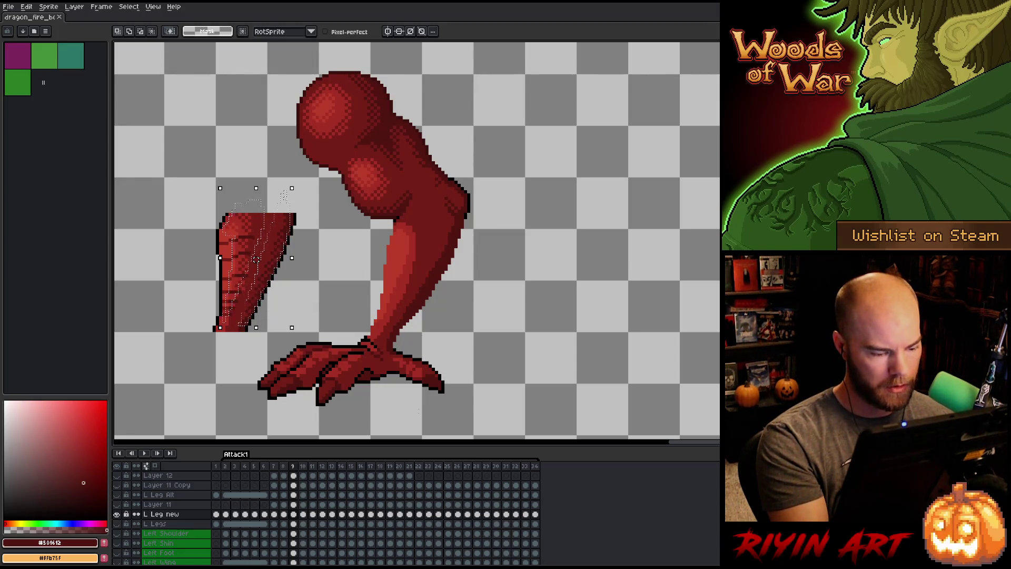
Paste the shin piece onto a new layer, move it over the bent shin, and nudge it right.
{"action": "key", "text": "ctrl+j"}
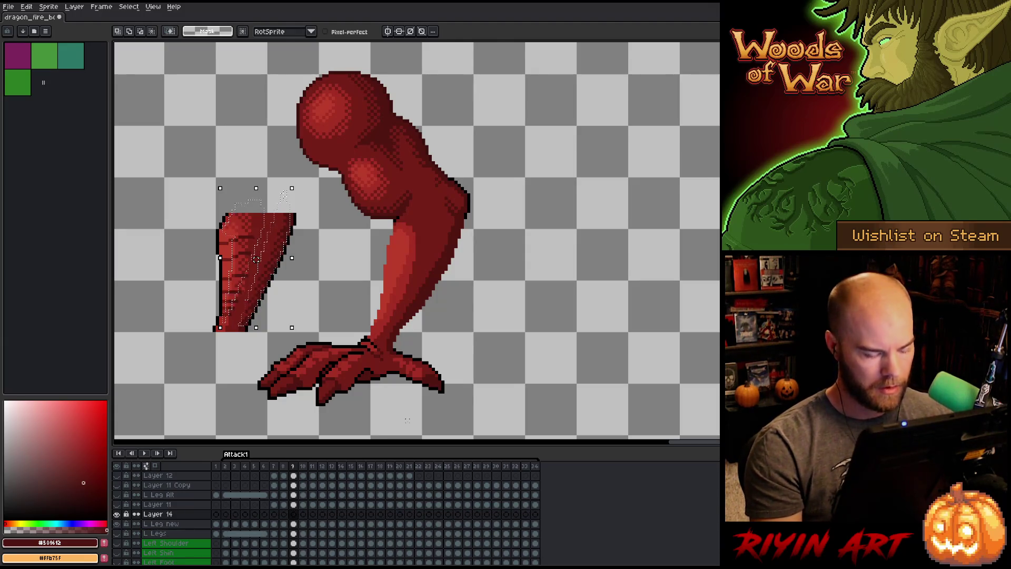
{"action": "key", "text": "ctrl+t"}
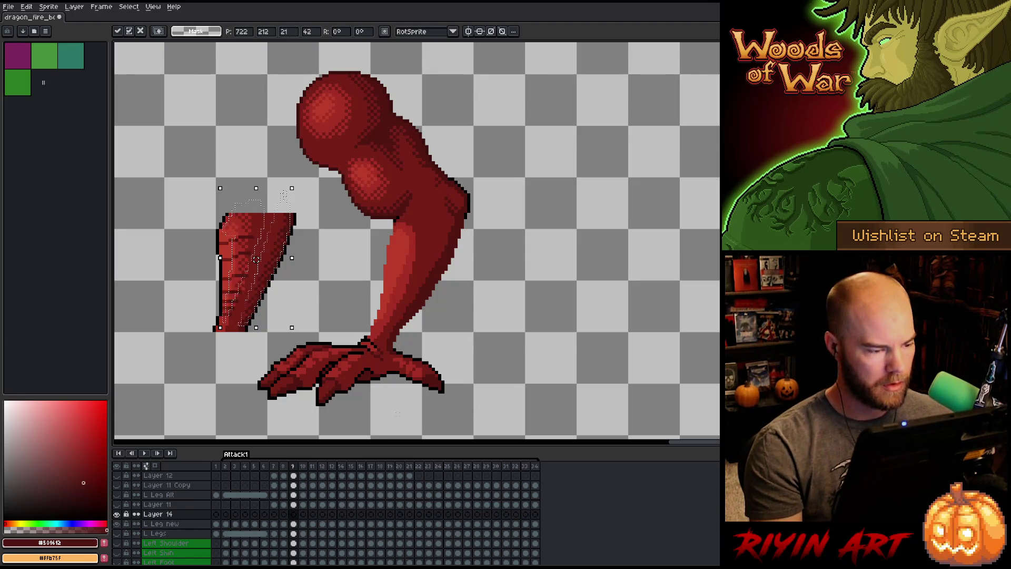
{"action": "left_click_drag", "start_coordinate": [293, 258], "coordinate": [447, 258]}
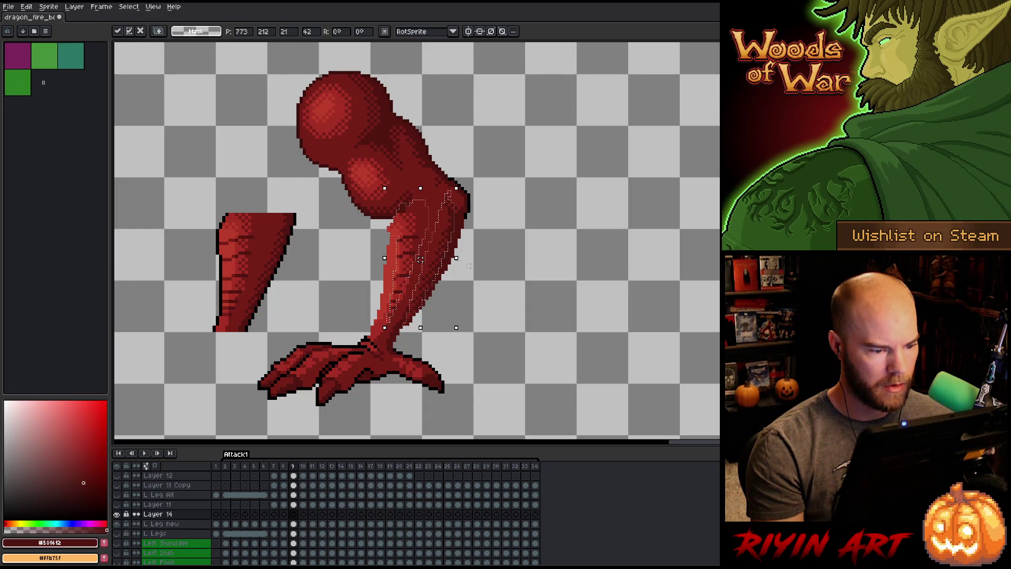
{"action": "key", "text": "q"}
{"action": "mouse_move", "coordinate": [520, 257]}
{"action": "left_mouse_down"}
{"action": "mouse_move", "coordinate": [514, 211]}
{"action": "mouse_move", "coordinate": [445, 194]}
{"action": "mouse_move", "coordinate": [398, 326]}
{"action": "left_mouse_up"}
{"action": "key", "text": "Right"}
{"action": "key", "text": "Right"}
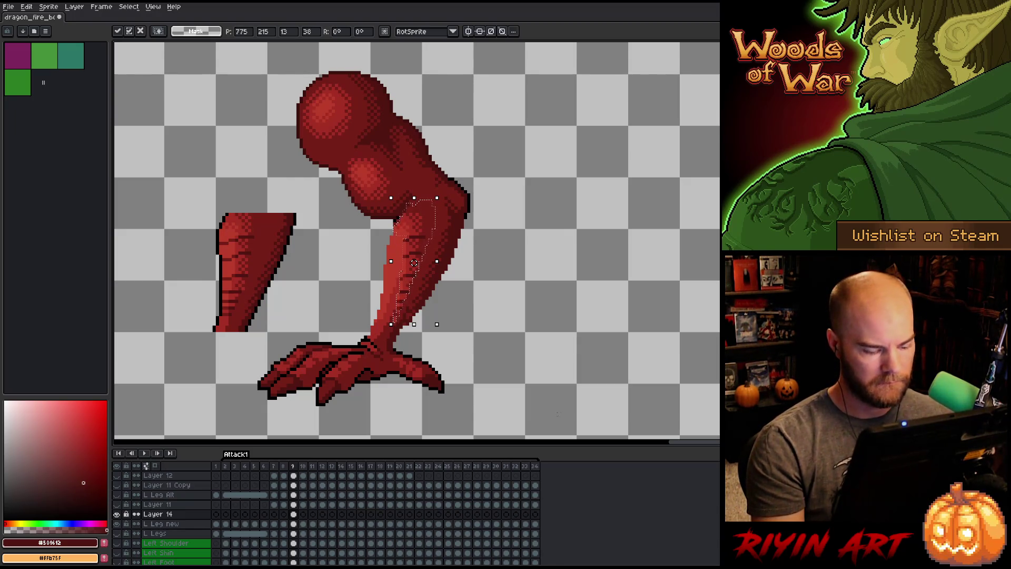
{"action": "key", "text": "ctrl+d"}
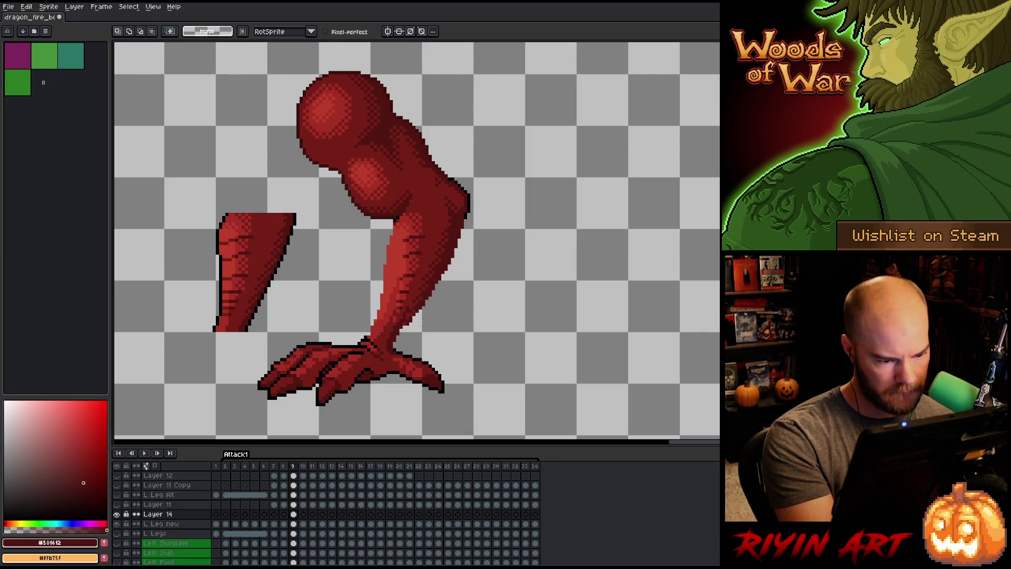
{"action": "key", "text": "ctrl+shift+d"}
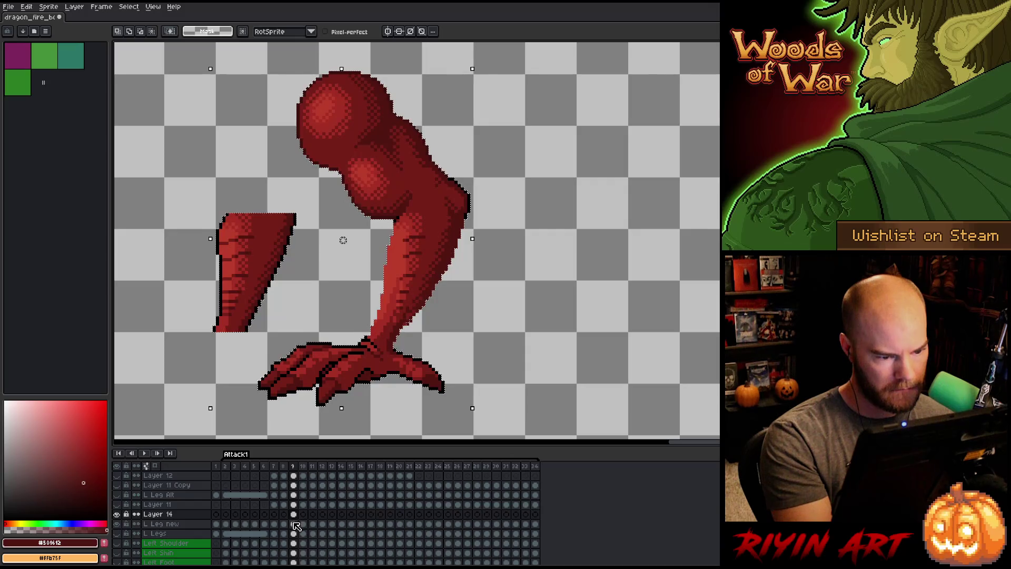
Clear the selection and pick the shin copy's Layer 14 cel in frame 9 for pencil work.
{"action": "key", "text": "ctrl+d"}
{"action": "left_click", "coordinate": [293, 514]}
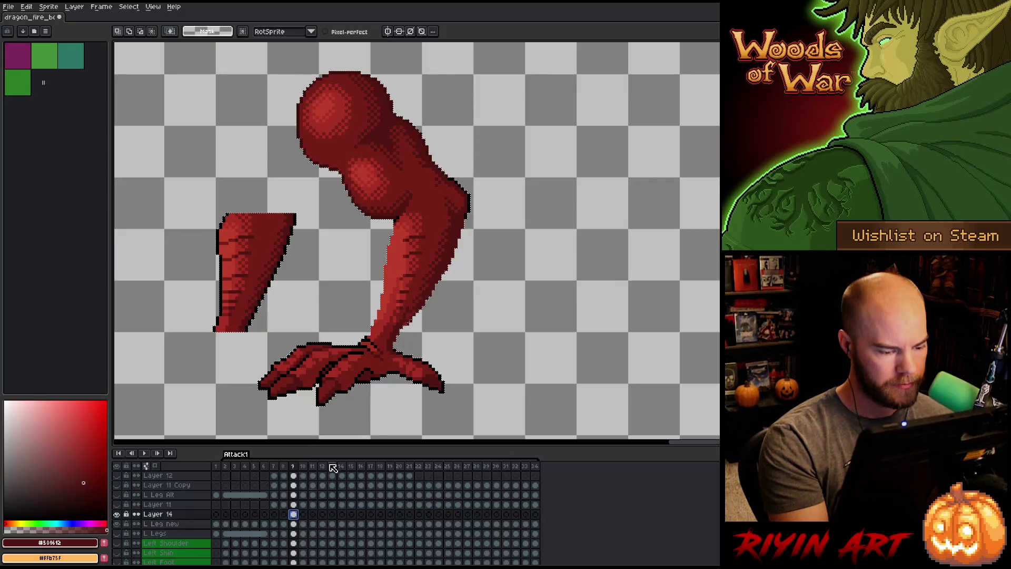
{"action": "key", "text": "b"}
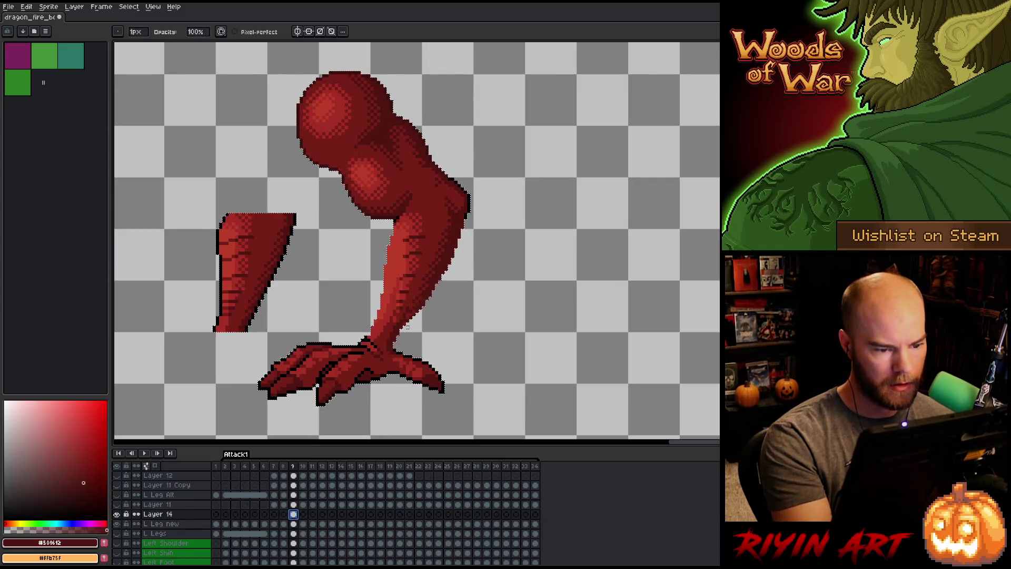
{"action": "left_click", "coordinate": [448, 271]}
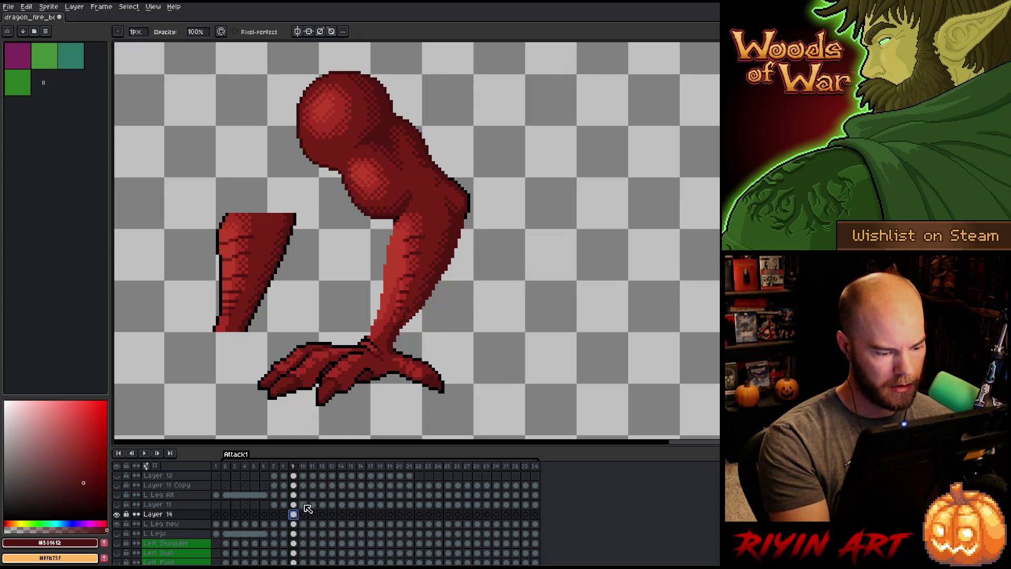
Paint a darker stripe on the shin using the leg's sampled dark, mid and outline reds.
{"action": "key", "text": "e"}
{"action": "left_click", "coordinate": [407, 234], "text": "alt"}
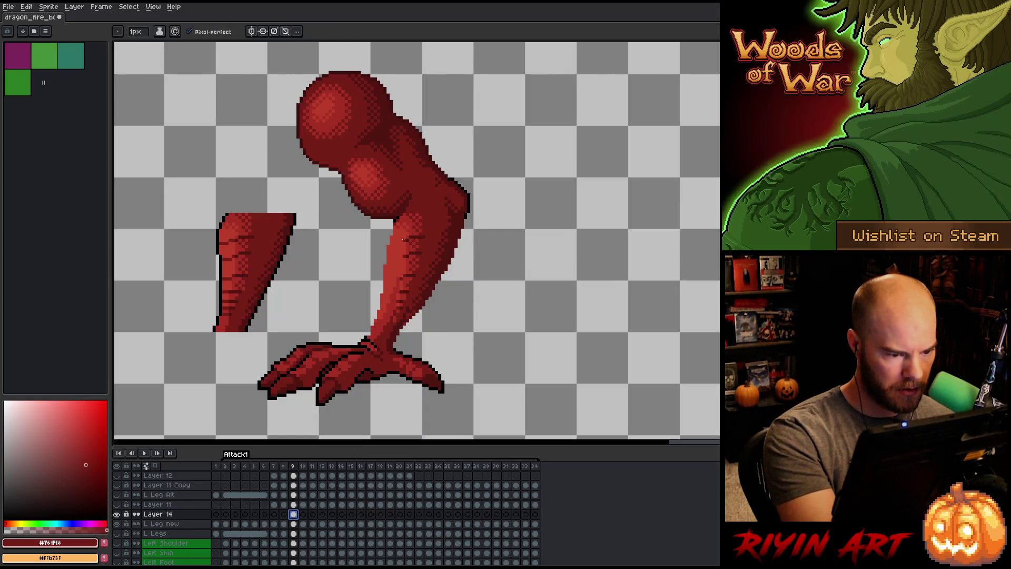
{"action": "left_click_drag", "start_coordinate": [419, 253], "coordinate": [392, 256]}
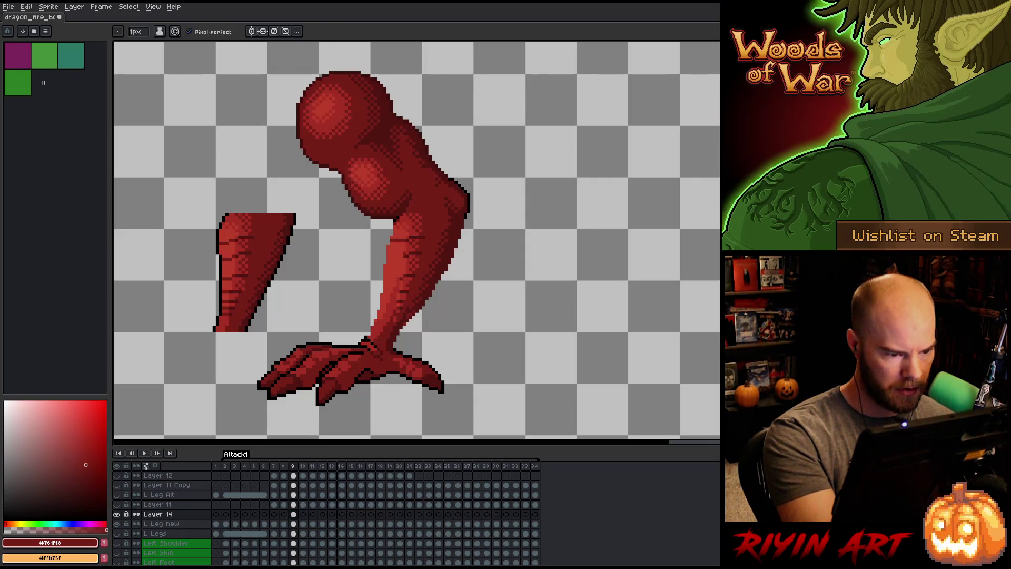
{"action": "left_click", "coordinate": [404, 274], "text": "alt"}
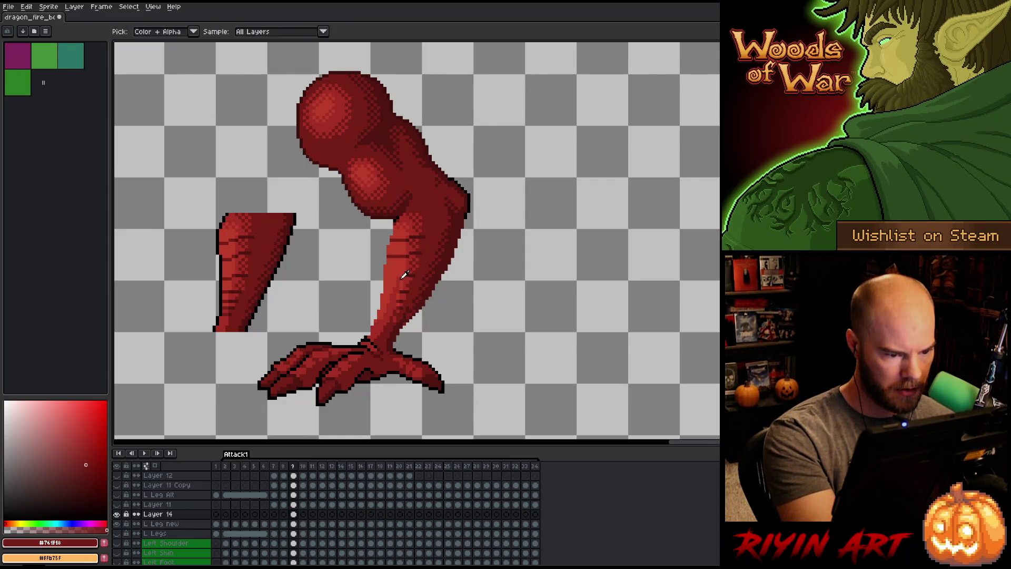
{"action": "left_click", "coordinate": [403, 287], "text": "alt"}
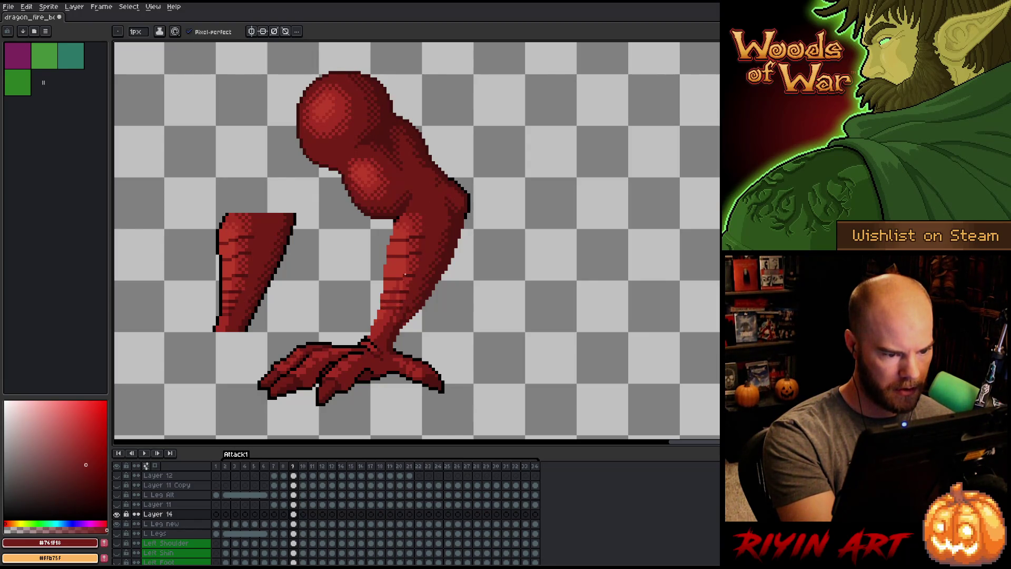
{"action": "left_click", "coordinate": [398, 285], "text": "alt"}
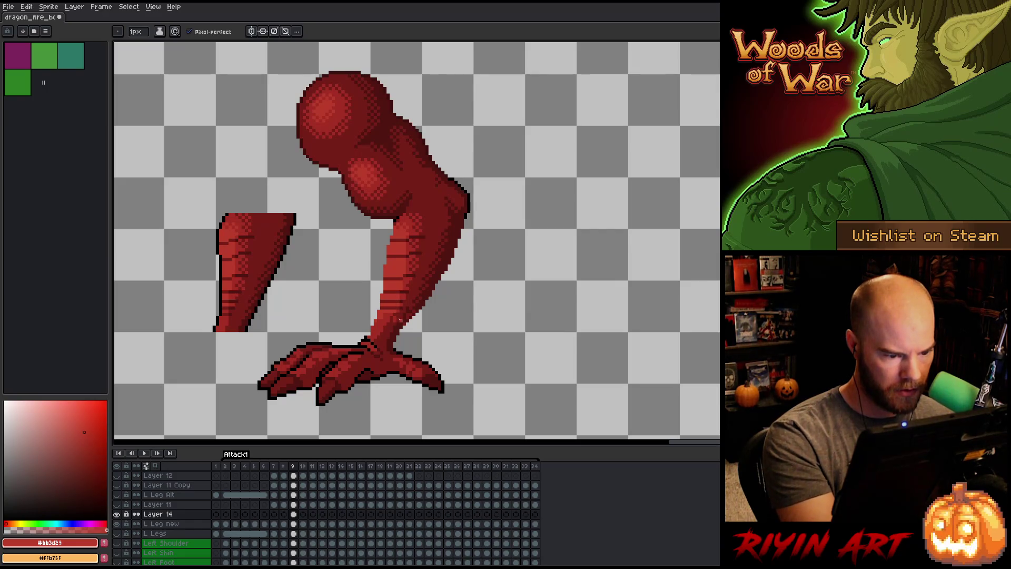
{"action": "left_click", "coordinate": [407, 308], "text": "alt"}
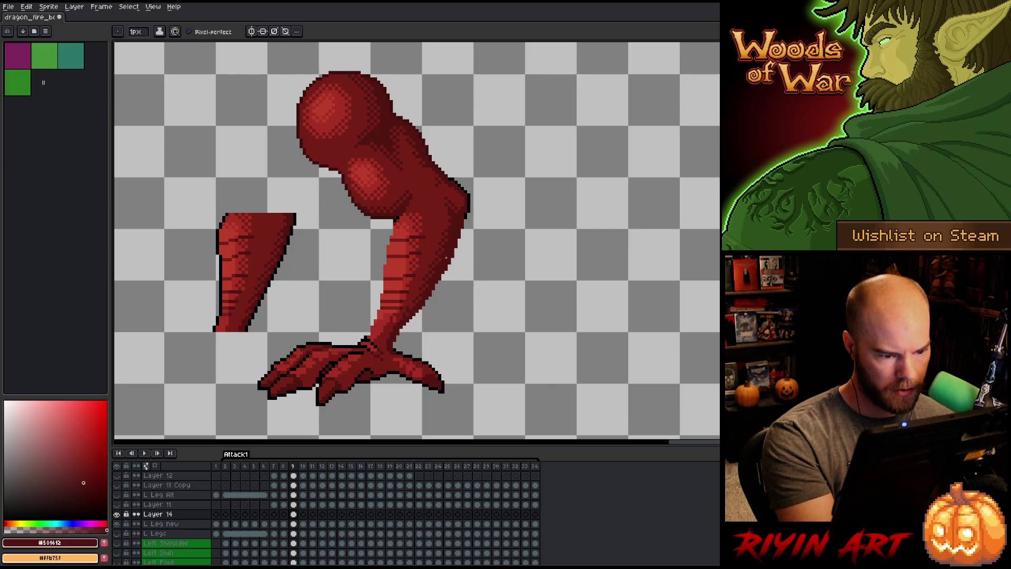
{"action": "left_click", "coordinate": [409, 304], "text": "alt"}
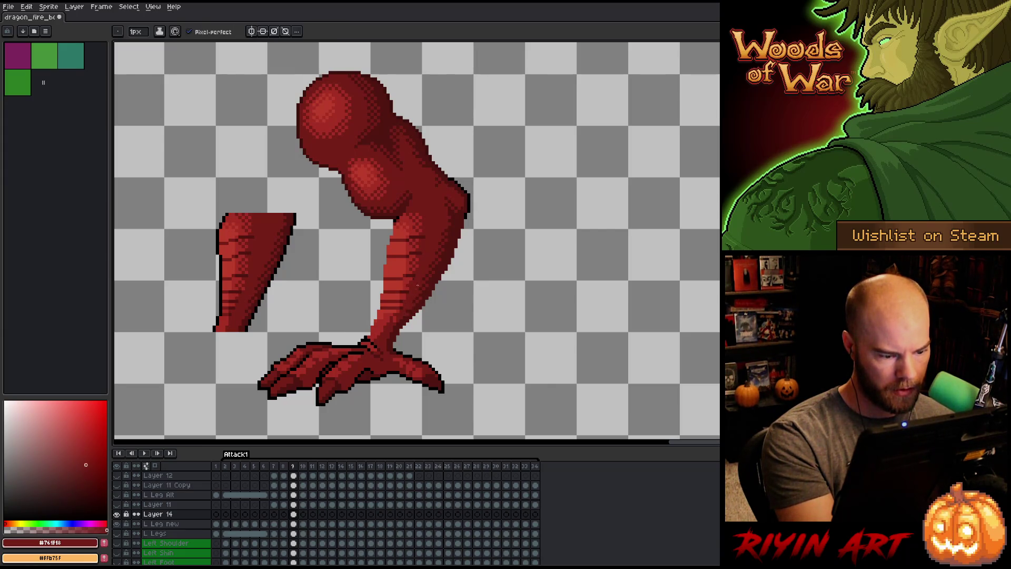
Lasso the top end of the shin near the knee.
{"action": "left_click", "coordinate": [424, 205]}
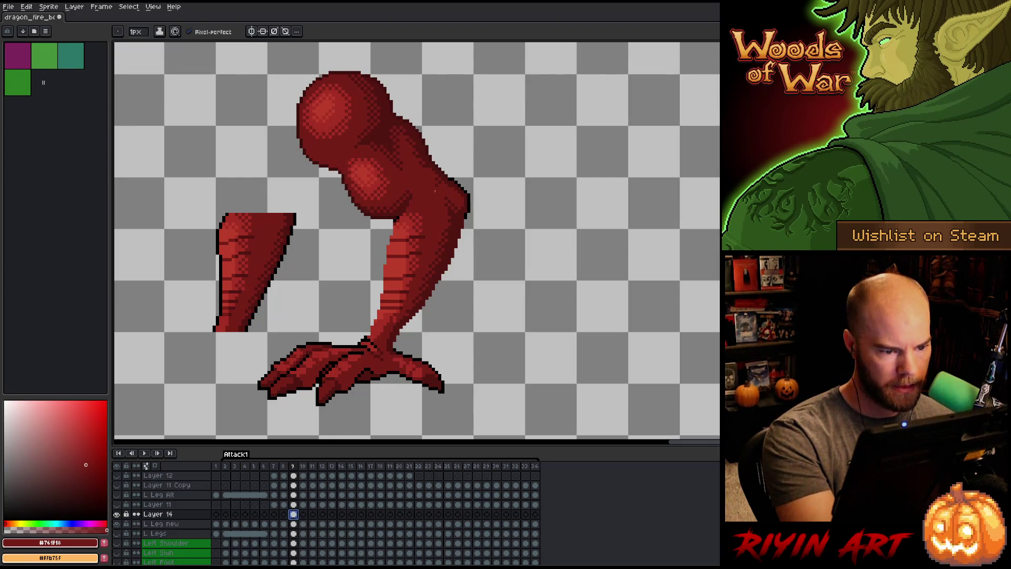
{"action": "left_click", "coordinate": [425, 238], "text": "alt"}
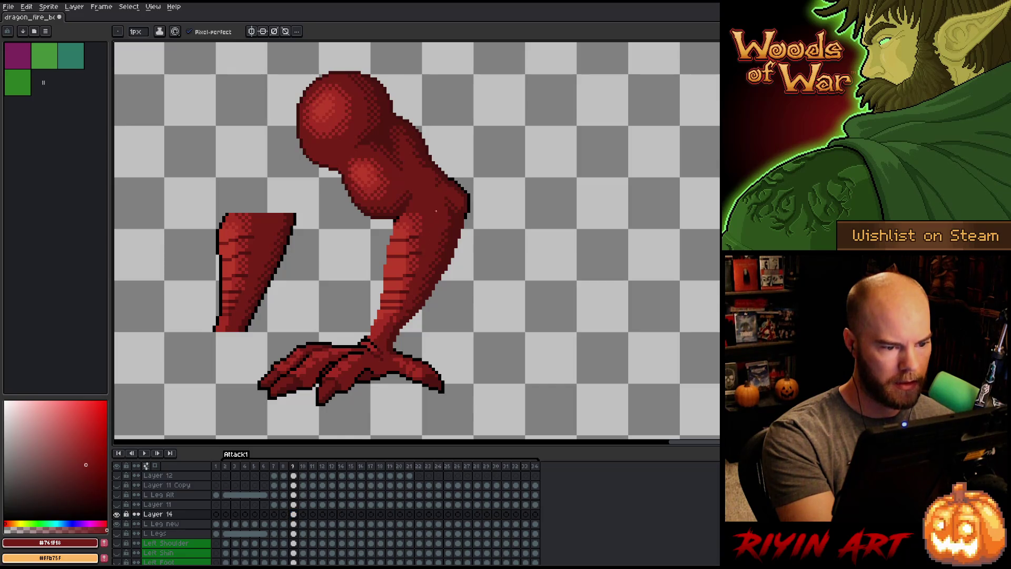
{"action": "key", "text": "q"}
{"action": "mouse_move", "coordinate": [428, 207]}
{"action": "left_mouse_down"}
{"action": "mouse_move", "coordinate": [421, 235]}
{"action": "mouse_move", "coordinate": [390, 238]}
{"action": "mouse_move", "coordinate": [383, 223]}
{"action": "mouse_move", "coordinate": [403, 211]}
{"action": "left_mouse_up"}
Undo the stray pencil stroke and commit the shin's adjusted knee end.
{"action": "key", "text": "b"}
{"action": "mouse_move", "coordinate": [427, 260]}
{"action": "left_mouse_down"}
{"action": "mouse_move", "coordinate": [426, 234]}
{"action": "mouse_move", "coordinate": [382, 236]}
{"action": "left_mouse_up"}
{"action": "key", "text": "ctrl+z"}
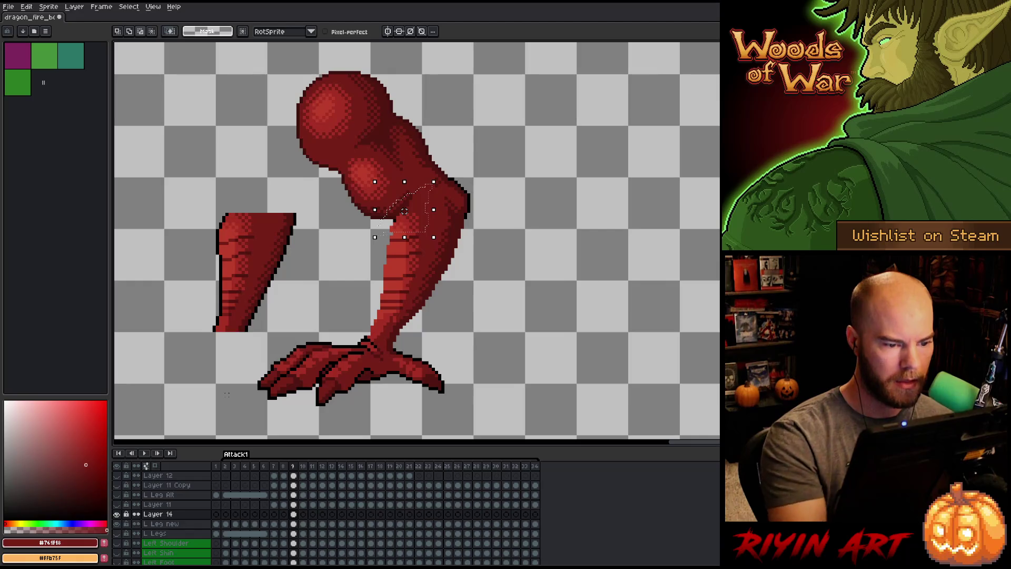
{"action": "key", "text": "q"}
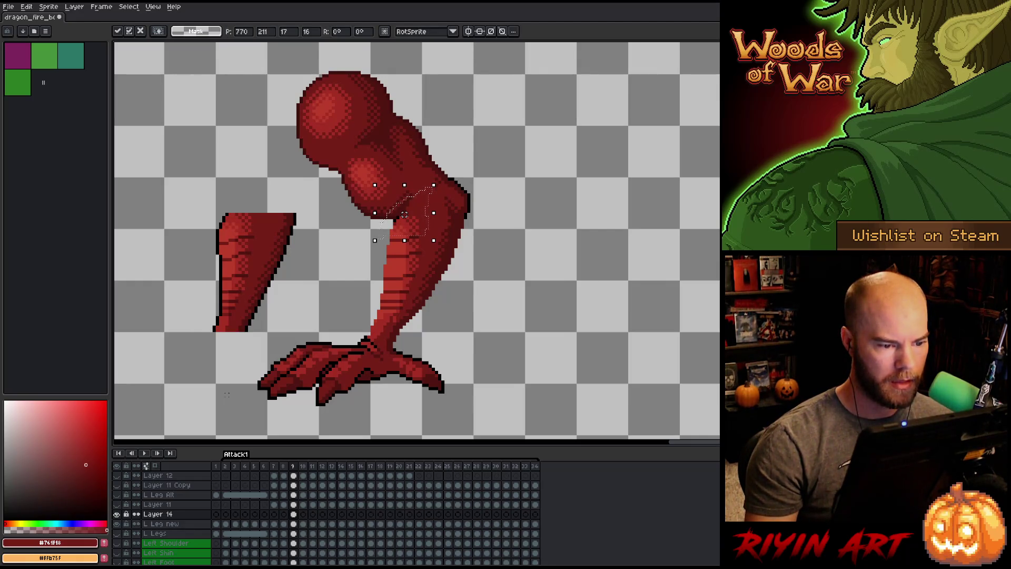
{"action": "key", "text": "b"}
Sample the leg's reds, ending with the mid red #a52f24 as the painting colour.
{"action": "left_click", "coordinate": [413, 236], "text": "alt"}
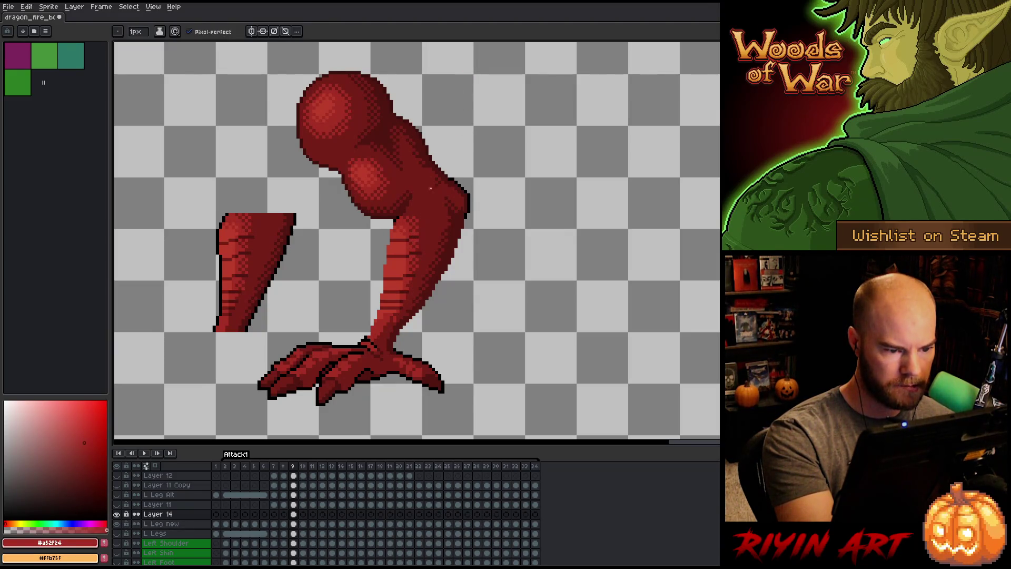
{"action": "left_click", "coordinate": [424, 211], "text": "alt"}
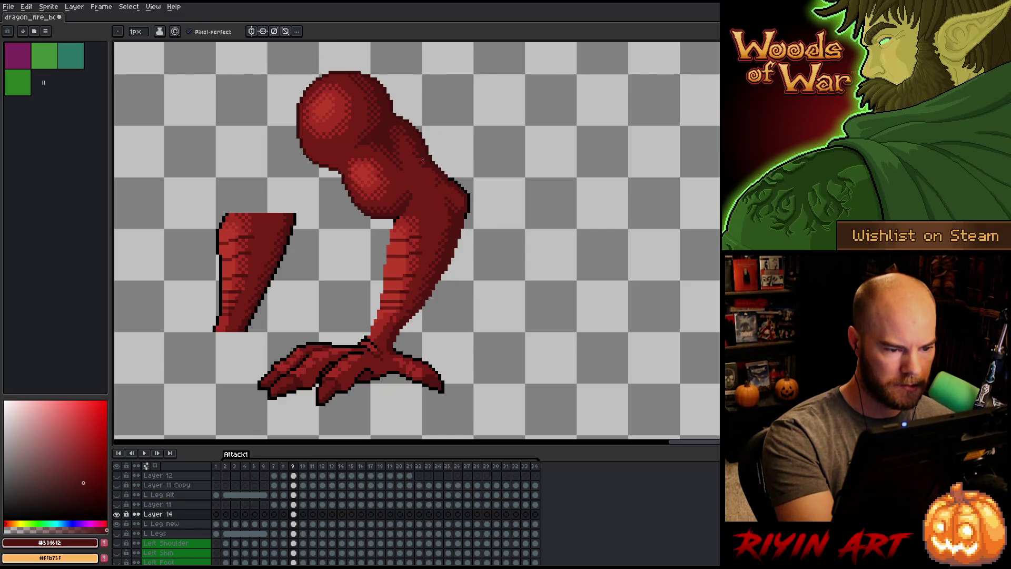
{"action": "left_click", "coordinate": [415, 191], "text": "alt"}
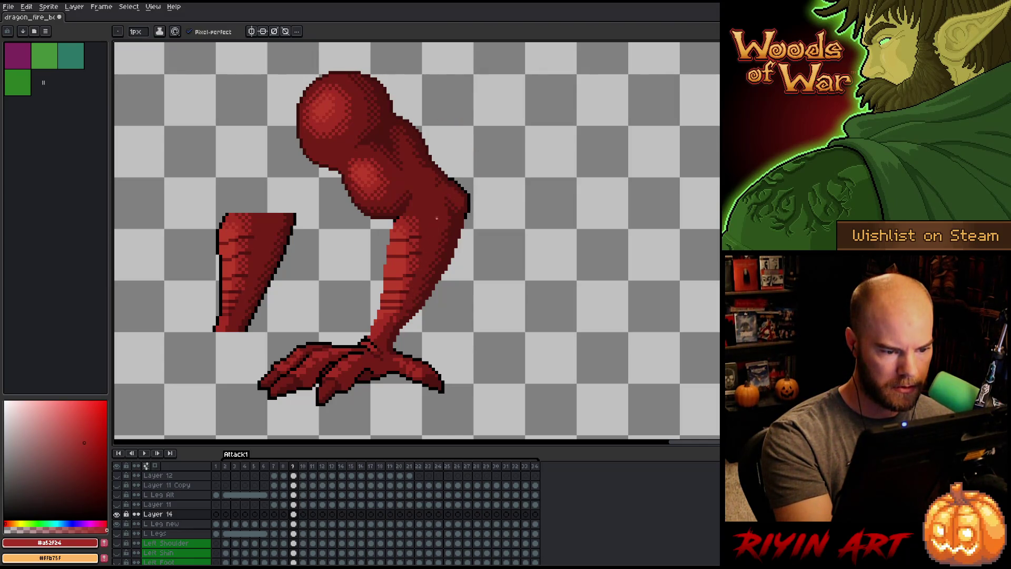
{"action": "key", "text": "e"}
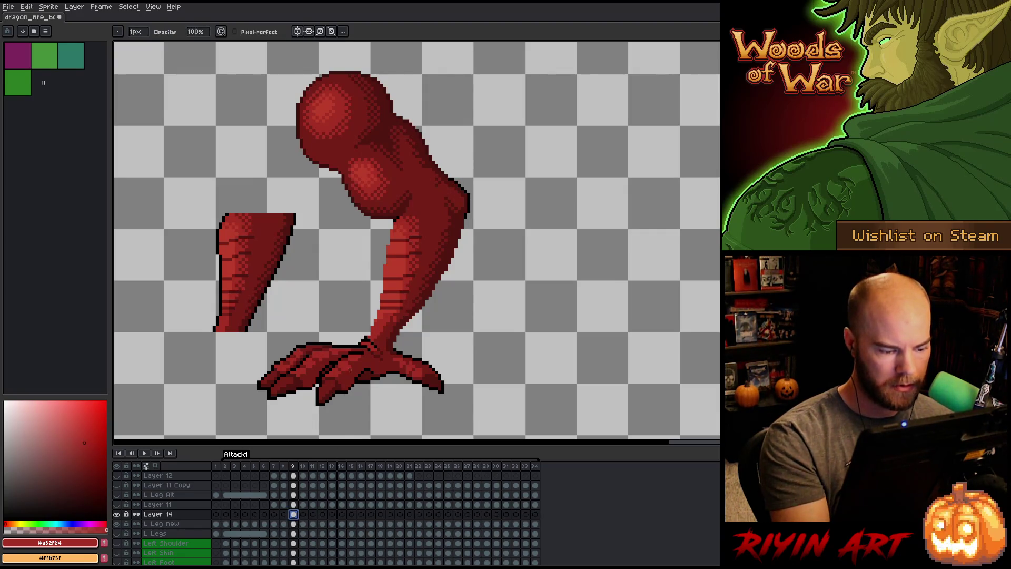
Lasso the loose shin piece left of the leg and delete it.
{"action": "key", "text": "q"}
{"action": "left_click", "coordinate": [294, 523]}
{"action": "mouse_move", "coordinate": [316, 262]}
{"action": "left_mouse_down"}
{"action": "mouse_move", "coordinate": [195, 363]}
{"action": "mouse_move", "coordinate": [315, 263]}
{"action": "left_mouse_up"}
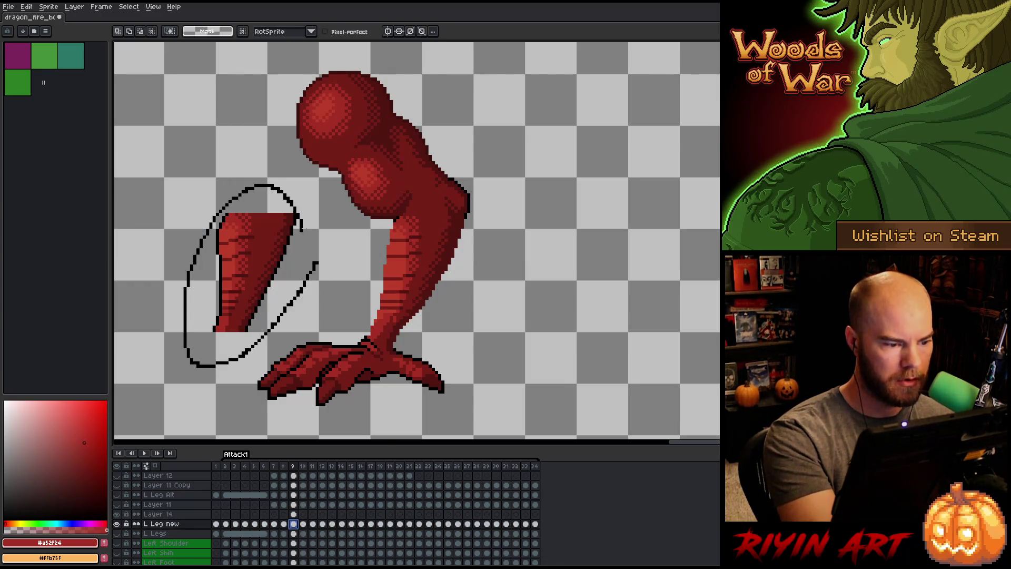
{"action": "key", "text": "Delete"}
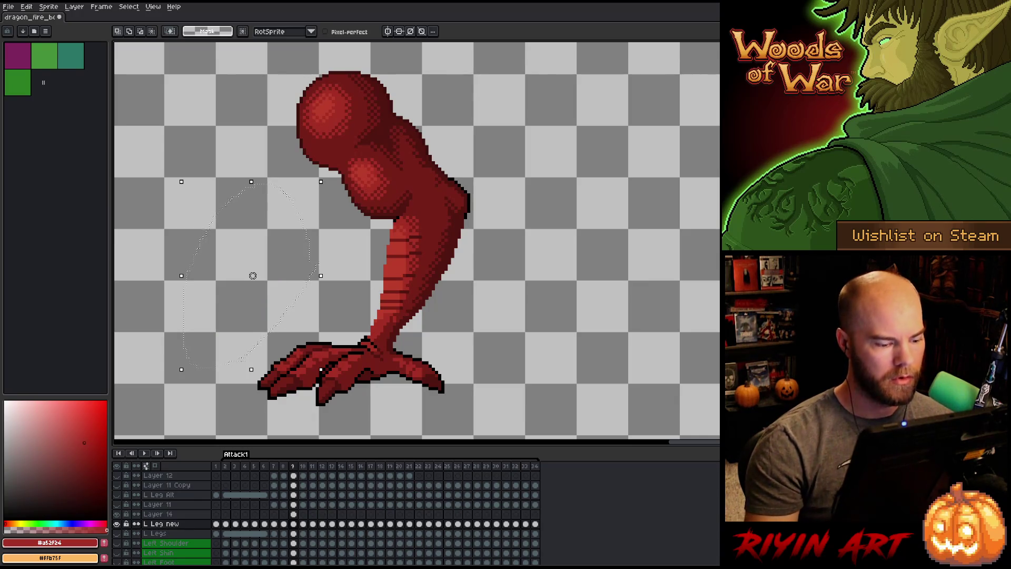
Delete the leftover Layer 14 and return to the Pencil.
{"action": "left_click", "coordinate": [181, 514]}
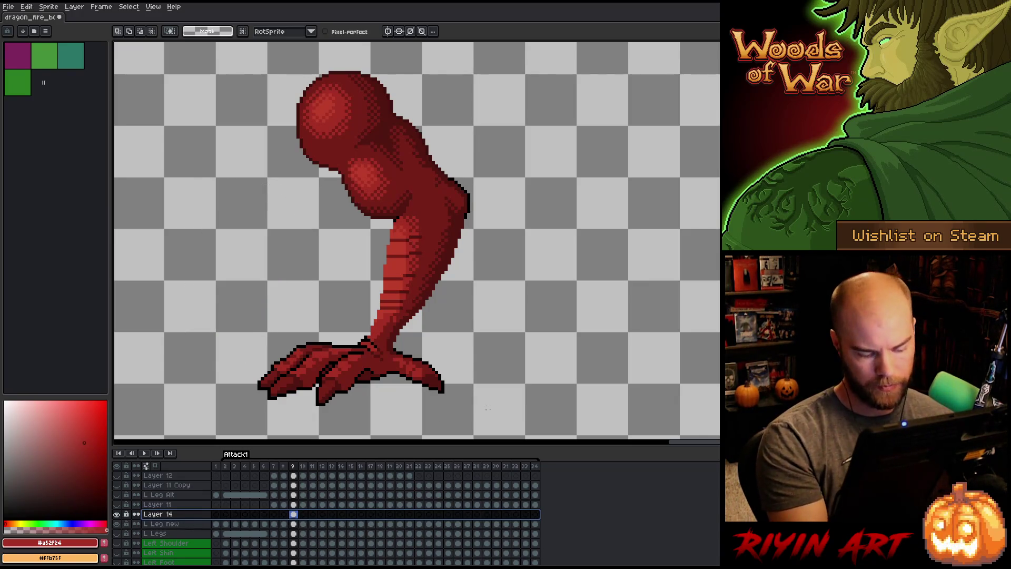
{"action": "key", "text": "ctrl+e"}
{"action": "key", "text": "b"}
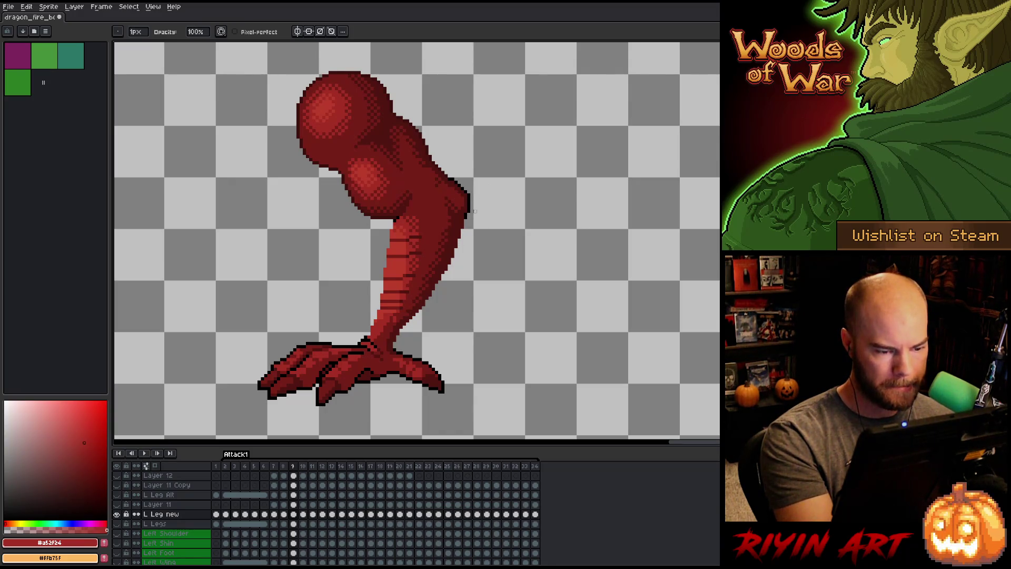
Flip between frames 8 and 9 to compare the leg.
{"action": "key", "text": "Left"}
{"action": "key", "text": "Right"}
{"action": "key", "text": "Left"}
{"action": "key", "text": "Right"}
{"action": "key", "text": "Left"}
{"action": "key", "text": "Right"}
{"action": "key", "text": "Left"}
{"action": "key", "text": "Right"}
{"action": "key", "text": "Left"}
{"action": "key", "text": "Right"}
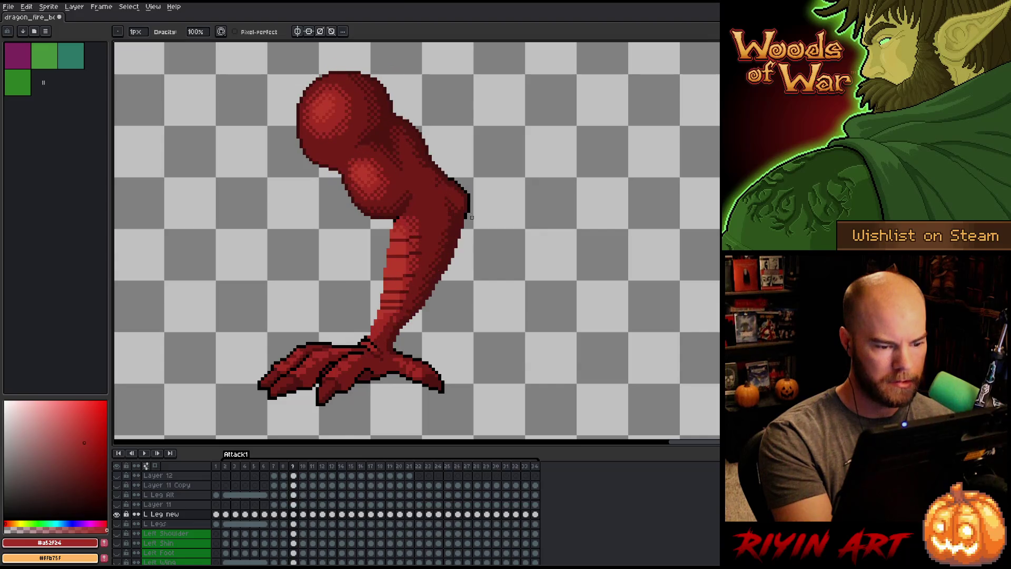
Sample the dark red #501612 and select along the lower shin's right edge.
{"action": "left_click", "coordinate": [420, 311], "text": "alt"}
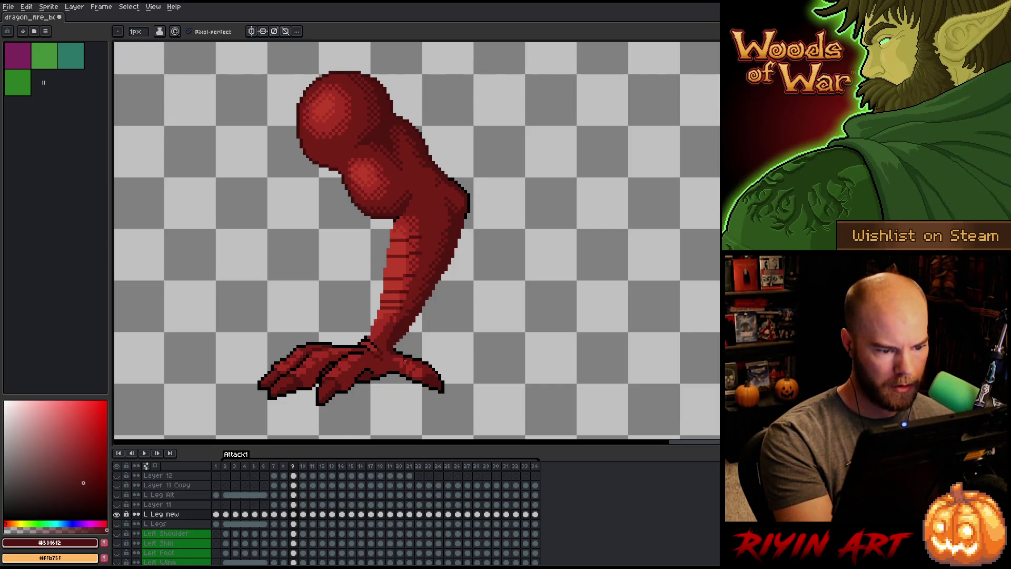
{"action": "key", "text": "e"}
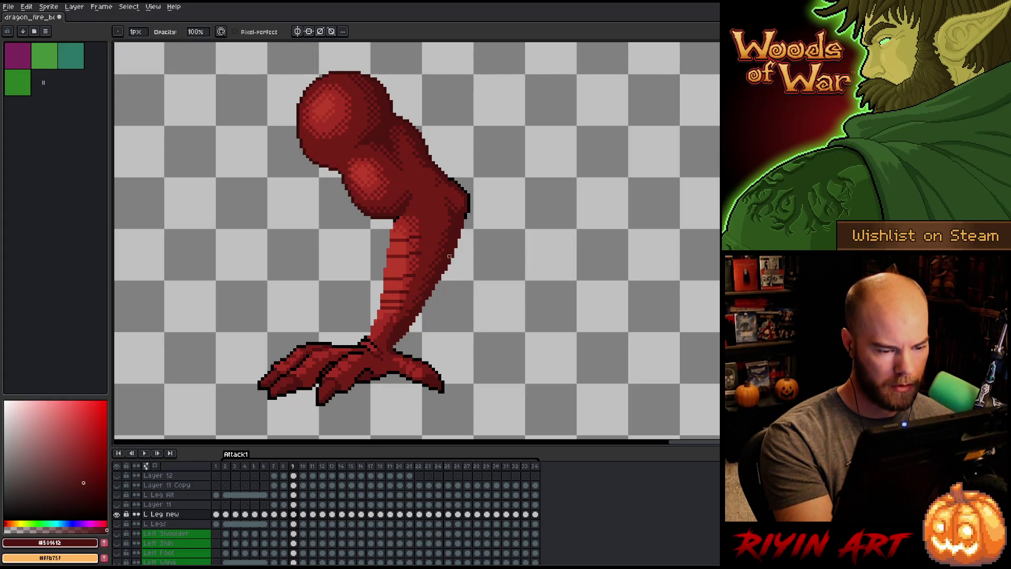
{"action": "key", "text": "m"}
{"action": "mouse_move", "coordinate": [426, 303]}
{"action": "left_mouse_down"}
{"action": "mouse_move", "coordinate": [406, 331]}
{"action": "mouse_move", "coordinate": [413, 346]}
{"action": "left_mouse_up"}
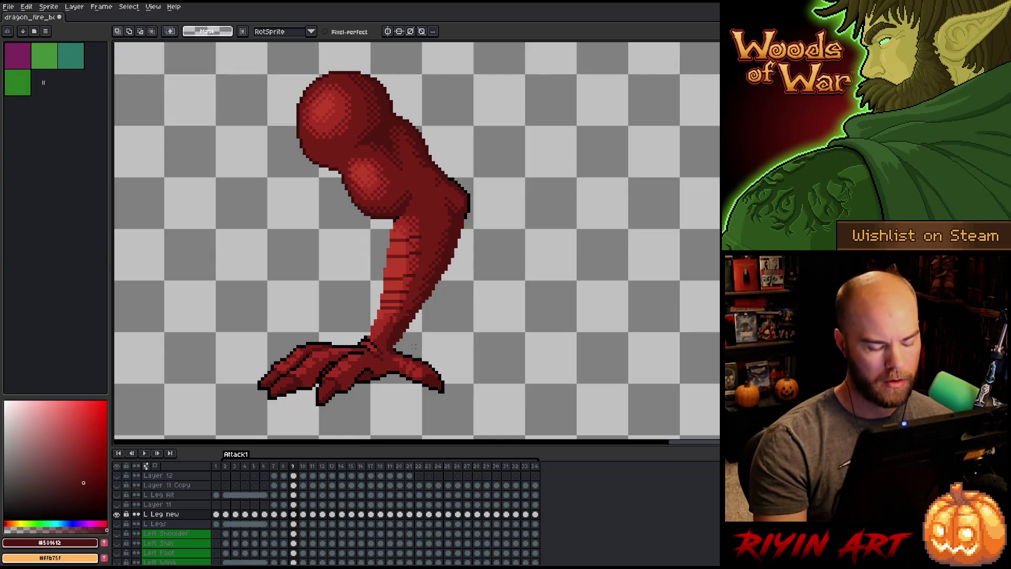
Toggle between frames 8 and 9 to compare the bent leg pose.
{"action": "key", "text": "Left"}
{"action": "key", "text": "Right"}
{"action": "key", "text": "Left"}
{"action": "key", "text": "Right"}
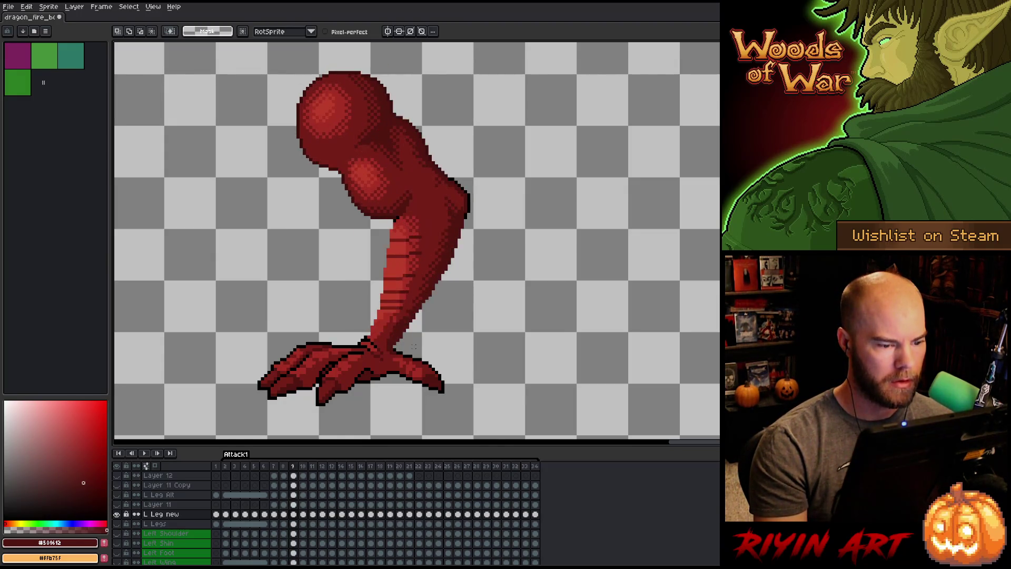
{"action": "key", "text": "Left"}
{"action": "key", "text": "Right"}
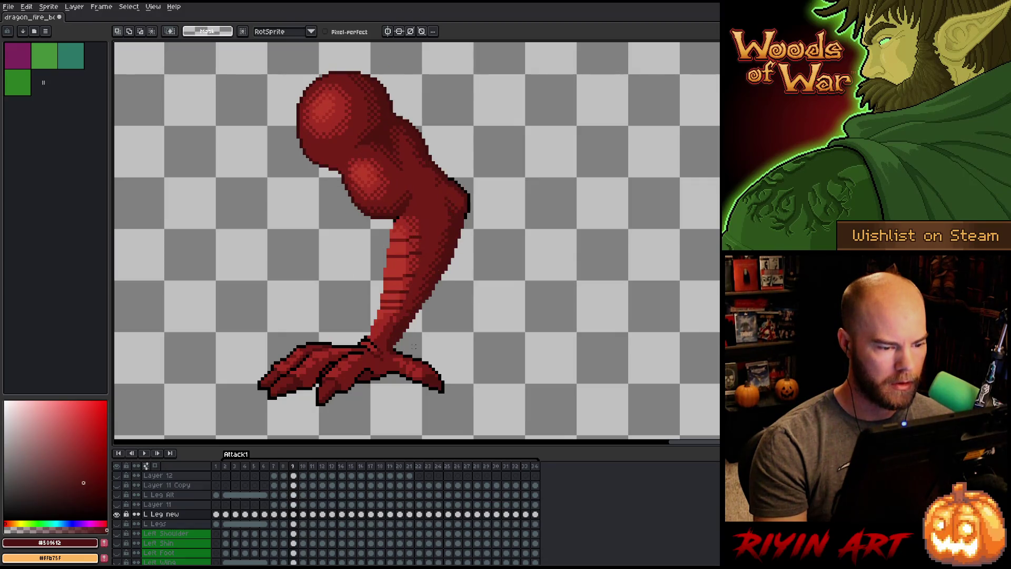
{"action": "key", "text": "Left"}
{"action": "key", "text": "Right"}
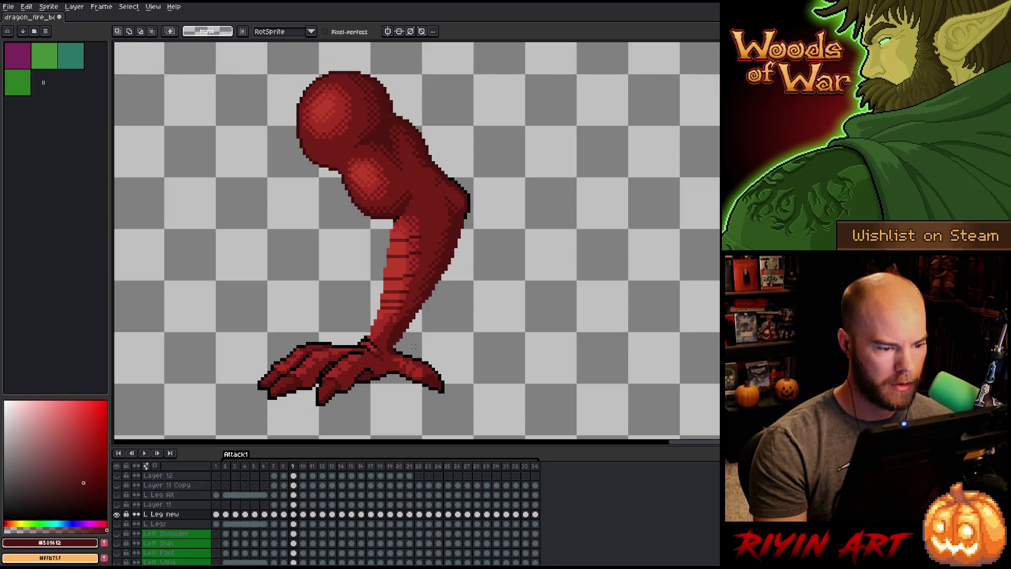
{"action": "key", "text": "Left"}
{"action": "key", "text": "Right"}
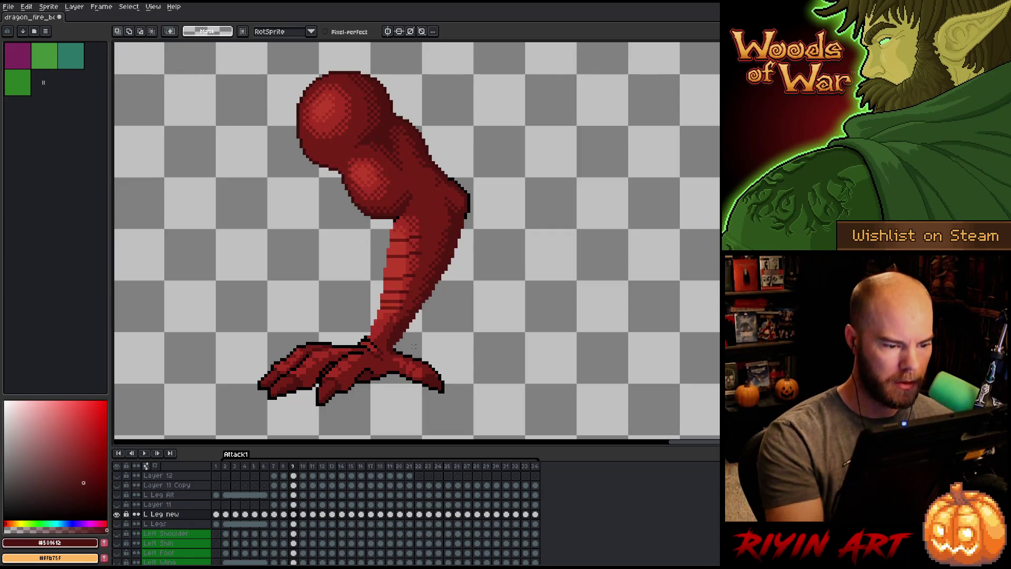
Sample the leg's reds #761f18 and #a52f24 while checking against frame 8.
{"action": "key", "text": "i"}
{"action": "left_click", "coordinate": [392, 310]}
{"action": "key", "text": "b"}
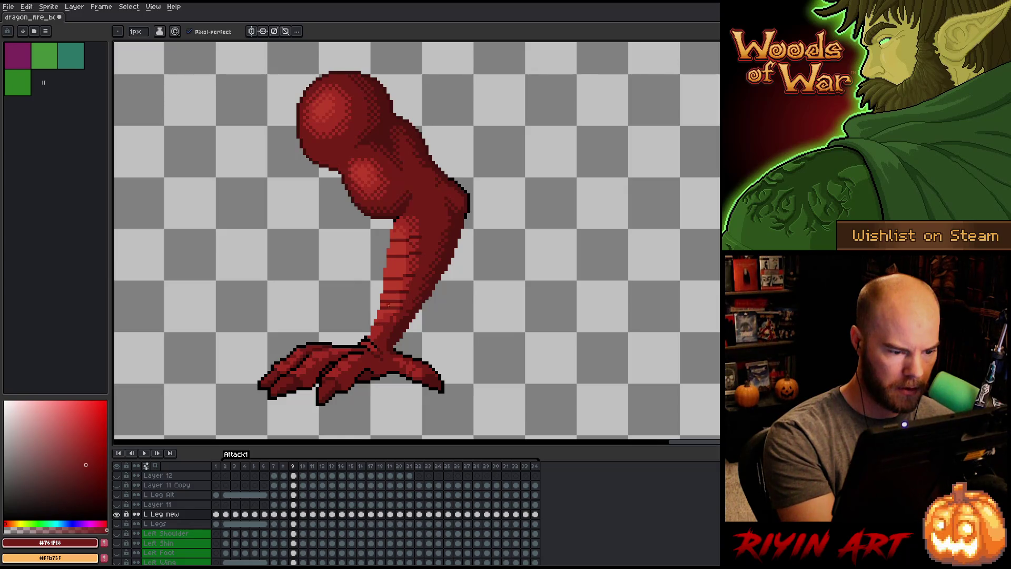
{"action": "key", "text": "Left"}
{"action": "key", "text": "Right"}
{"action": "key", "text": "Left"}
{"action": "key", "text": "Right"}
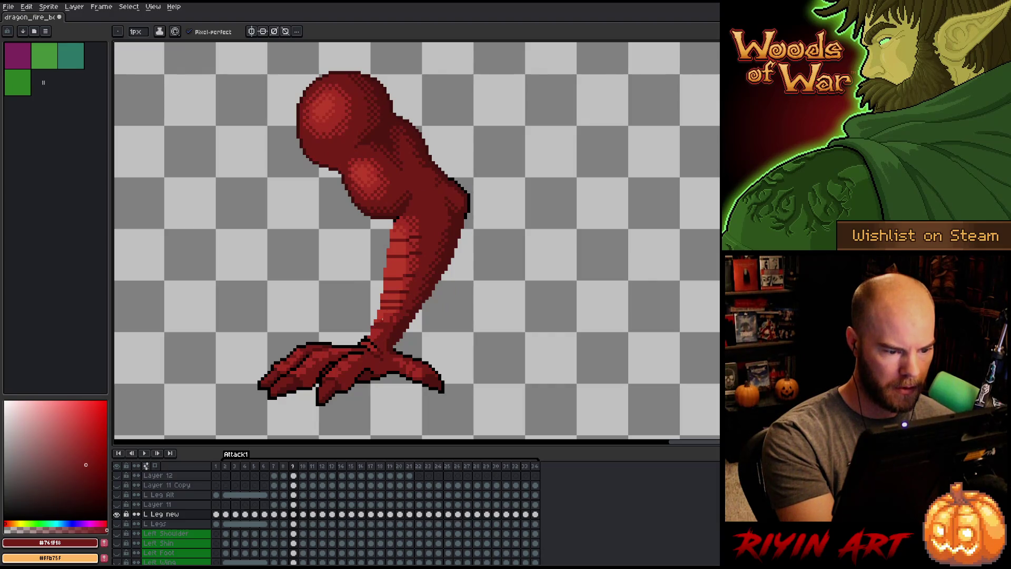
{"action": "left_click", "coordinate": [383, 323], "text": "alt"}
{"action": "left_click", "coordinate": [395, 305], "text": "alt"}
{"action": "left_click", "coordinate": [393, 318], "text": "alt"}
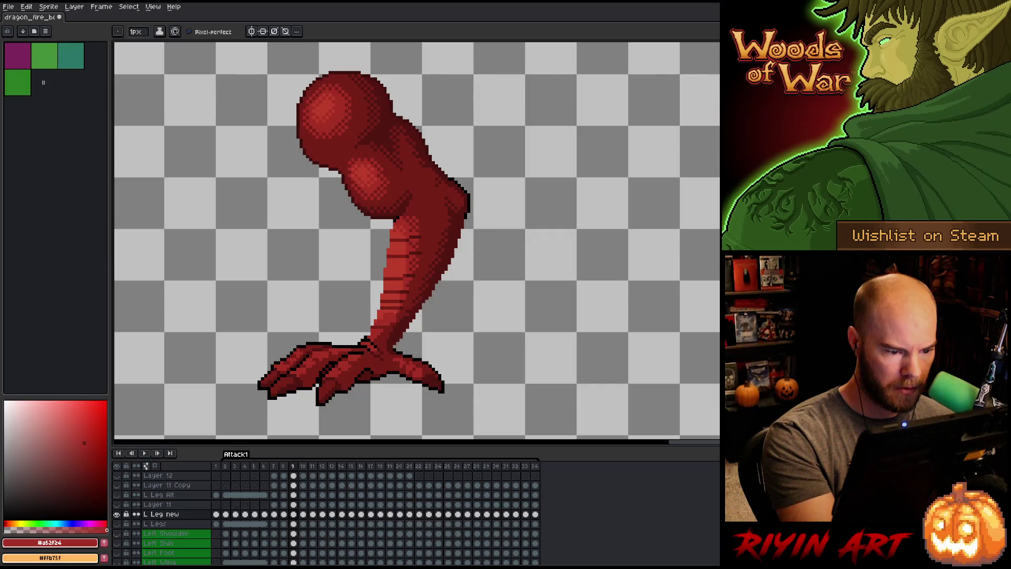
{"action": "left_click", "coordinate": [400, 302], "text": "alt"}
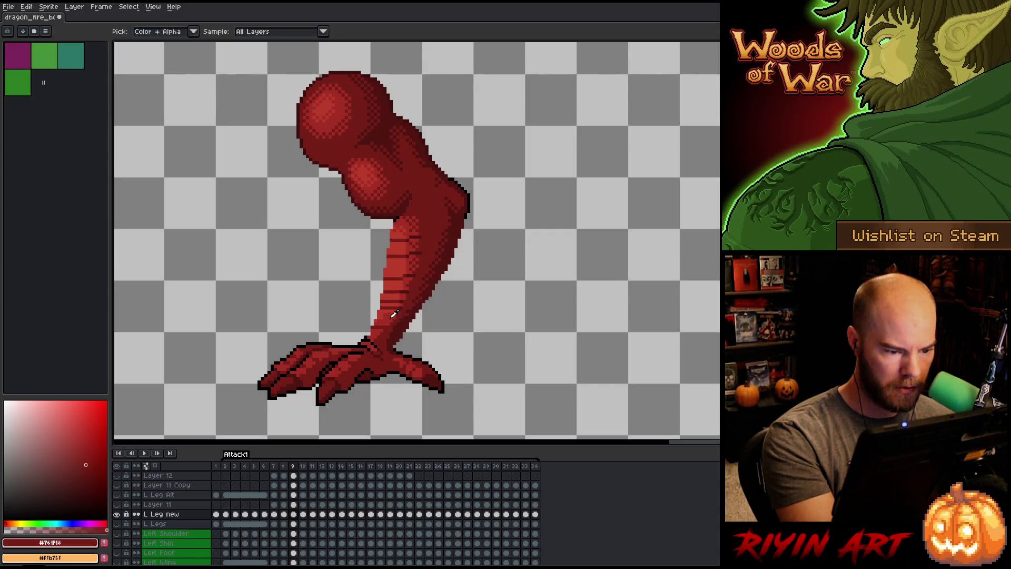
Flip back and forth between frames 8 and 9 again, ending on frame 9.
{"action": "key", "text": "Right"}
{"action": "key", "text": "Left"}
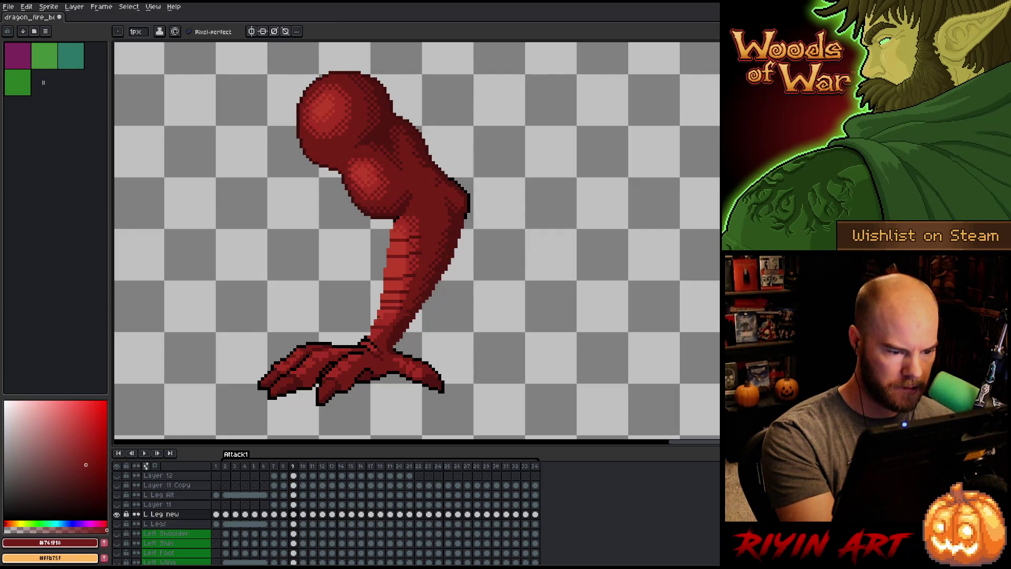
{"action": "key", "text": "Right"}
{"action": "key", "text": "Left"}
{"action": "key", "text": "Left"}
{"action": "key", "text": "Right"}
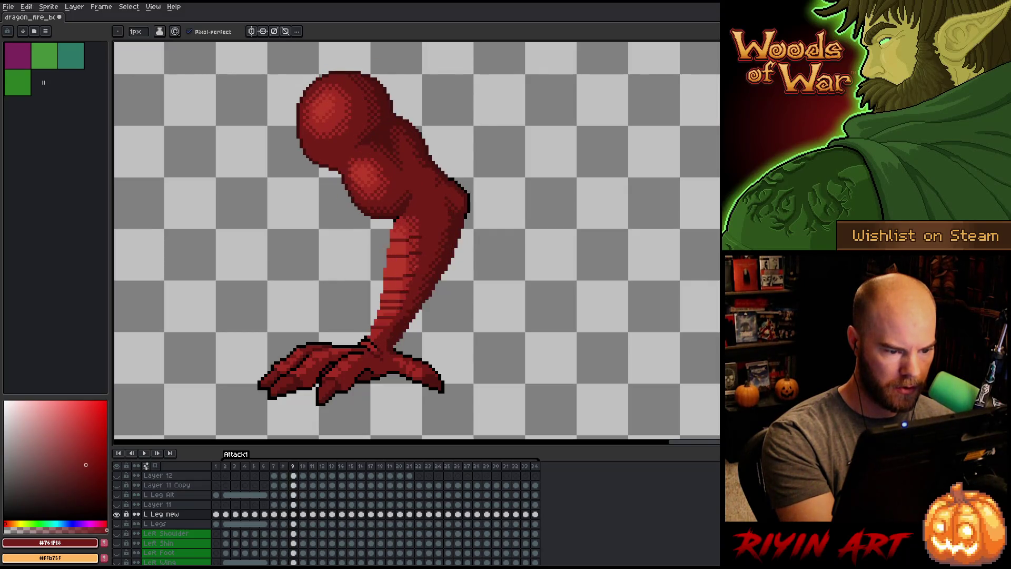
{"action": "key", "text": "Left"}
{"action": "key", "text": "Right"}
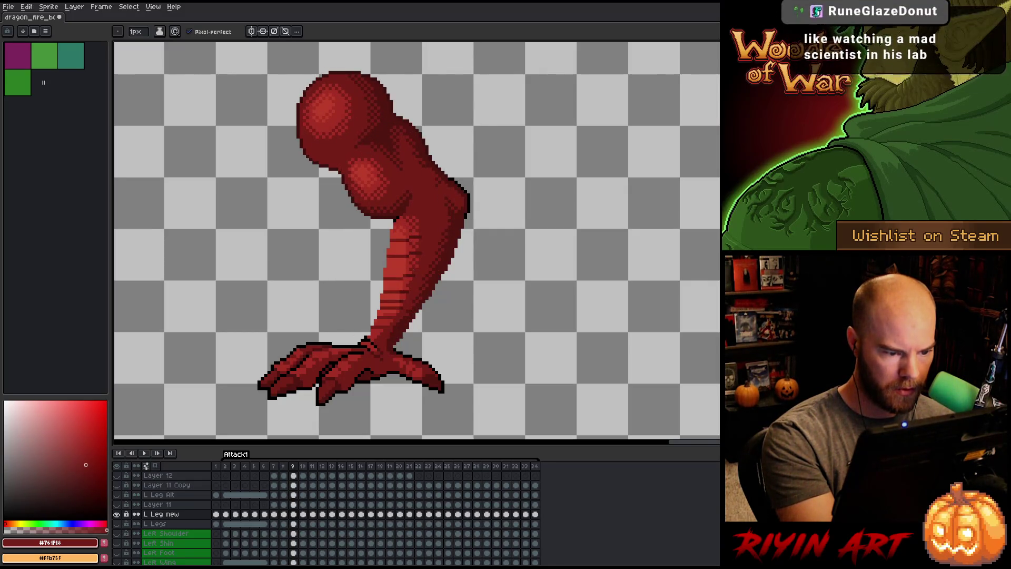
{"action": "key", "text": "Left"}
{"action": "key", "text": "Right"}
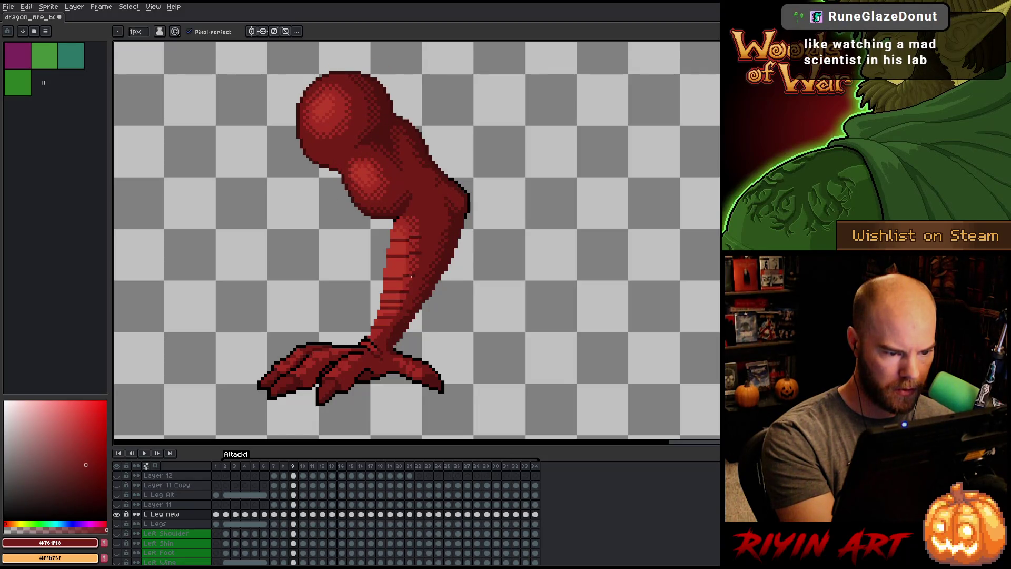
{"action": "key", "text": "Left"}
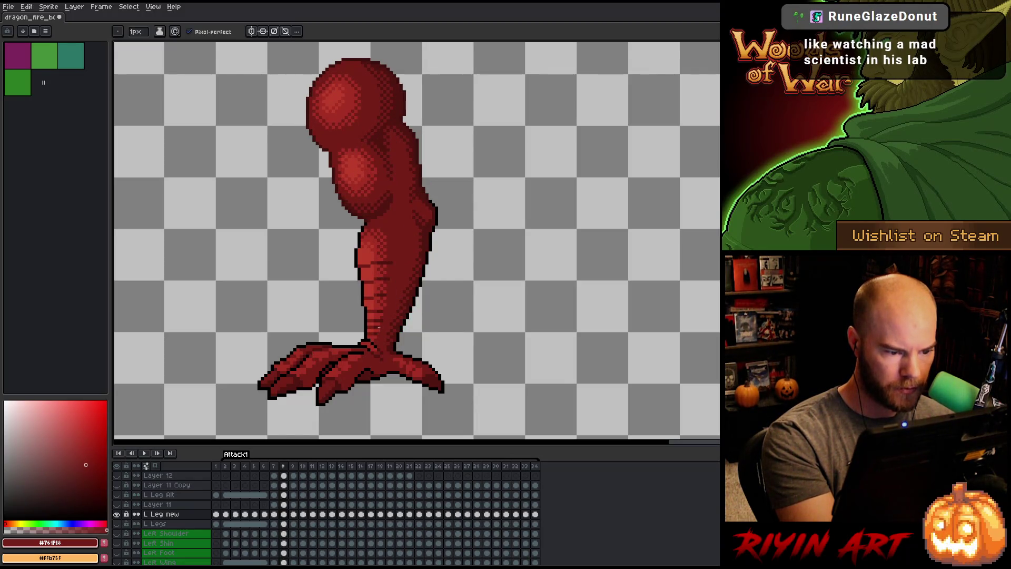
{"action": "key", "text": "Right"}
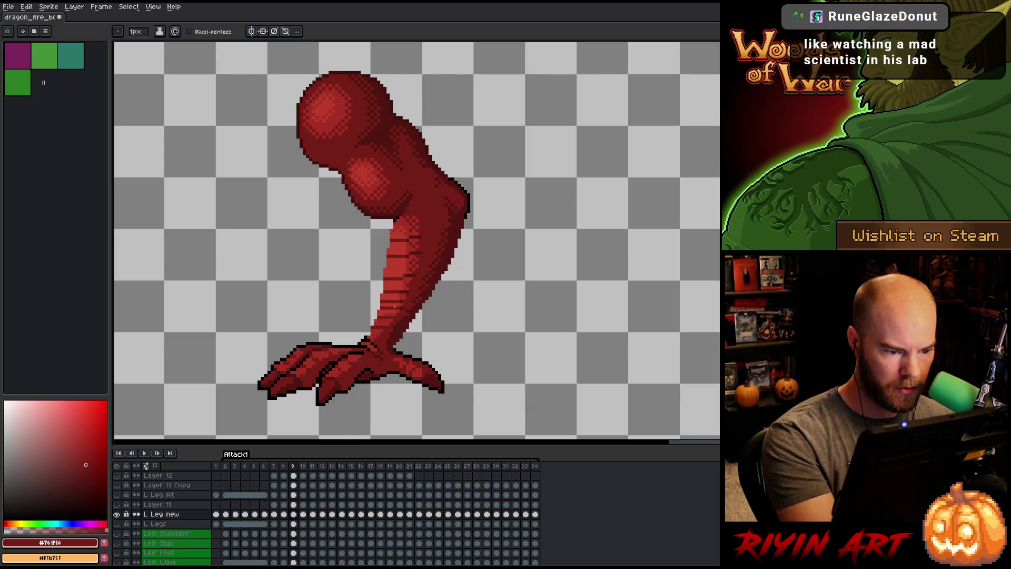
Sample base red #a52f24 and lighter red #bb3d29, then save the sprite file.
{"action": "left_click", "coordinate": [399, 296], "text": "alt"}
{"action": "left_click", "coordinate": [395, 301], "text": "alt"}
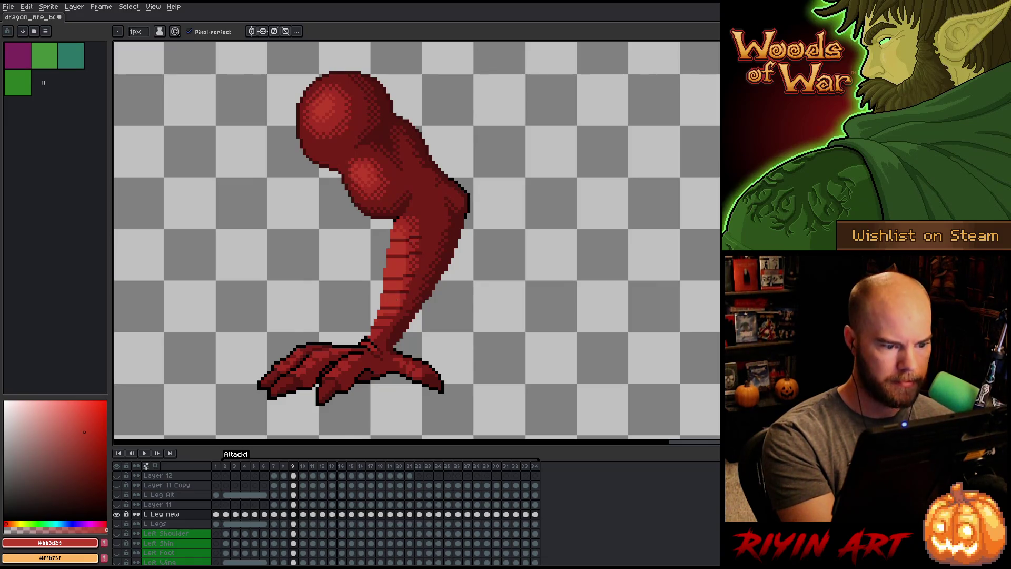
{"action": "key", "text": "b"}
{"action": "key", "text": "ctrl+s"}
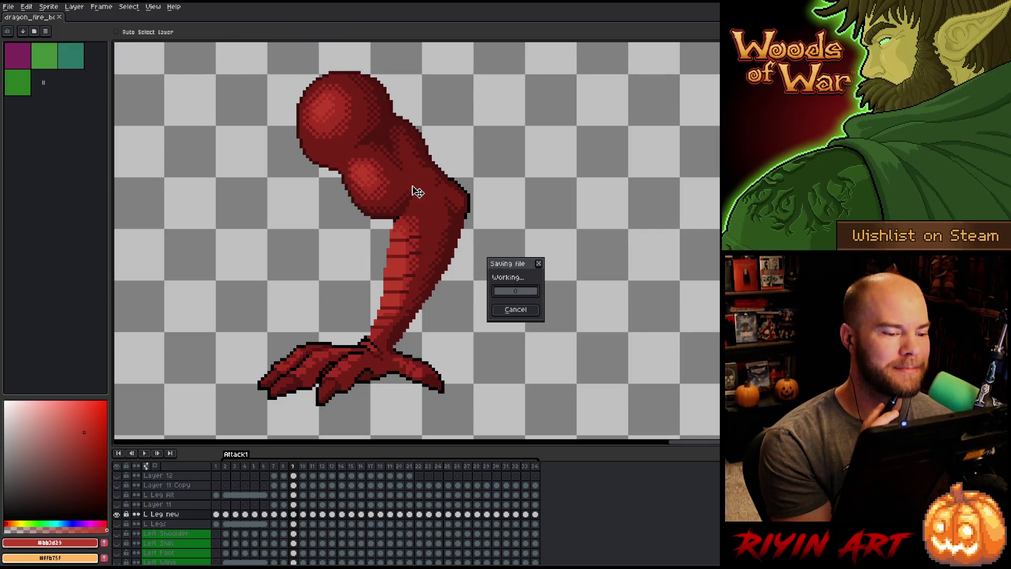
Recheck frame 9's leg against frame 8 and sample the darker red #761f18.
{"action": "key", "text": "Left"}
{"action": "key", "text": "Right"}
{"action": "key", "text": "Left"}
{"action": "key", "text": "Right"}
{"action": "key", "text": "Left"}
{"action": "key", "text": "Right"}
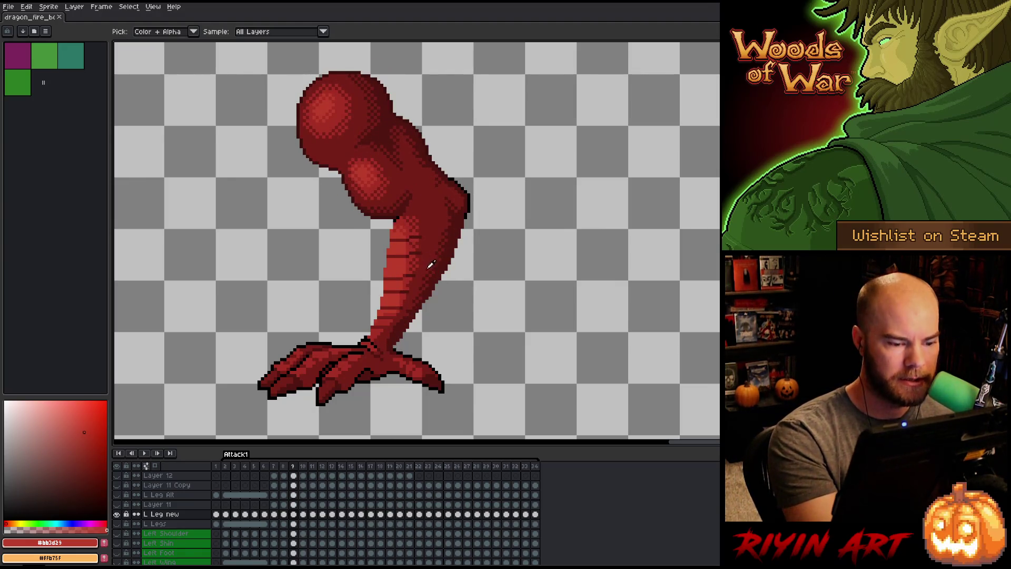
{"action": "left_click", "coordinate": [431, 283], "text": "alt"}
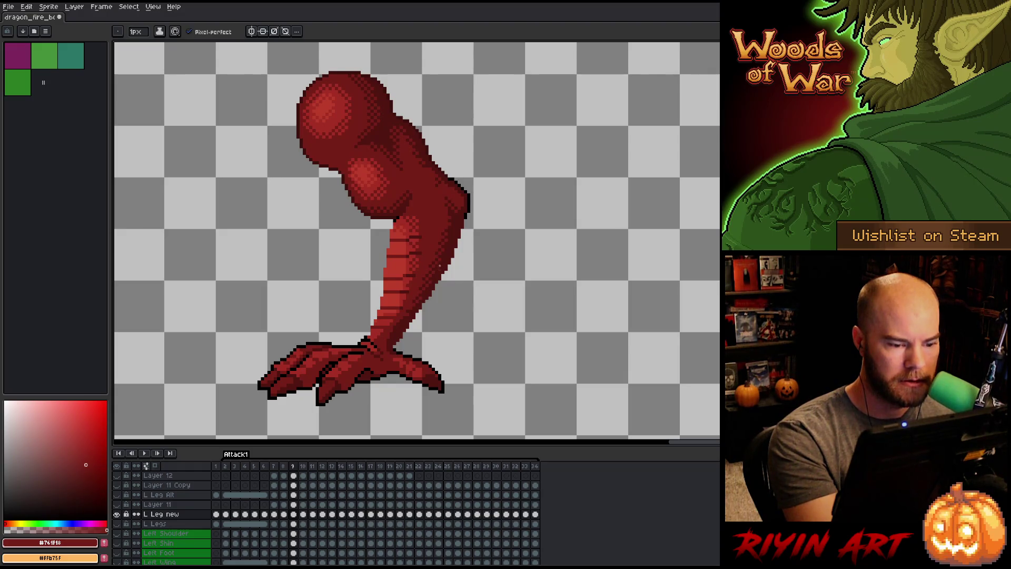
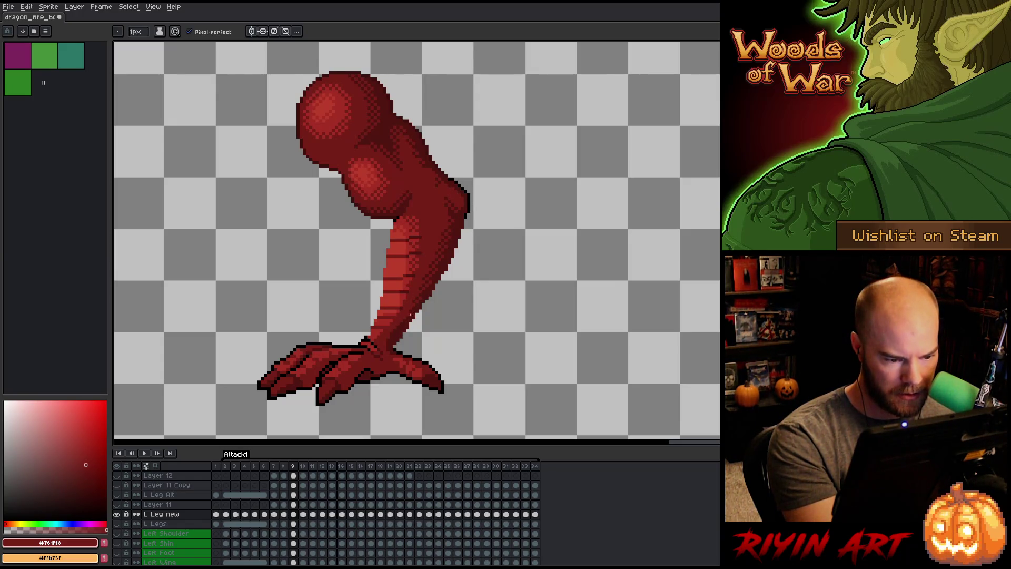
Retouch the leg's shading, alternating between its mid red and darker shadow red.
{"action": "left_click", "coordinate": [409, 318], "text": "alt"}
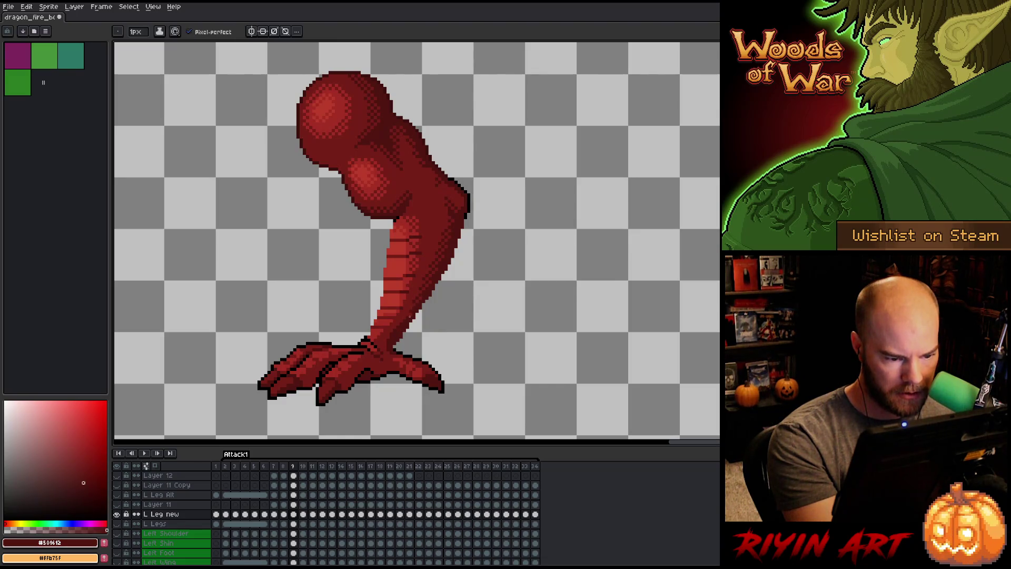
{"action": "left_click", "coordinate": [408, 318], "text": "alt"}
{"action": "left_click", "coordinate": [412, 314], "text": "alt"}
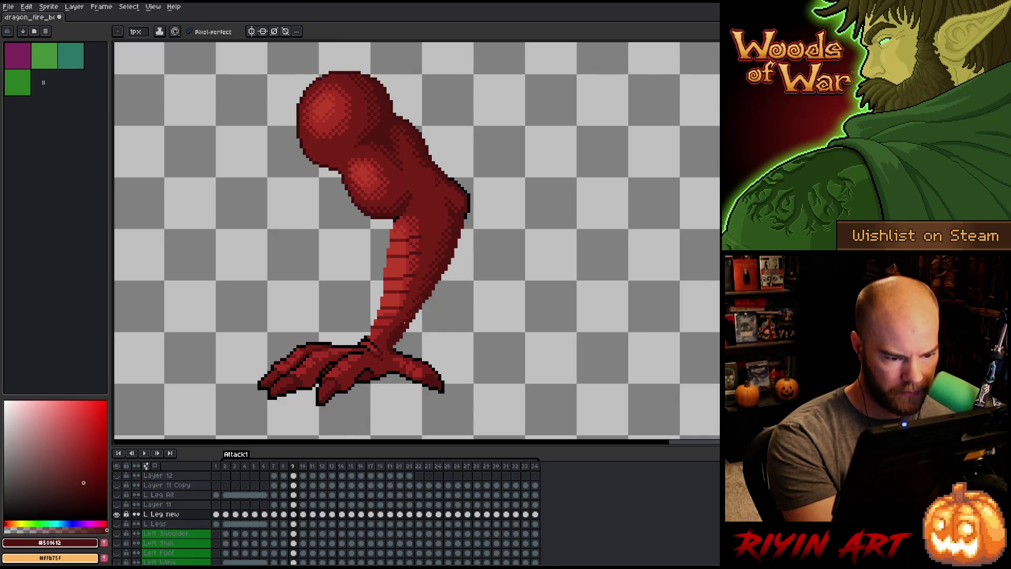
{"action": "left_click", "coordinate": [405, 320], "text": "alt"}
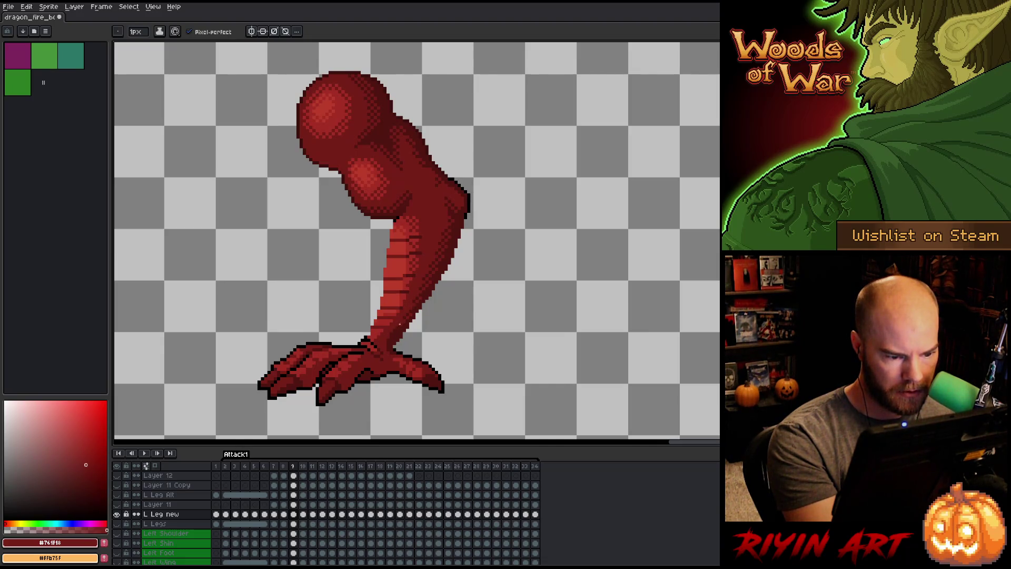
{"action": "key", "text": "b"}
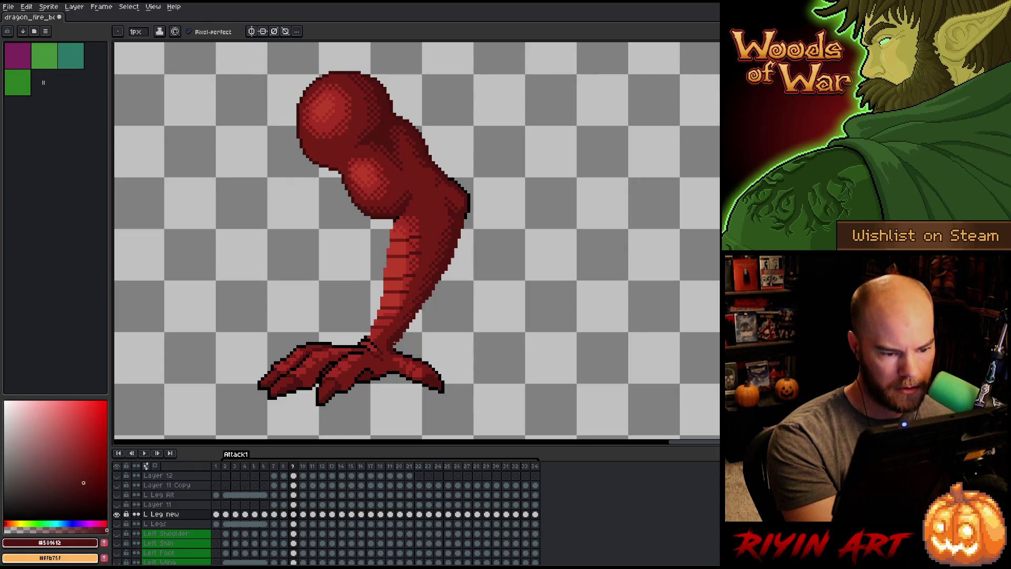
{"action": "left_click", "coordinate": [400, 327], "text": "alt"}
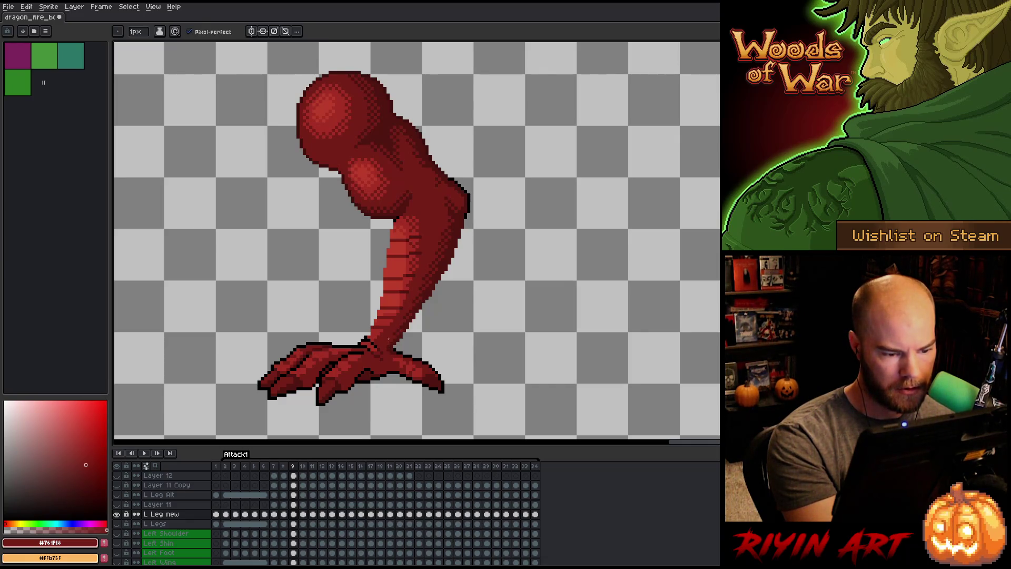
{"action": "left_click", "coordinate": [426, 266], "text": "alt"}
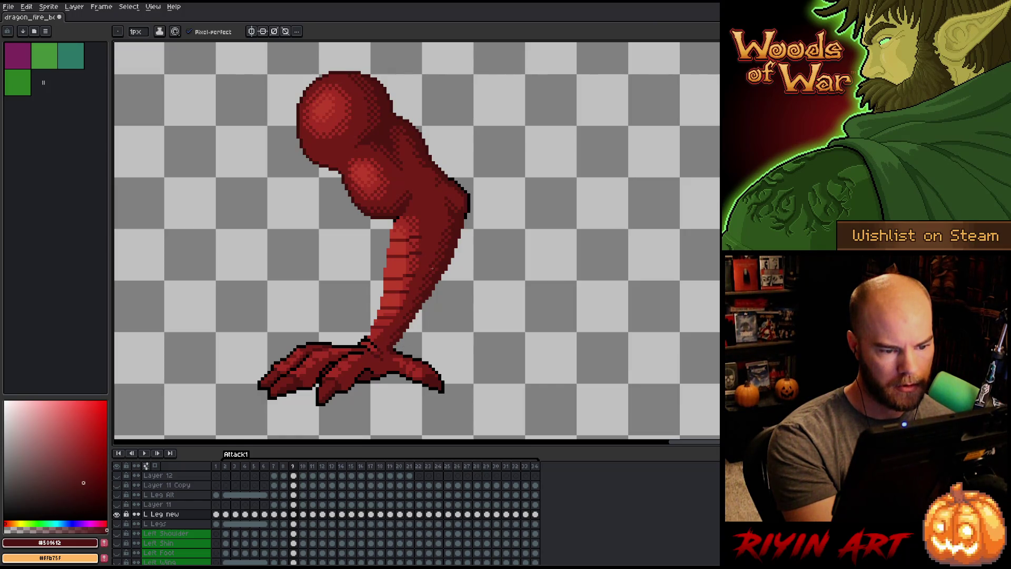
{"action": "left_click", "coordinate": [442, 234], "text": "alt"}
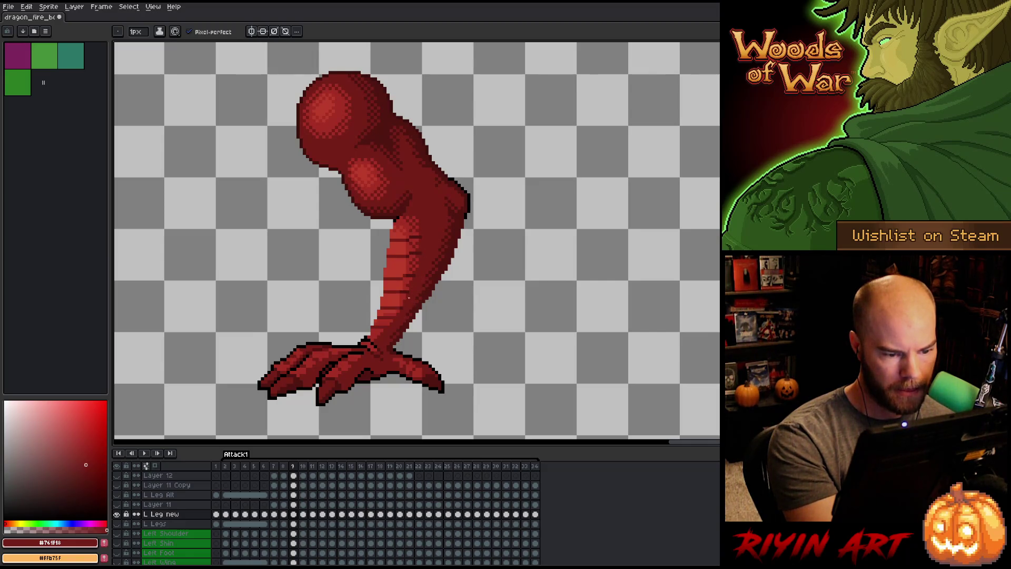
{"action": "left_click", "coordinate": [441, 259], "text": "alt"}
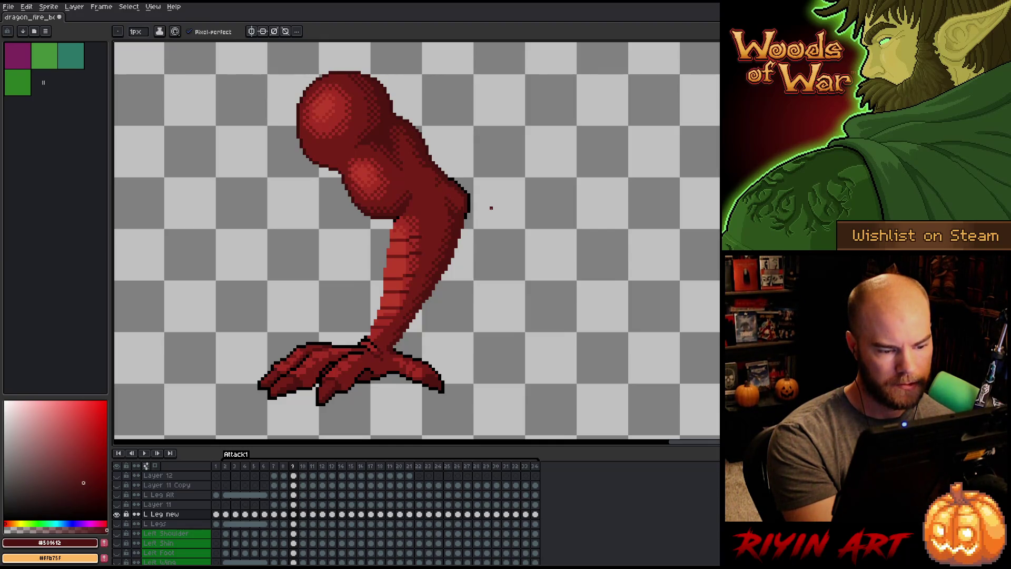
Select the shin, outline it in black, and deselect.
{"action": "key", "text": "m"}
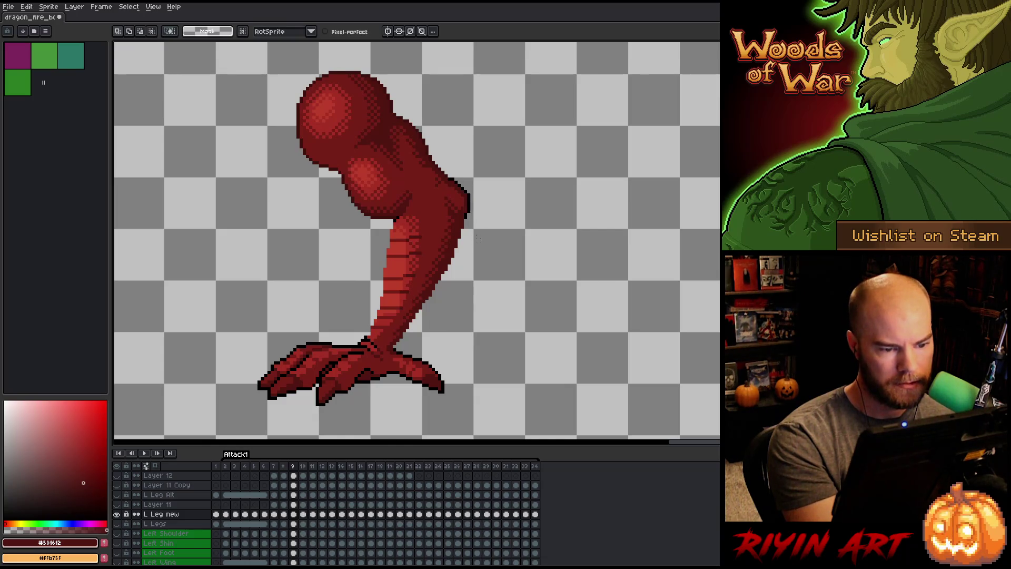
{"action": "mouse_move", "coordinate": [477, 236]}
{"action": "left_mouse_down"}
{"action": "mouse_move", "coordinate": [459, 223]}
{"action": "mouse_move", "coordinate": [392, 225]}
{"action": "mouse_move", "coordinate": [377, 246]}
{"action": "mouse_move", "coordinate": [368, 335]}
{"action": "mouse_move", "coordinate": [400, 339]}
{"action": "mouse_move", "coordinate": [394, 348]}
{"action": "mouse_move", "coordinate": [477, 272]}
{"action": "mouse_move", "coordinate": [477, 237]}
{"action": "left_mouse_up"}
{"action": "left_click", "coordinate": [467, 196], "text": "alt"}
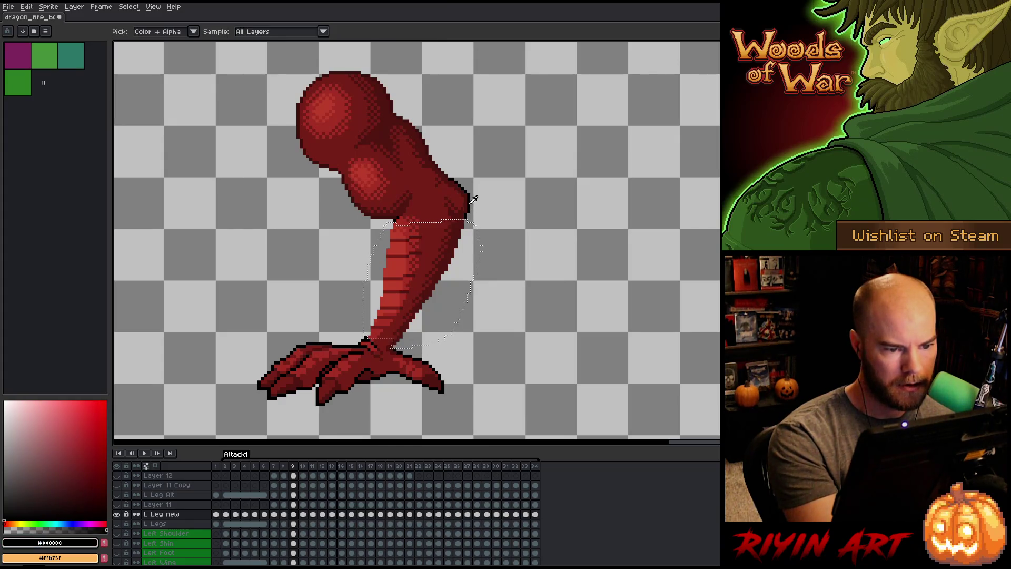
{"action": "key", "text": "shift+o"}
{"action": "key", "text": "Return"}
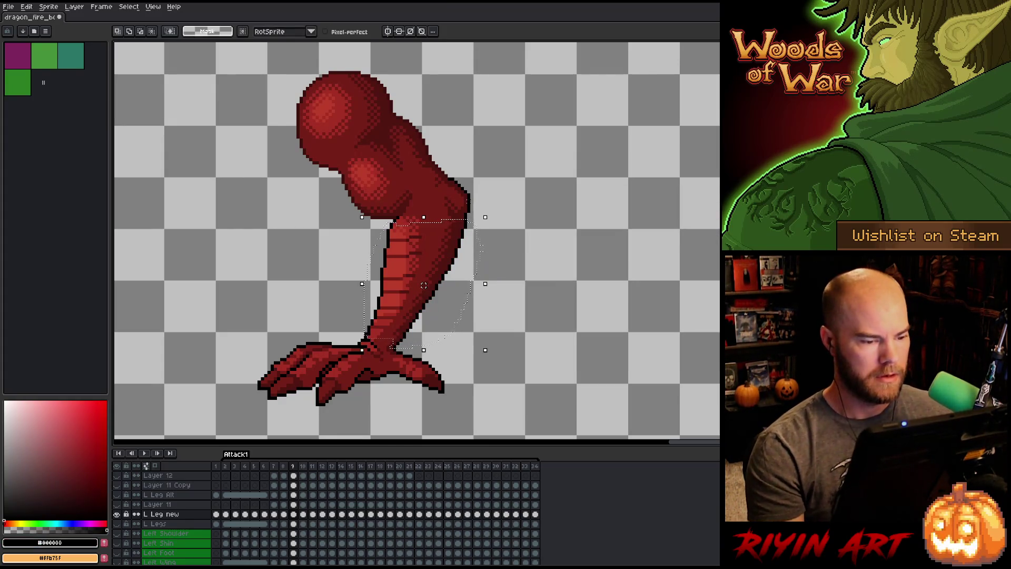
{"action": "key", "text": "ctrl+d"}
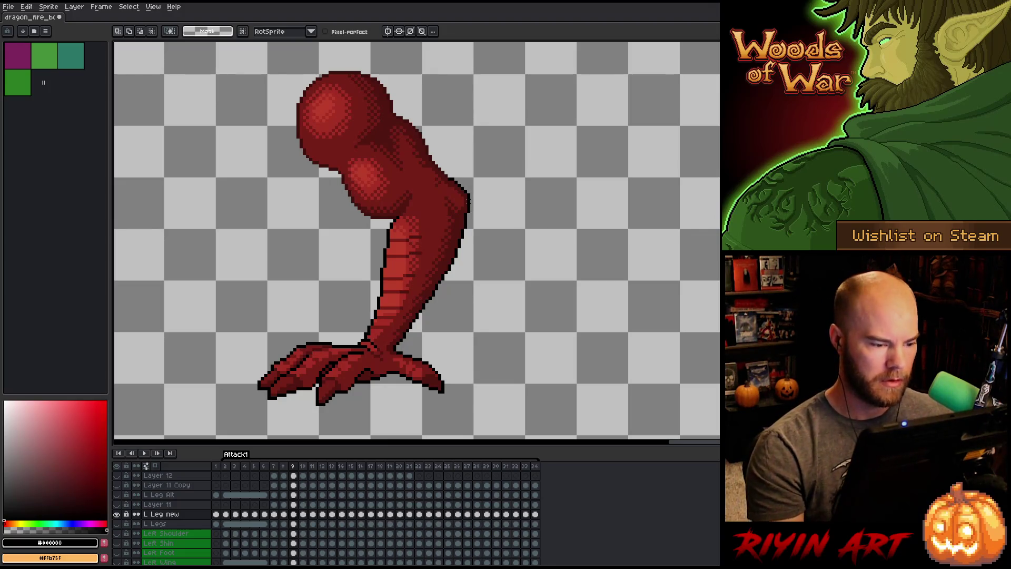
{"action": "key", "text": "b"}
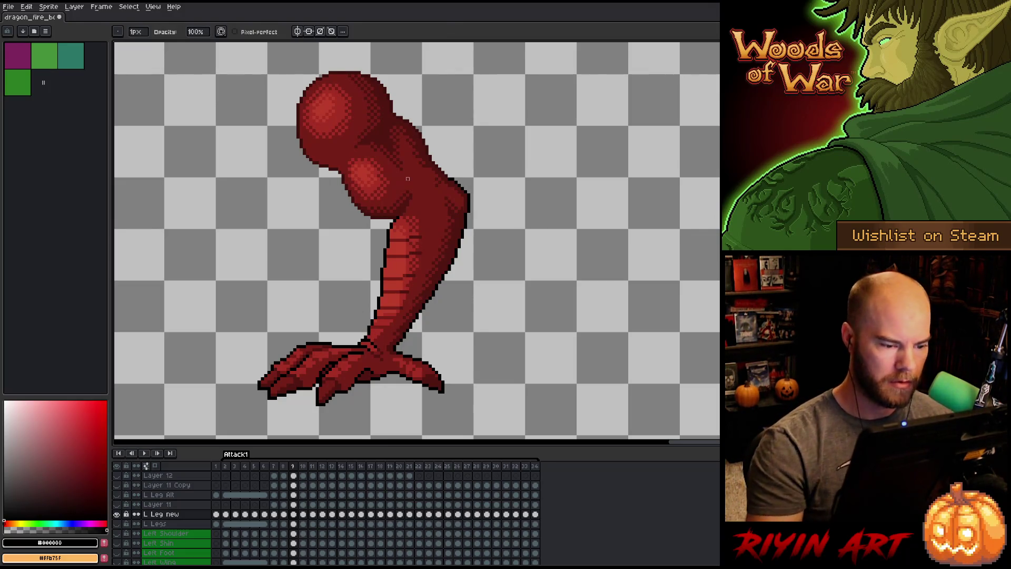
Flip between neighbouring frames to compare the leg pose, then sample the bright leg red.
{"action": "key", "text": "Left"}
{"action": "key", "text": "Right"}
{"action": "key", "text": "Left"}
{"action": "key", "text": "Right"}
{"action": "key", "text": "Left"}
{"action": "key", "text": "Right"}
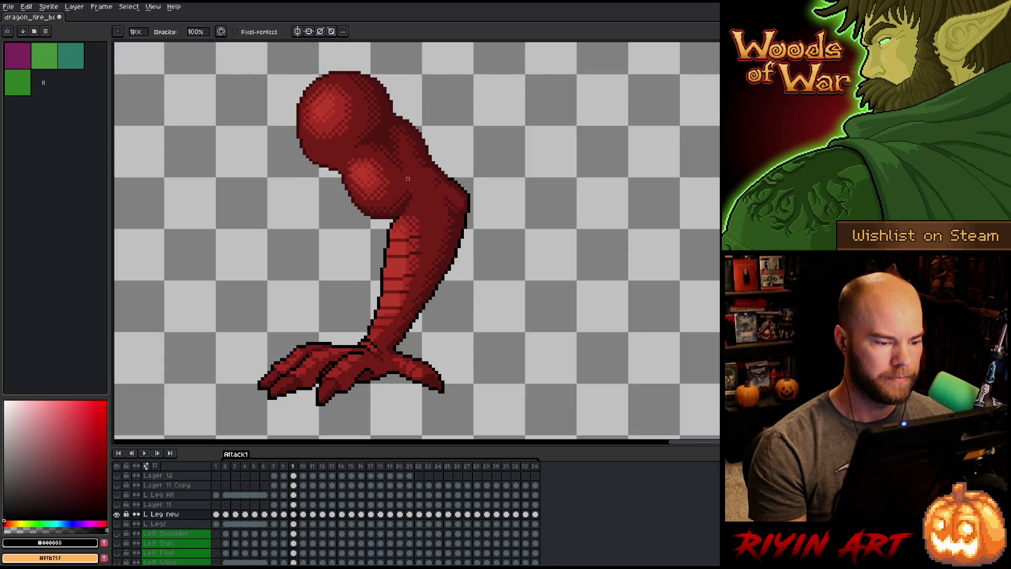
{"action": "key", "text": "i"}
{"action": "left_click", "coordinate": [388, 312]}
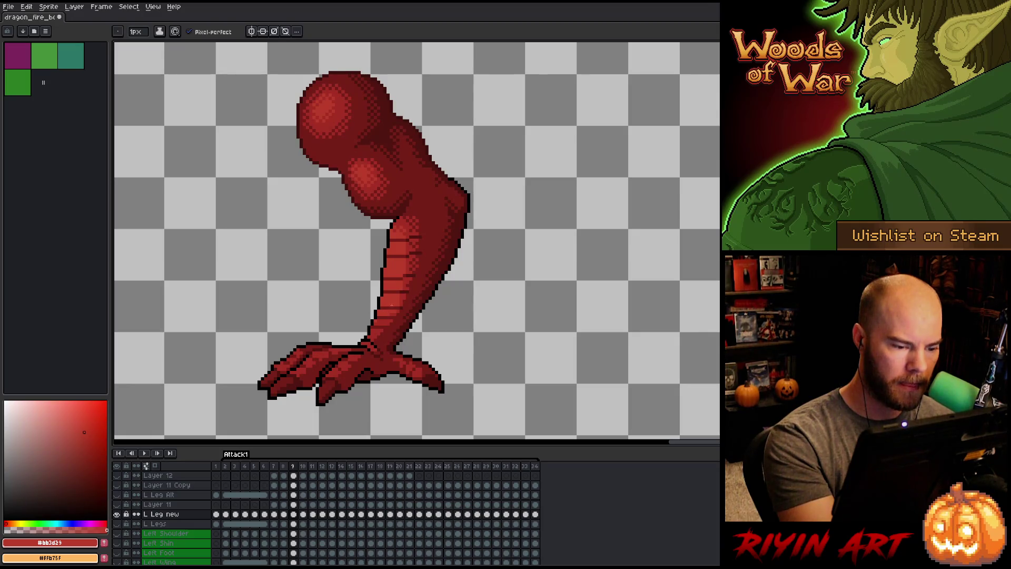
{"action": "left_click", "coordinate": [399, 299], "text": "alt"}
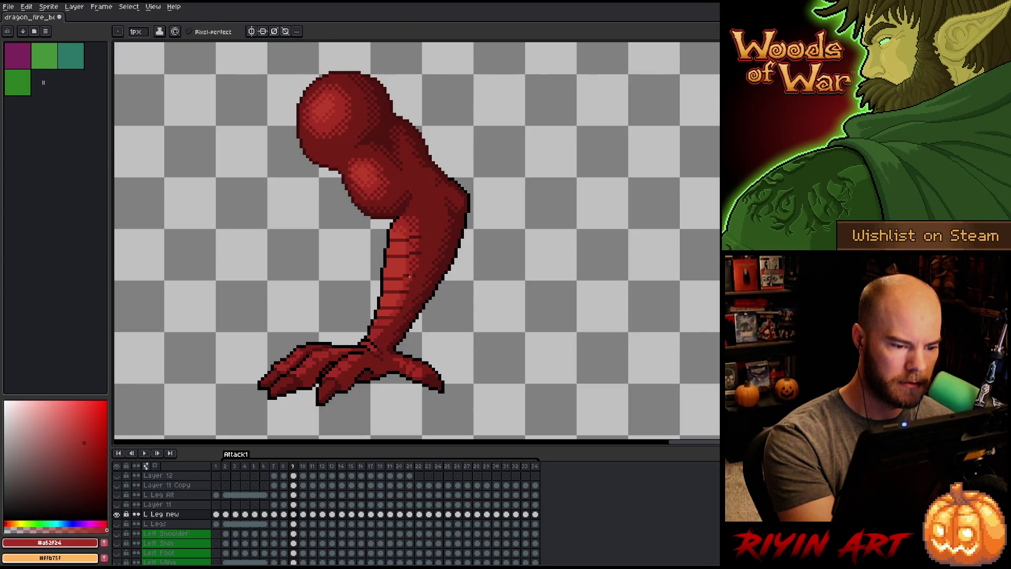
{"action": "left_click", "coordinate": [378, 323], "text": "alt"}
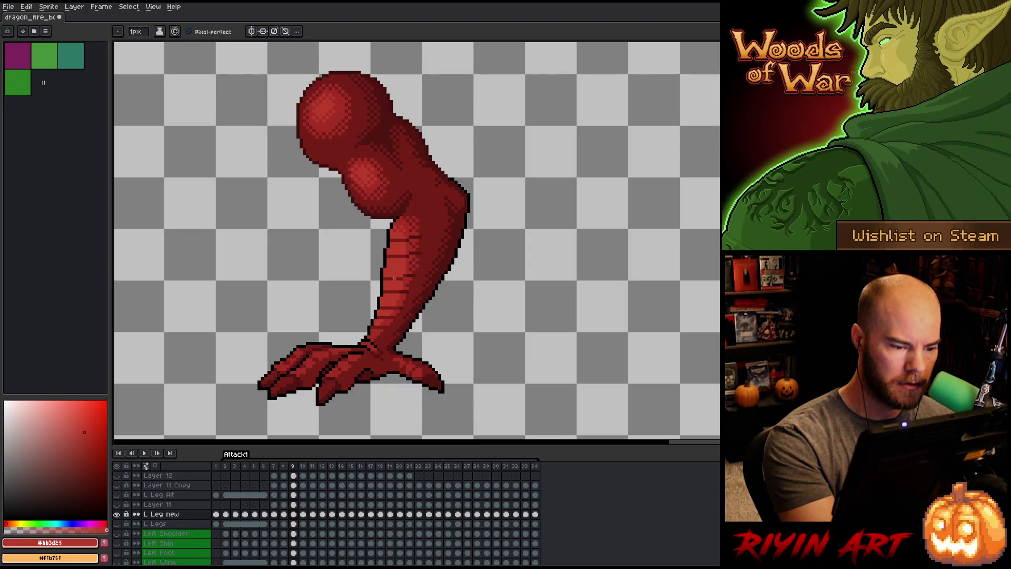
{"action": "key", "text": "Left"}
{"action": "key", "text": "Right"}
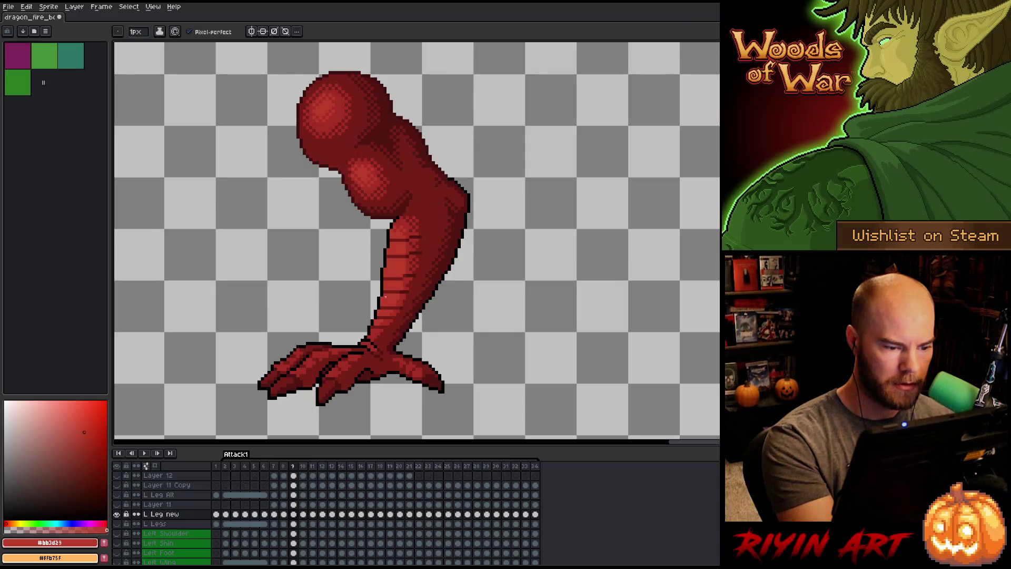
{"action": "key", "text": "Left"}
{"action": "key", "text": "Right"}
{"action": "key", "text": "alt"}
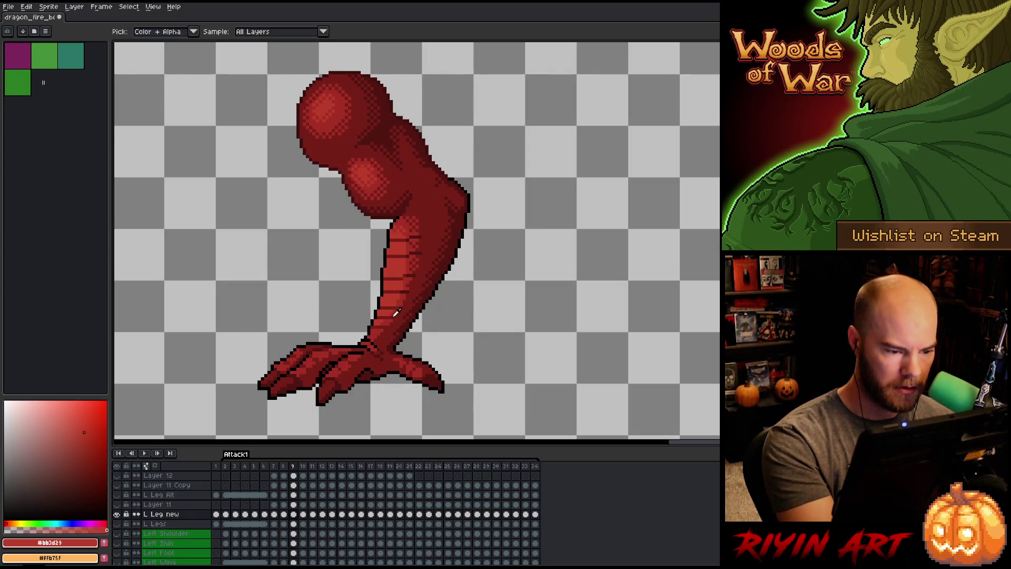
{"action": "left_click", "coordinate": [408, 304], "text": "alt"}
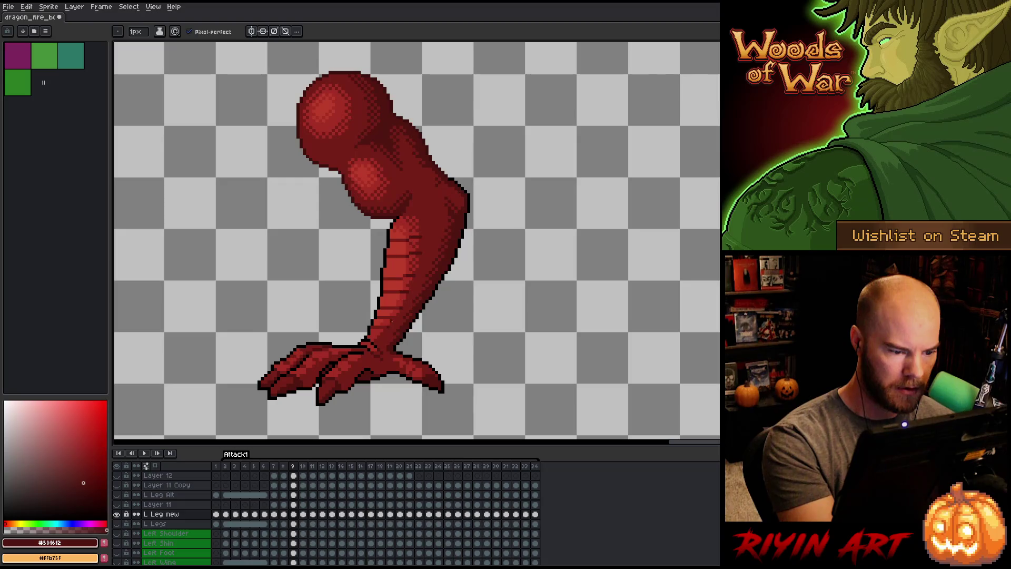
{"action": "left_click", "coordinate": [405, 287], "text": "alt"}
{"action": "key", "text": "alt"}
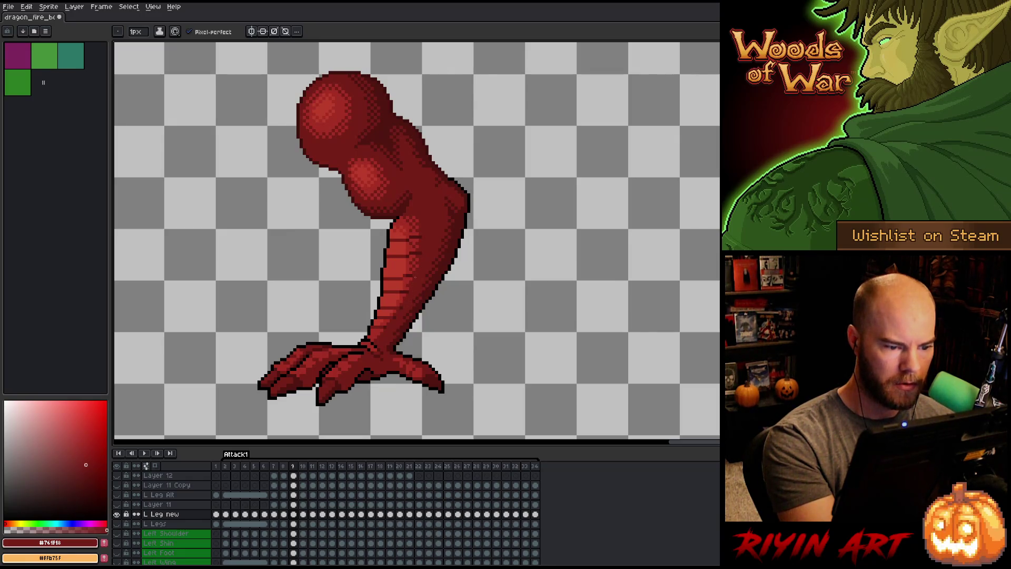
{"action": "key", "text": "Left"}
{"action": "key", "text": "Right"}
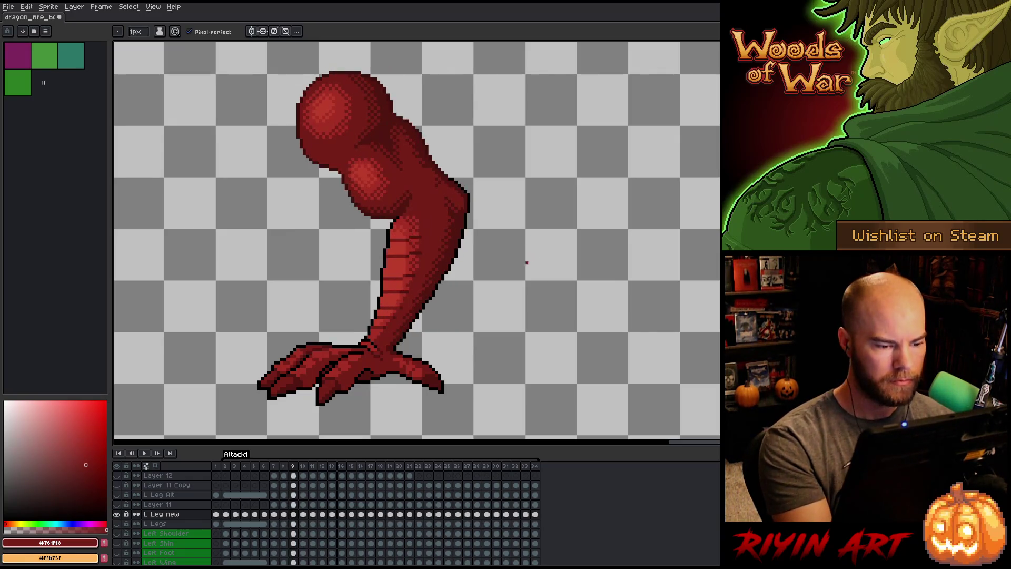
{"action": "key", "text": "Left"}
{"action": "key", "text": "Right"}
{"action": "key", "text": "Left"}
{"action": "key", "text": "Right"}
{"action": "key", "text": "Left"}
{"action": "key", "text": "Right"}
{"action": "key", "text": "Left"}
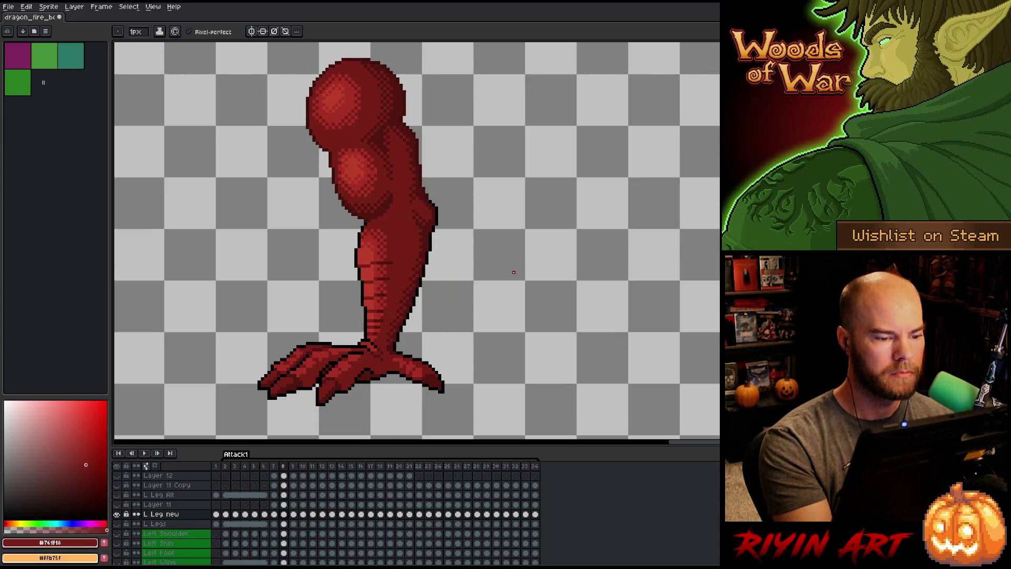
{"action": "key", "text": "Right"}
{"action": "key", "text": "Left"}
{"action": "key", "text": "Right"}
{"action": "key", "text": "i"}
{"action": "key", "text": "b"}
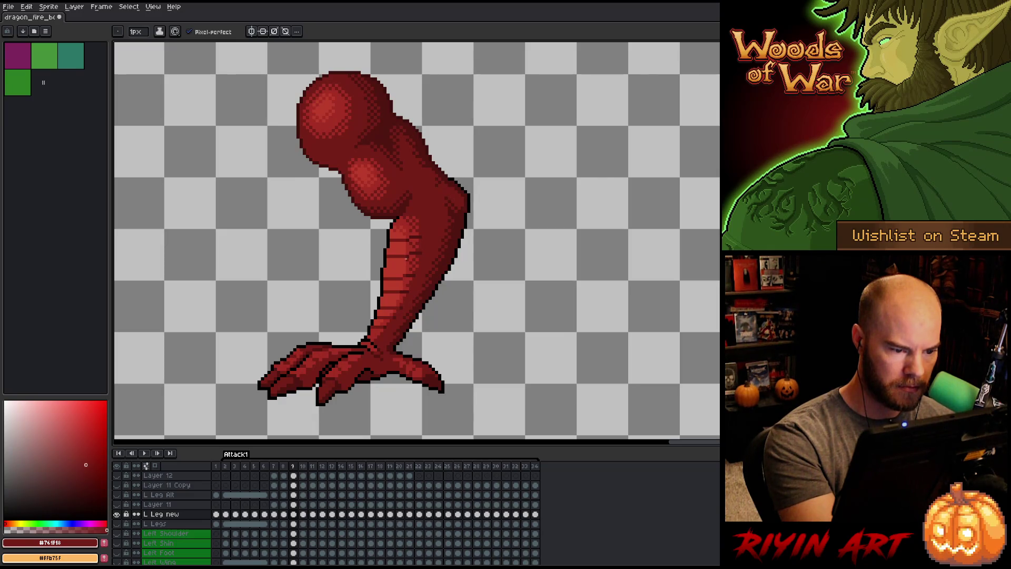
{"action": "left_click_drag", "start_coordinate": [389, 261], "coordinate": [401, 259]}
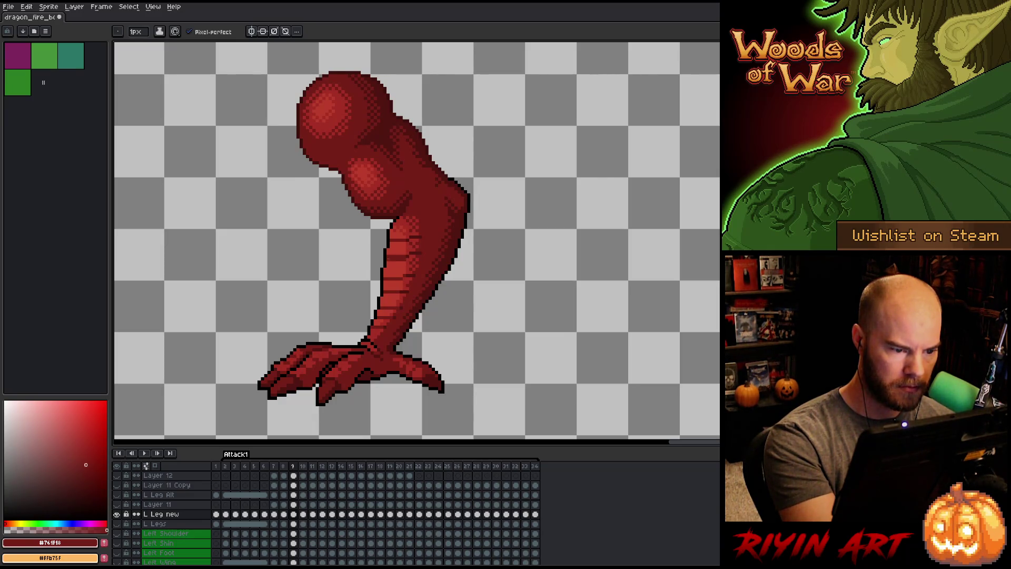
{"action": "left_click", "coordinate": [415, 252], "text": "alt"}
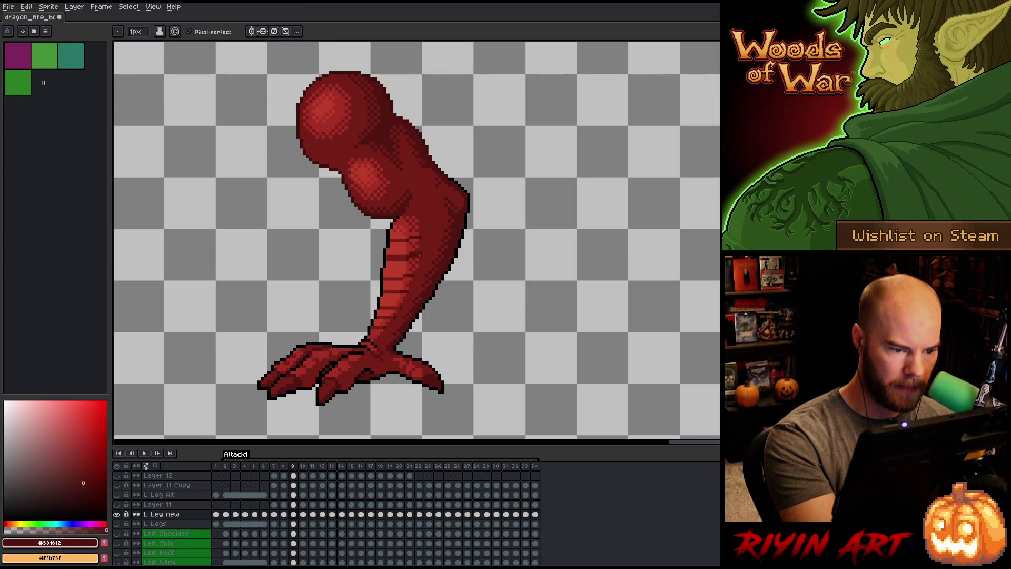
{"action": "left_click", "coordinate": [421, 251], "text": "alt"}
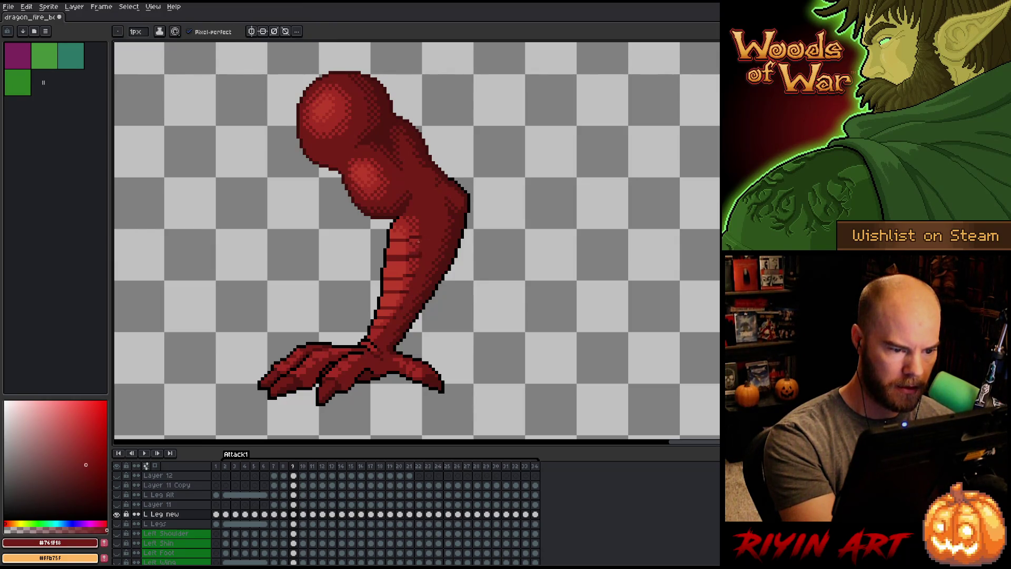
{"action": "left_click", "coordinate": [418, 246], "text": "alt"}
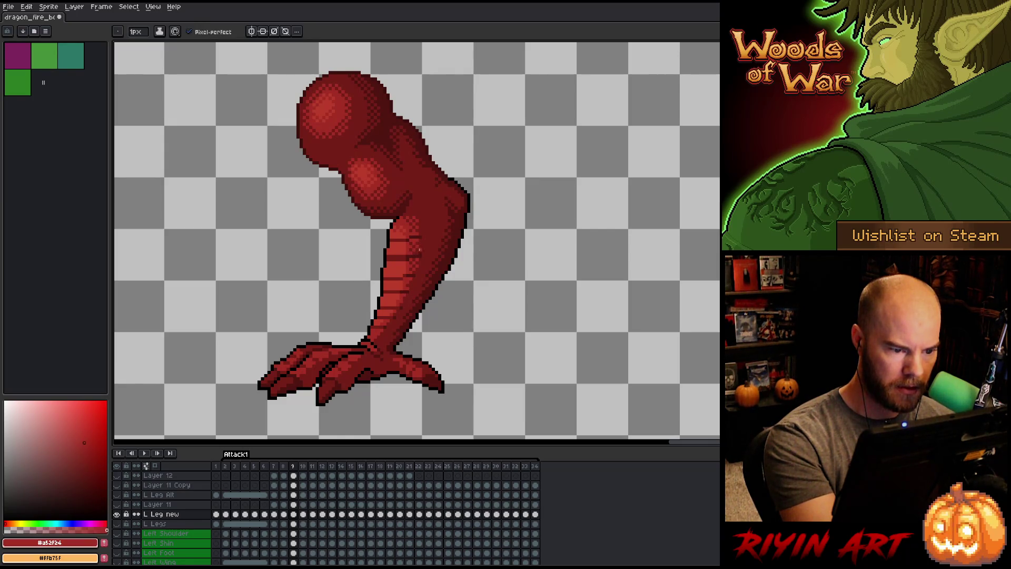
{"action": "left_click", "coordinate": [411, 251], "text": "alt"}
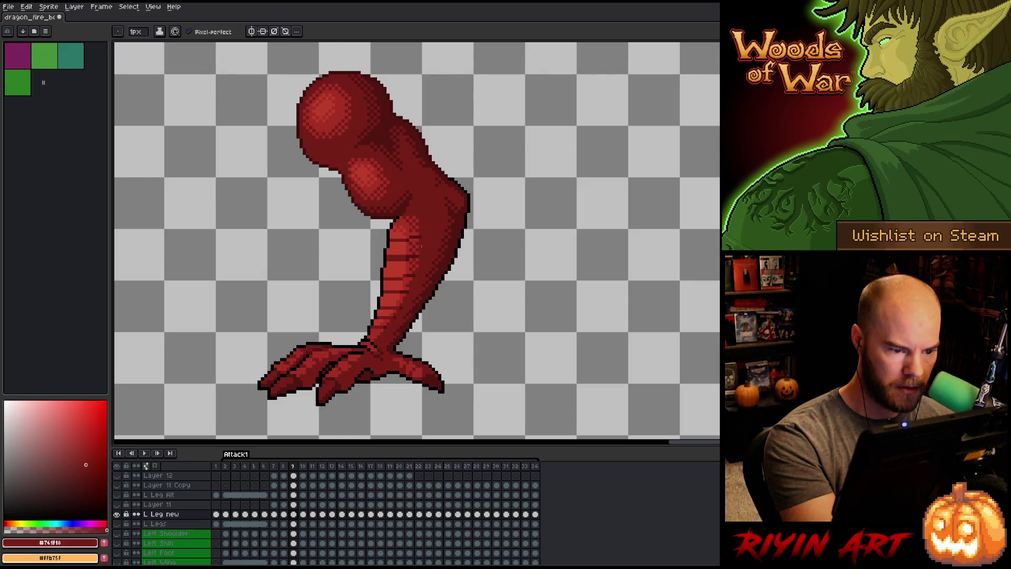
{"action": "left_click", "coordinate": [405, 254], "text": "alt"}
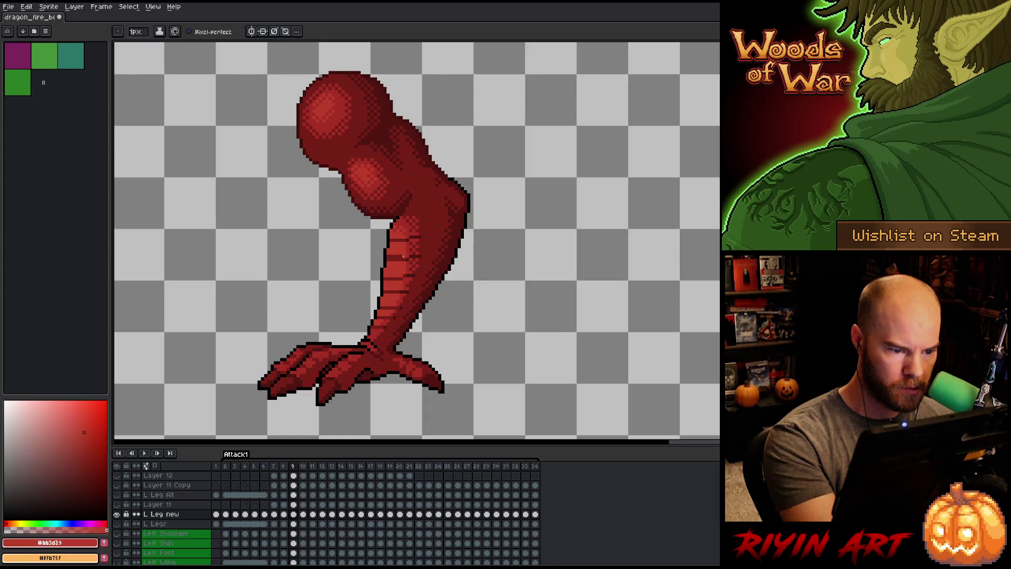
{"action": "left_click", "coordinate": [406, 237], "text": "alt"}
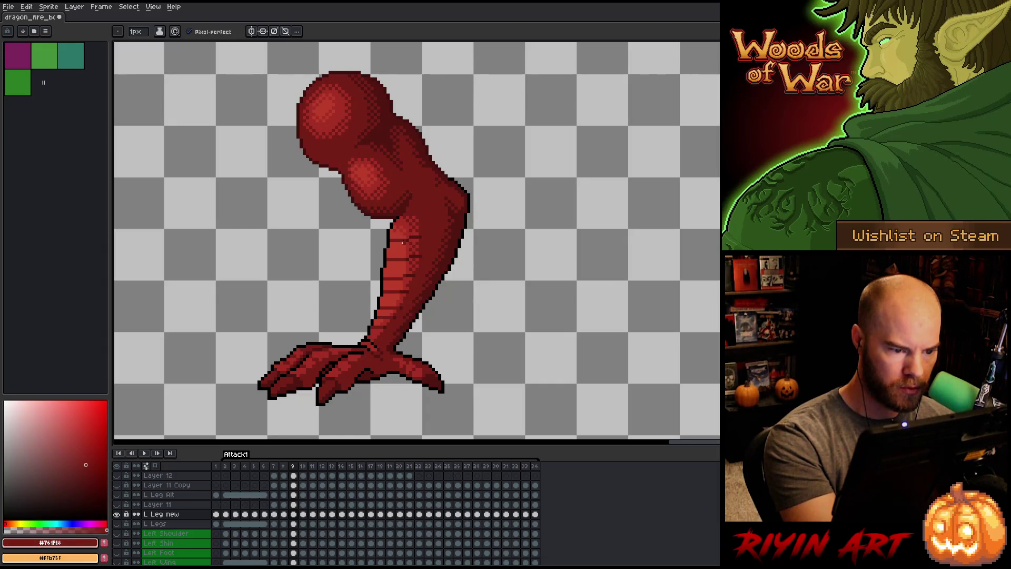
{"action": "left_click", "coordinate": [407, 241], "text": "alt"}
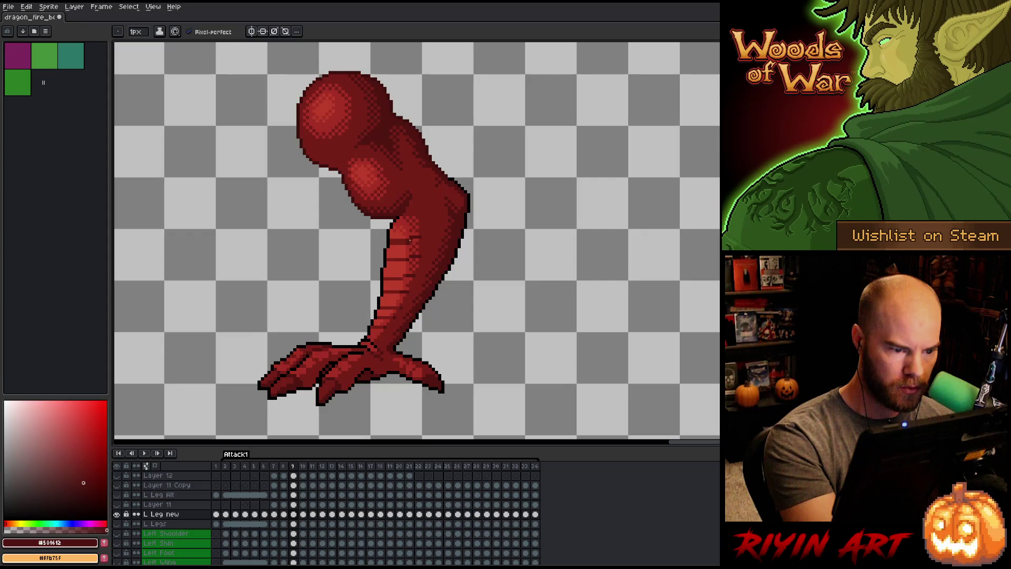
{"action": "left_click", "coordinate": [418, 238], "text": "alt"}
{"action": "left_click", "coordinate": [416, 237], "text": "alt"}
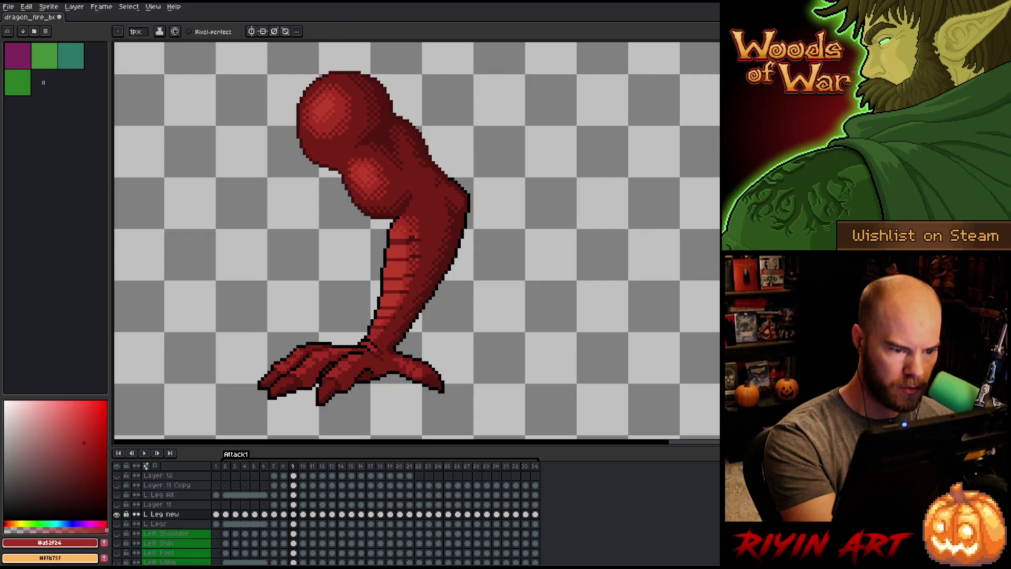
{"action": "left_click", "coordinate": [405, 239], "text": "alt"}
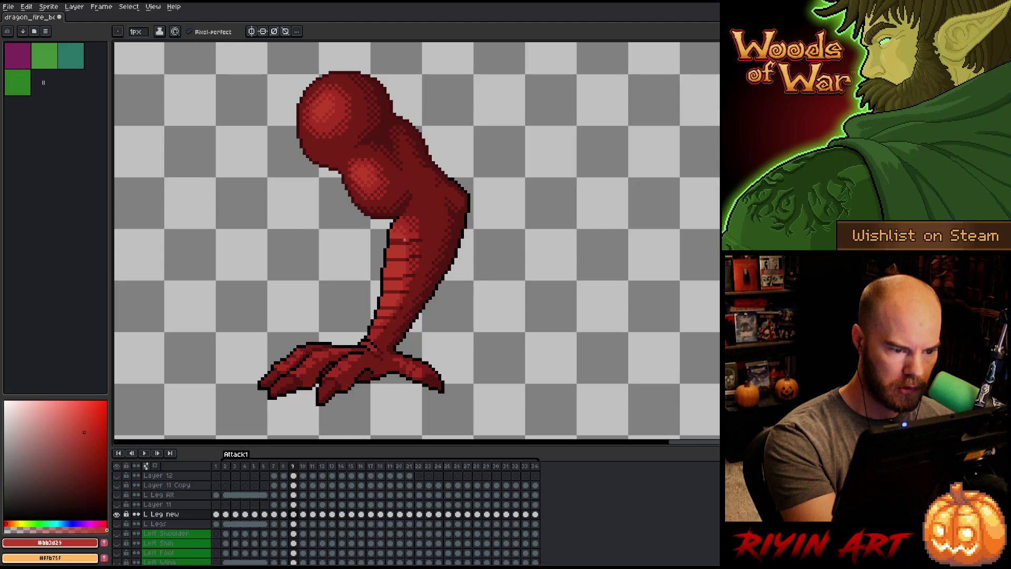
{"action": "key", "text": "alt"}
{"action": "left_click", "coordinate": [414, 243], "text": "alt"}
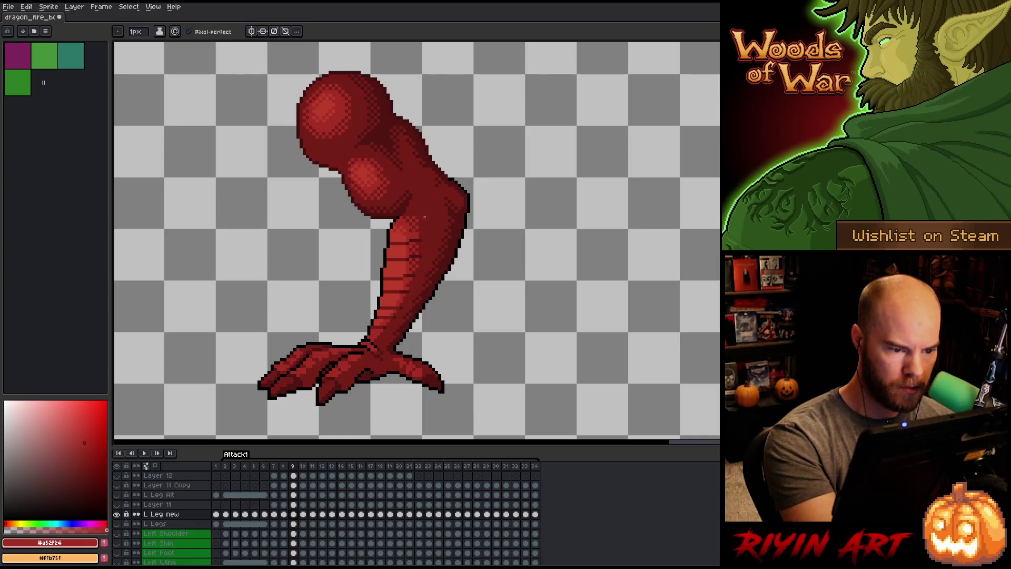
{"action": "left_click", "coordinate": [414, 235], "text": "alt"}
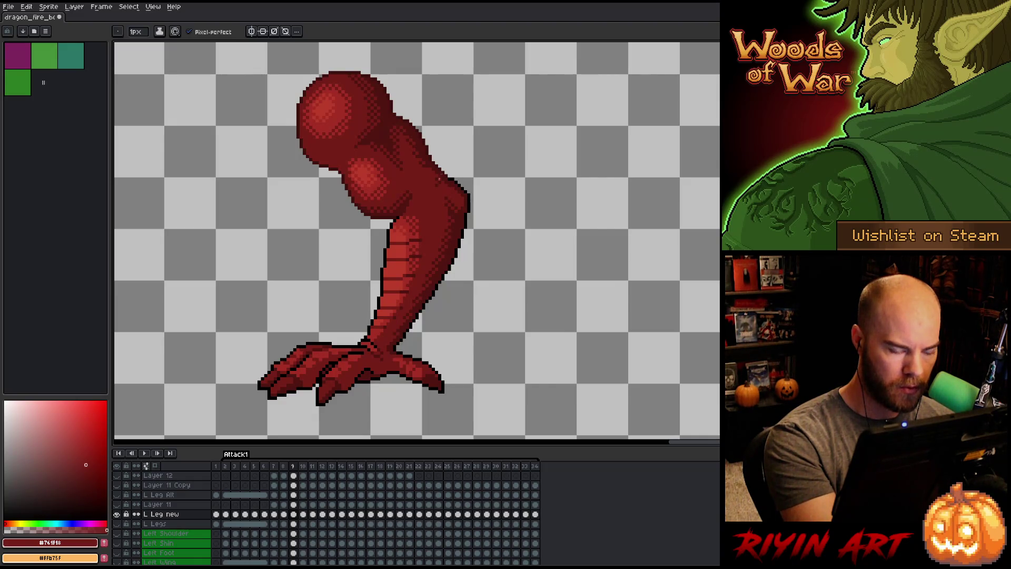
{"action": "key", "text": "Left"}
{"action": "key", "text": "Right"}
{"action": "key", "text": "Left"}
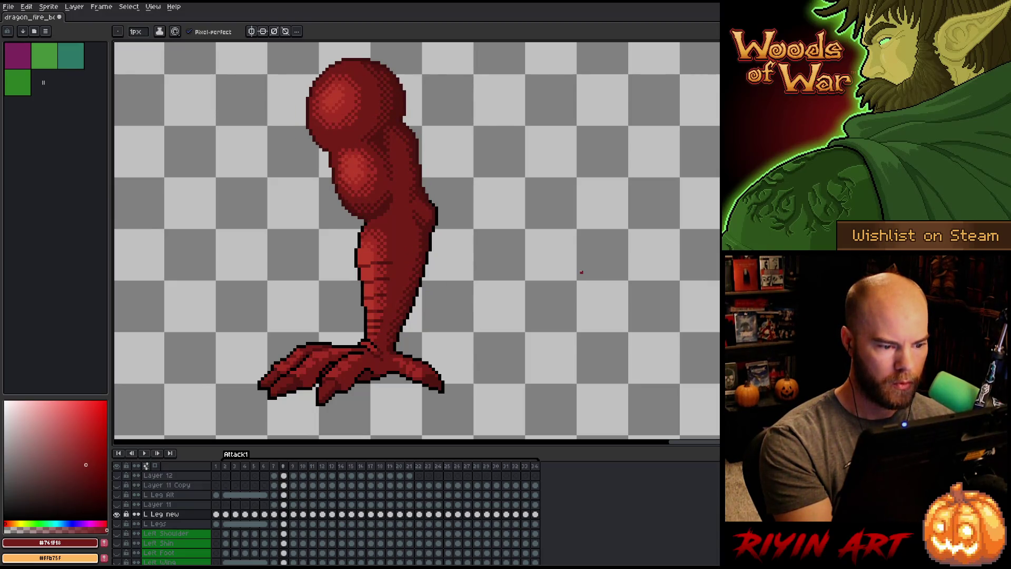
{"action": "key", "text": "Right"}
{"action": "key", "text": "Left"}
{"action": "key", "text": "Right"}
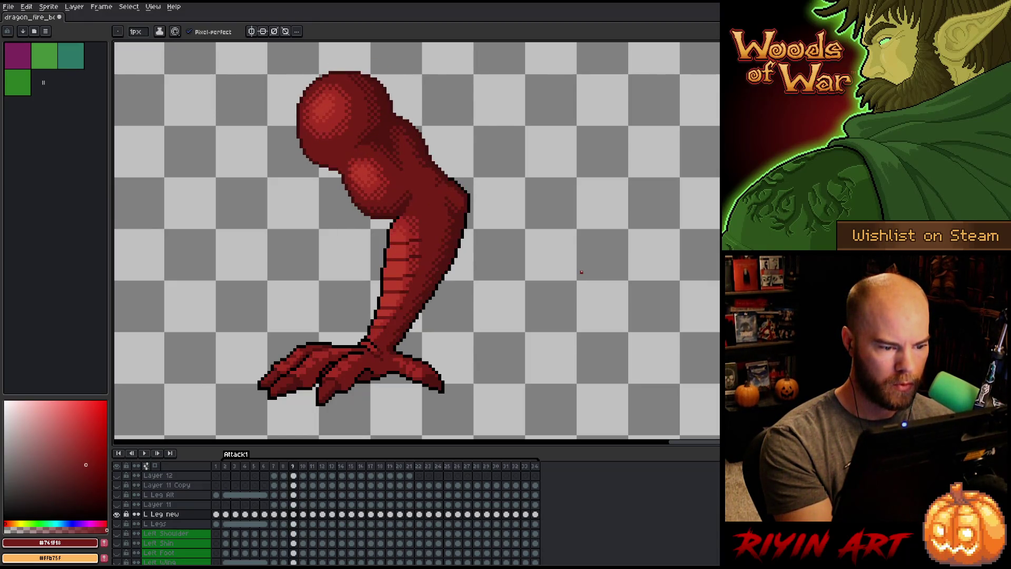
{"action": "key", "text": "Left"}
{"action": "key", "text": "Right"}
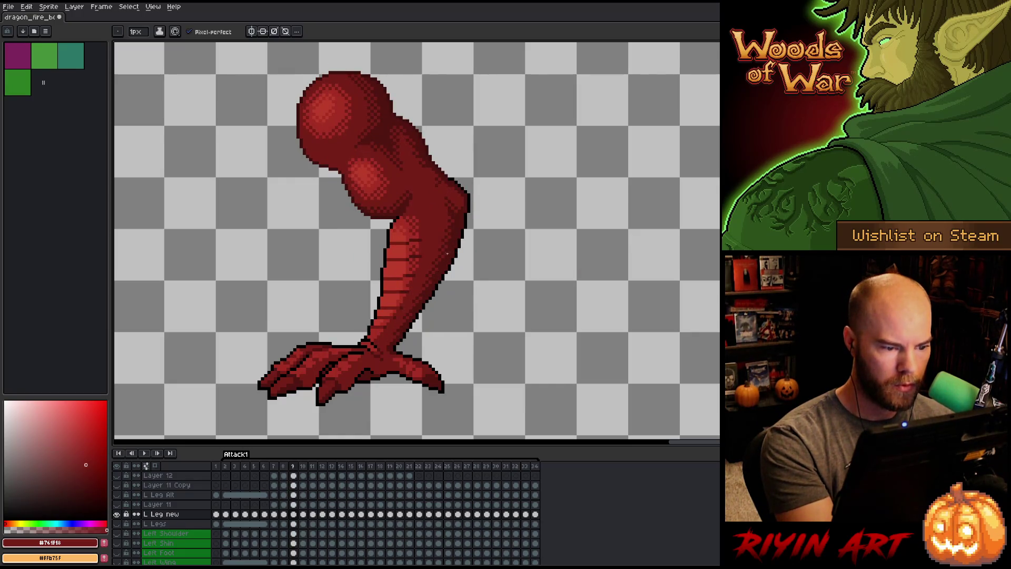
{"action": "key", "text": "m"}
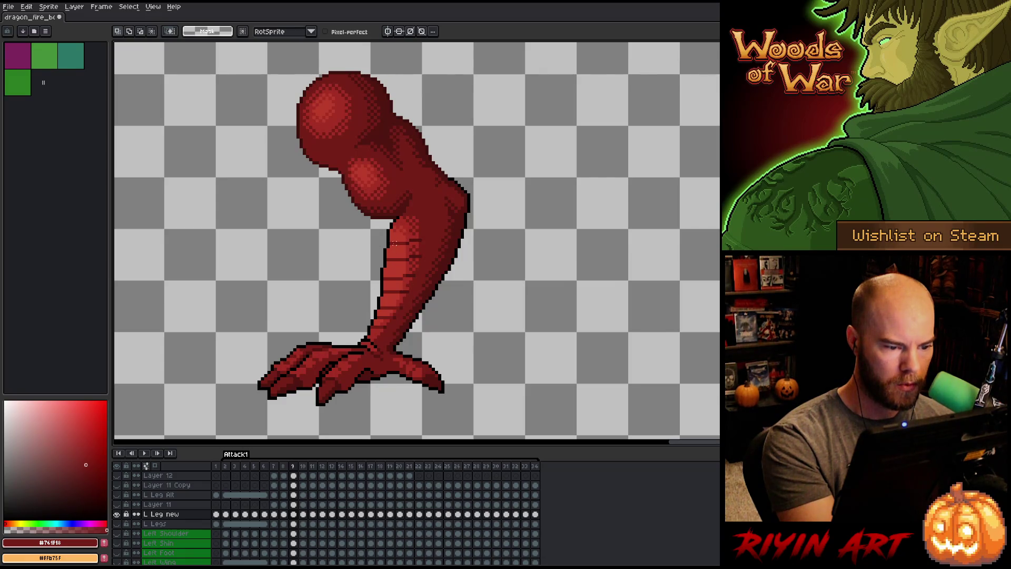
{"action": "key", "text": "b"}
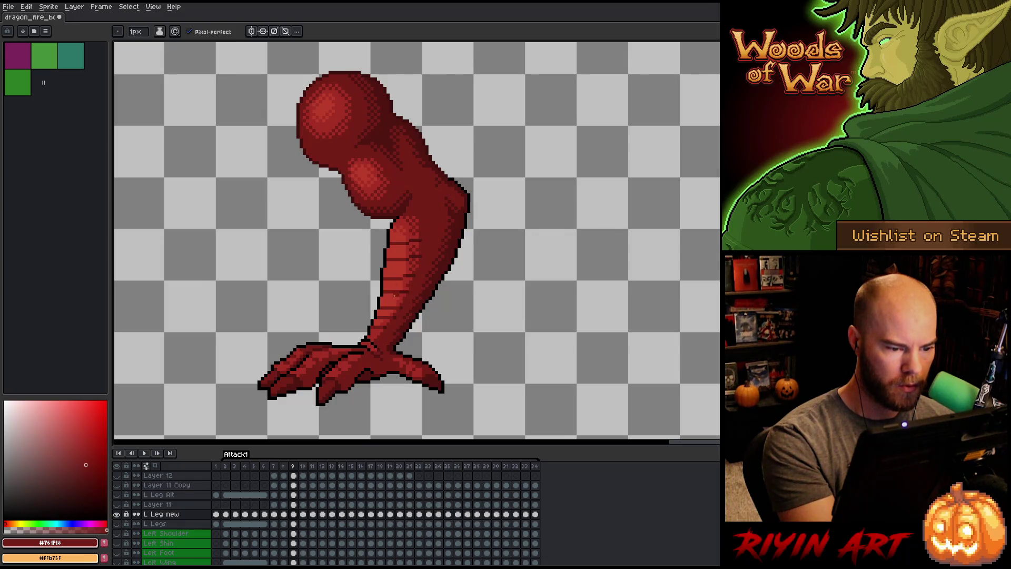
{"action": "key", "text": "alt"}
{"action": "left_click", "coordinate": [406, 290], "text": "alt"}
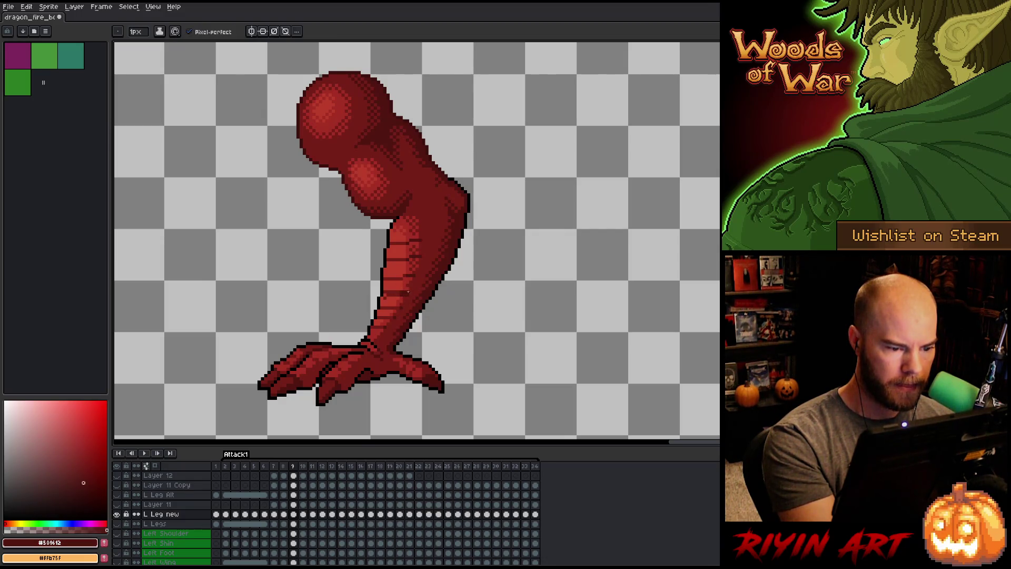
{"action": "left_click", "coordinate": [408, 281], "text": "alt"}
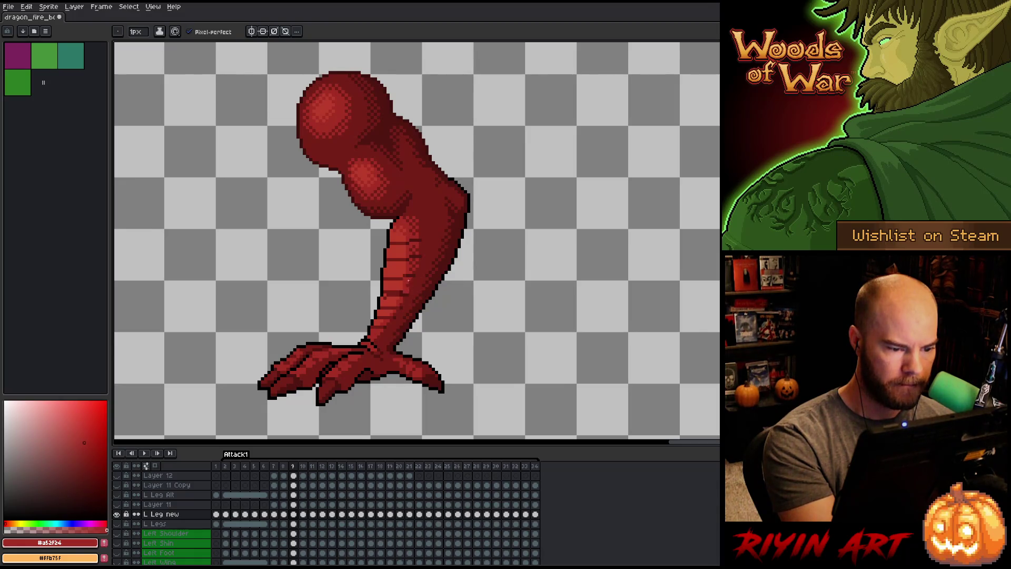
{"action": "left_click", "coordinate": [407, 291], "text": "alt"}
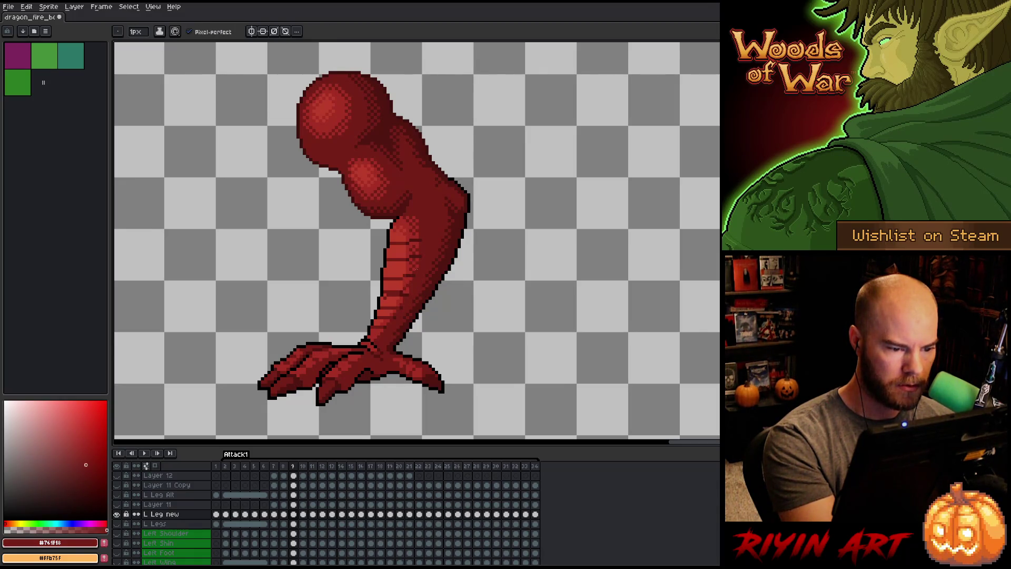
{"action": "left_click", "coordinate": [413, 275], "text": "alt"}
{"action": "left_click", "coordinate": [399, 292], "text": "alt"}
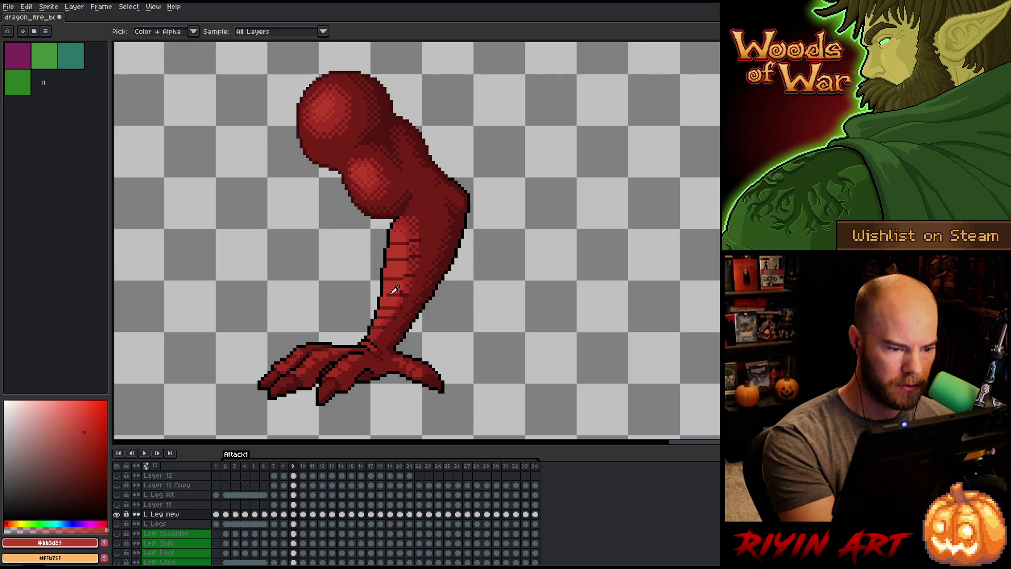
{"action": "key", "text": "alt"}
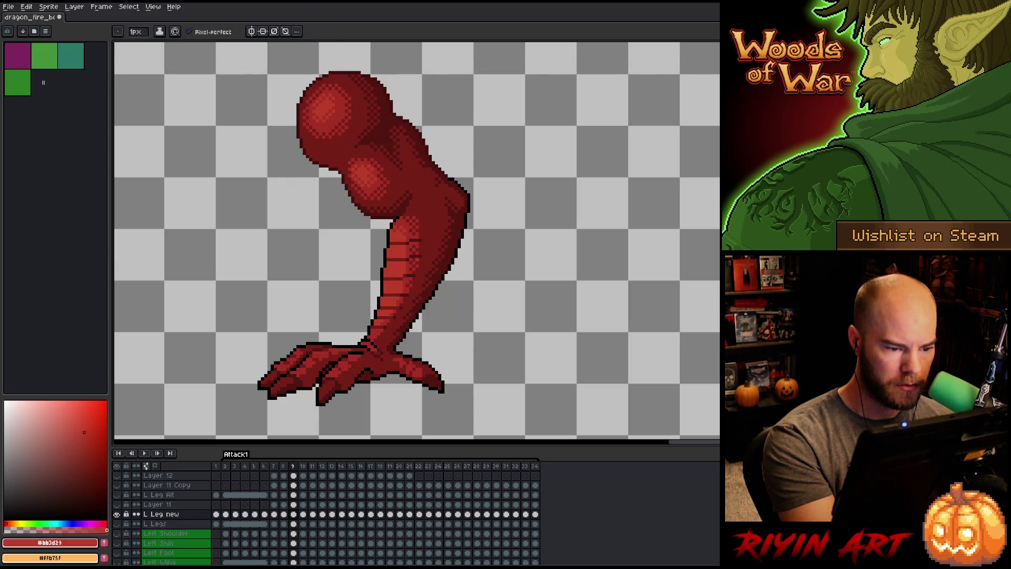
{"action": "key", "text": "ctrl+z"}
{"action": "key", "text": "ctrl+y"}
{"action": "key", "text": "ctrl+z"}
{"action": "key", "text": "ctrl+y"}
{"action": "key", "text": "ctrl+z"}
{"action": "key", "text": "ctrl+y"}
{"action": "key", "text": "Left"}
{"action": "key", "text": "Right"}
{"action": "key", "text": "Left"}
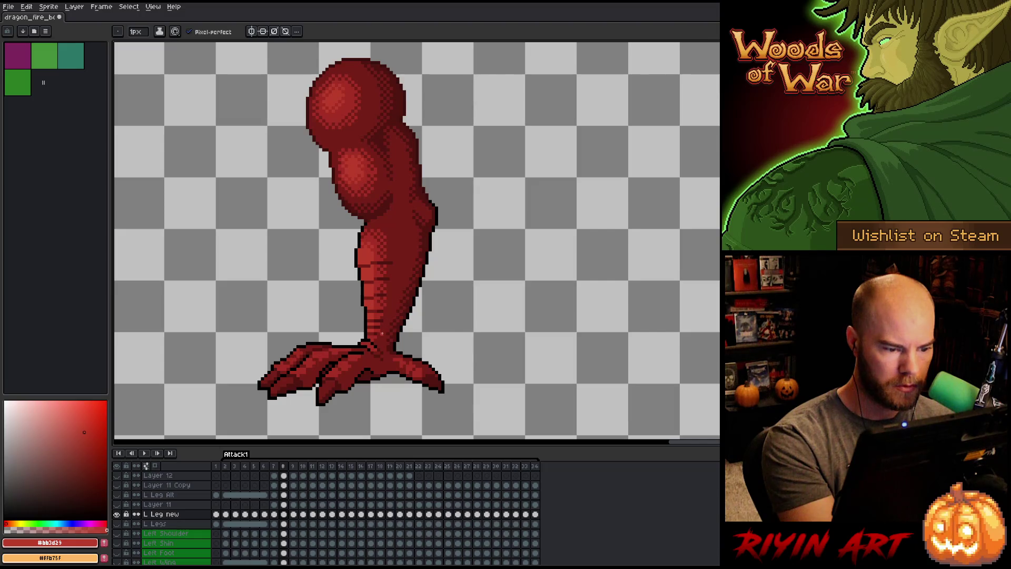
{"action": "key", "text": "Right"}
{"action": "key", "text": "Left"}
{"action": "key", "text": "Right"}
{"action": "key", "text": "Left"}
{"action": "key", "text": "Right"}
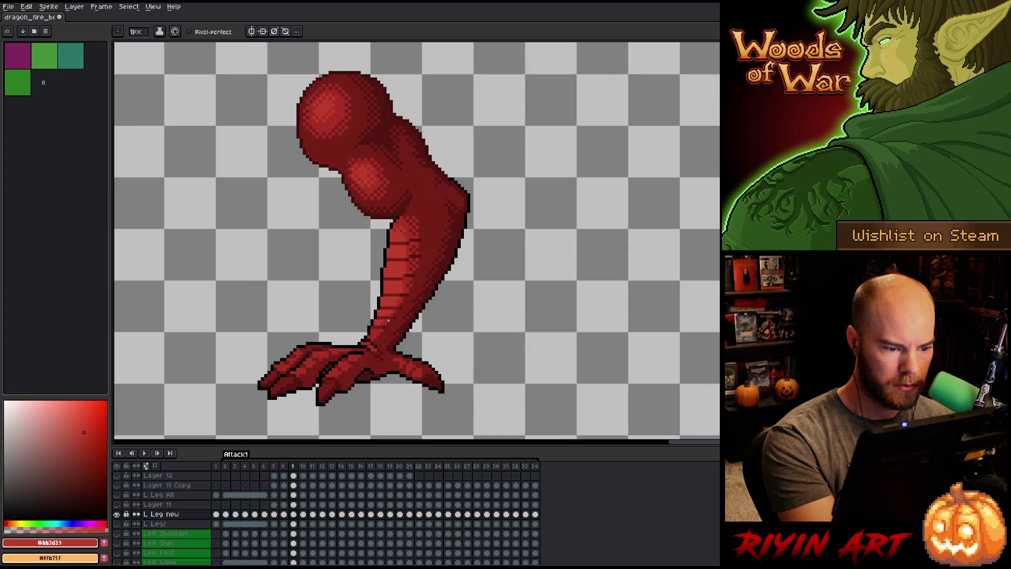
{"action": "key", "text": "Left"}
{"action": "key", "text": "Right"}
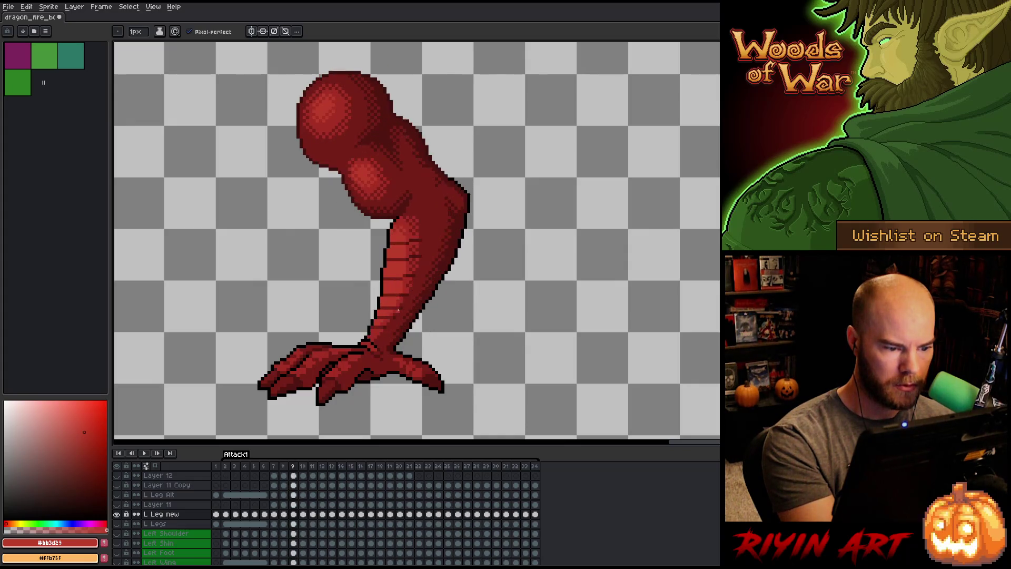
{"action": "key", "text": "Left"}
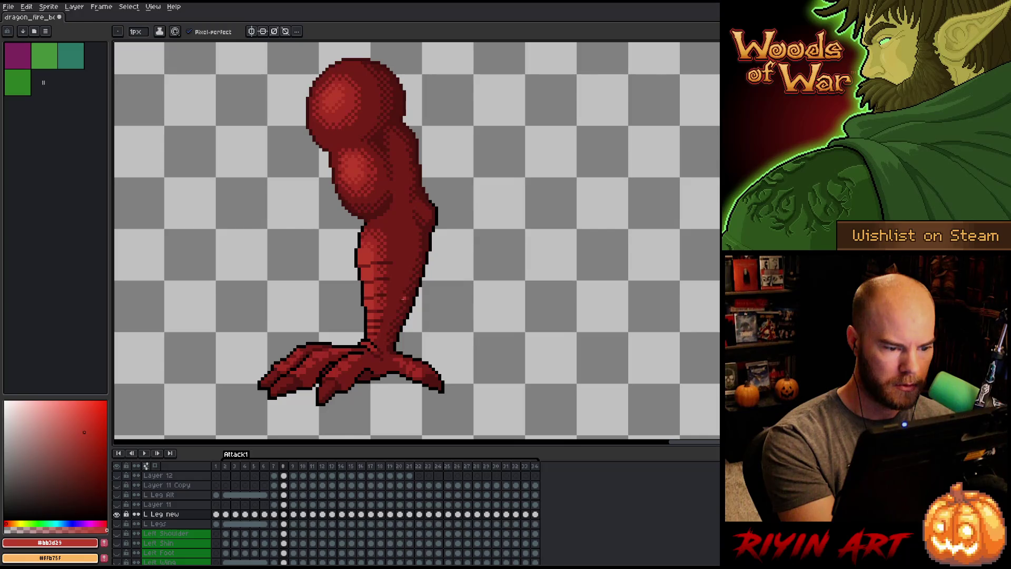
{"action": "key", "text": "Right"}
{"action": "key", "text": "Left"}
{"action": "key", "text": "Right"}
{"action": "key", "text": "Left"}
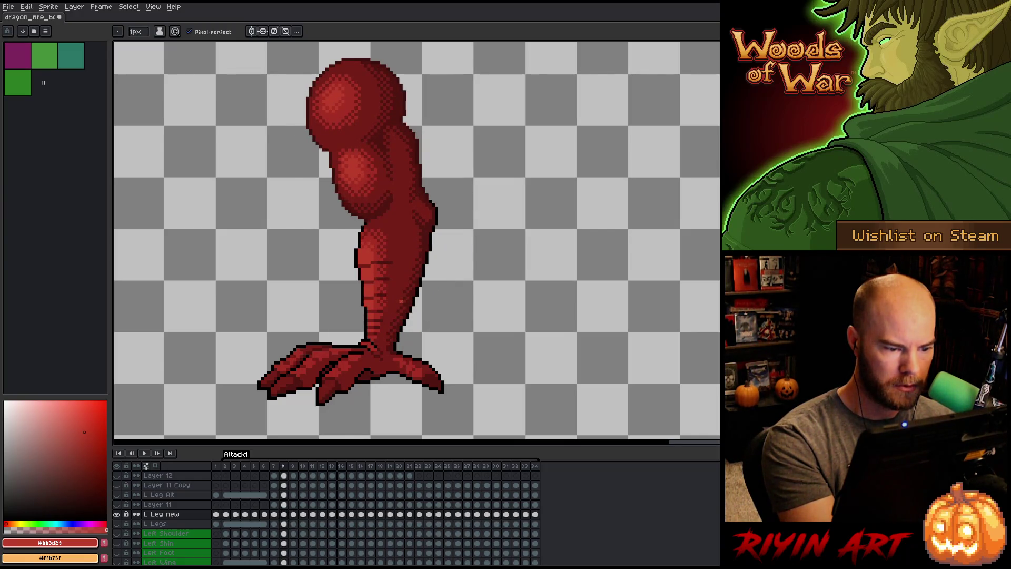
{"action": "key", "text": "Right"}
{"action": "key", "text": "Left"}
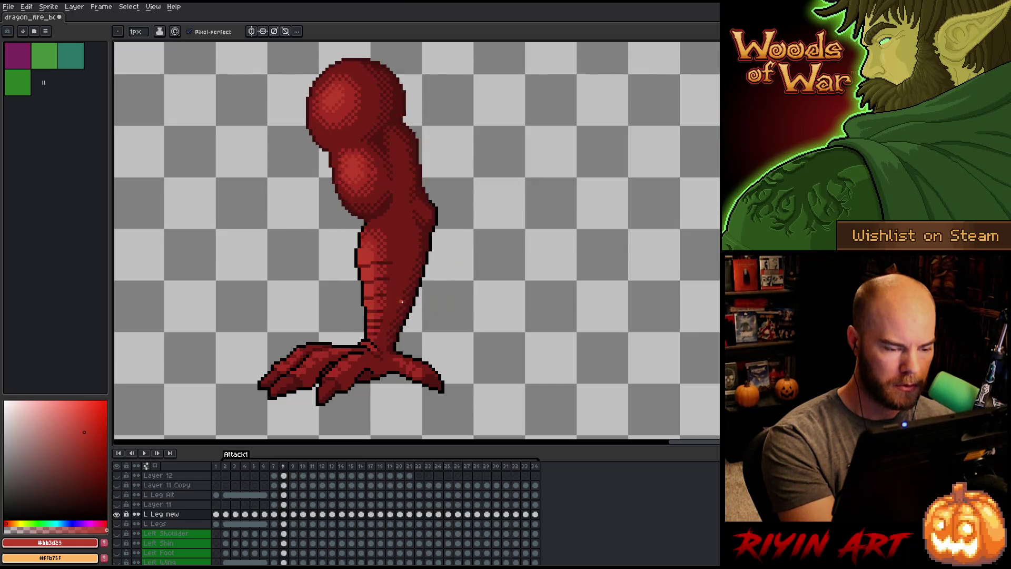
{"action": "key", "text": "Right"}
{"action": "key", "text": "Left"}
{"action": "key", "text": "Right"}
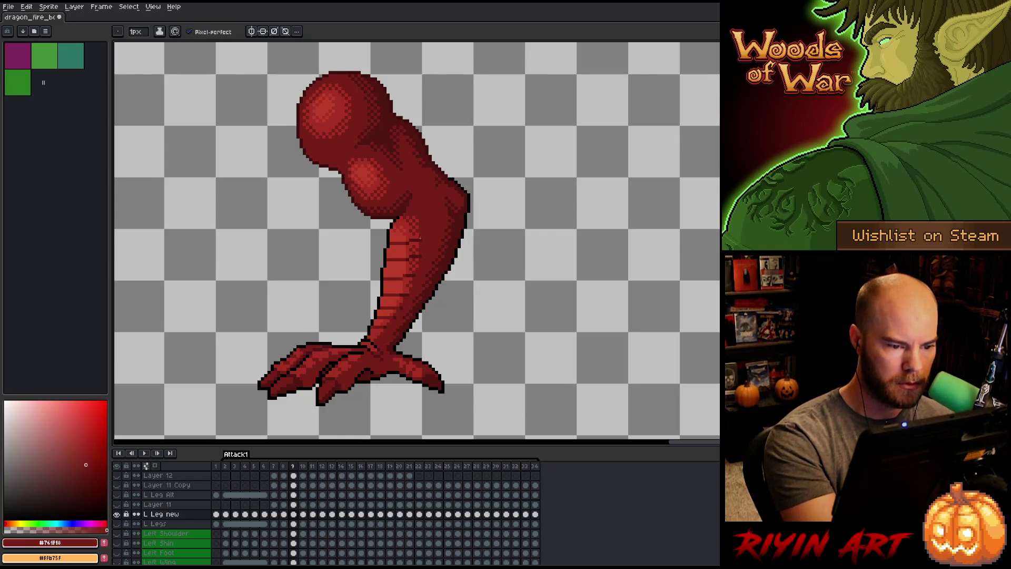
{"action": "left_click", "coordinate": [416, 241], "text": "alt"}
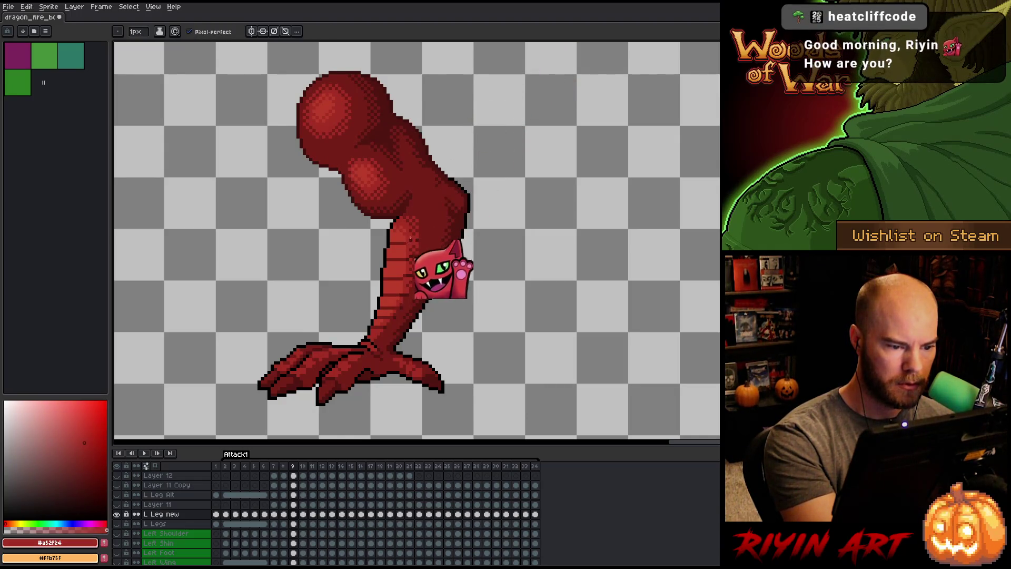
{"action": "left_click", "coordinate": [407, 226], "text": "alt"}
{"action": "left_click", "coordinate": [378, 330], "text": "alt"}
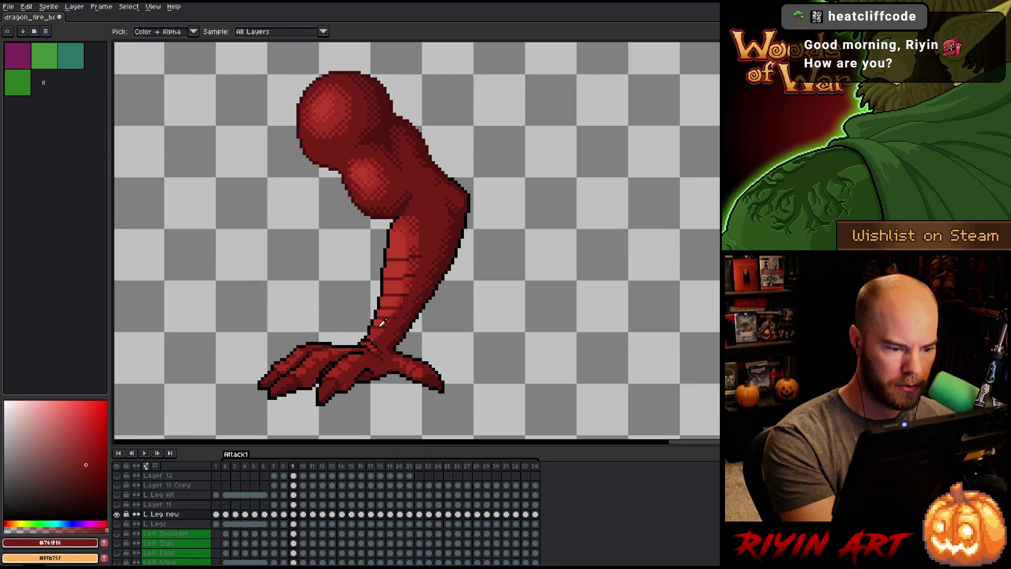
{"action": "key", "text": "comma"}
{"action": "key", "text": "period"}
{"action": "key", "text": "comma"}
{"action": "key", "text": "period"}
{"action": "key", "text": "comma"}
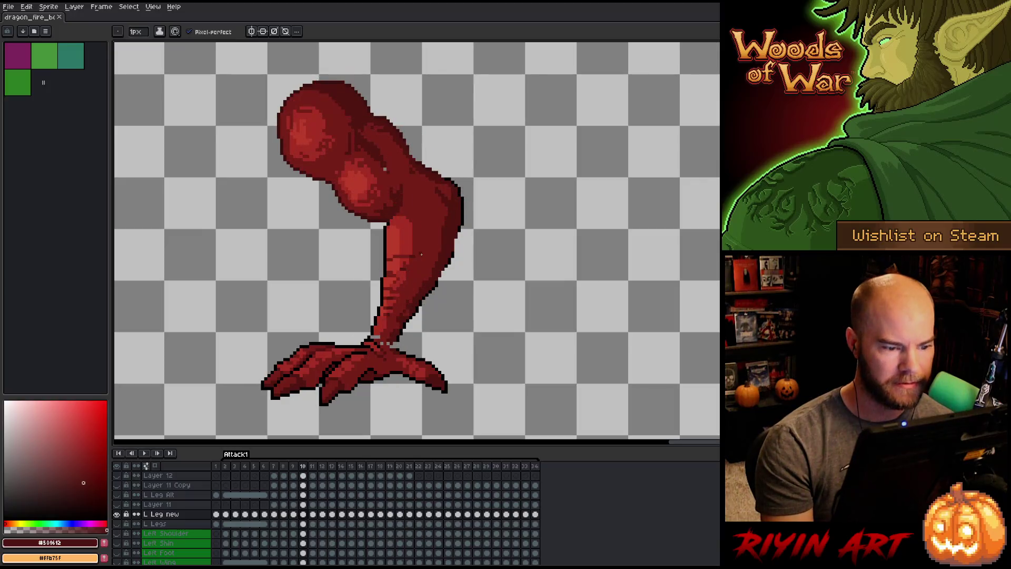
{"action": "left_click", "coordinate": [421, 255], "text": "alt"}
{"action": "key", "text": "period"}
{"action": "key", "text": "comma"}
{"action": "key", "text": "period"}
{"action": "key", "text": "Right"}
{"action": "key", "text": "Left"}
{"action": "key", "text": "Right"}
{"action": "key", "text": "m"}
Commit the adjusted shin top and fill the white knee gap with dark red.
{"action": "mouse_move", "coordinate": [426, 216]}
{"action": "left_mouse_down"}
{"action": "mouse_move", "coordinate": [403, 241]}
{"action": "mouse_move", "coordinate": [402, 216]}
{"action": "left_mouse_up"}
{"action": "left_click", "coordinate": [430, 198]}
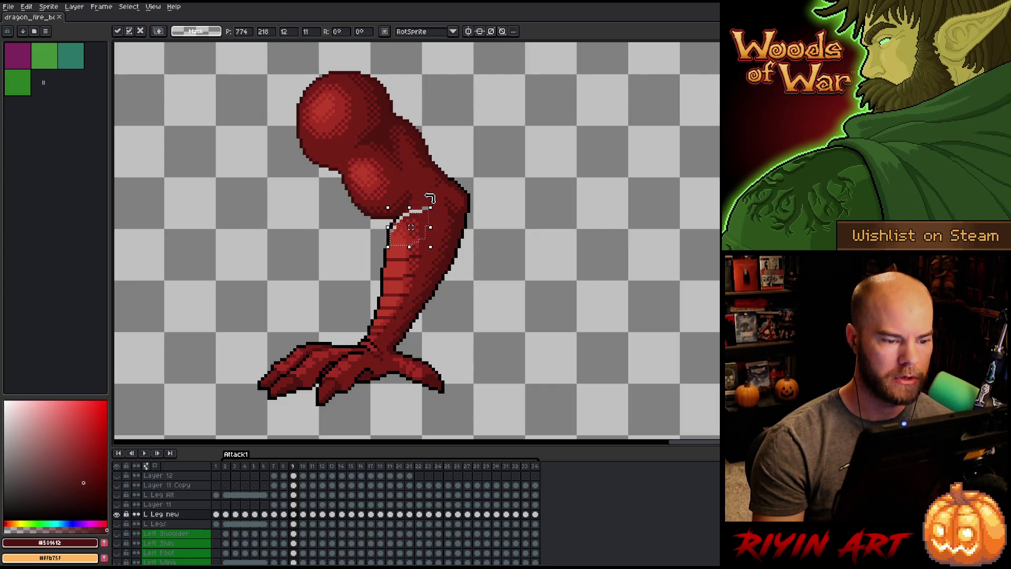
{"action": "key", "text": "ctrl+d"}
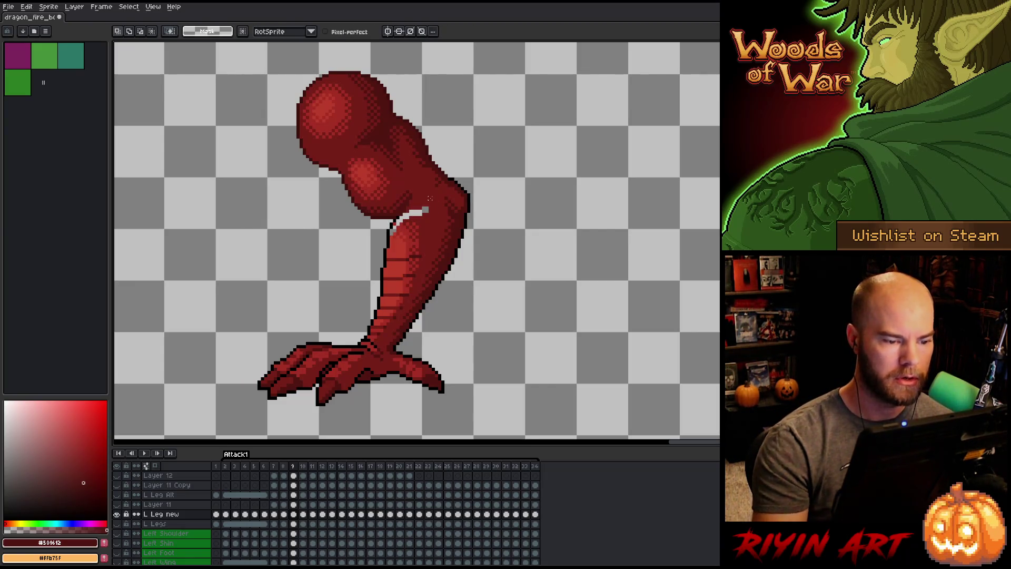
{"action": "key", "text": "b"}
{"action": "left_click", "coordinate": [411, 240], "text": "alt"}
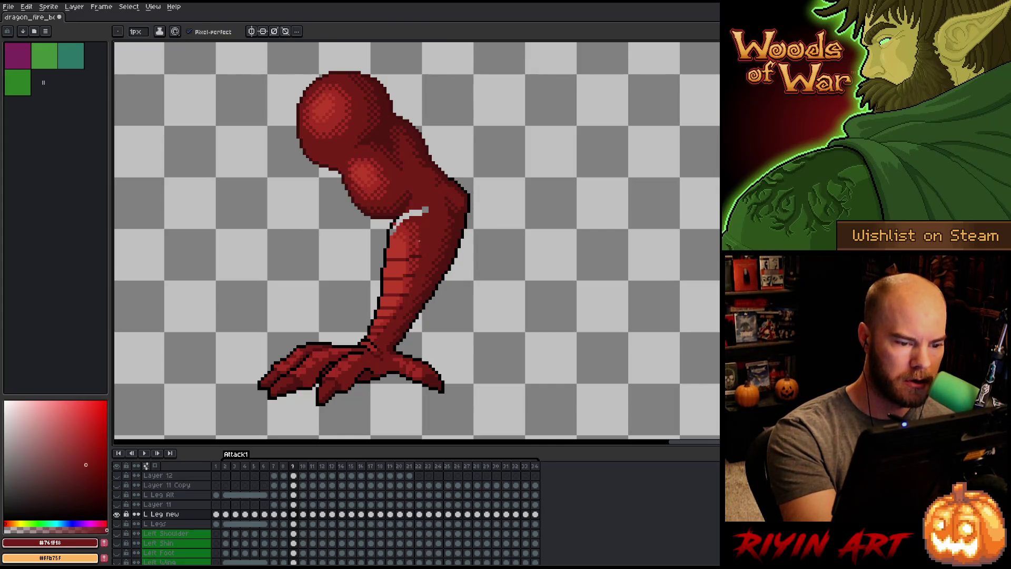
{"action": "key", "text": "g"}
{"action": "left_click", "coordinate": [412, 212]}
{"action": "left_click", "coordinate": [392, 231], "text": "alt"}
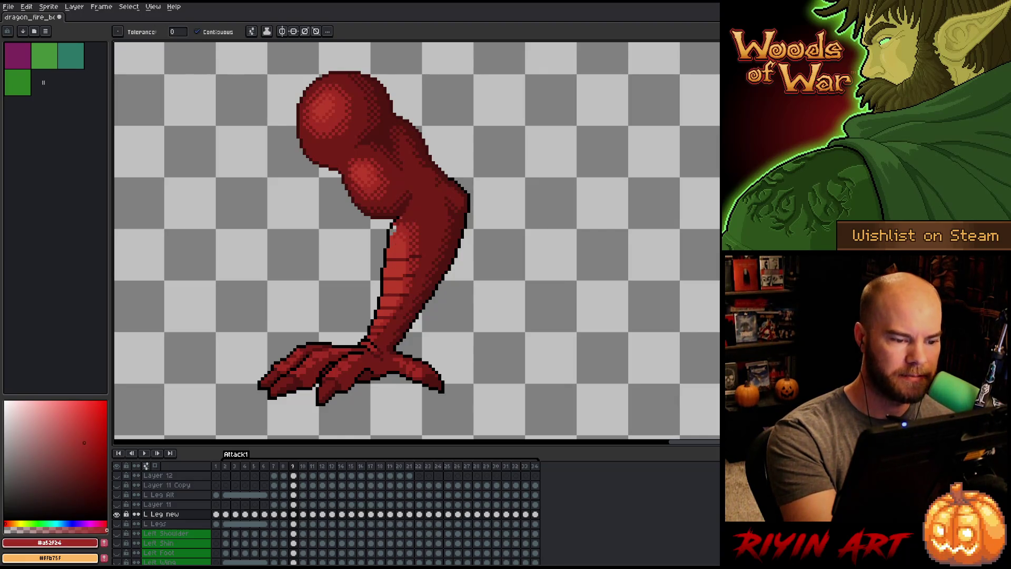
Flip repeatedly between frame 8's straighter leg and frame 9's bent leg, ending on frame 9.
{"action": "key", "text": "comma"}
{"action": "key", "text": "period"}
{"action": "key", "text": "comma"}
{"action": "key", "text": "period"}
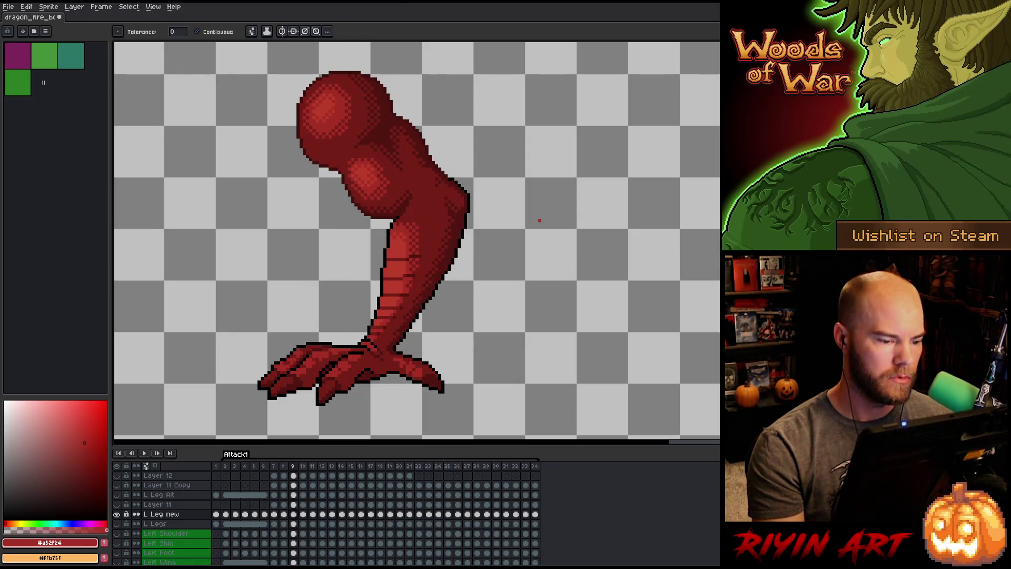
{"action": "key", "text": "comma"}
{"action": "key", "text": "period"}
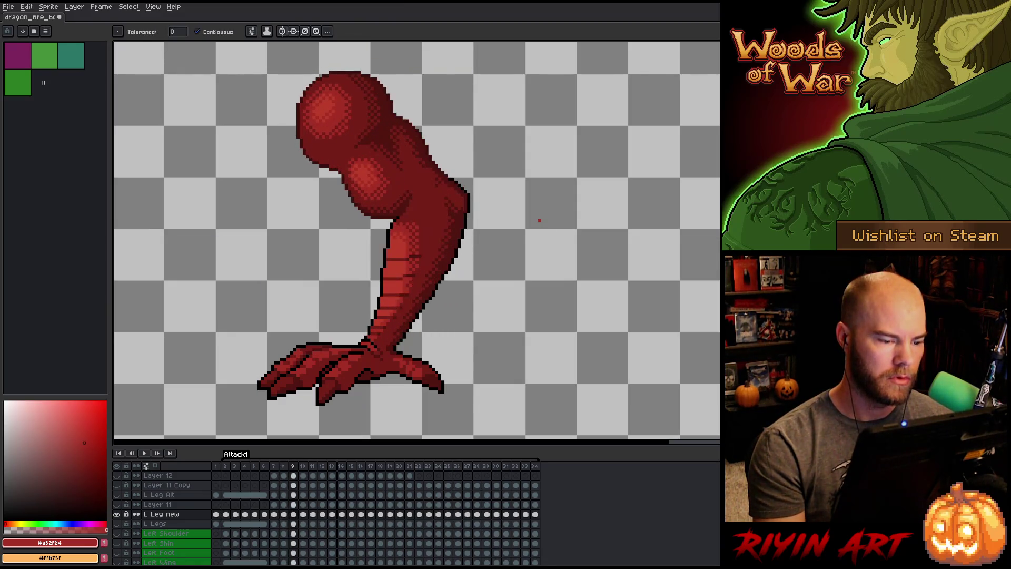
{"action": "key", "text": "comma"}
{"action": "key", "text": "period"}
{"action": "key", "text": "comma"}
{"action": "key", "text": "period"}
{"action": "key", "text": "comma"}
{"action": "key", "text": "period"}
{"action": "key", "text": "comma"}
{"action": "key", "text": "period"}
{"action": "key", "text": "comma"}
{"action": "key", "text": "period"}
{"action": "key", "text": "comma"}
{"action": "key", "text": "period"}
{"action": "key", "text": "comma"}
{"action": "key", "text": "period"}
{"action": "key", "text": "comma"}
{"action": "key", "text": "period"}
{"action": "key", "text": "comma"}
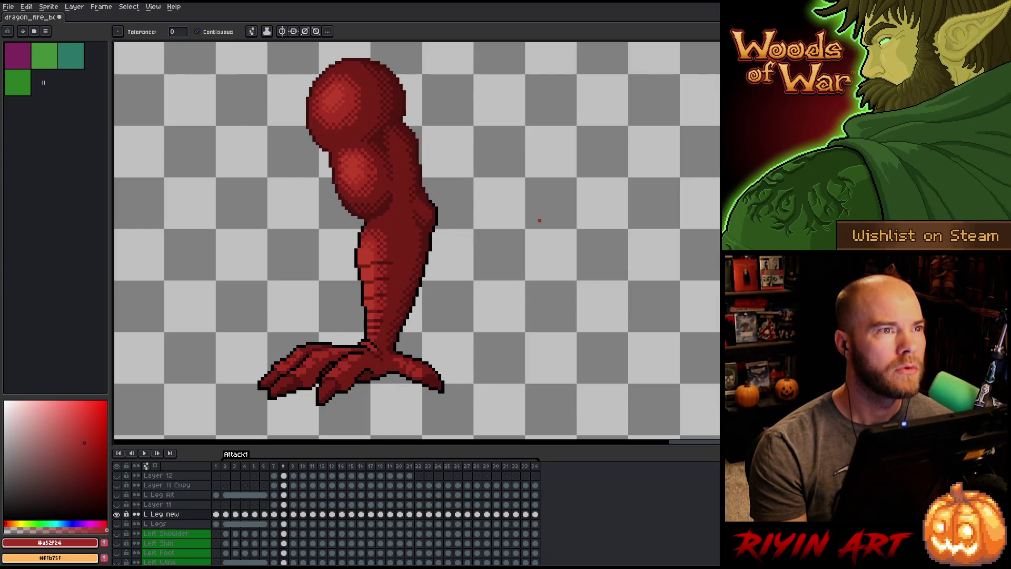
{"action": "key", "text": "period"}
{"action": "key", "text": "comma"}
{"action": "key", "text": "period"}
{"action": "key", "text": "comma"}
{"action": "key", "text": "period"}
{"action": "key", "text": "comma"}
{"action": "key", "text": "period"}
{"action": "key", "text": "comma"}
{"action": "key", "text": "period"}
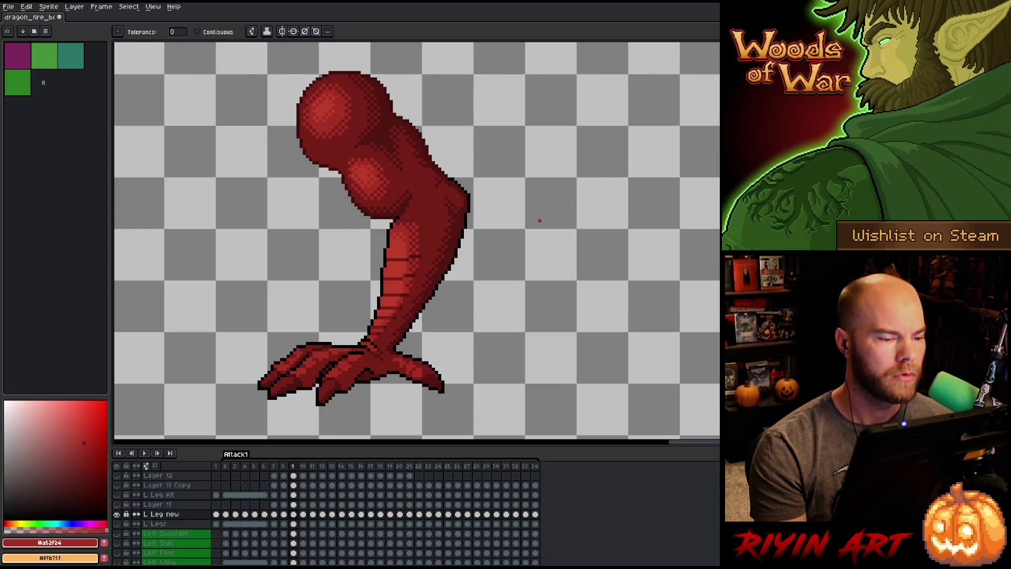
Select the lower part of the leg and commit the adjusted section.
{"action": "key", "text": "m"}
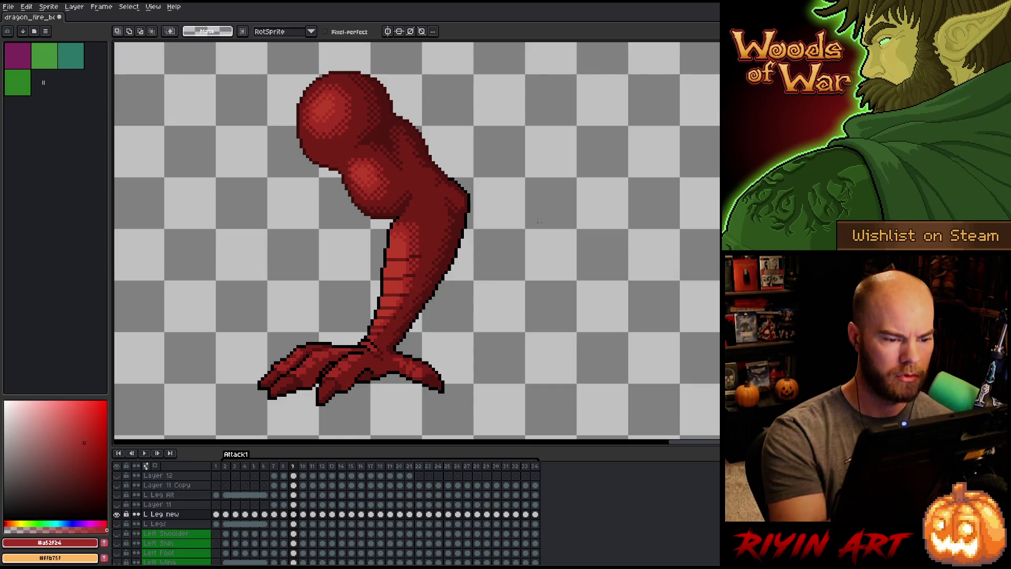
{"action": "mouse_move", "coordinate": [422, 244]}
{"action": "left_mouse_down"}
{"action": "mouse_move", "coordinate": [399, 248]}
{"action": "mouse_move", "coordinate": [390, 235]}
{"action": "mouse_move", "coordinate": [423, 213]}
{"action": "mouse_move", "coordinate": [416, 234]}
{"action": "left_mouse_up"}
{"action": "key", "text": "Return"}
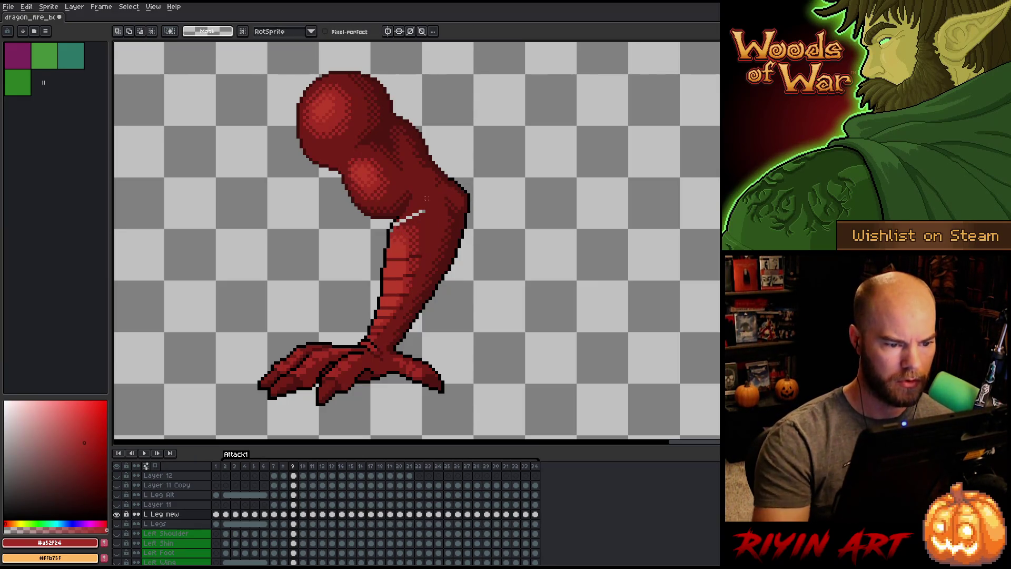
Paint over the light gap line in dark red #761f18, then sample base red #a52f24.
{"action": "key", "text": "g"}
{"action": "left_click", "coordinate": [422, 212], "text": "alt"}
{"action": "key", "text": "b"}
{"action": "left_click_drag", "start_coordinate": [422, 212], "coordinate": [394, 223]}
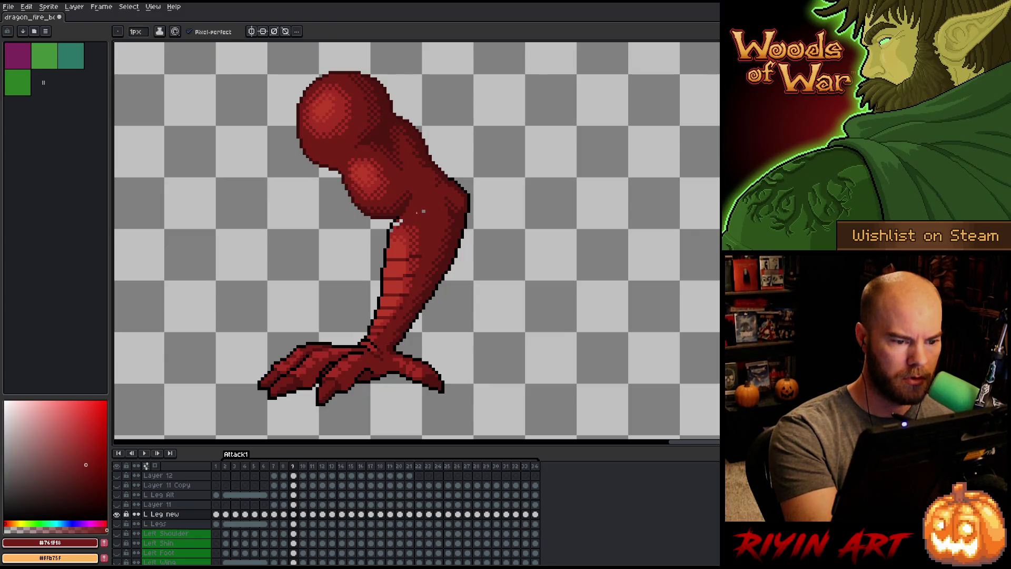
{"action": "left_click", "coordinate": [418, 205], "text": "alt"}
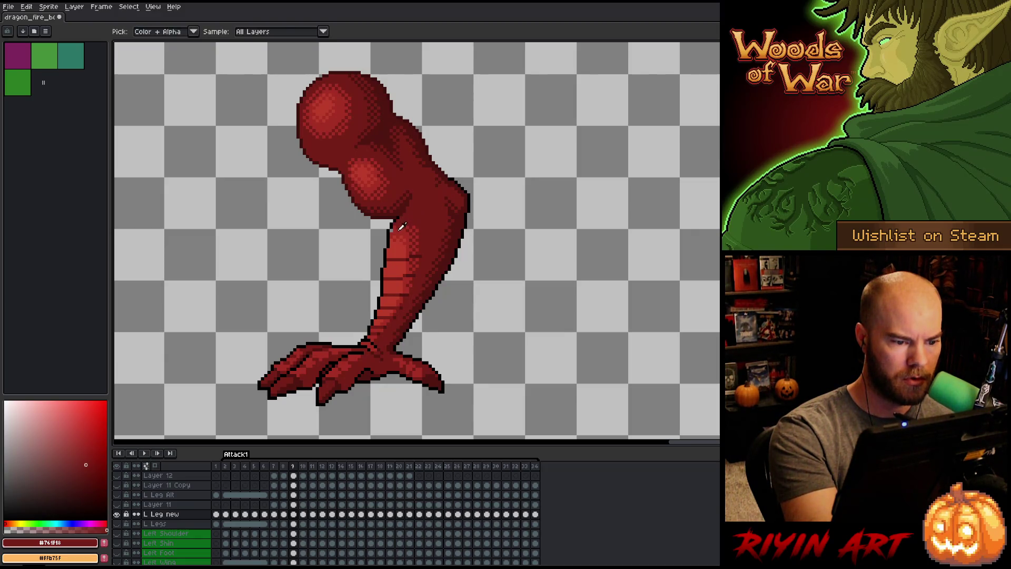
{"action": "key", "text": "v"}
{"action": "key", "text": "b"}
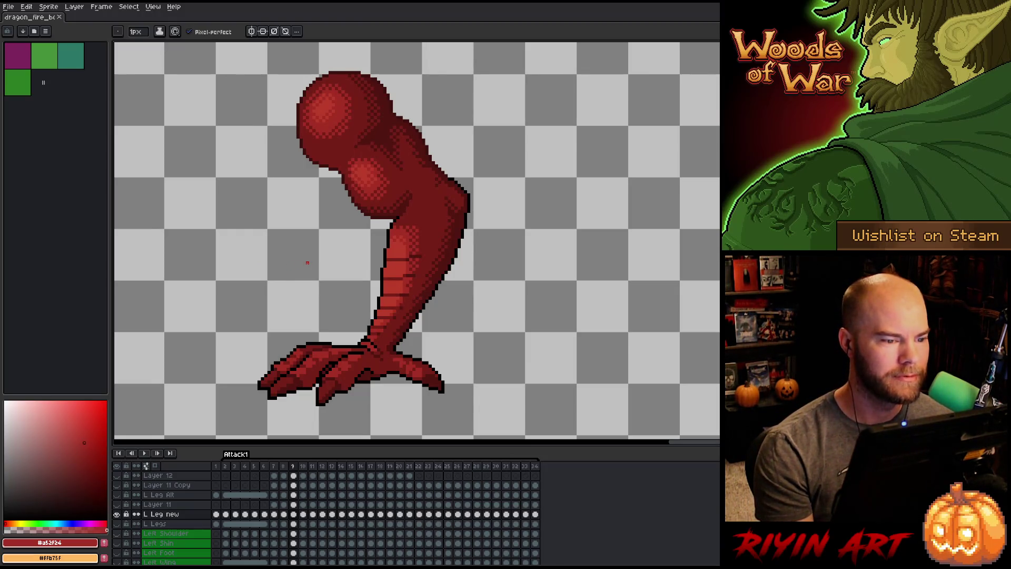
{"action": "key", "text": "Left"}
{"action": "key", "text": "Right"}
{"action": "key", "text": "Left"}
{"action": "key", "text": "Right"}
{"action": "key", "text": "Left"}
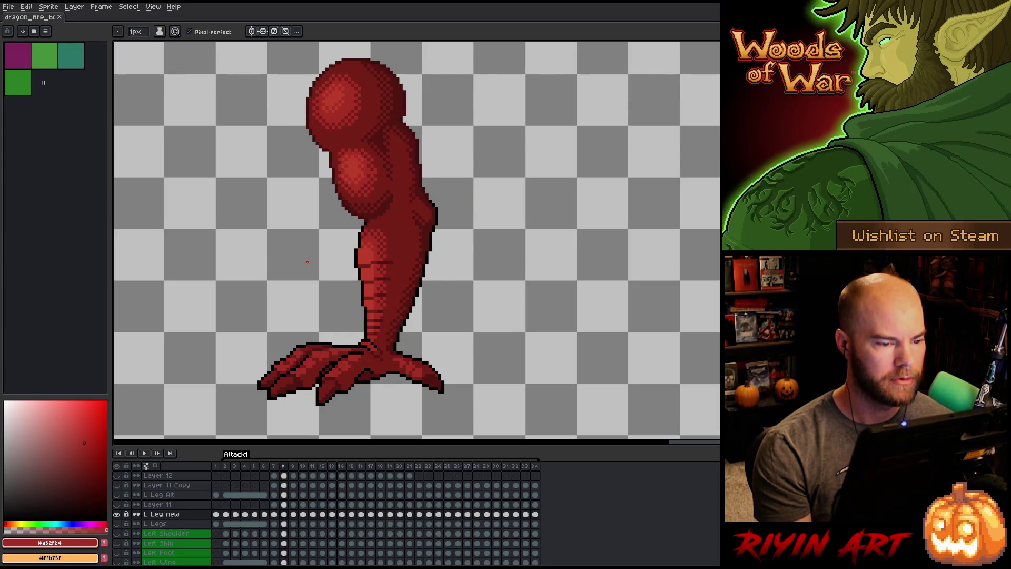
{"action": "key", "text": "Right"}
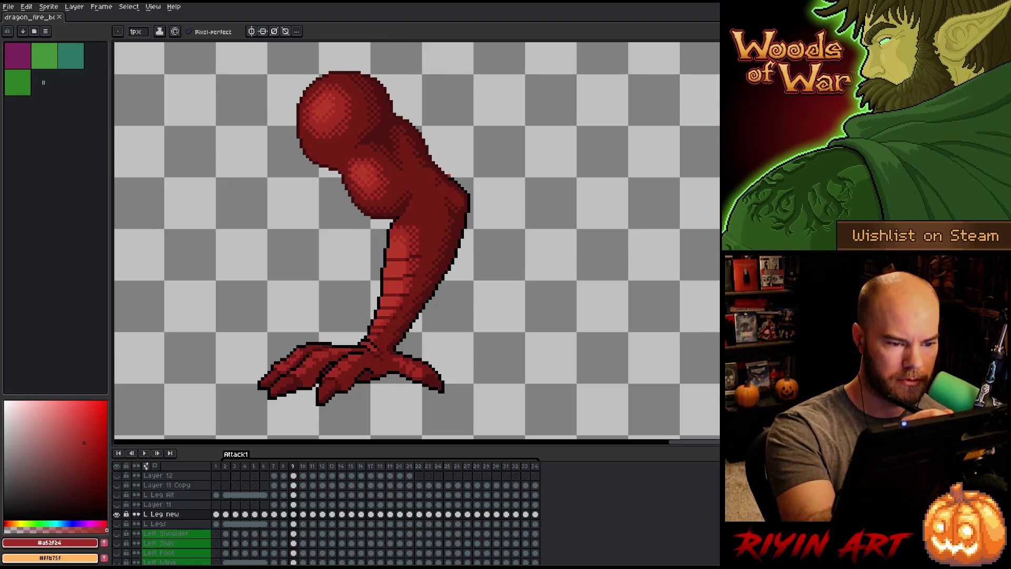
{"action": "left_click", "coordinate": [451, 176], "text": "alt"}
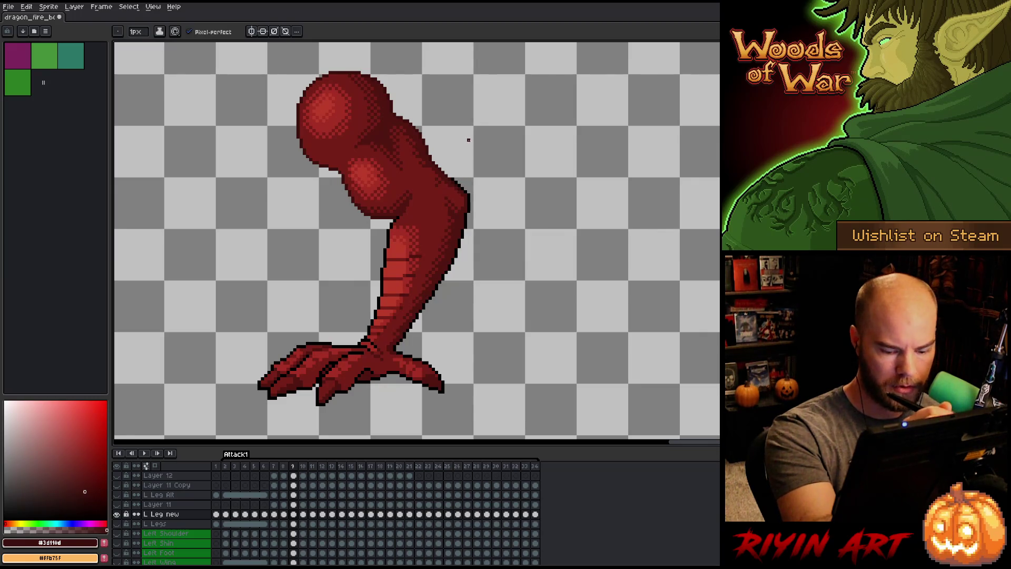
{"action": "key", "text": "Left"}
{"action": "key", "text": "Right"}
{"action": "left_click", "coordinate": [463, 190], "text": "alt"}
{"action": "key", "text": "e"}
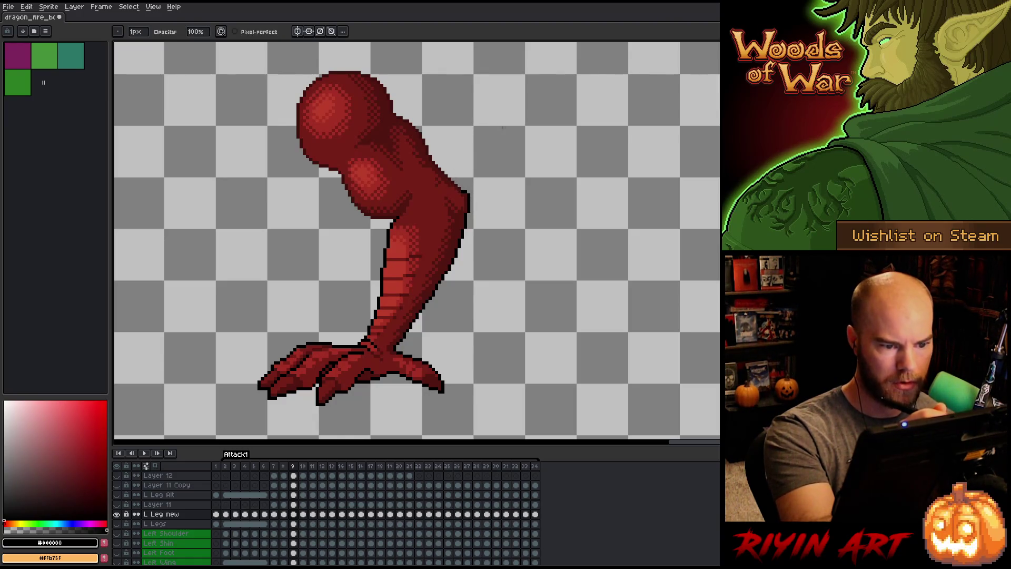
{"action": "key", "text": "i"}
{"action": "left_click", "coordinate": [462, 190], "text": "alt"}
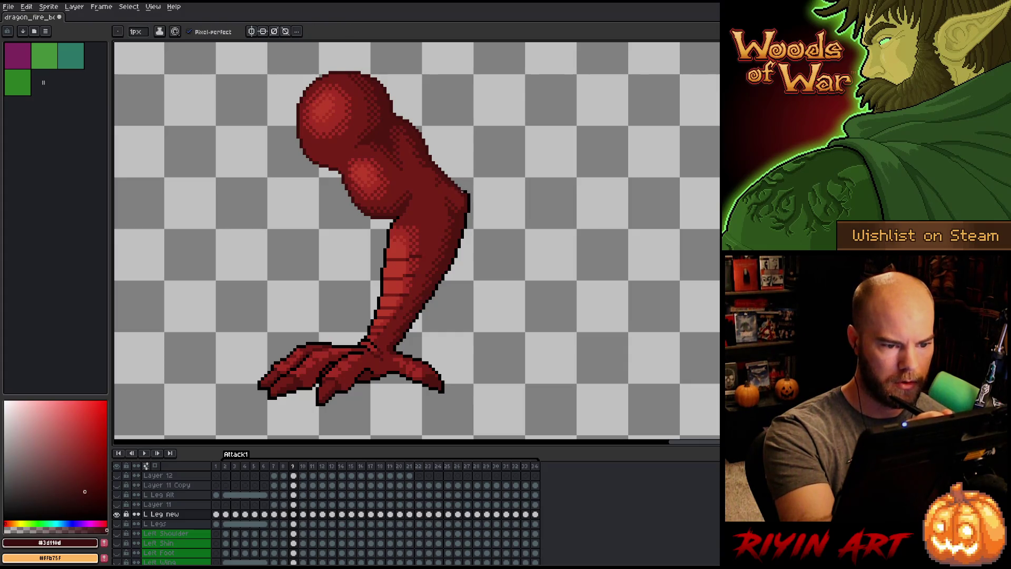
{"action": "left_click", "coordinate": [468, 187], "text": "alt"}
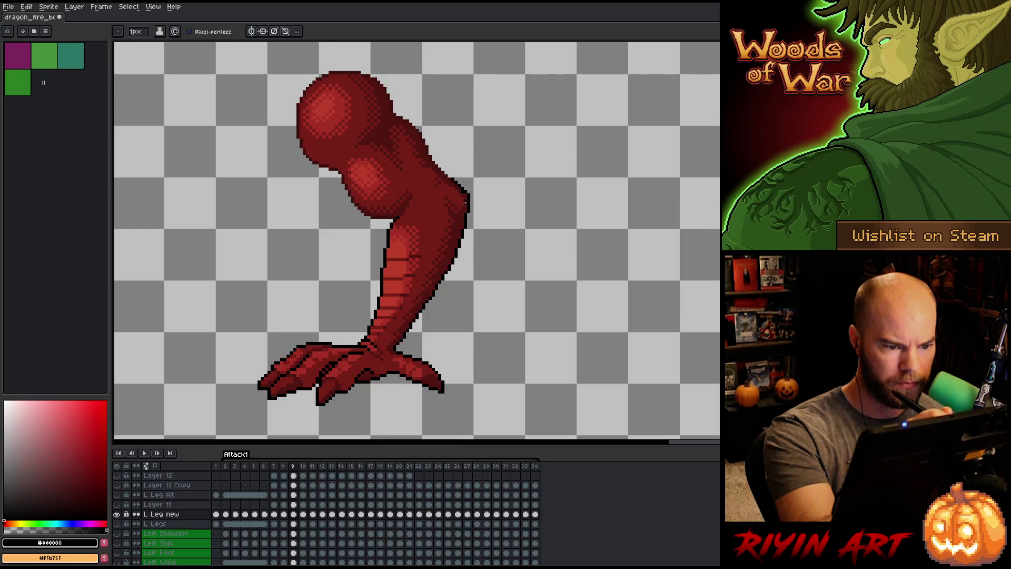
{"action": "left_click", "coordinate": [462, 191], "text": "alt"}
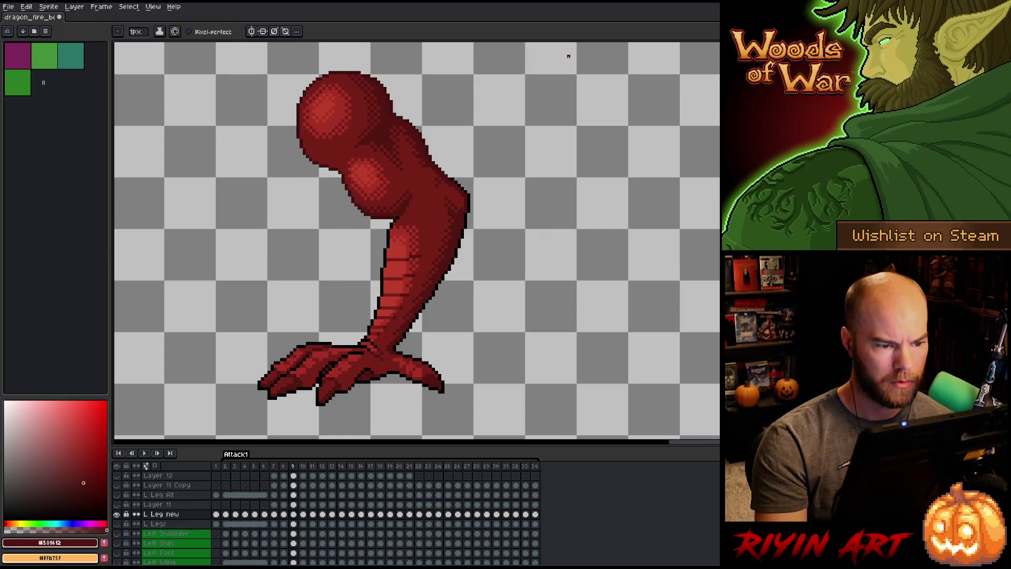
{"action": "key", "text": "Left"}
{"action": "key", "text": "Right"}
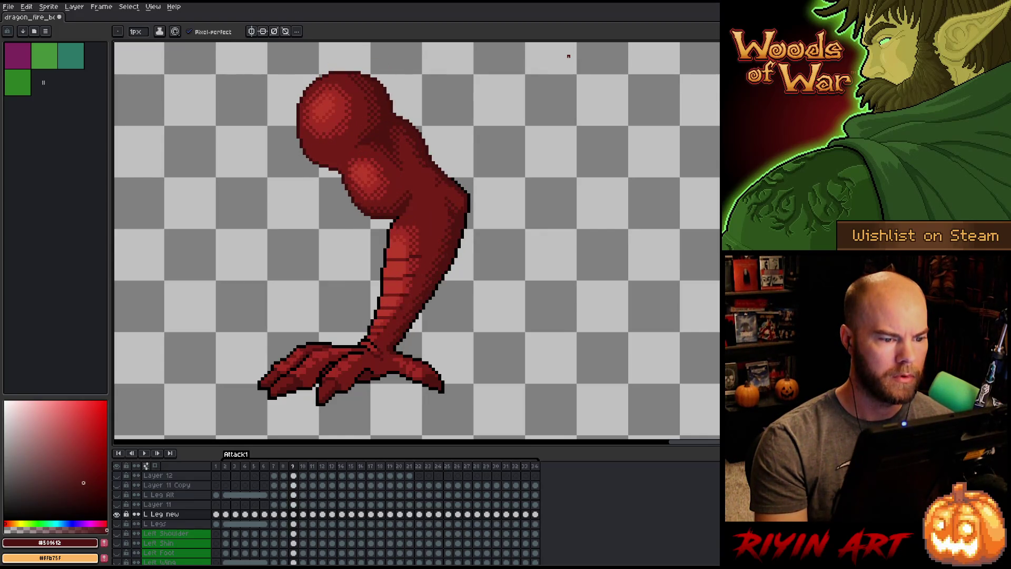
{"action": "key", "text": "Left"}
{"action": "key", "text": "Right"}
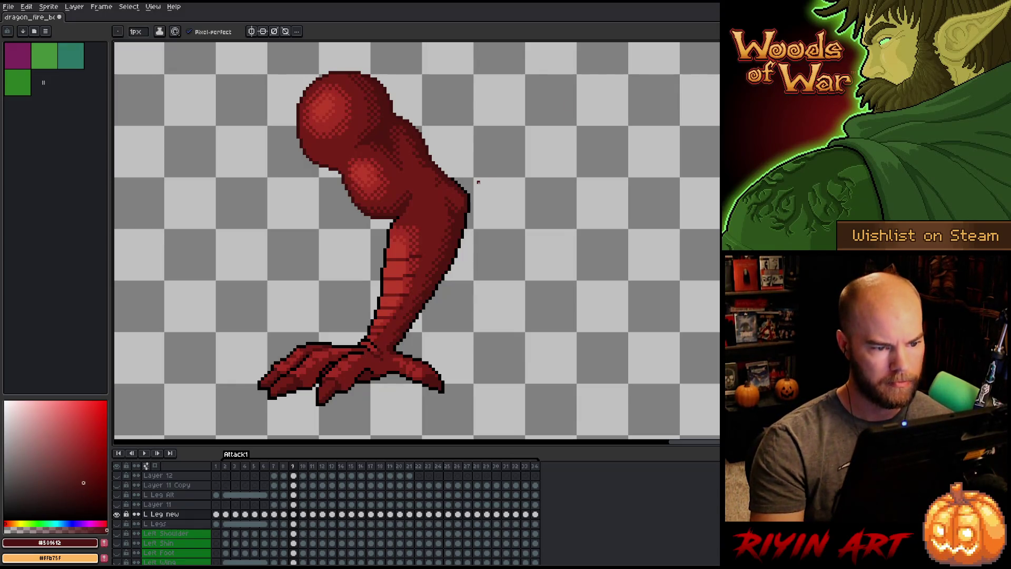
{"action": "key", "text": "m"}
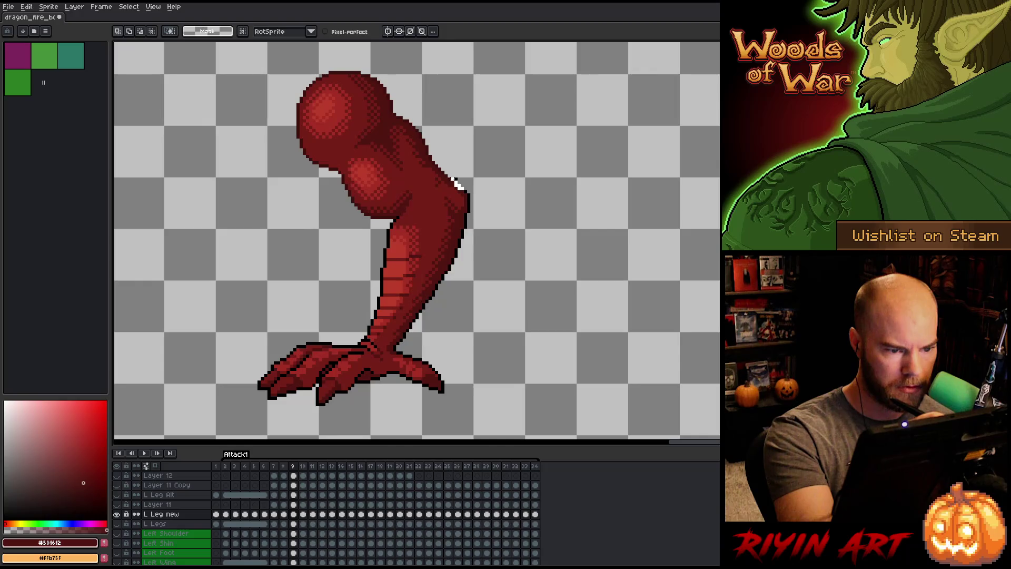
{"action": "left_click_drag", "start_coordinate": [449, 166], "coordinate": [466, 191]}
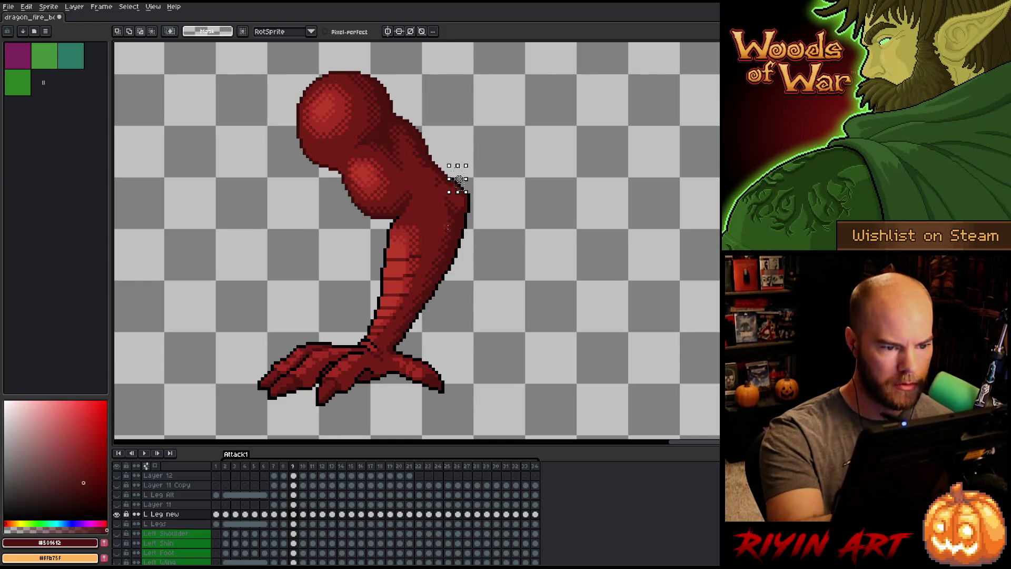
{"action": "left_click", "coordinate": [459, 180]}
{"action": "key", "text": "ctrl+z"}
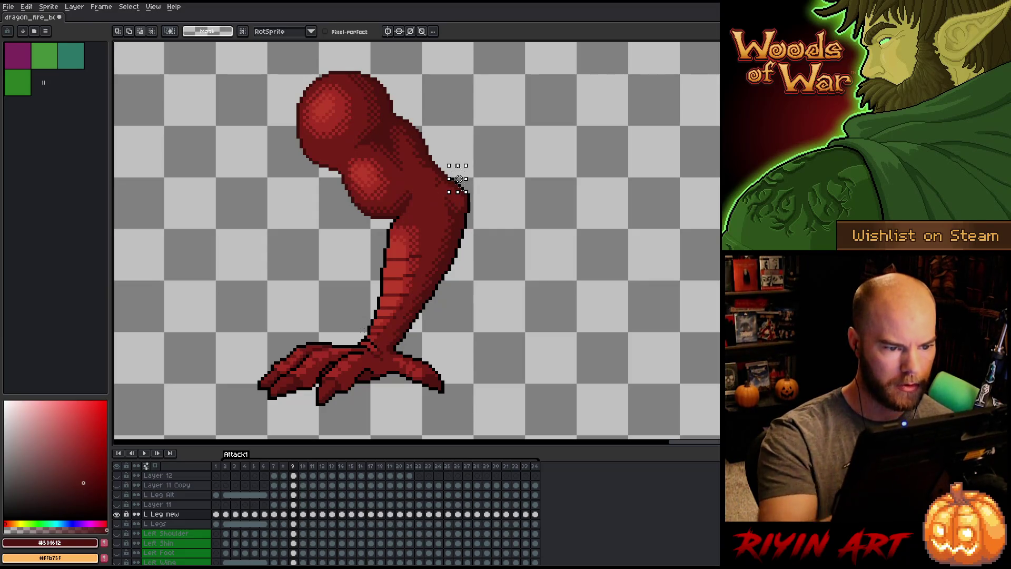
{"action": "key", "text": "ctrl+d"}
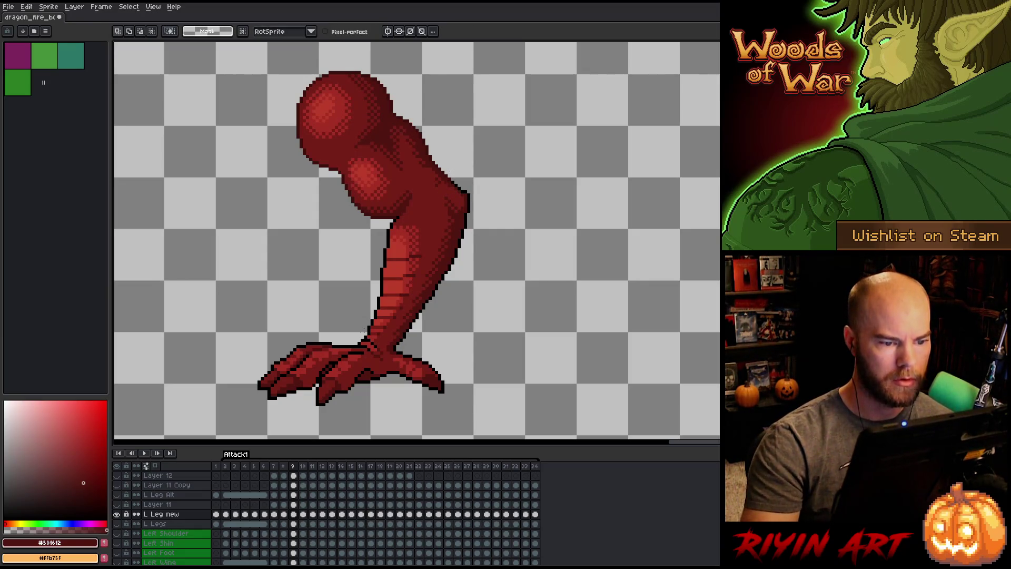
{"action": "key", "text": "Left"}
{"action": "key", "text": "Right"}
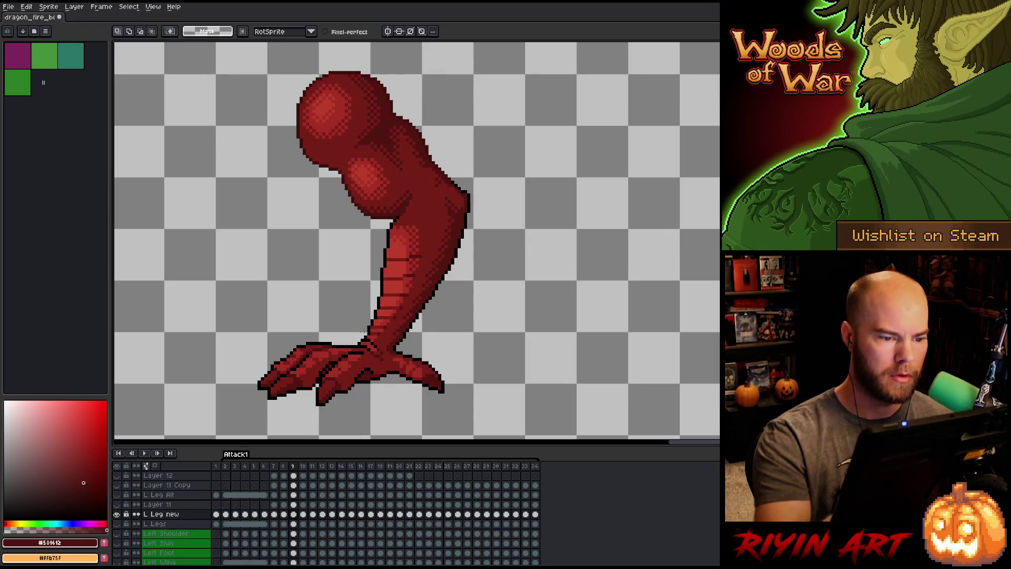
{"action": "key", "text": "b"}
{"action": "left_click", "coordinate": [466, 232], "text": "alt"}
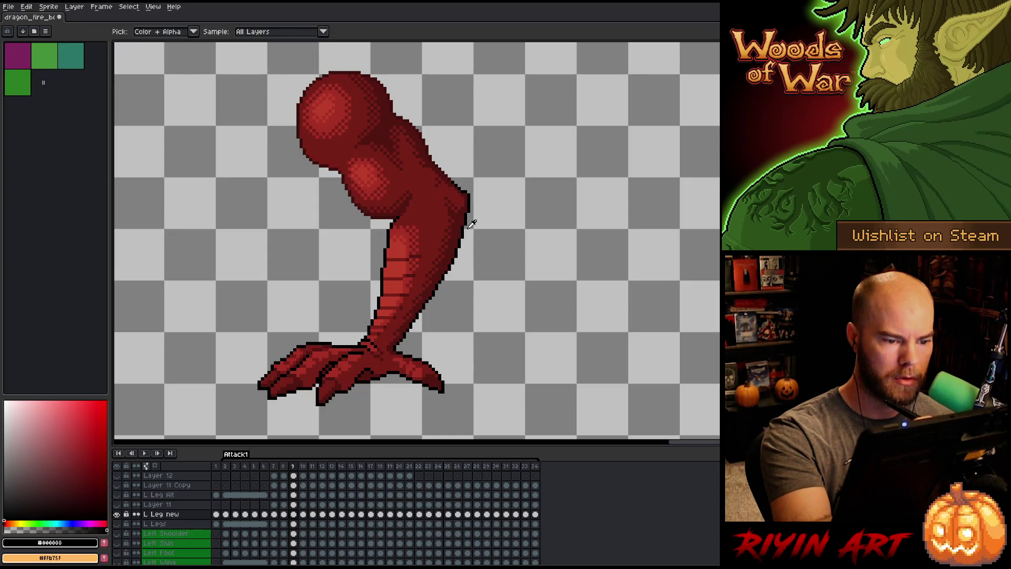
{"action": "left_click", "coordinate": [466, 211], "text": "alt"}
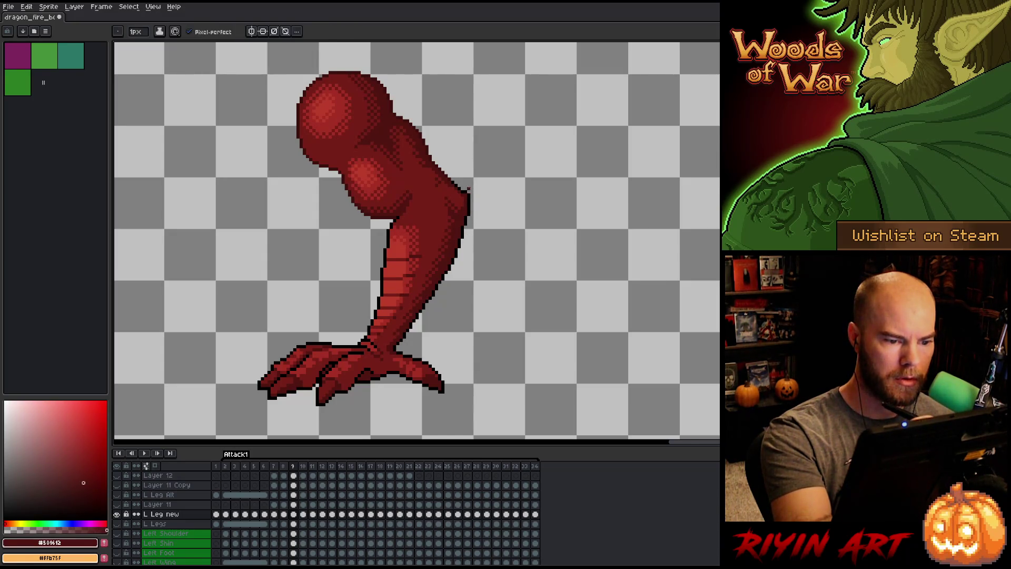
{"action": "left_click", "coordinate": [466, 192], "text": "alt"}
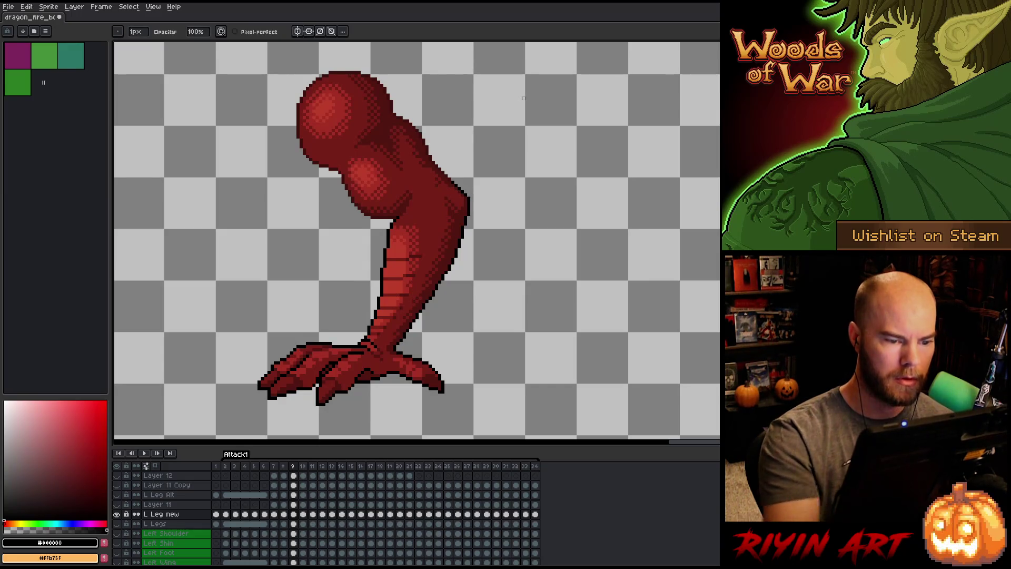
{"action": "key", "text": "Left"}
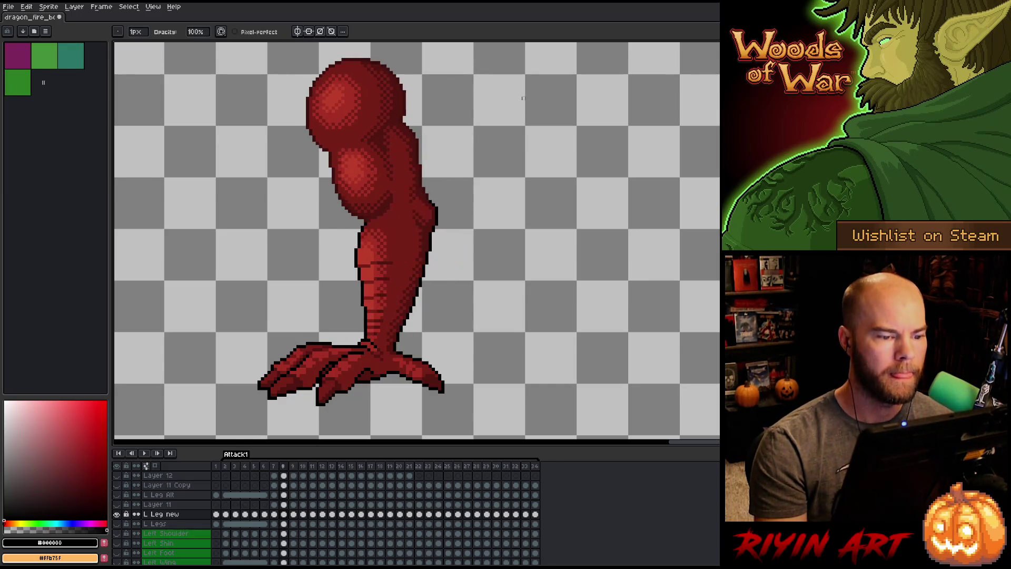
{"action": "key", "text": "Left"}
{"action": "key", "text": "Right"}
{"action": "key", "text": "Right"}
{"action": "key", "text": "Left"}
{"action": "key", "text": "Right"}
{"action": "key", "text": "Left"}
{"action": "key", "text": "Right"}
{"action": "key", "text": "Left"}
{"action": "key", "text": "Right"}
{"action": "key", "text": "Left"}
{"action": "key", "text": "Right"}
{"action": "key", "text": "Left"}
{"action": "key", "text": "Right"}
{"action": "key", "text": "Left"}
{"action": "key", "text": "Right"}
{"action": "key", "text": "Left"}
{"action": "key", "text": "Right"}
{"action": "key", "text": "Left"}
{"action": "key", "text": "Right"}
{"action": "key", "text": "Left"}
{"action": "key", "text": "Right"}
{"action": "key", "text": "Left"}
{"action": "key", "text": "Right"}
{"action": "key", "text": "Left"}
{"action": "key", "text": "Right"}
{"action": "key", "text": "Left"}
{"action": "key", "text": "Right"}
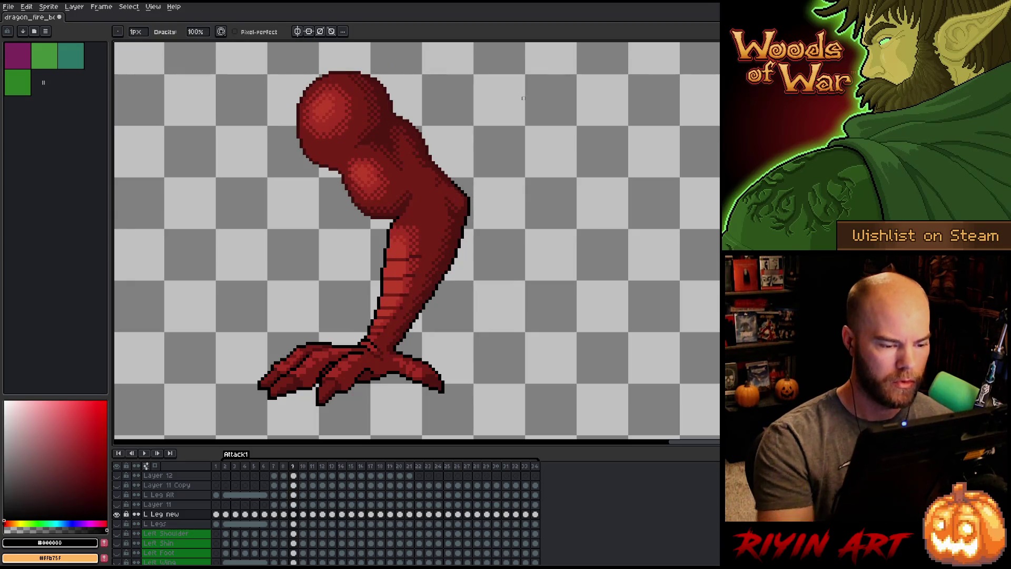
{"action": "left_click", "coordinate": [391, 338], "text": "alt"}
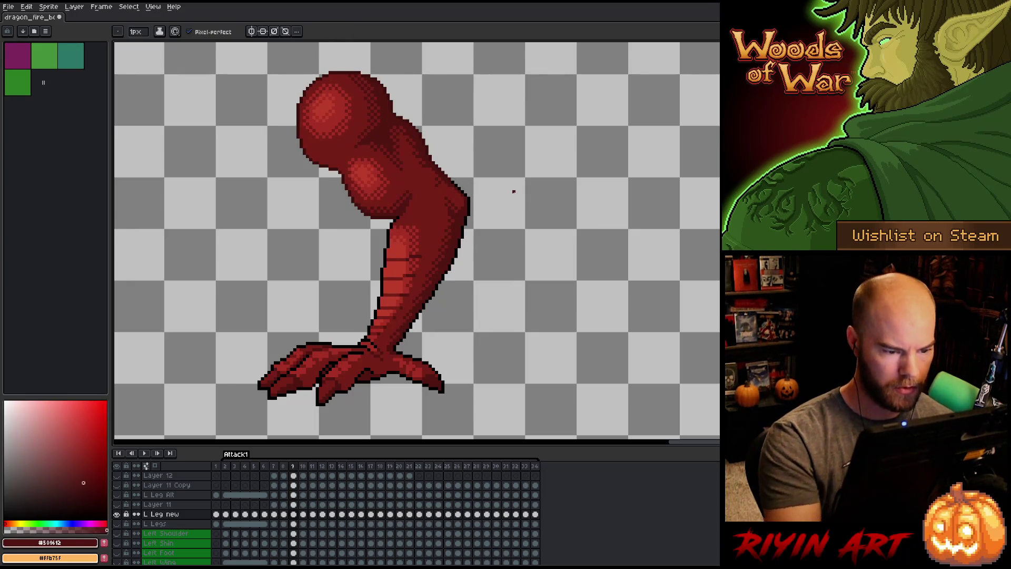
Compare frame 8's straight leg with frame 9's bent leg, sampling reds #761F18 and #A52F24.
{"action": "key", "text": "Left"}
{"action": "key", "text": "Right"}
{"action": "key", "text": "Left"}
{"action": "key", "text": "Right"}
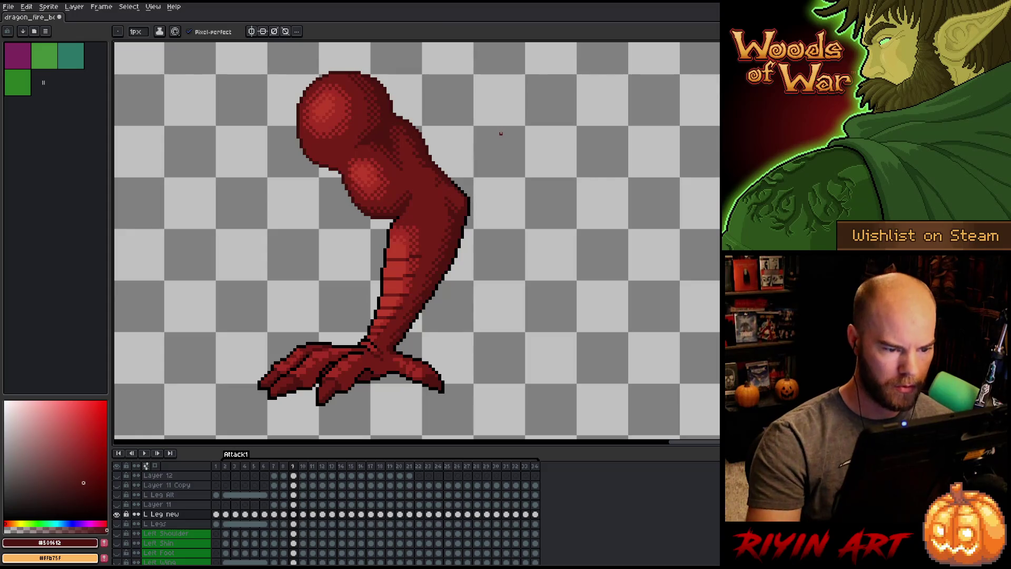
{"action": "key", "text": "Left"}
{"action": "key", "text": "Right"}
{"action": "key", "text": "Left"}
{"action": "key", "text": "Right"}
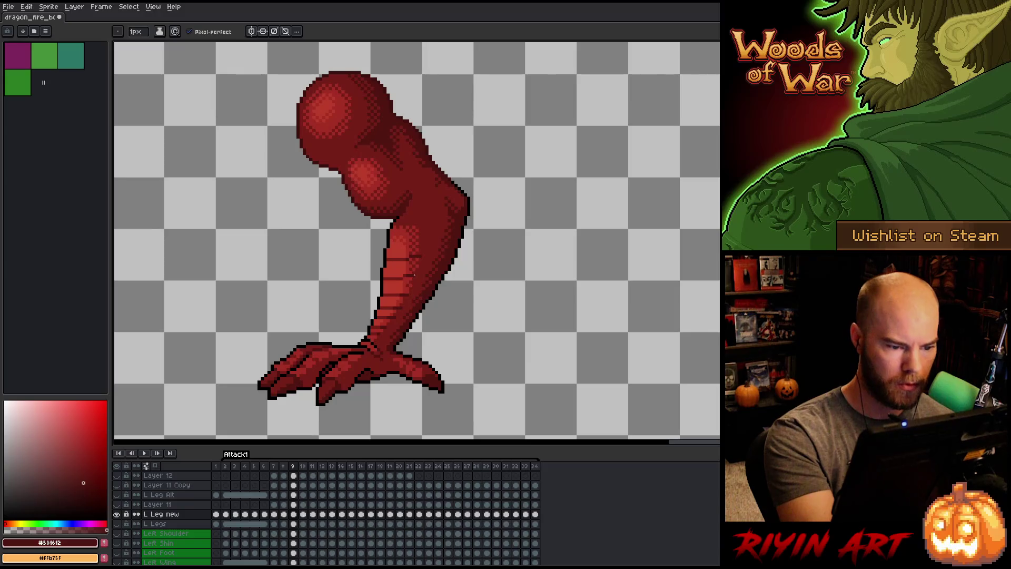
{"action": "key", "text": "Left"}
{"action": "key", "text": "Right"}
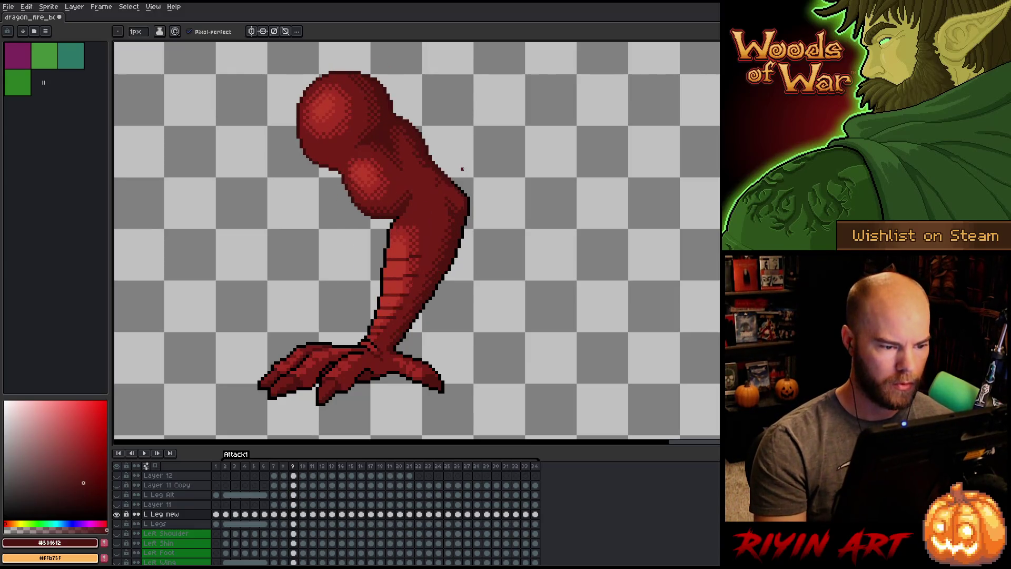
{"action": "key", "text": "Left"}
{"action": "key", "text": "Right"}
{"action": "key", "text": "Left"}
{"action": "key", "text": "Right"}
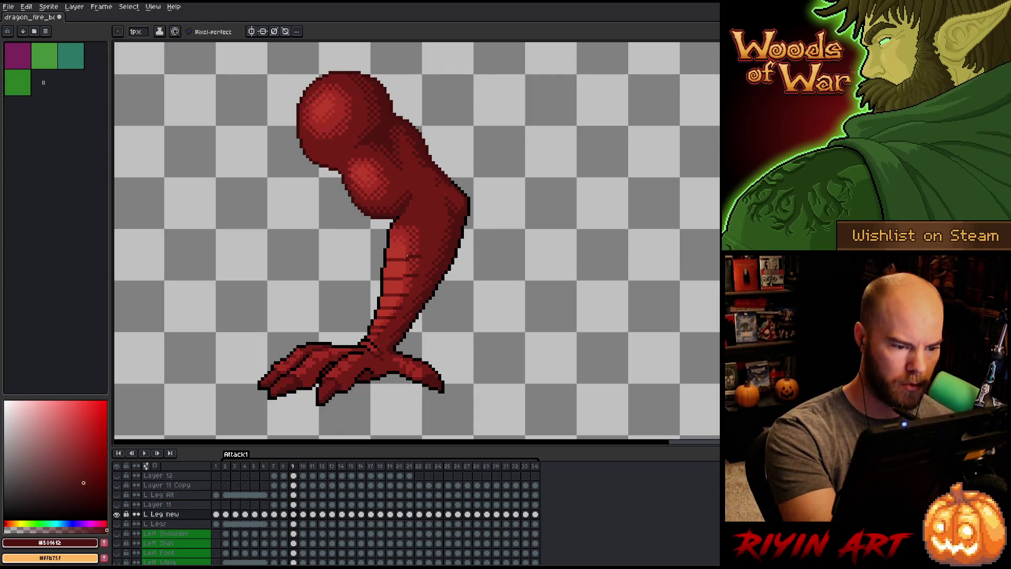
{"action": "left_click", "coordinate": [406, 256], "text": "alt"}
{"action": "left_click", "coordinate": [413, 263], "text": "alt"}
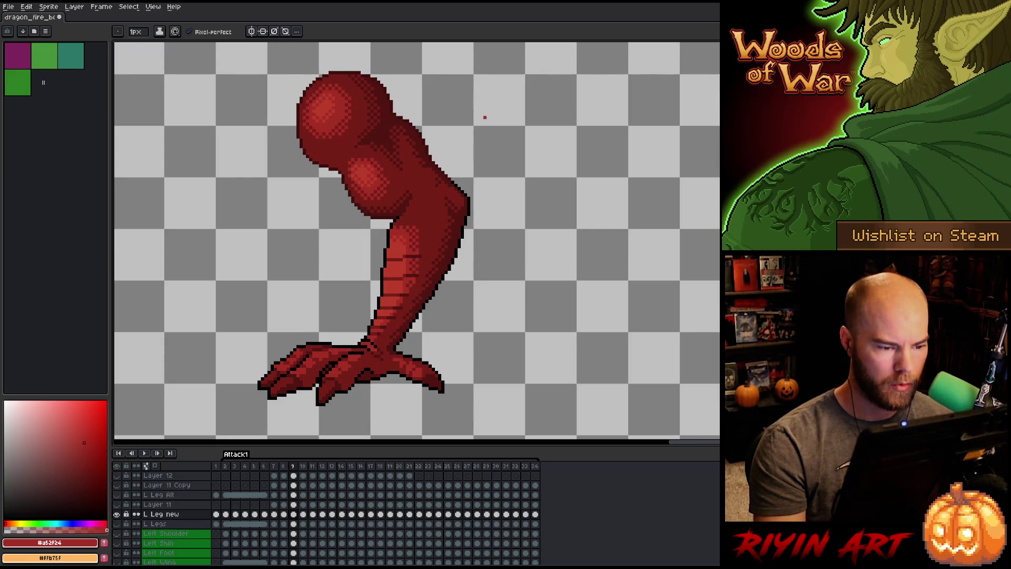
Recheck the bent leg against frame 8 and sample its darker and lighter reds.
{"action": "key", "text": "Left"}
{"action": "key", "text": "Right"}
{"action": "key", "text": "Left"}
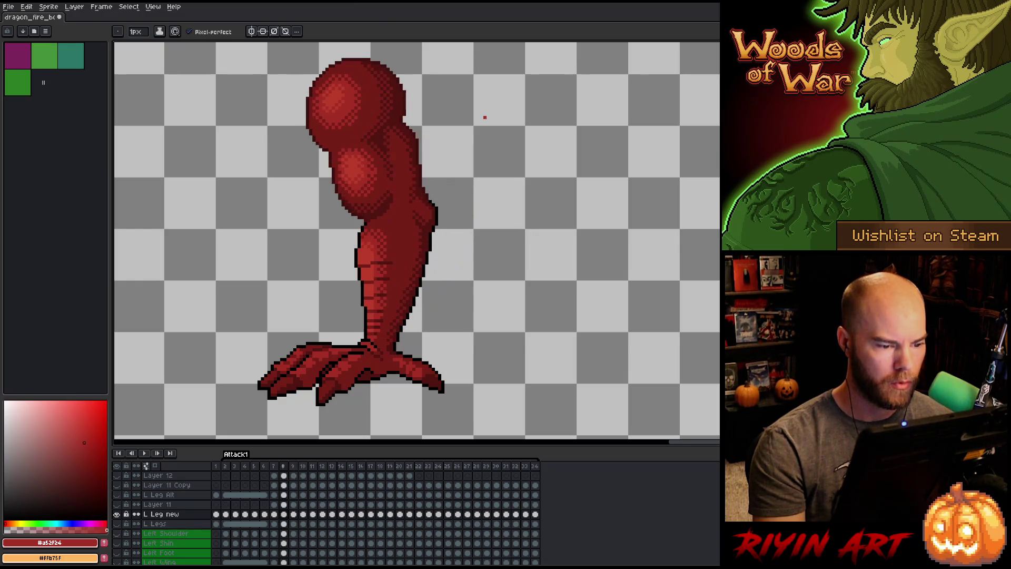
{"action": "key", "text": "Right"}
{"action": "key", "text": "Left"}
{"action": "key", "text": "Right"}
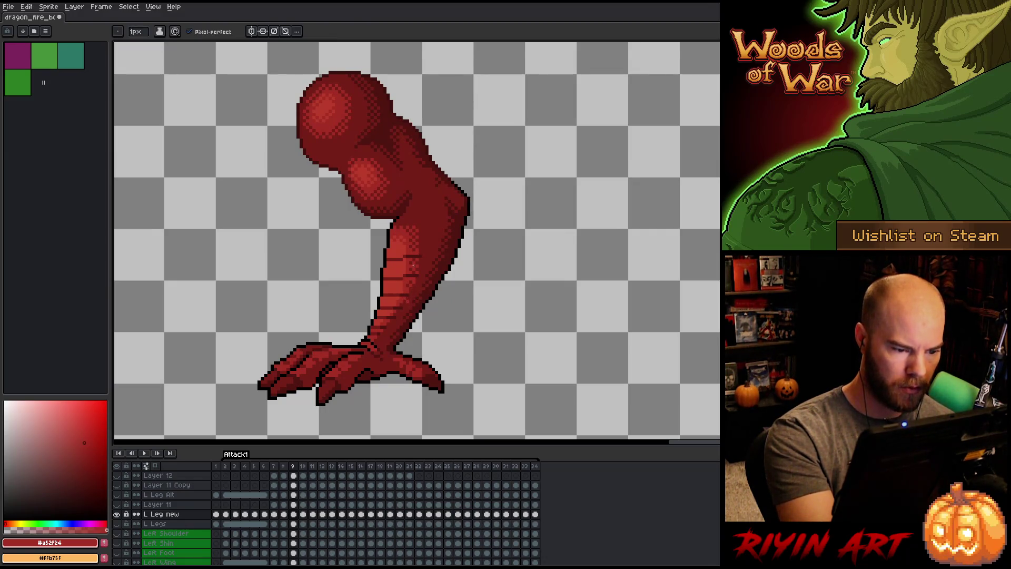
{"action": "key", "text": "Left"}
{"action": "key", "text": "Right"}
{"action": "key", "text": "Left"}
{"action": "key", "text": "Right"}
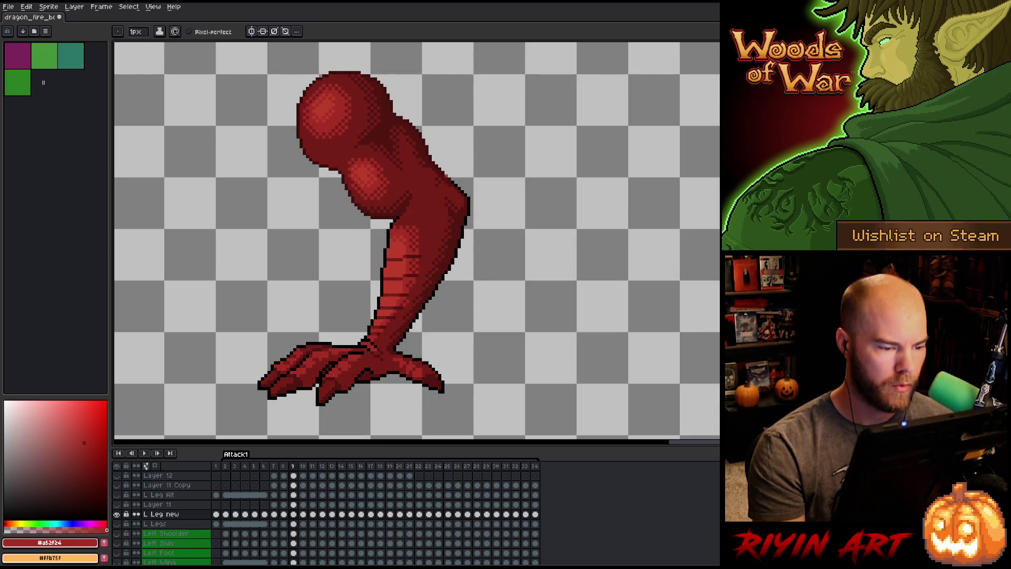
{"action": "left_click", "coordinate": [408, 293], "text": "alt"}
{"action": "left_click", "coordinate": [416, 282], "text": "alt"}
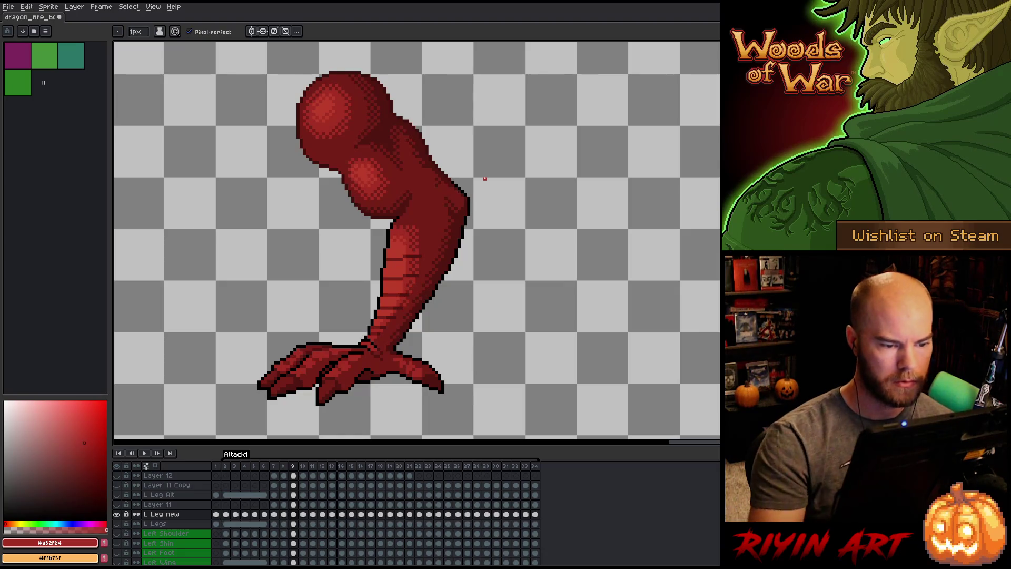
Glance back at the straight-leg pose and save the sprite.
{"action": "key", "text": "Left"}
{"action": "key", "text": "Right"}
{"action": "key", "text": "Left"}
{"action": "key", "text": "Right"}
{"action": "key", "text": "ctrl+s"}
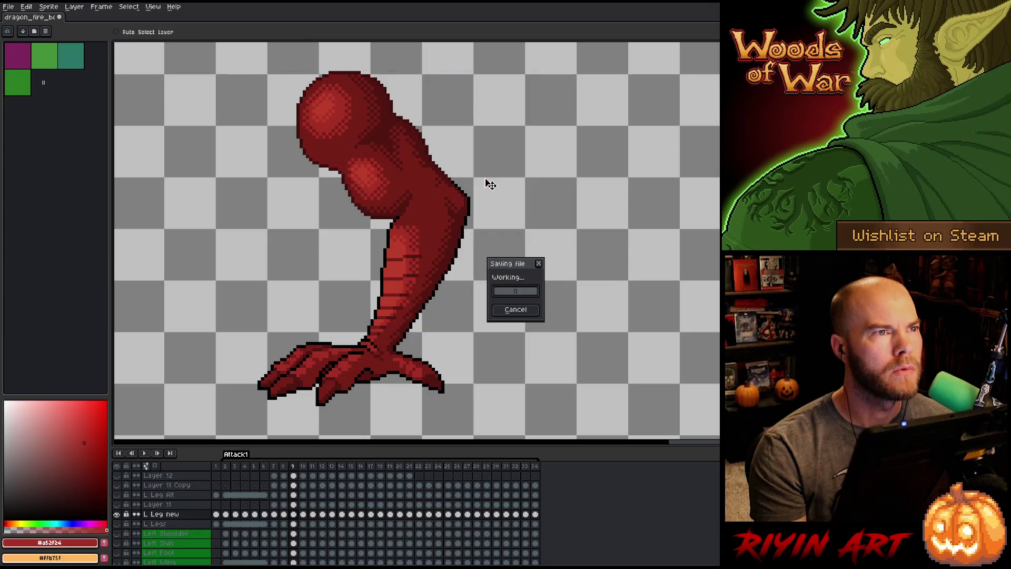
Resample the leg's darker and lighter reds on frame 9, then save again.
{"action": "key", "text": "Left"}
{"action": "key", "text": "Right"}
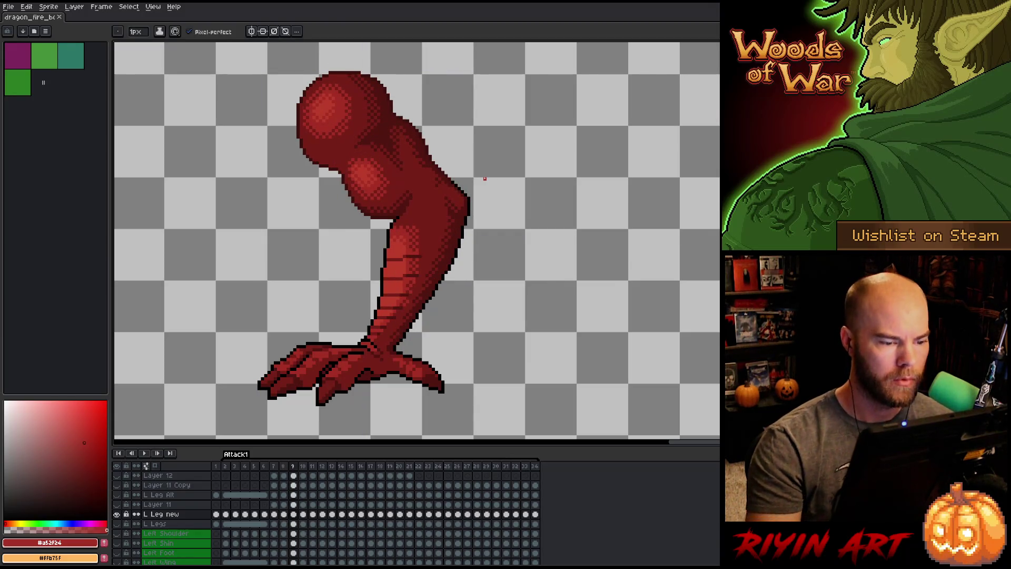
{"action": "left_click", "coordinate": [414, 226], "text": "alt"}
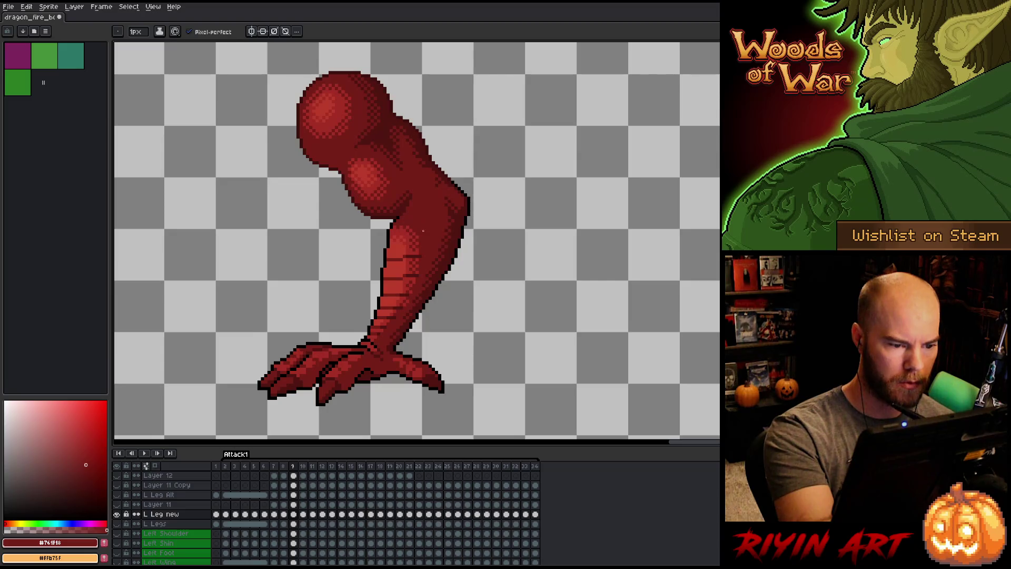
{"action": "key", "text": "Left"}
{"action": "key", "text": "Right"}
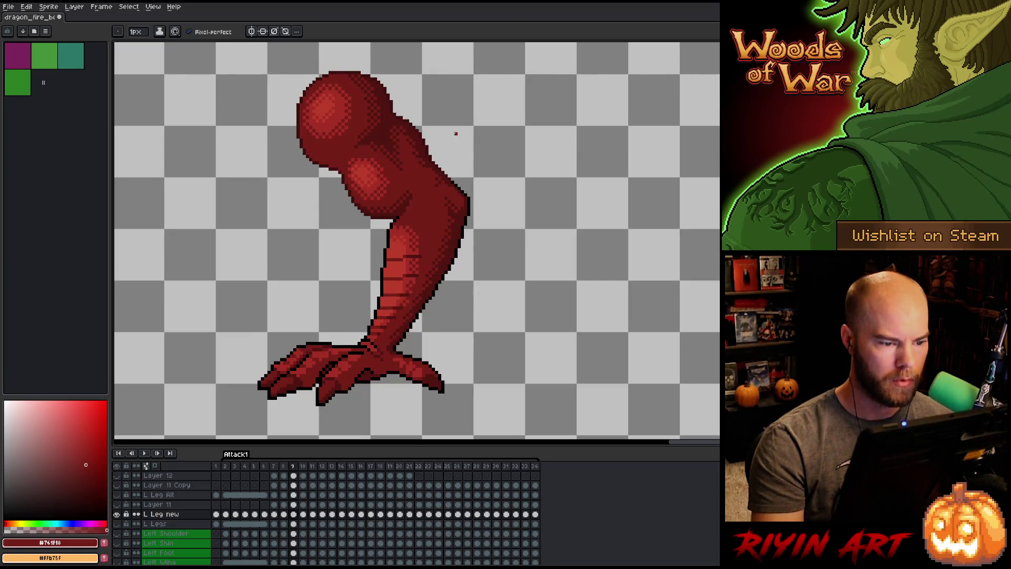
{"action": "left_click", "coordinate": [413, 227], "text": "alt"}
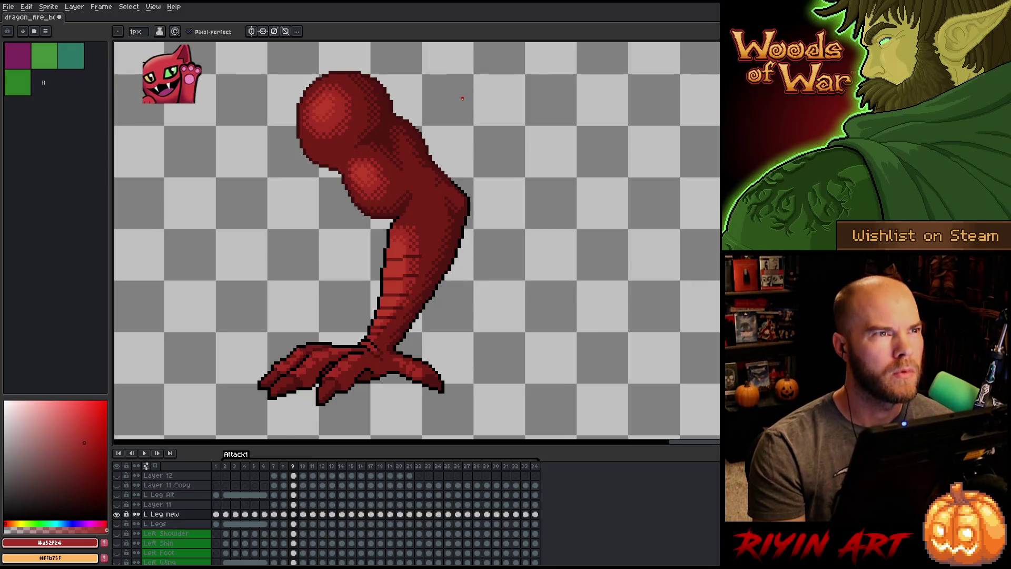
{"action": "key", "text": "Left"}
{"action": "key", "text": "Right"}
{"action": "key", "text": "Left"}
{"action": "key", "text": "Right"}
{"action": "key", "text": "ctrl+s"}
Flip repeatedly between frames 8 and 9 to compare the leg poses.
{"action": "key", "text": "Left"}
{"action": "key", "text": "Right"}
{"action": "key", "text": "Left"}
{"action": "key", "text": "Right"}
{"action": "key", "text": "Left"}
{"action": "key", "text": "Right"}
{"action": "key", "text": "Left"}
{"action": "key", "text": "Right"}
{"action": "key", "text": "Left"}
{"action": "key", "text": "Right"}
{"action": "key", "text": "Left"}
{"action": "key", "text": "Right"}
{"action": "key", "text": "Left"}
{"action": "key", "text": "Right"}
{"action": "key", "text": "Left"}
{"action": "key", "text": "Right"}
{"action": "key", "text": "Left"}
{"action": "key", "text": "Right"}
{"action": "key", "text": "Left"}
{"action": "key", "text": "Right"}
{"action": "key", "text": "Left"}
{"action": "key", "text": "Right"}
{"action": "key", "text": "Left"}
{"action": "key", "text": "Right"}
{"action": "key", "text": "Left"}
{"action": "key", "text": "Right"}
{"action": "key", "text": "Left"}
{"action": "key", "text": "Right"}
{"action": "key", "text": "Left"}
{"action": "key", "text": "Right"}
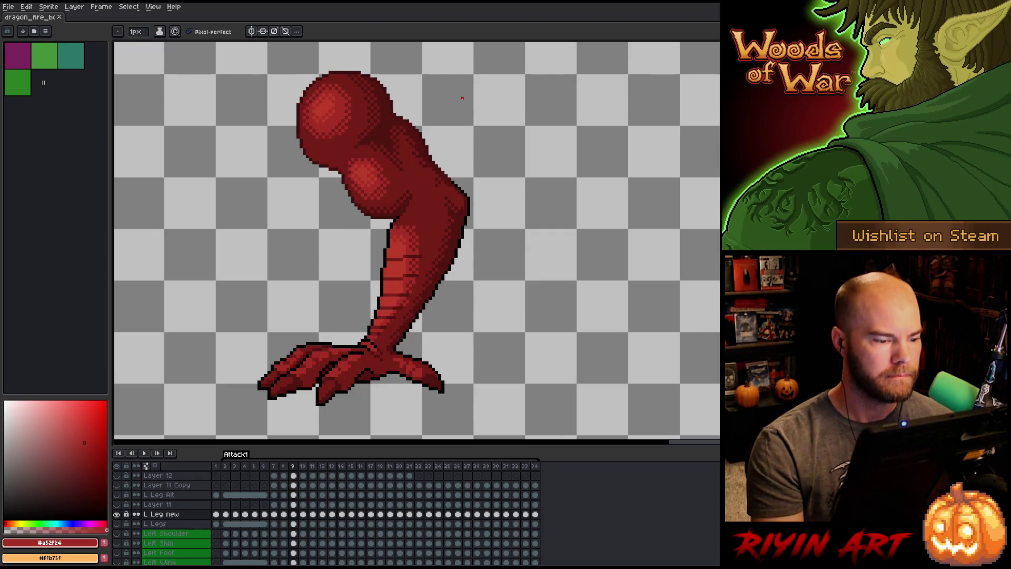
{"action": "key", "text": "Left"}
{"action": "key", "text": "Right"}
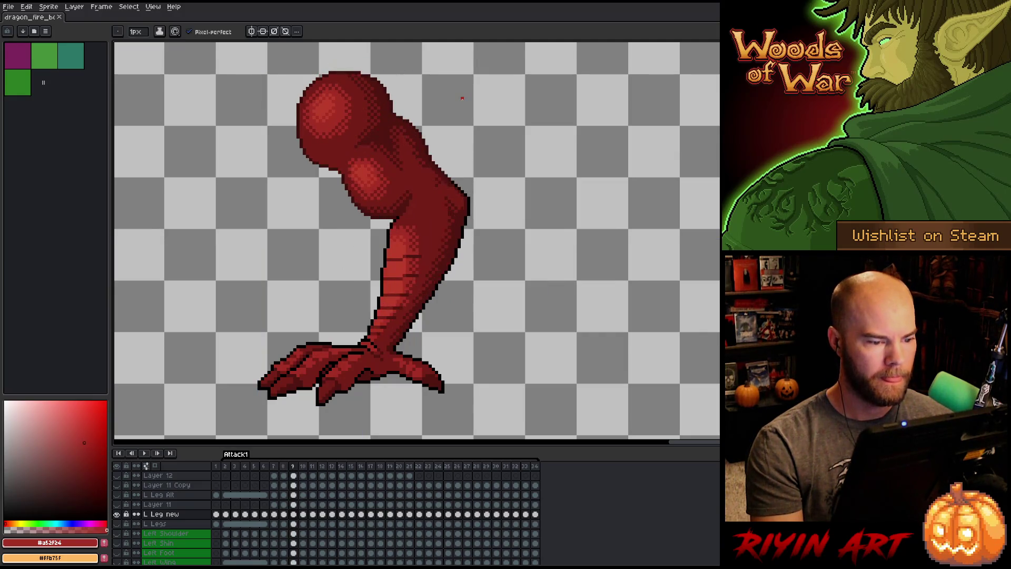
{"action": "key", "text": "Left"}
{"action": "key", "text": "Right"}
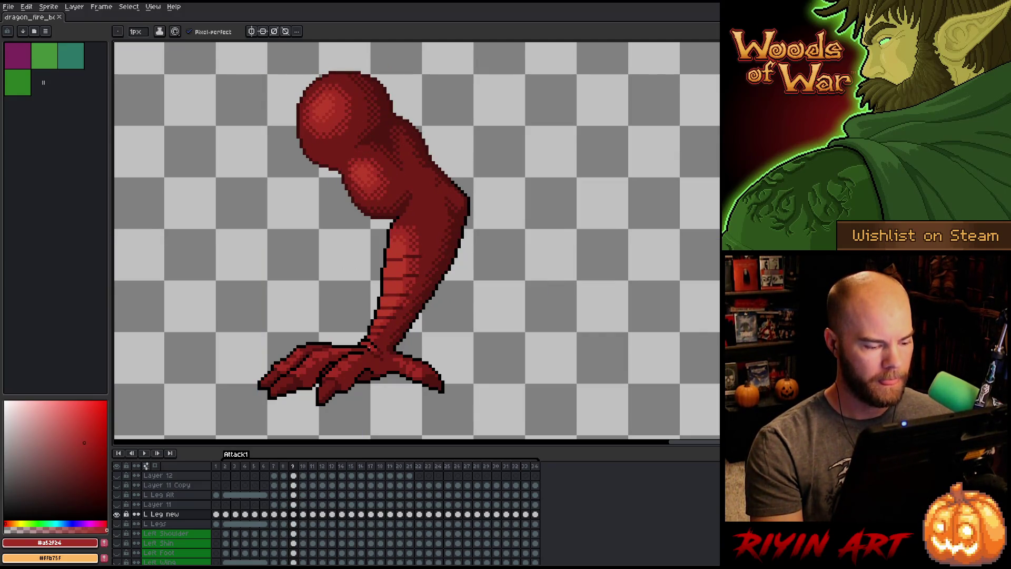
Compare frame 10 with frame 9, add Layer 14, and select L Leg new's frame 9 cel.
{"action": "key", "text": "Right"}
{"action": "key", "text": "Left"}
{"action": "key", "text": "Right"}
{"action": "key", "text": "Left"}
{"action": "key", "text": "Right"}
{"action": "key", "text": "Left"}
{"action": "key", "text": "Right"}
{"action": "key", "text": "Left"}
{"action": "key", "text": "Left"}
{"action": "key", "text": "Right"}
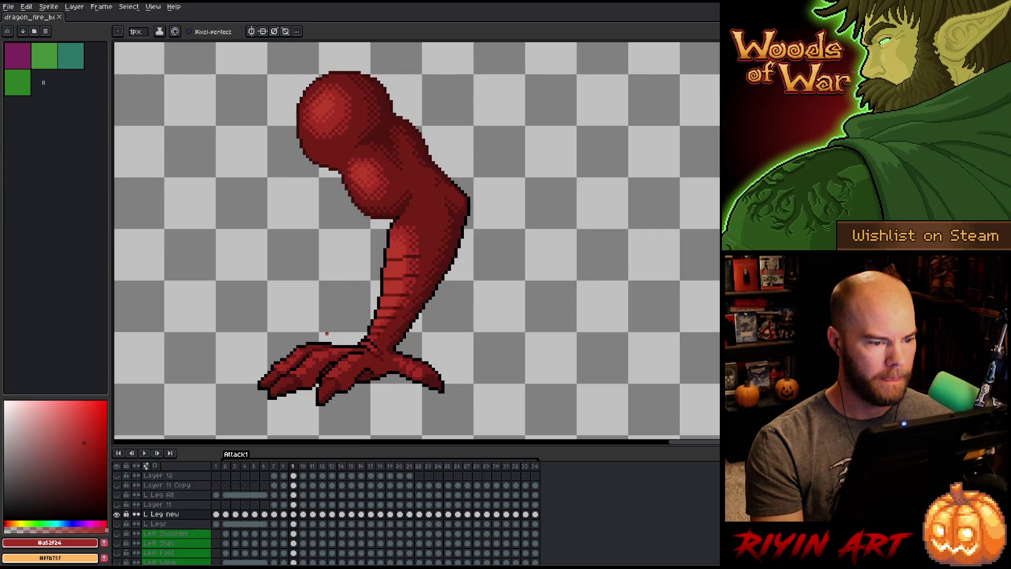
{"action": "key", "text": "Right"}
{"action": "key", "text": "Left"}
{"action": "key", "text": "Right"}
{"action": "key", "text": "Left"}
{"action": "key", "text": "Right"}
{"action": "key", "text": "Left"}
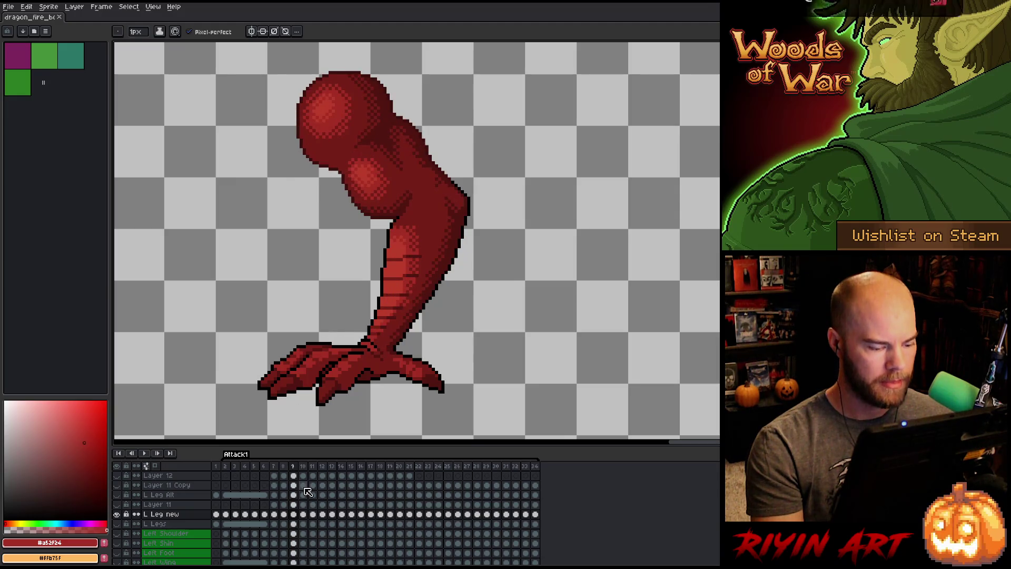
{"action": "key", "text": "shift+n"}
{"action": "left_click", "coordinate": [298, 525]}
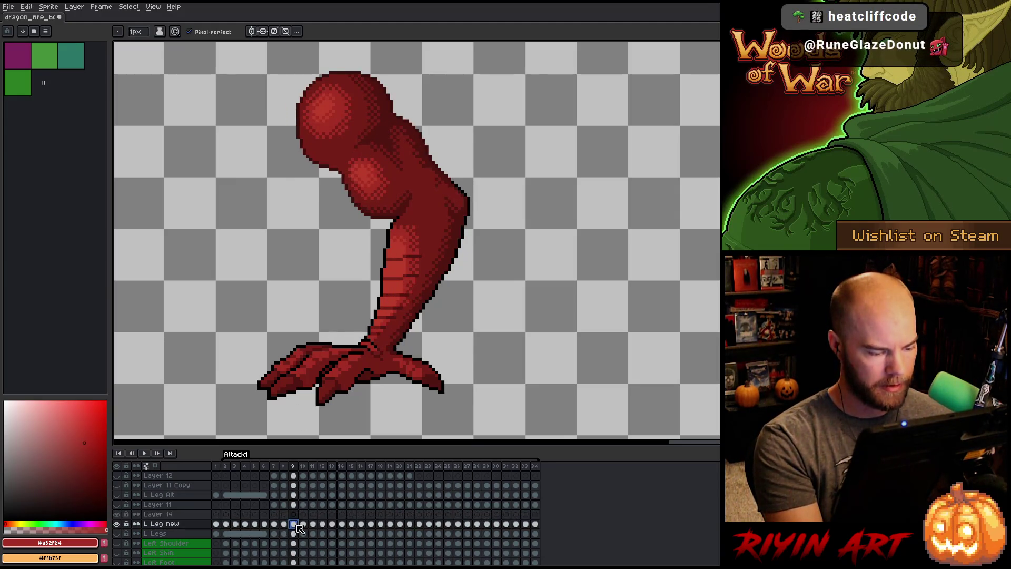
Paste the bent leg into Layer 14's frame 10 and commit it.
{"action": "left_click", "coordinate": [304, 515]}
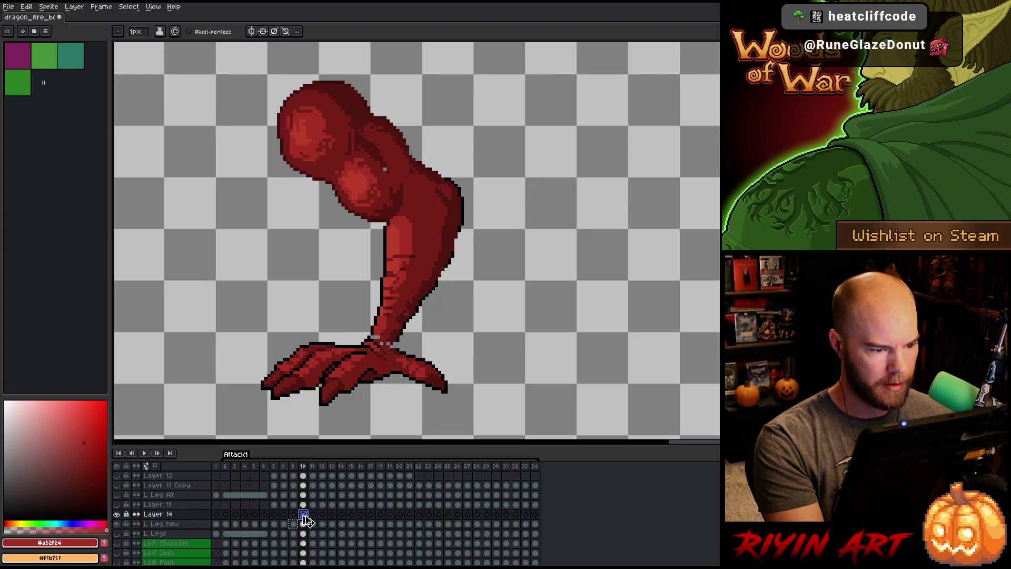
{"action": "key", "text": "ctrl+v"}
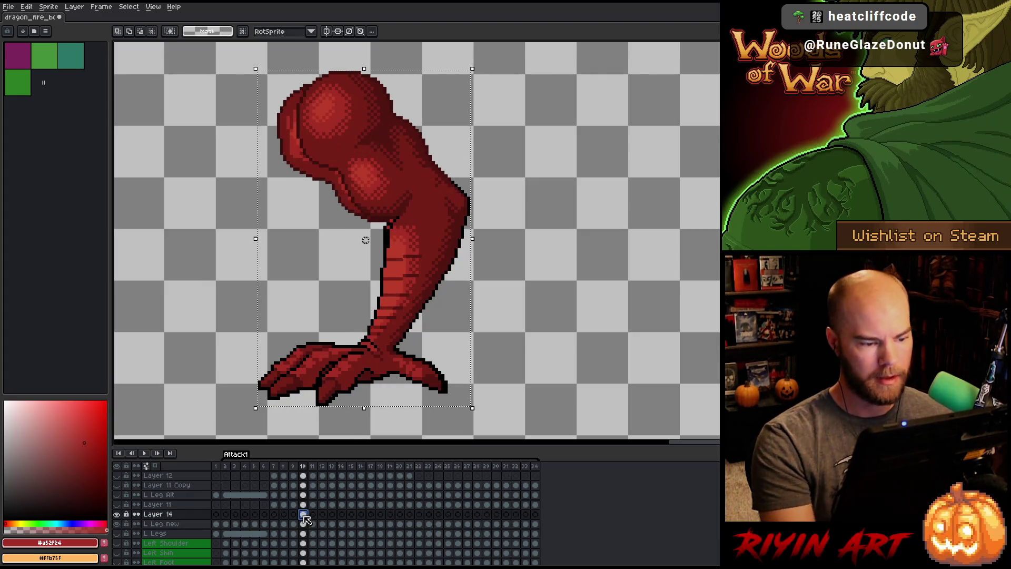
{"action": "key", "text": "Left"}
{"action": "key", "text": "Right"}
{"action": "key", "text": "Left"}
{"action": "key", "text": "Right"}
{"action": "key", "text": "Left"}
{"action": "key", "text": "Right"}
{"action": "key", "text": "Left"}
{"action": "key", "text": "Right"}
{"action": "key", "text": "Left"}
{"action": "key", "text": "Right"}
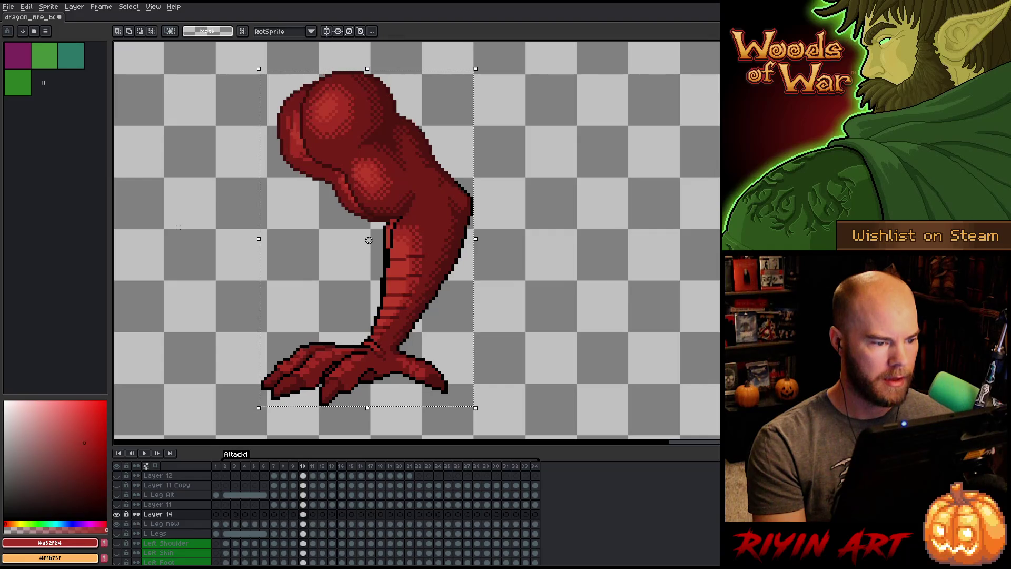
Flip between frames 9 and 10 to check the pasted leg's placement.
{"action": "left_click_drag", "start_coordinate": [160, 201], "coordinate": [180, 216]}
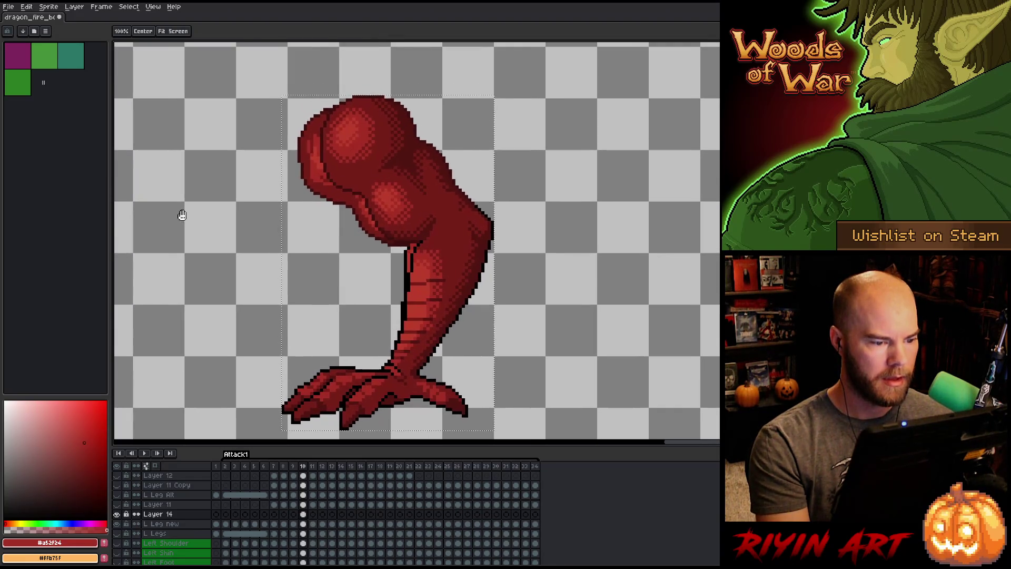
{"action": "key", "text": "Left"}
{"action": "key", "text": "Right"}
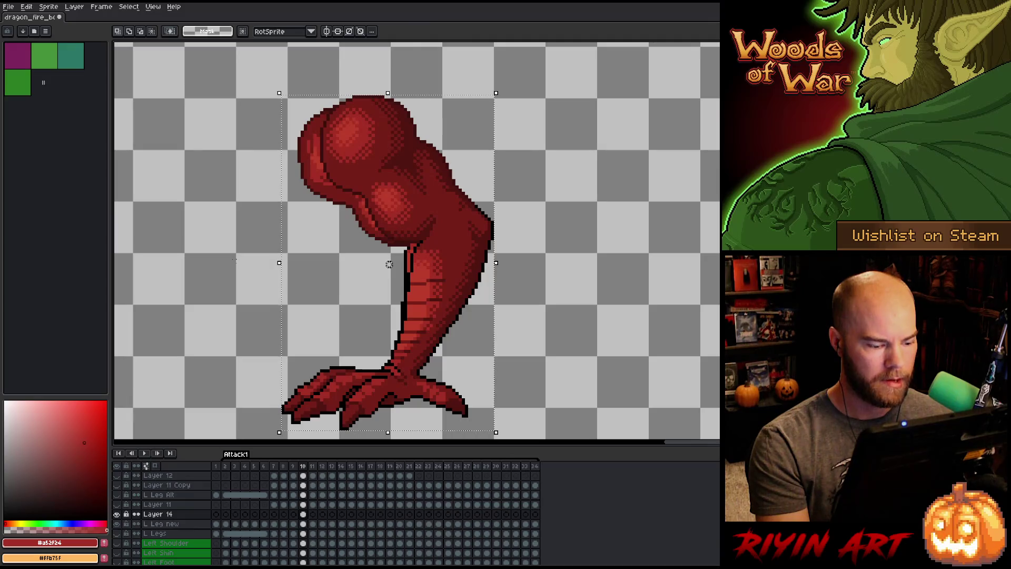
{"action": "key", "text": "Left"}
{"action": "key", "text": "Right"}
{"action": "key", "text": "Left"}
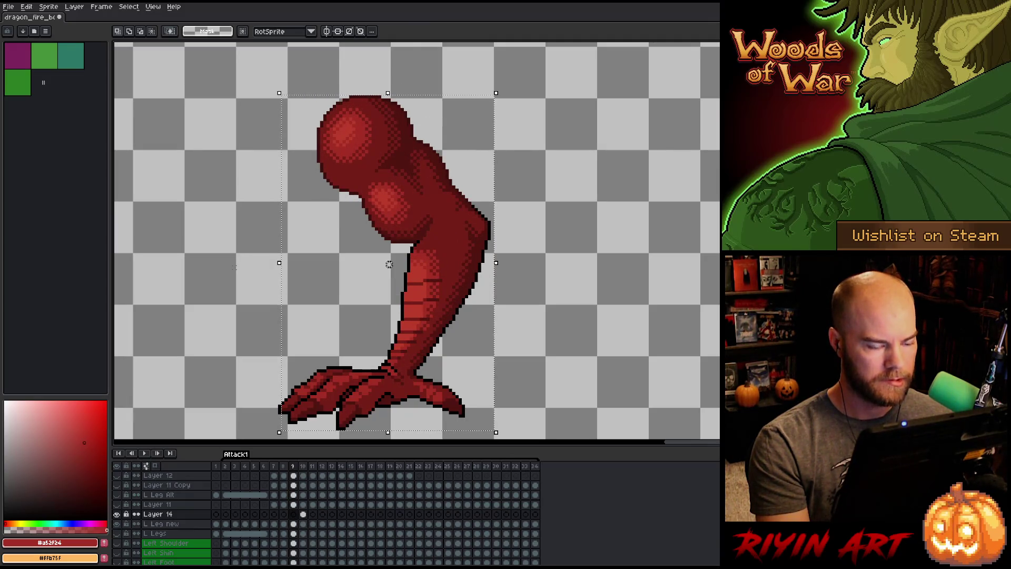
{"action": "key", "text": "Right"}
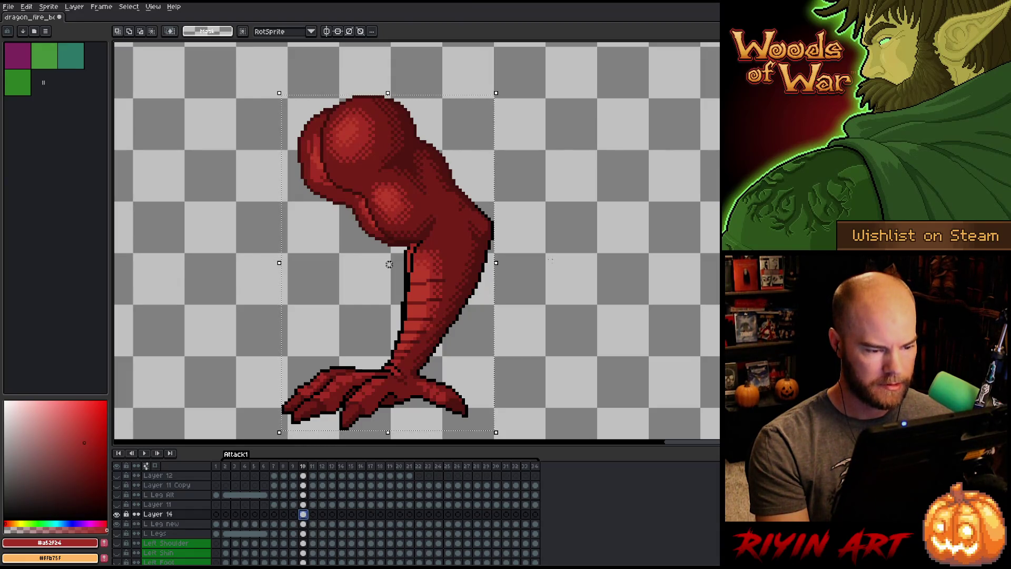
Deselect, then marquee the clawed foot and the ankle above it.
{"action": "key", "text": "ctrl+d"}
{"action": "scroll", "coordinate": [584, 362], "scroll_direction": "down", "scroll_amount": 1}
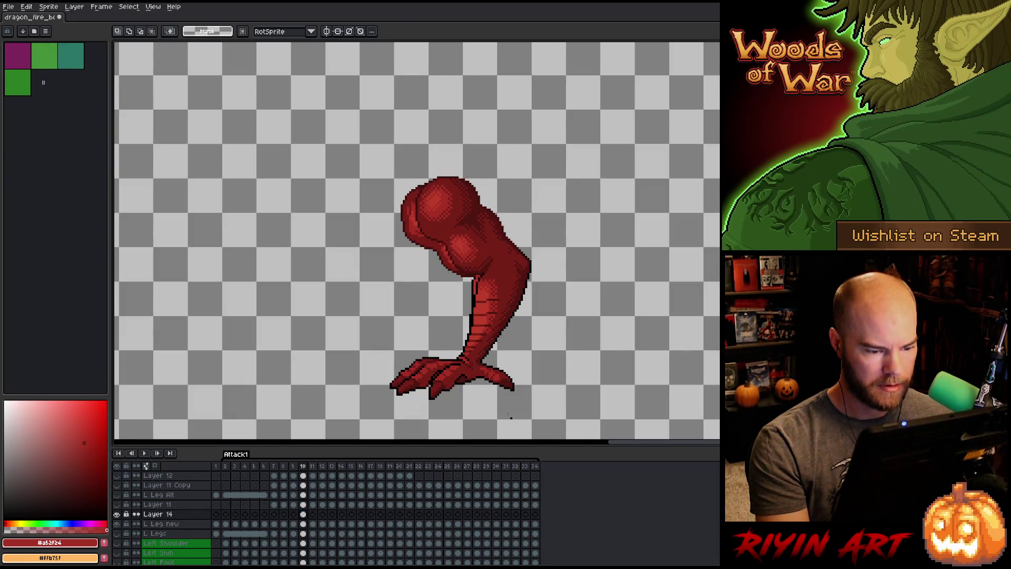
{"action": "mouse_move", "coordinate": [318, 422]}
{"action": "left_mouse_down"}
{"action": "mouse_move", "coordinate": [569, 375]}
{"action": "mouse_move", "coordinate": [584, 356]}
{"action": "left_mouse_up"}
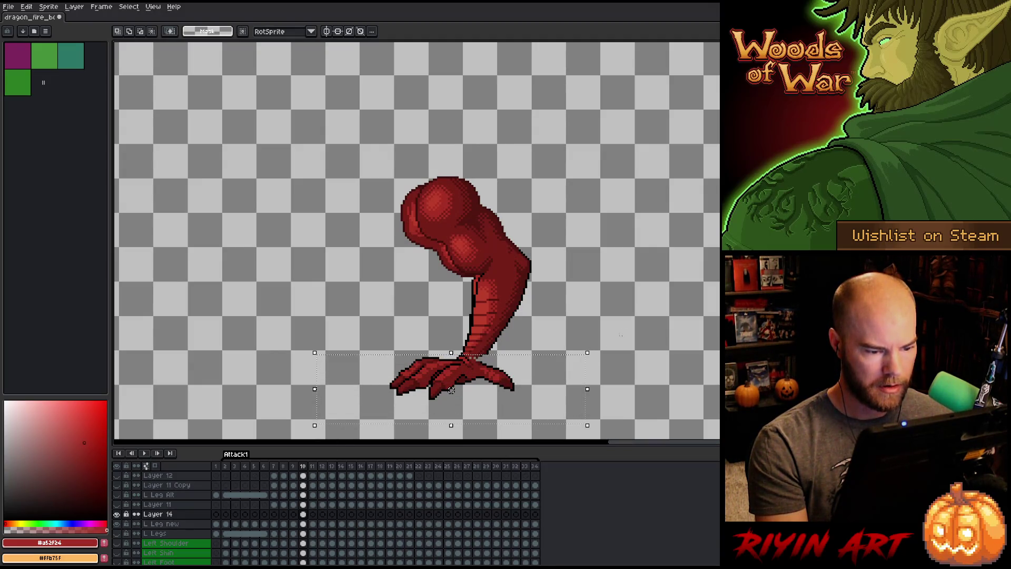
{"action": "scroll", "coordinate": [527, 293], "scroll_direction": "right", "scroll_amount": 3}
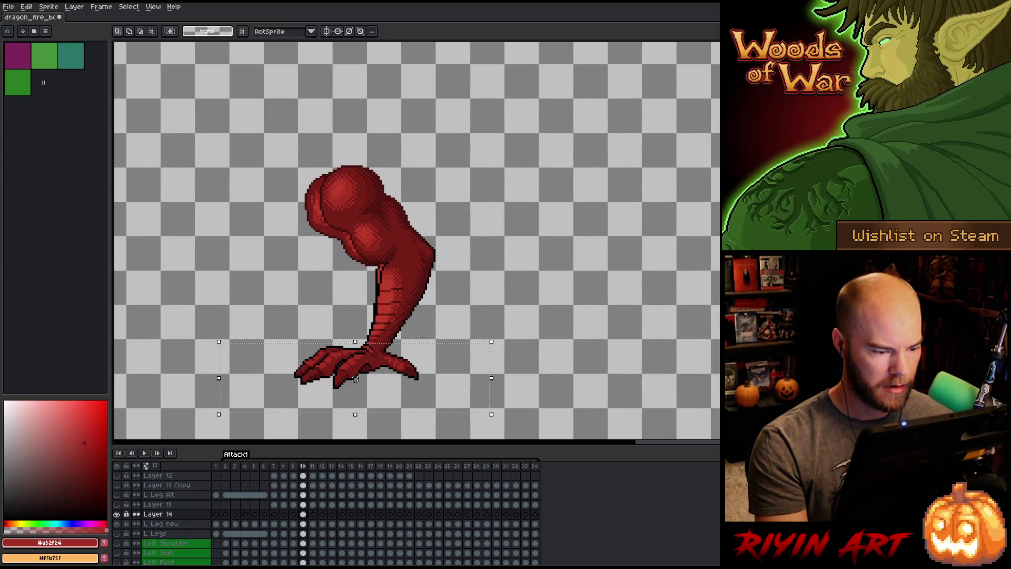
{"action": "left_click_drag", "start_coordinate": [461, 327], "coordinate": [358, 347]}
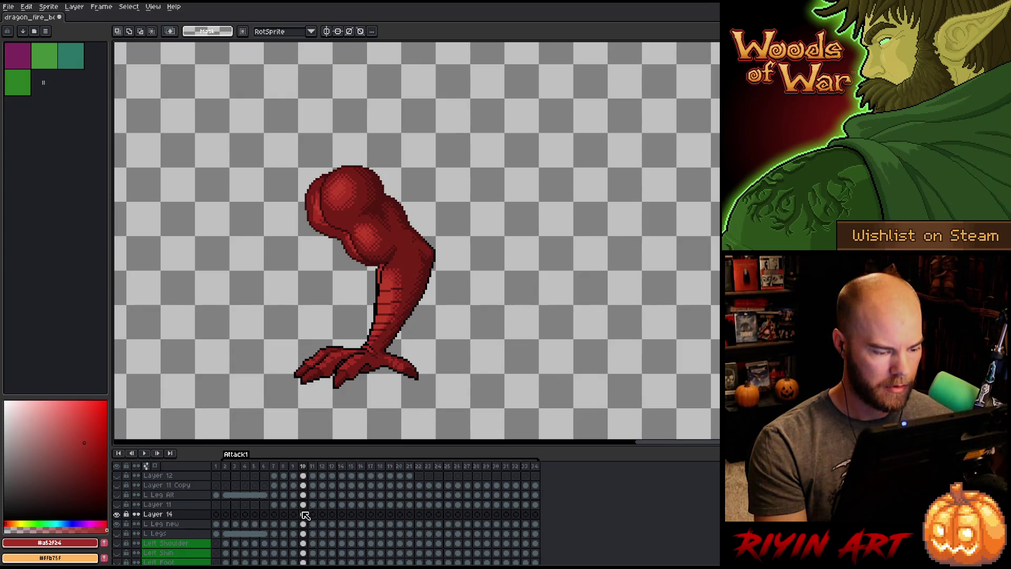
Toggle Layer 14's upper-leg drawing on and off on frame 10 to compare, ending visible.
{"action": "left_click", "coordinate": [117, 515]}
{"action": "left_click", "coordinate": [117, 514]}
{"action": "left_click", "coordinate": [118, 515]}
{"action": "left_click", "coordinate": [118, 515]}
{"action": "left_click", "coordinate": [118, 515]}
{"action": "left_click", "coordinate": [118, 516]}
{"action": "left_click", "coordinate": [116, 514]}
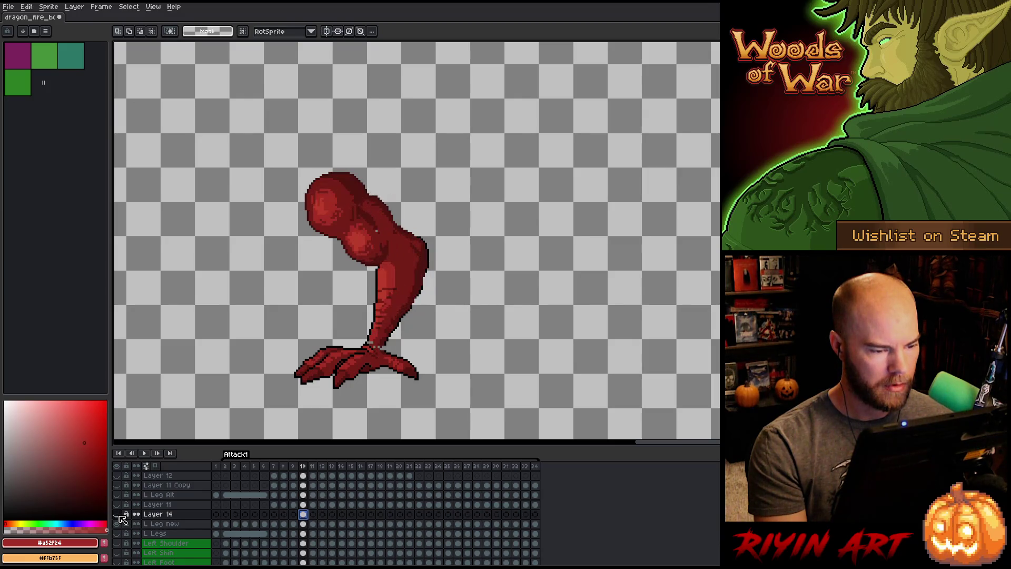
{"action": "left_click", "coordinate": [118, 515]}
{"action": "left_click", "coordinate": [118, 515]}
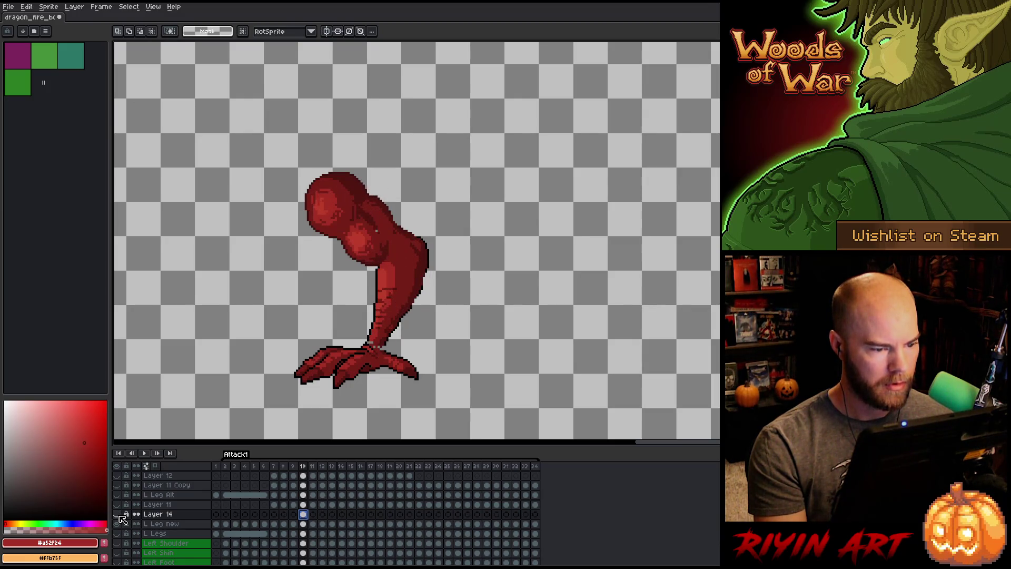
{"action": "left_click", "coordinate": [118, 515]}
Compare Layer 14 on frames 9 and 8, then return to frame 10 with it hidden.
{"action": "key", "text": "Left"}
{"action": "left_click", "coordinate": [118, 515]}
{"action": "left_click", "coordinate": [118, 515]}
{"action": "left_click", "coordinate": [118, 516]}
{"action": "left_click", "coordinate": [118, 516]}
{"action": "key", "text": "Left"}
{"action": "key", "text": "Right"}
{"action": "key", "text": "Right"}
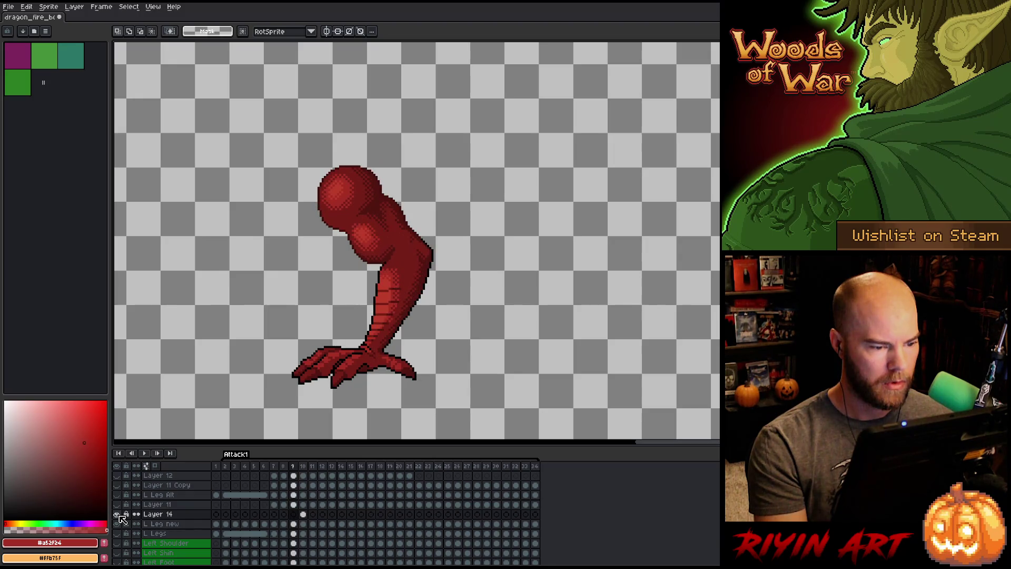
{"action": "left_click", "coordinate": [118, 515]}
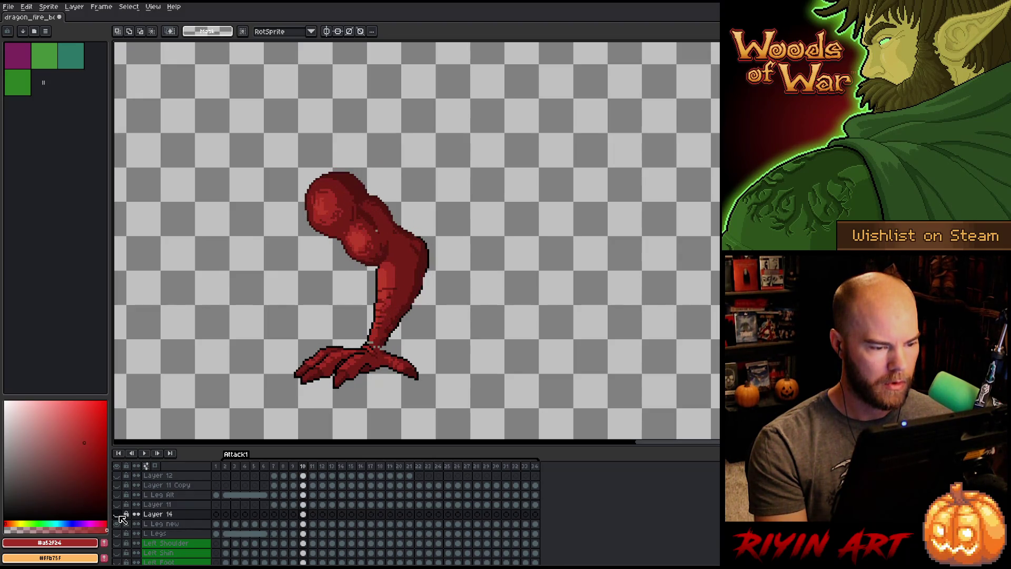
{"action": "left_click", "coordinate": [118, 515]}
{"action": "left_click", "coordinate": [118, 515]}
Flip between frames 10 and 11, then select the whole leg on frame 11.
{"action": "key", "text": "Left"}
{"action": "key", "text": "Left"}
{"action": "key", "text": "Right"}
{"action": "key", "text": "Right"}
{"action": "key", "text": "Right"}
{"action": "key", "text": "Right"}
{"action": "key", "text": "Left"}
{"action": "key", "text": "Left"}
{"action": "key", "text": "Left"}
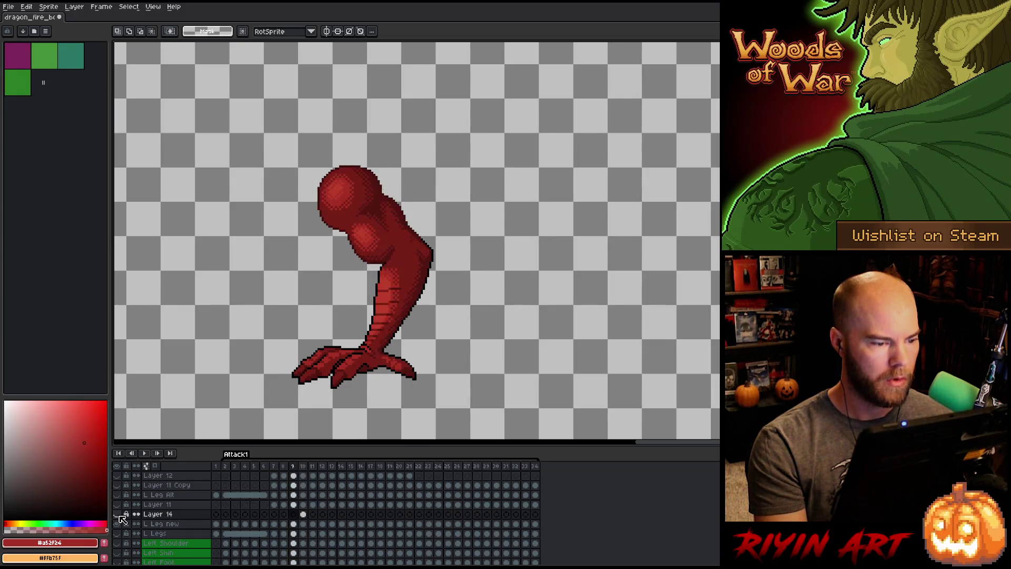
{"action": "key", "text": "Right"}
{"action": "key", "text": "Right"}
{"action": "key", "text": "Left"}
{"action": "key", "text": "Right"}
{"action": "key", "text": "Right"}
{"action": "key", "text": "Left"}
{"action": "key", "text": "Left"}
{"action": "key", "text": "Right"}
{"action": "key", "text": "Left"}
{"action": "key", "text": "Right"}
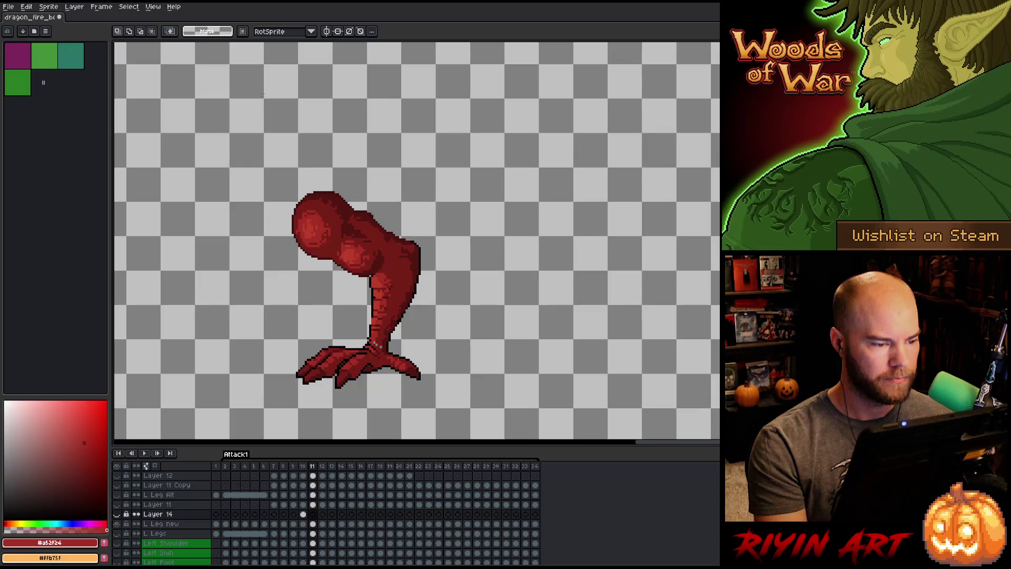
{"action": "mouse_move", "coordinate": [179, 108]}
{"action": "left_mouse_down"}
{"action": "mouse_move", "coordinate": [474, 298]}
{"action": "mouse_move", "coordinate": [495, 346]}
{"action": "left_mouse_up"}
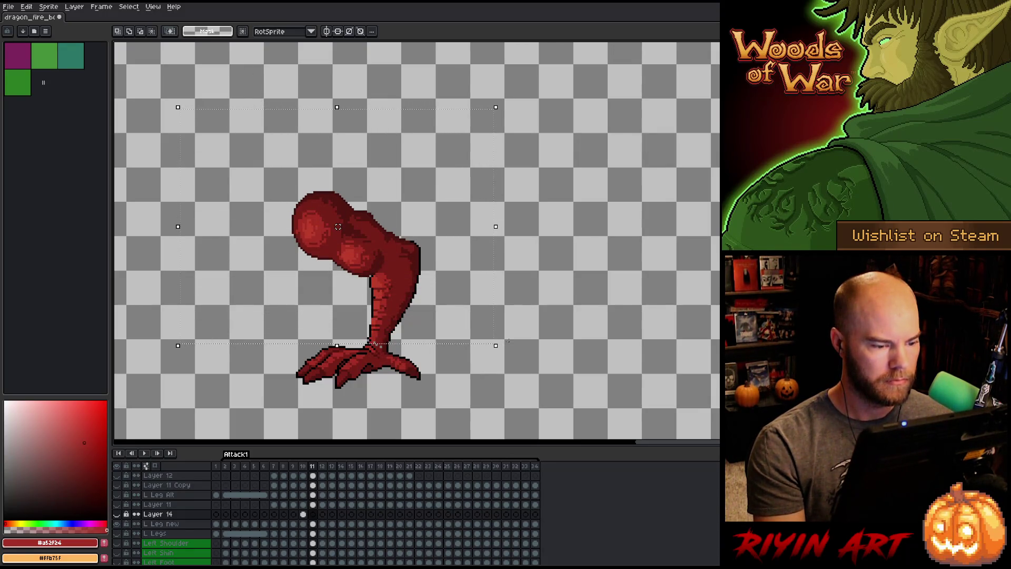
On L Leg new's frame 11 cel, nudge the leg about 4 px right, checking against frame 12.
{"action": "left_click", "coordinate": [313, 523]}
{"action": "key", "text": "Right"}
{"action": "key", "text": "Right"}
{"action": "key", "text": "Left"}
{"action": "key", "text": "Right"}
{"action": "key", "text": "Left"}
{"action": "key", "text": "Right"}
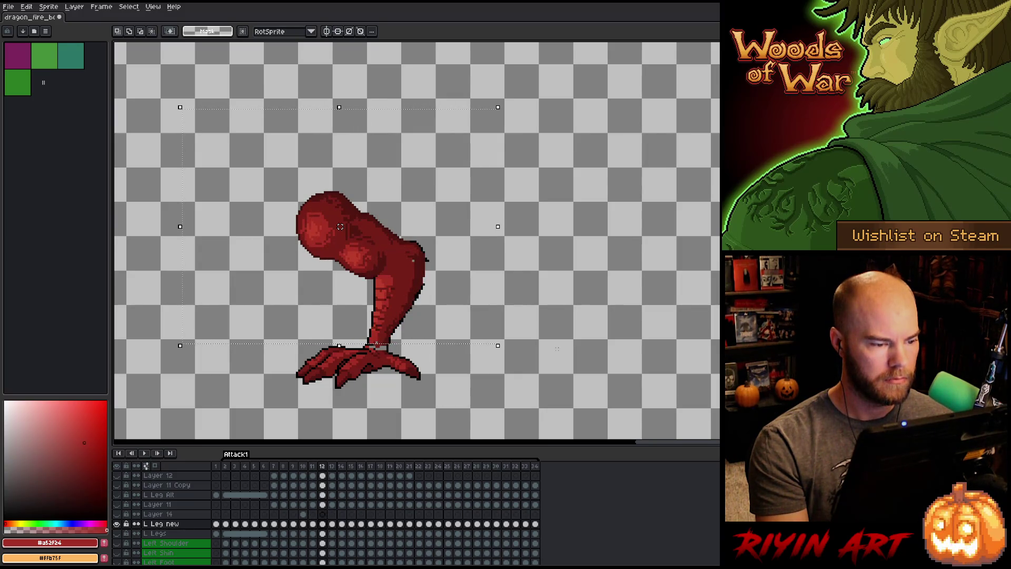
{"action": "key", "text": "Left"}
{"action": "key", "text": "Right"}
{"action": "left_click_drag", "start_coordinate": [341, 226], "coordinate": [343, 226]}
Move the leg back about 4 px left and down and apply its new position.
{"action": "key", "text": "Left"}
{"action": "key", "text": "Right"}
{"action": "key", "text": "Right"}
{"action": "key", "text": "Left"}
{"action": "key", "text": "Right"}
{"action": "key", "text": "Right"}
{"action": "key", "text": "Left"}
{"action": "key", "text": "Left"}
{"action": "key", "text": "Left"}
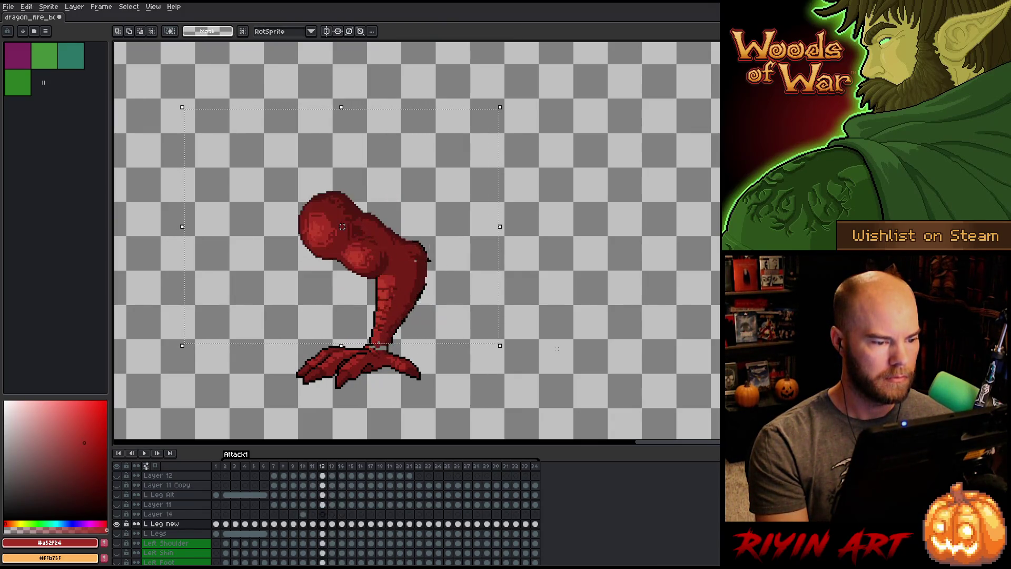
{"action": "key", "text": "Right"}
{"action": "key", "text": "Right"}
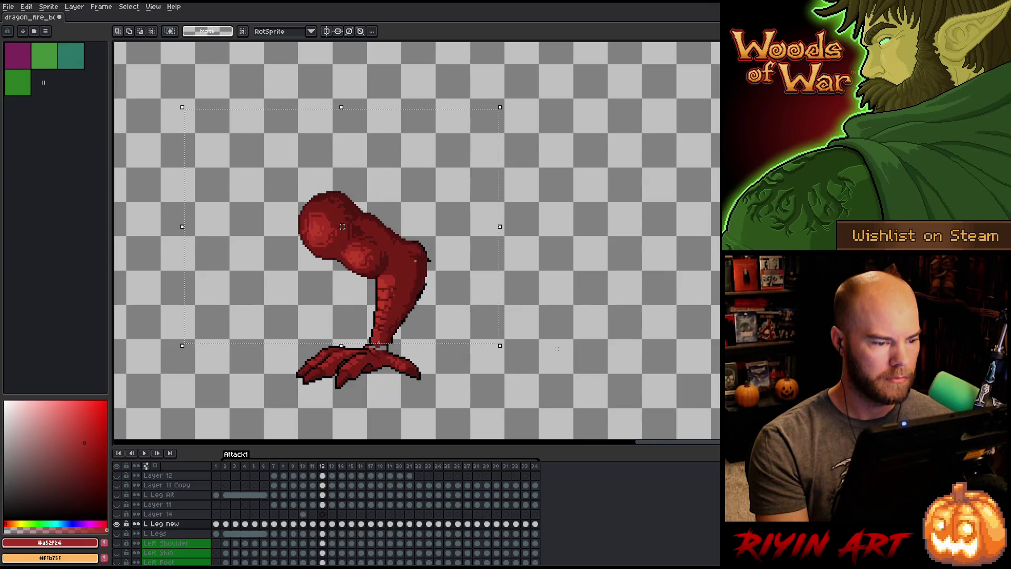
{"action": "key", "text": "Left"}
{"action": "key", "text": "Left"}
{"action": "key", "text": "Left"}
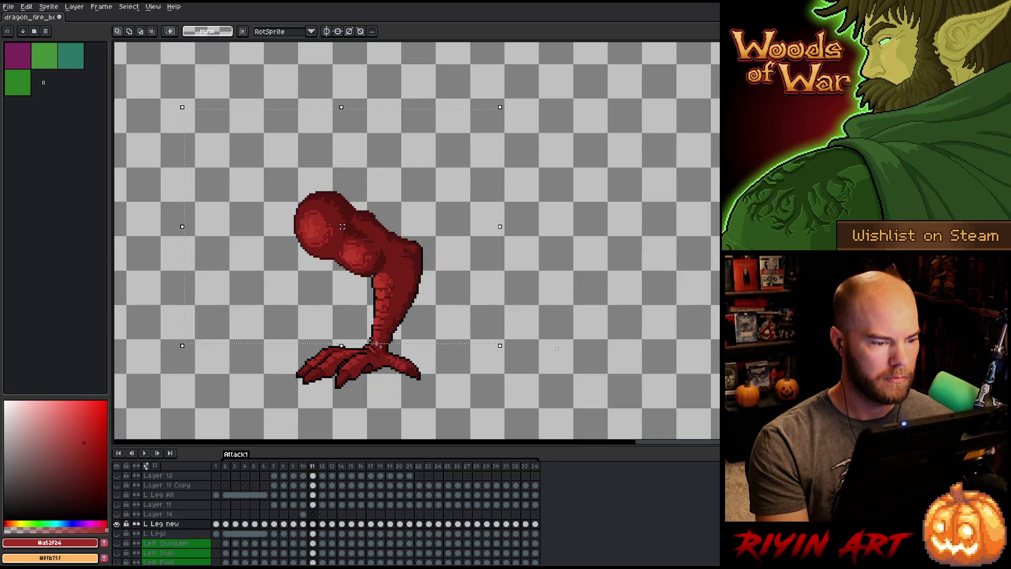
{"action": "key", "text": "Right"}
{"action": "key", "text": "Right"}
{"action": "left_click_drag", "start_coordinate": [342, 226], "coordinate": [340, 228]}
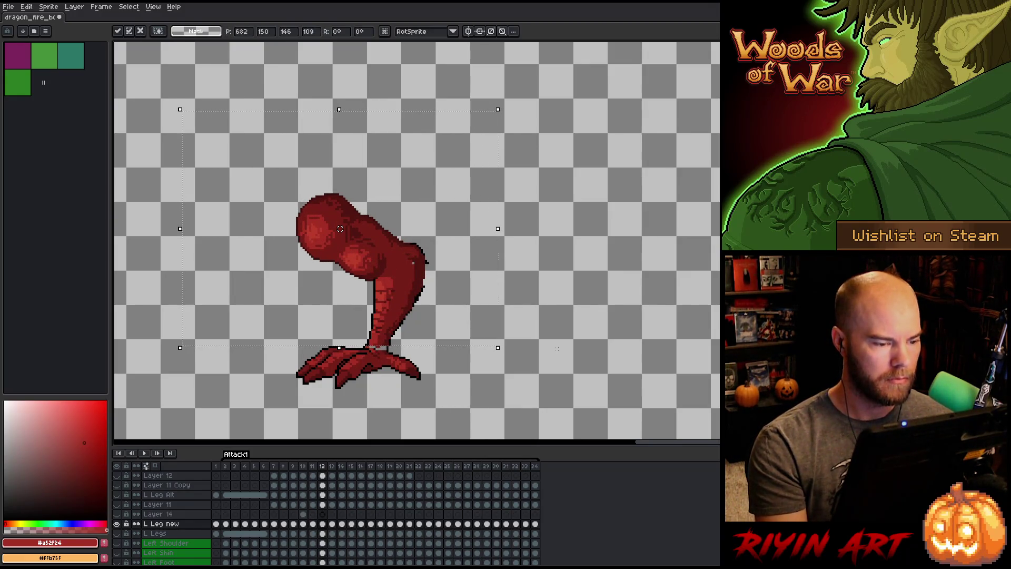
{"action": "key", "text": "Return"}
Flip through frames 10 to 12 to check the leg motion, settling on frame 11.
{"action": "key", "text": "Left"}
{"action": "key", "text": "Left"}
{"action": "key", "text": "Right"}
{"action": "key", "text": "Right"}
{"action": "key", "text": "Left"}
{"action": "key", "text": "Left"}
{"action": "key", "text": "Right"}
{"action": "key", "text": "Right"}
{"action": "key", "text": "Right"}
{"action": "key", "text": "Left"}
{"action": "key", "text": "Left"}
{"action": "key", "text": "Left"}
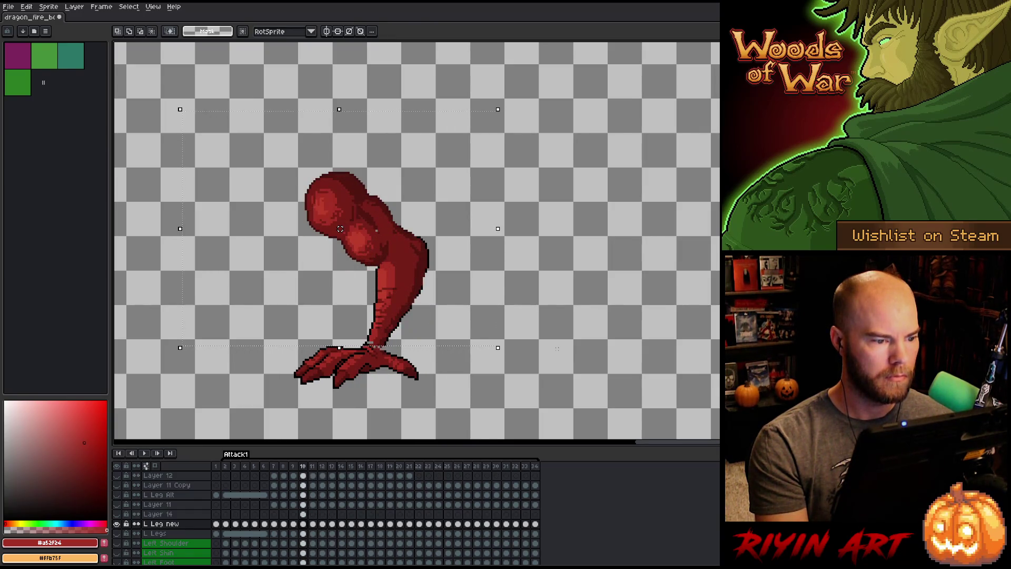
{"action": "key", "text": "Right"}
{"action": "key", "text": "Right"}
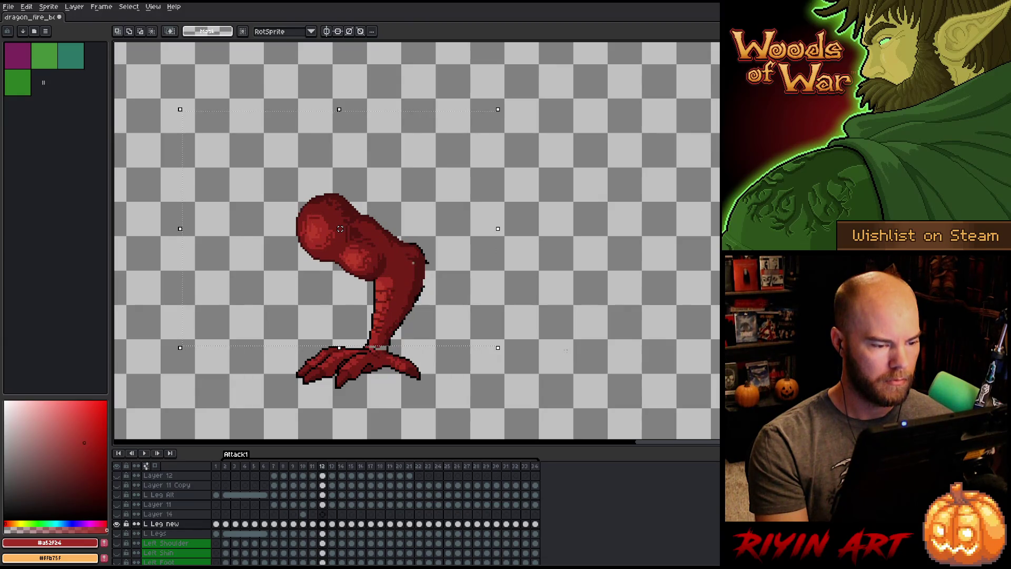
{"action": "key", "text": "Right"}
{"action": "key", "text": "Right"}
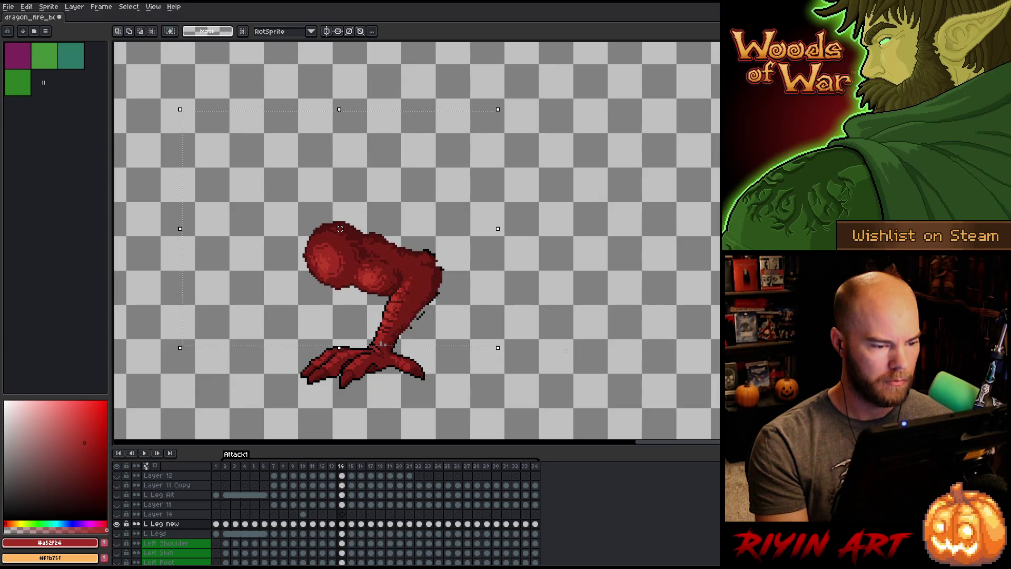
{"action": "key", "text": "Left"}
{"action": "key", "text": "Left"}
{"action": "key", "text": "Left"}
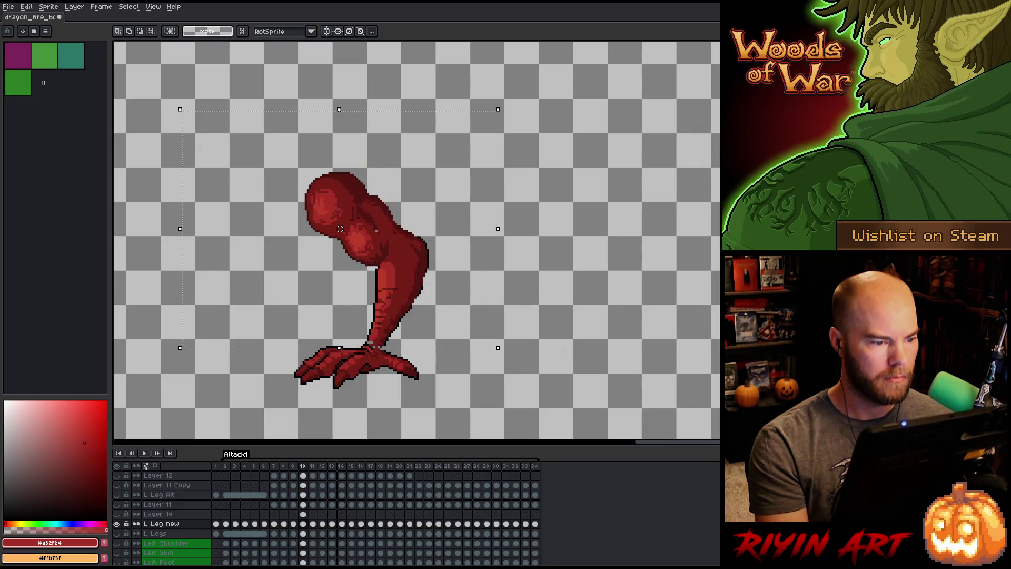
{"action": "key", "text": "Right"}
{"action": "key", "text": "Right"}
{"action": "key", "text": "Left"}
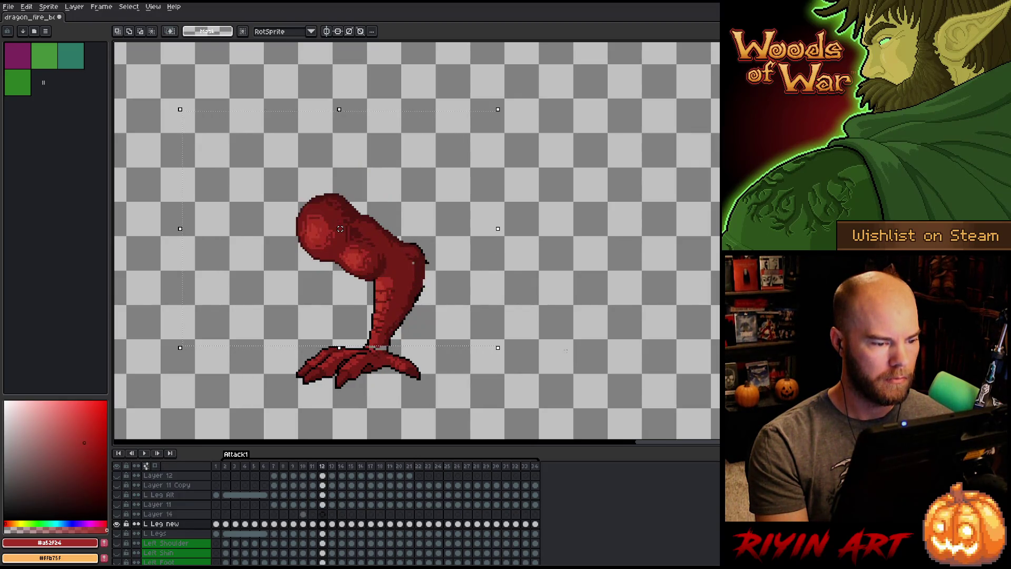
{"action": "key", "text": "Left"}
{"action": "key", "text": "Left"}
{"action": "key", "text": "Right"}
{"action": "key", "text": "Left"}
{"action": "key", "text": "Right"}
{"action": "key", "text": "Left"}
{"action": "key", "text": "Right"}
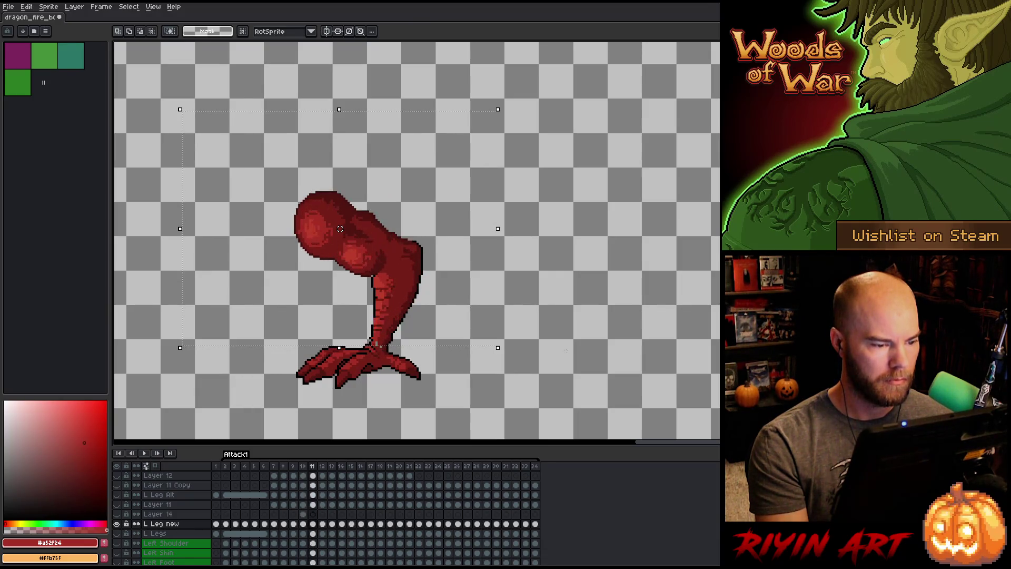
{"action": "key", "text": "Right"}
{"action": "key", "text": "Left"}
{"action": "key", "text": "Left"}
{"action": "key", "text": "Right"}
{"action": "key", "text": "Right"}
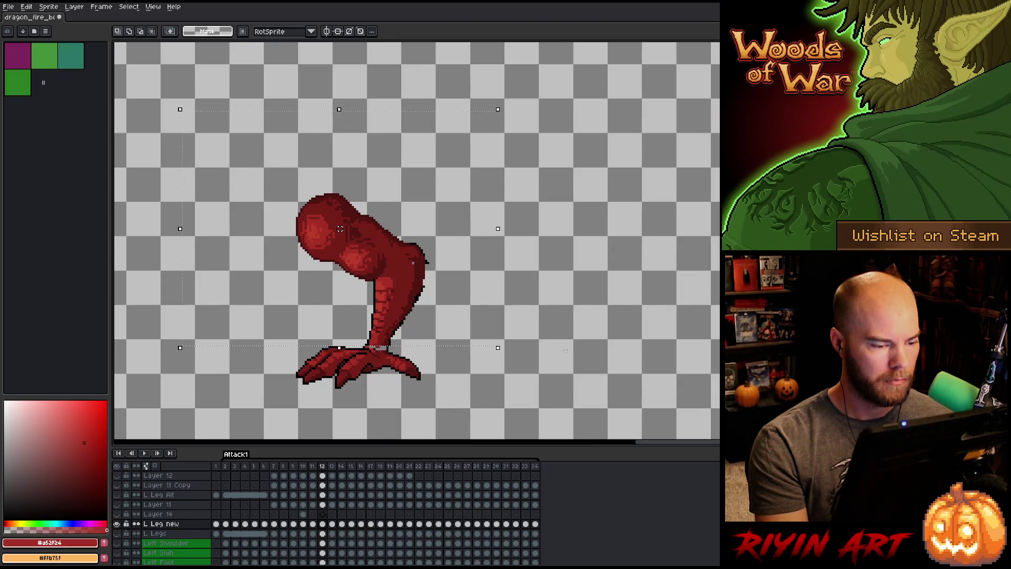
{"action": "key", "text": "Left"}
{"action": "key", "text": "Right"}
{"action": "key", "text": "Left"}
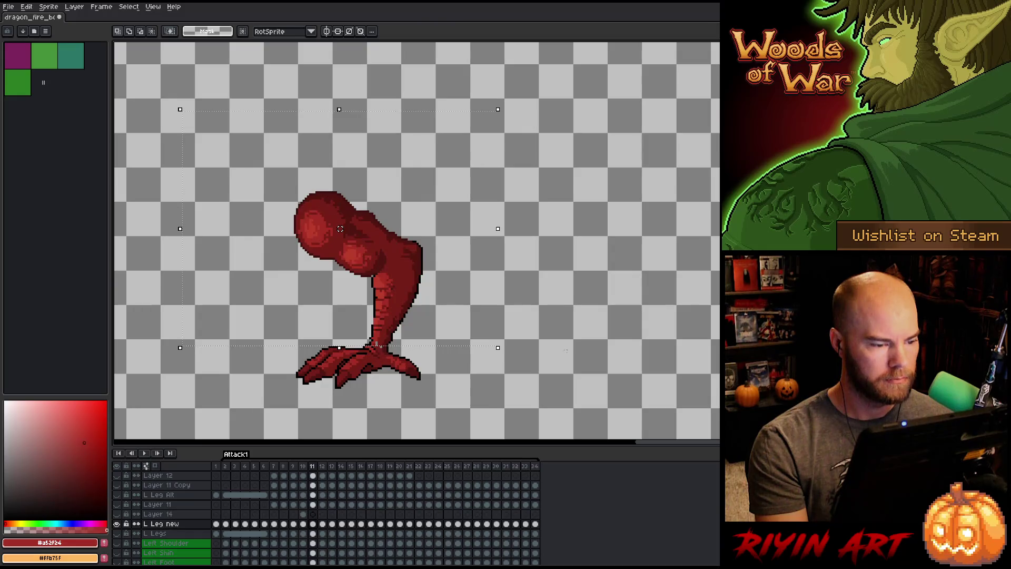
{"action": "key", "text": "Left"}
{"action": "key", "text": "Left"}
{"action": "key", "text": "Right"}
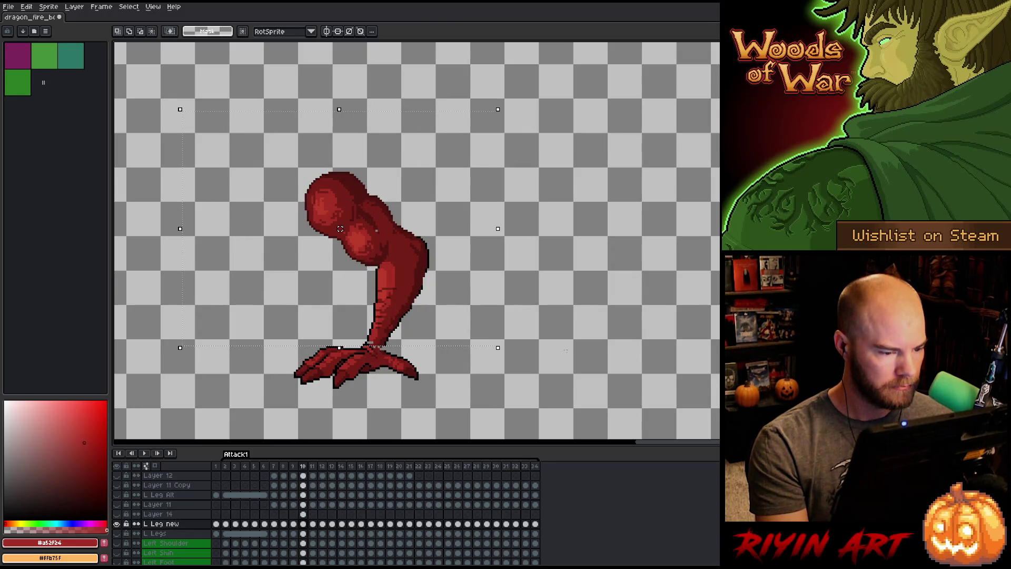
{"action": "key", "text": "Right"}
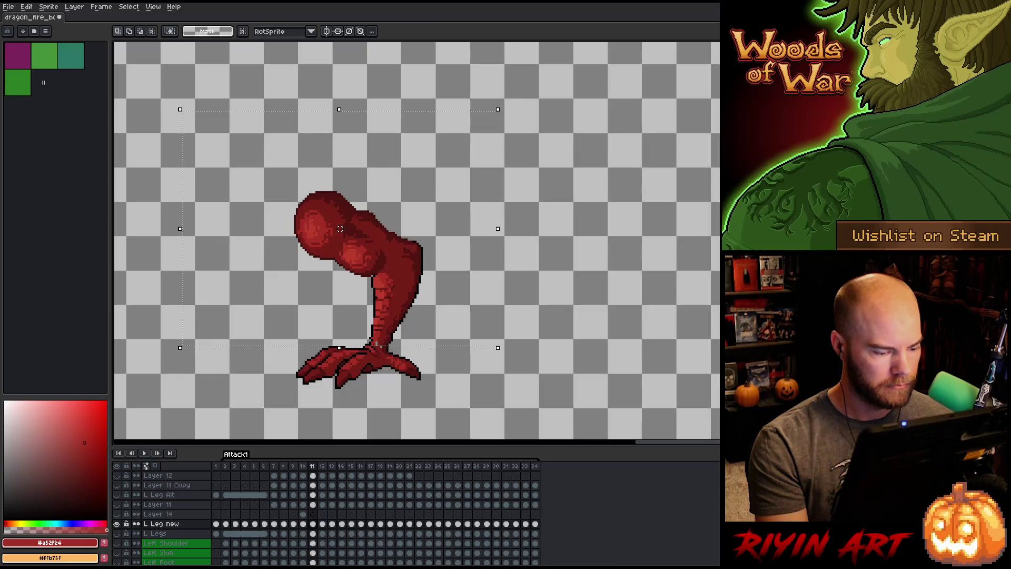
Switch to the pencil and preview the full dragon scene across frames, ending on frame 11.
{"action": "key", "text": "b"}
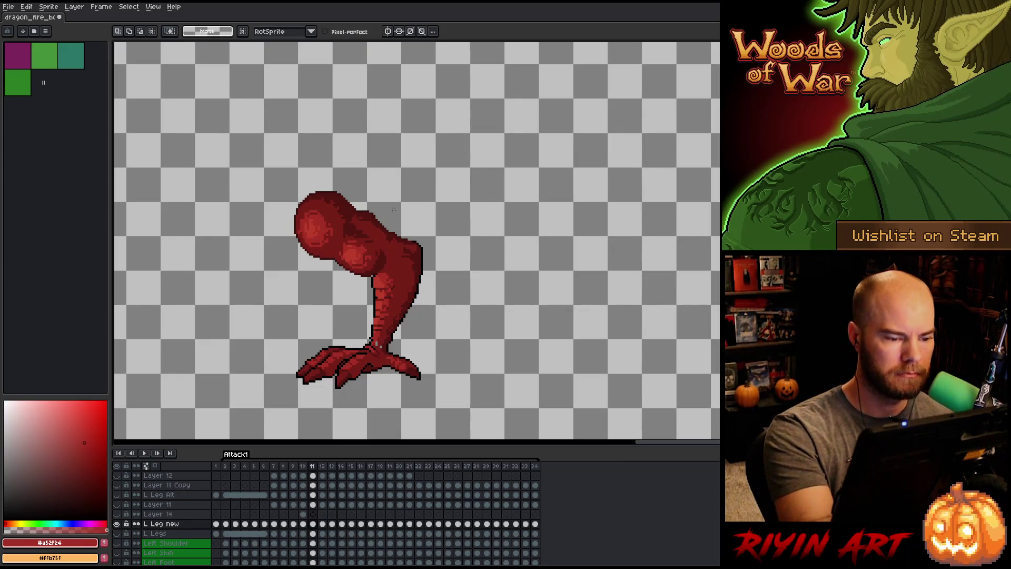
{"action": "key", "text": "Left"}
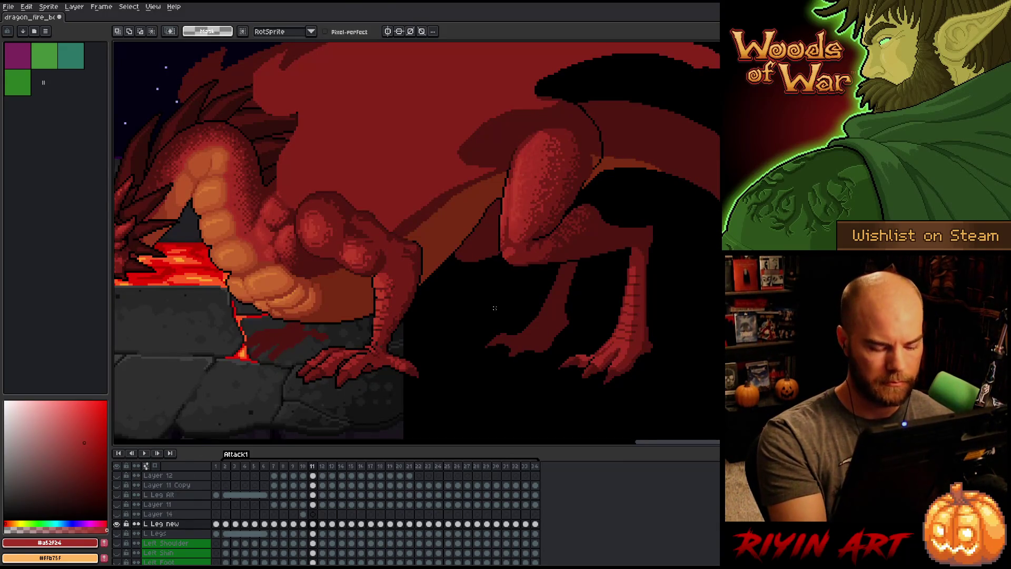
{"action": "key", "text": "Right"}
{"action": "key", "text": "Left"}
{"action": "key", "text": "Right"}
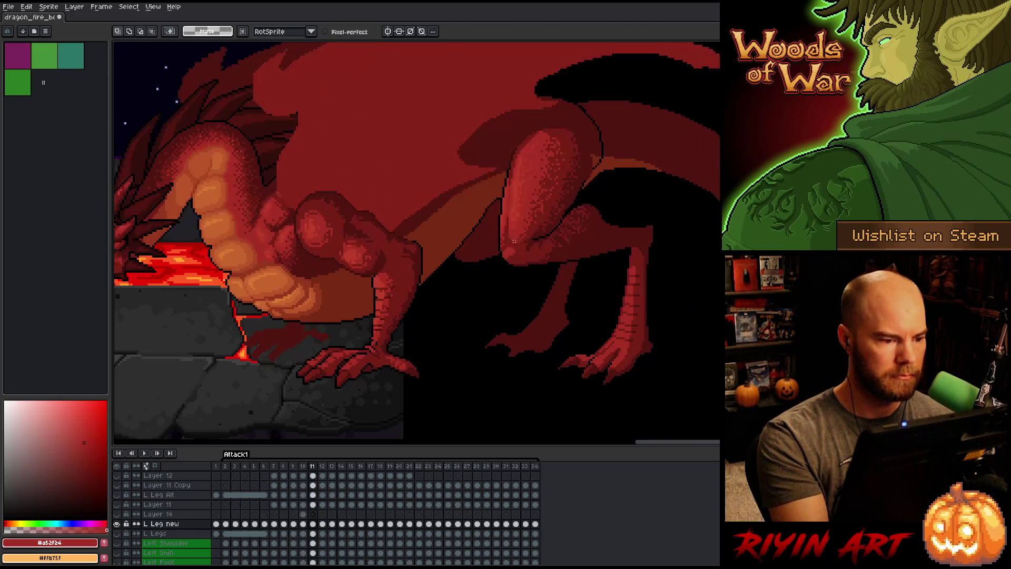
{"action": "key", "text": "Right"}
{"action": "key", "text": "Left"}
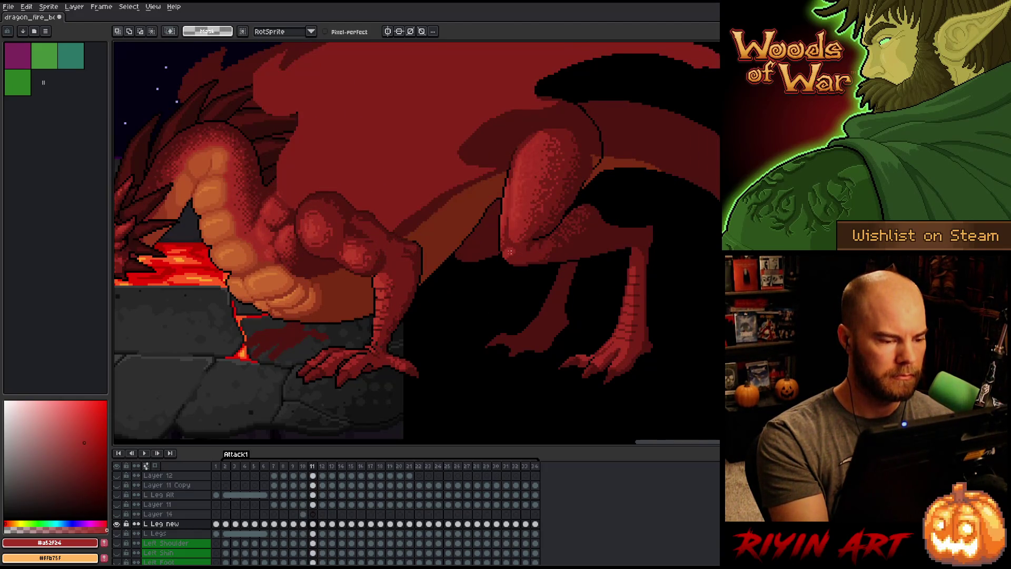
{"action": "key", "text": "Left"}
{"action": "key", "text": "Right"}
{"action": "key", "text": "Right"}
{"action": "key", "text": "Right"}
{"action": "key", "text": "Left"}
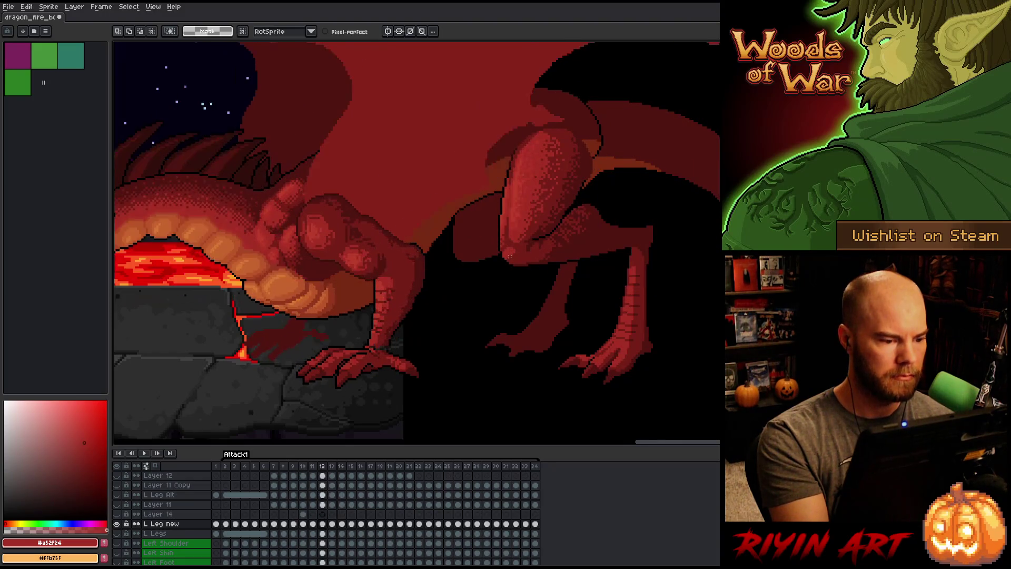
{"action": "key", "text": "Right"}
{"action": "key", "text": "Right"}
{"action": "key", "text": "Left"}
{"action": "key", "text": "Left"}
{"action": "key", "text": "Right"}
{"action": "key", "text": "Left"}
{"action": "key", "text": "Right"}
{"action": "key", "text": "Left"}
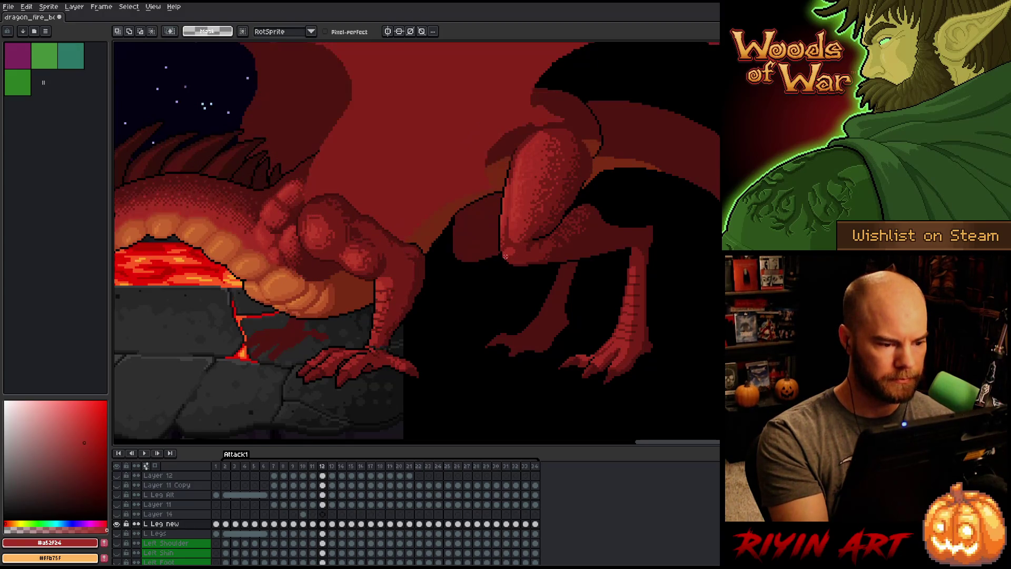
{"action": "key", "text": "Left"}
{"action": "key", "text": "Left"}
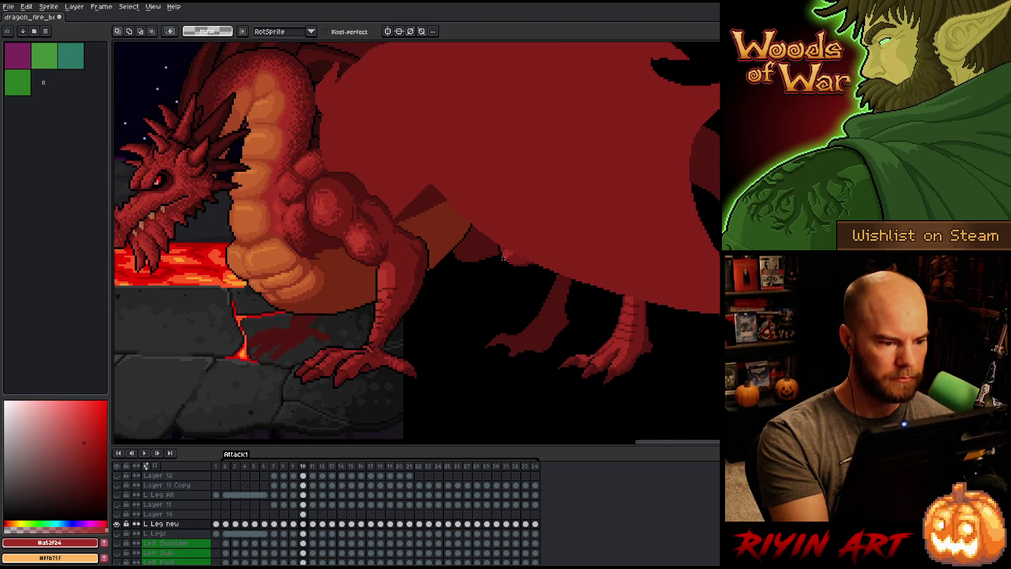
{"action": "key", "text": "Right"}
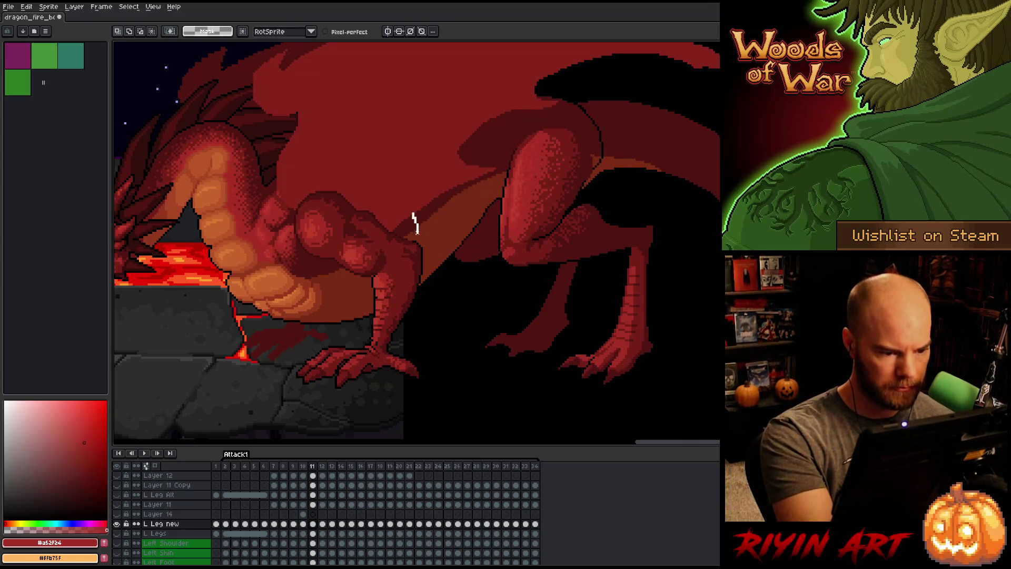
Outline the dragon's upper leg freehand on frame 11 and compare it with frame 12.
{"action": "mouse_move", "coordinate": [411, 267]}
{"action": "left_mouse_down"}
{"action": "mouse_move", "coordinate": [330, 272]}
{"action": "mouse_move", "coordinate": [416, 210]}
{"action": "mouse_move", "coordinate": [419, 218]}
{"action": "left_mouse_up"}
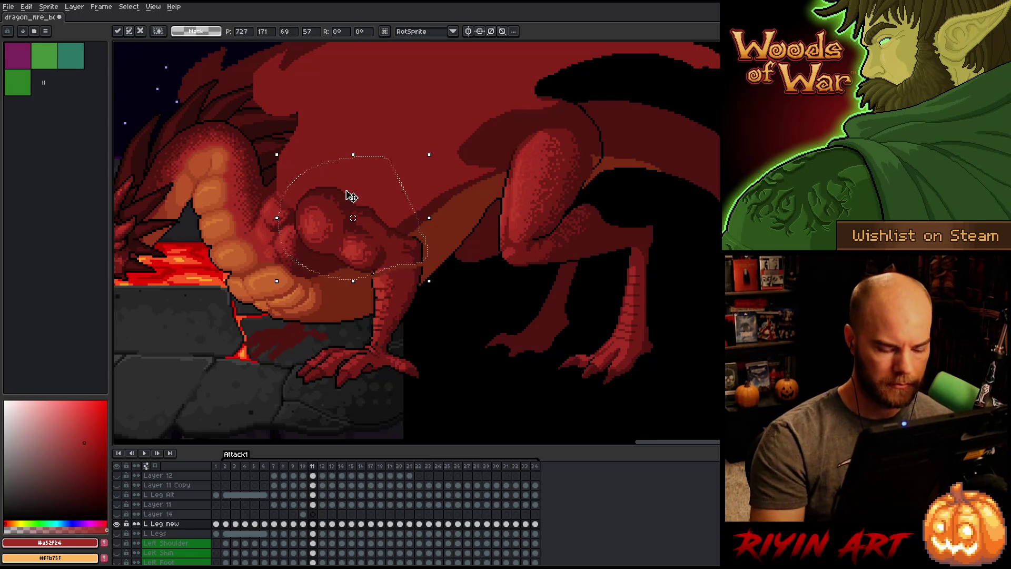
{"action": "key", "text": "Left"}
{"action": "key", "text": "Right"}
{"action": "key", "text": "Right"}
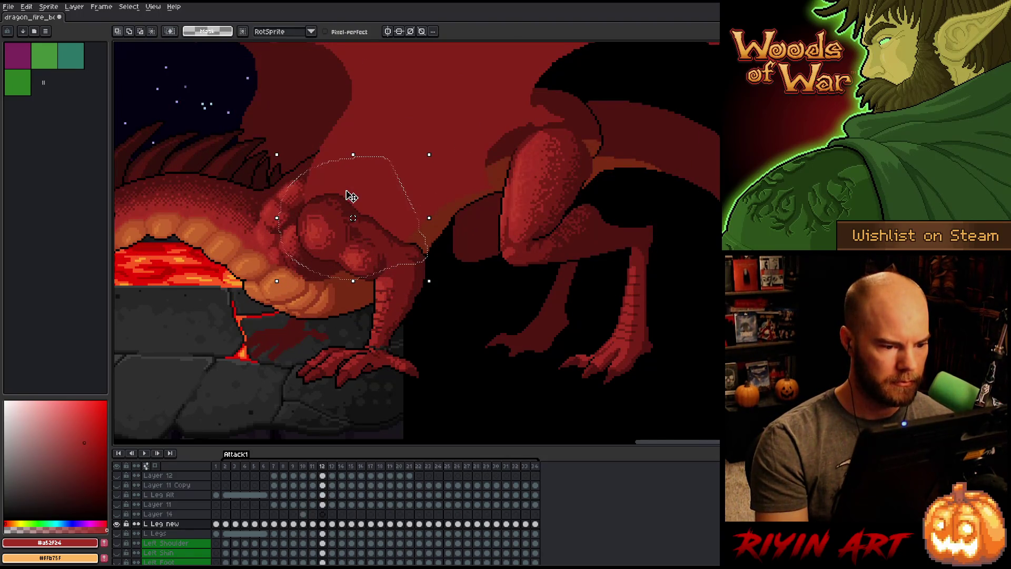
{"action": "key", "text": "Left"}
{"action": "key", "text": "Right"}
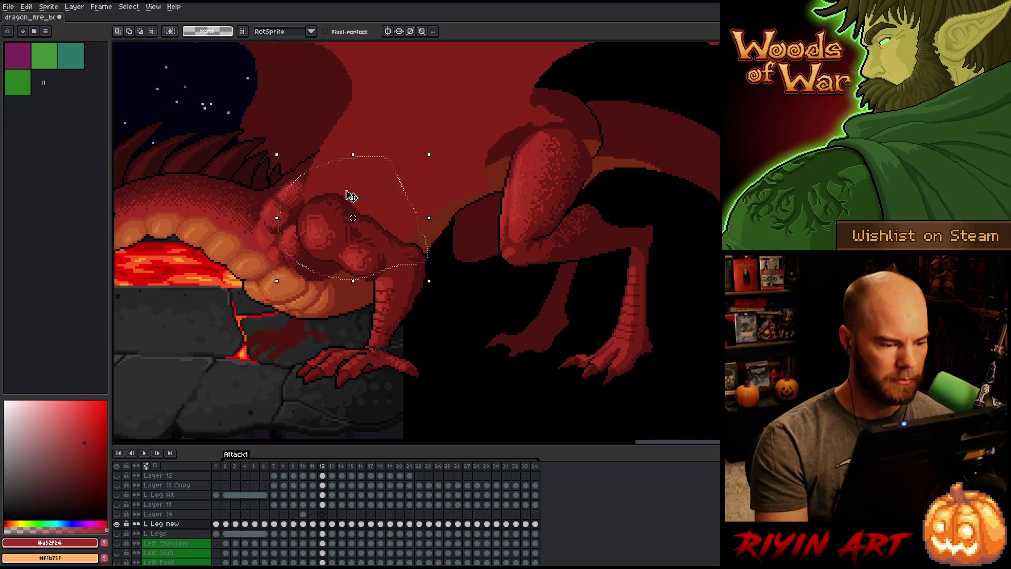
{"action": "key", "text": "Left"}
{"action": "key", "text": "Right"}
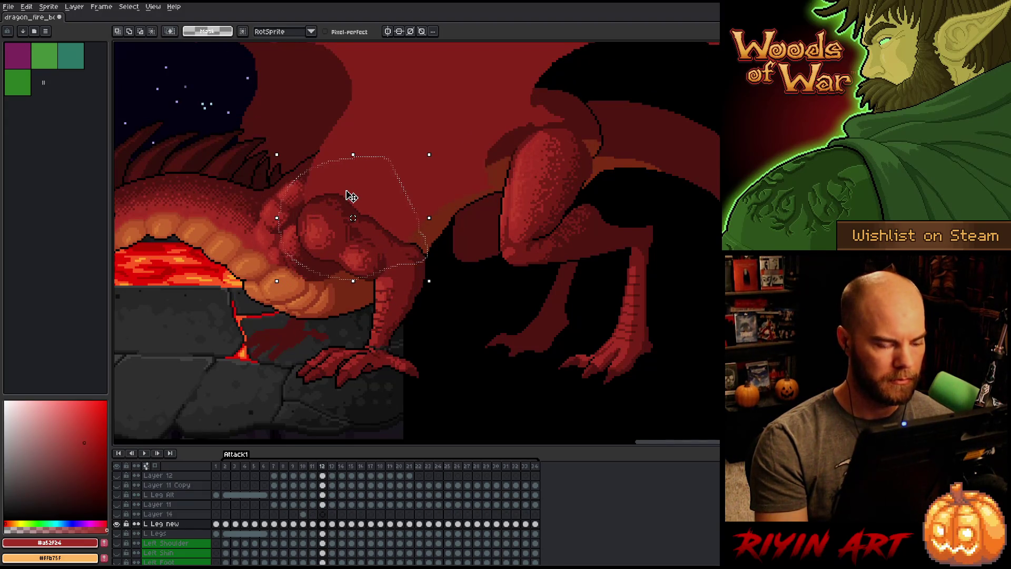
Undo the outline, shift the leg about 4 px right, and check frames 9 to 11.
{"action": "key", "text": "ctrl+z"}
{"action": "left_click_drag", "start_coordinate": [364, 290], "coordinate": [366, 291]}
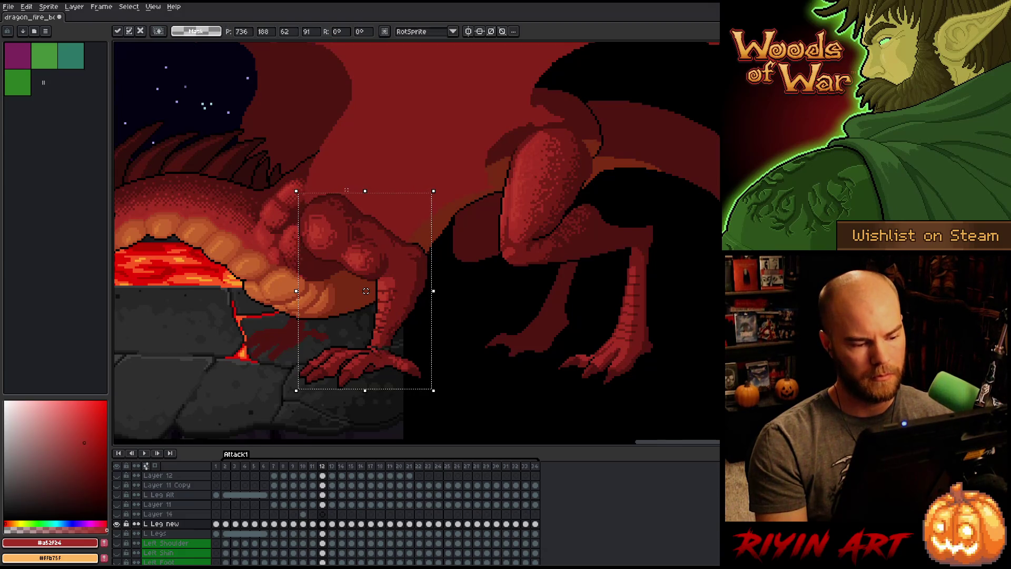
{"action": "key", "text": "Left"}
{"action": "key", "text": "Right"}
{"action": "key", "text": "Left"}
{"action": "key", "text": "Right"}
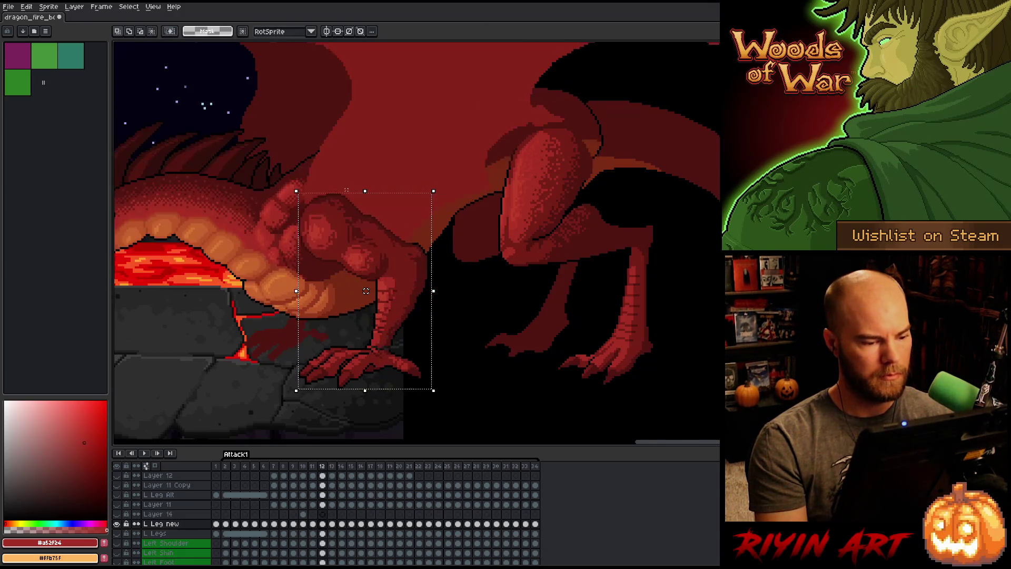
{"action": "key", "text": "Left"}
{"action": "key", "text": "Left"}
{"action": "key", "text": "Left"}
{"action": "key", "text": "Right"}
{"action": "key", "text": "Right"}
{"action": "key", "text": "Right"}
{"action": "key", "text": "Right"}
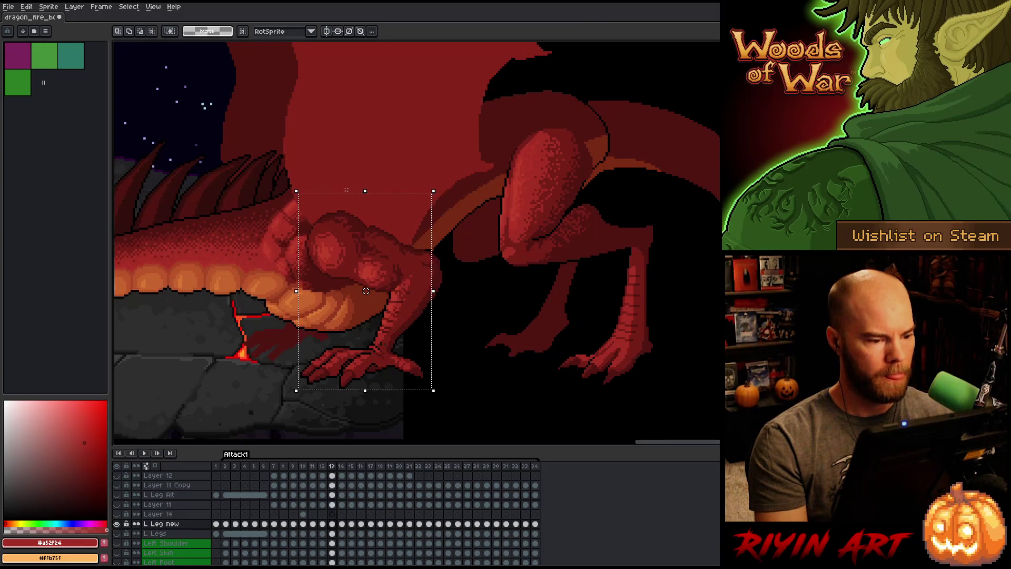
{"action": "key", "text": "Left"}
{"action": "key", "text": "Left"}
Compare frame 11's leg with adjacent frames, then deselect it with Ctrl+D.
{"action": "key", "text": "Left"}
{"action": "key", "text": "Right"}
{"action": "key", "text": "Left"}
{"action": "key", "text": "Right"}
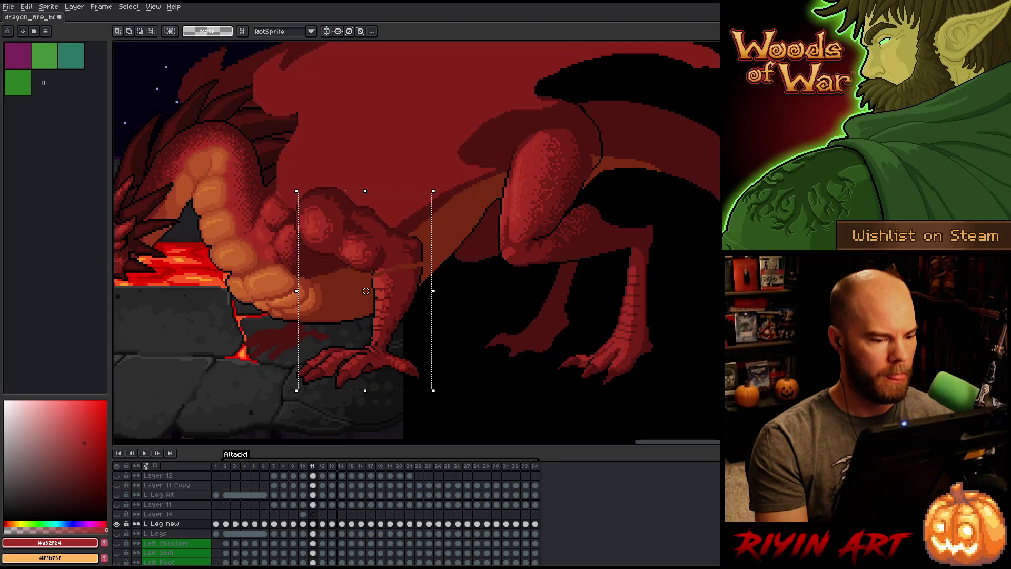
{"action": "key", "text": "Left"}
{"action": "key", "text": "Left"}
{"action": "key", "text": "Right"}
{"action": "key", "text": "Right"}
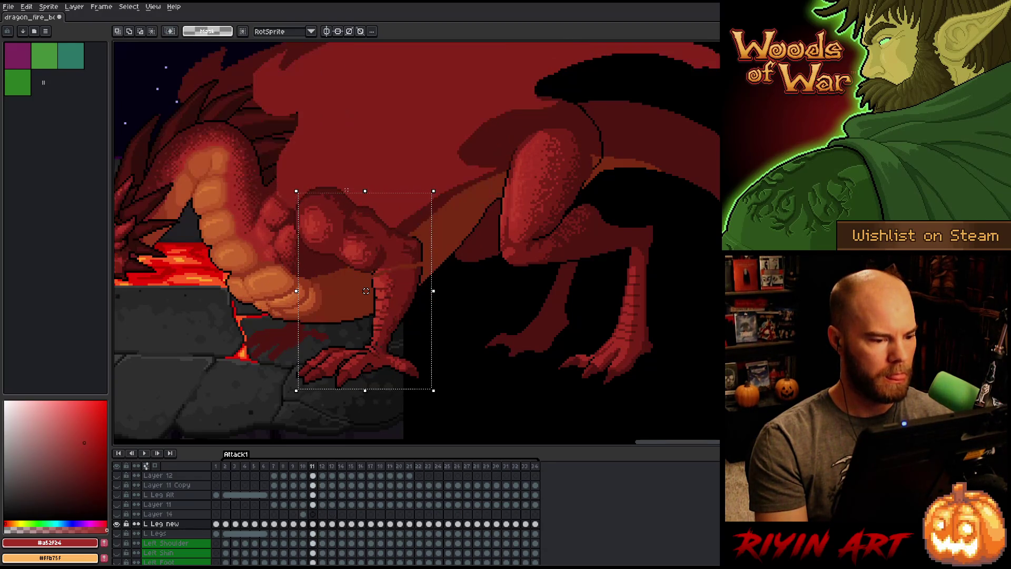
{"action": "key", "text": "Left"}
{"action": "key", "text": "Right"}
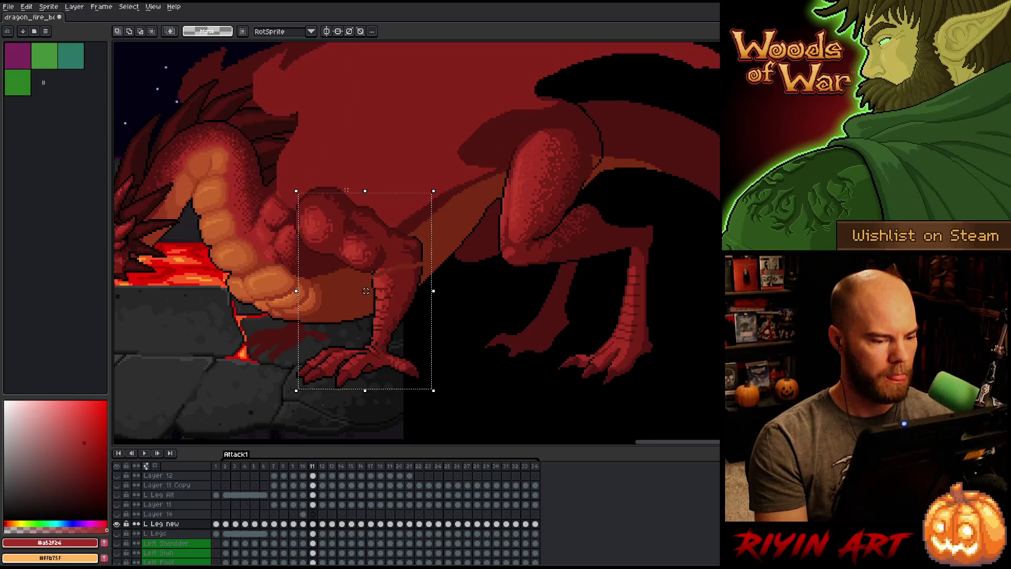
{"action": "key", "text": "ctrl+d"}
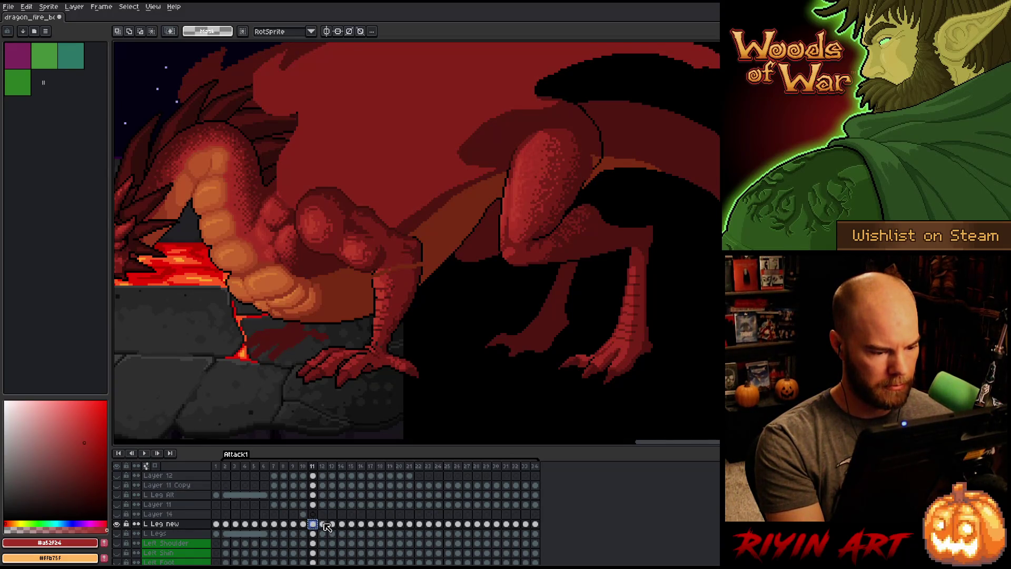
On frame 12, nudge the front leg a few pixels right, comparing with frames 11 and 13.
{"action": "left_click", "coordinate": [323, 524]}
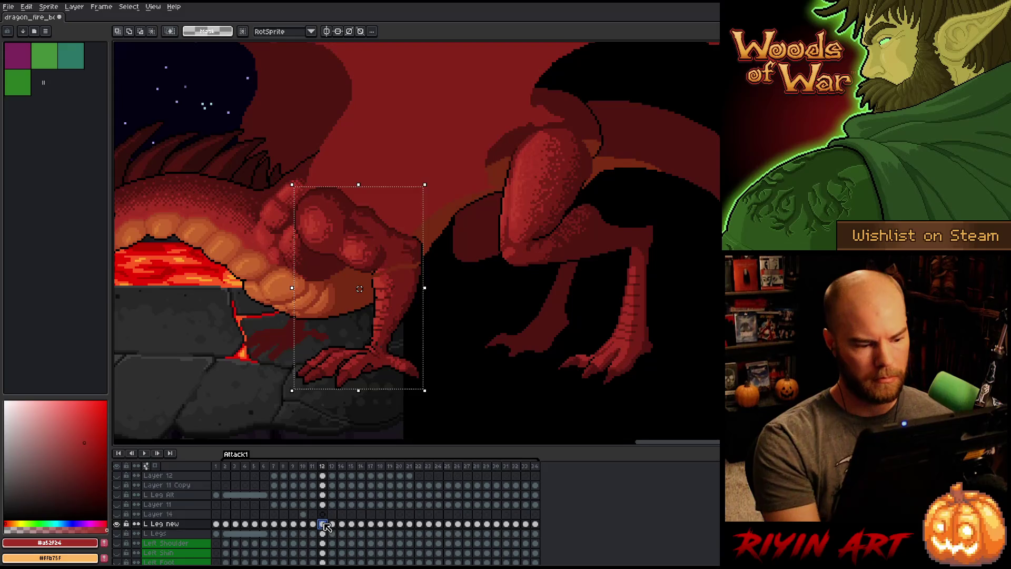
{"action": "key", "text": "Right"}
{"action": "key", "text": "period"}
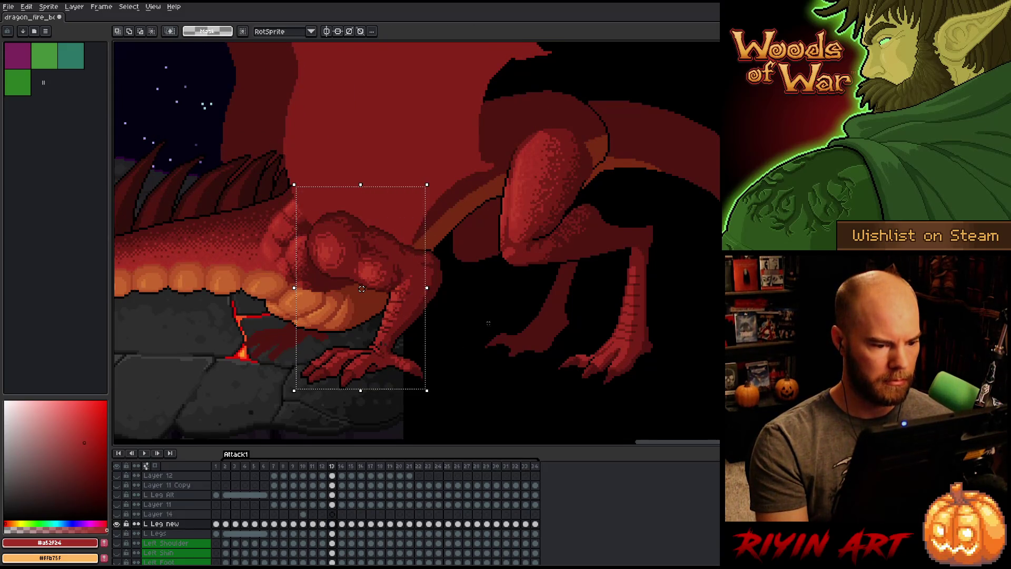
{"action": "key", "text": "comma"}
{"action": "key", "text": "comma"}
{"action": "key", "text": "period"}
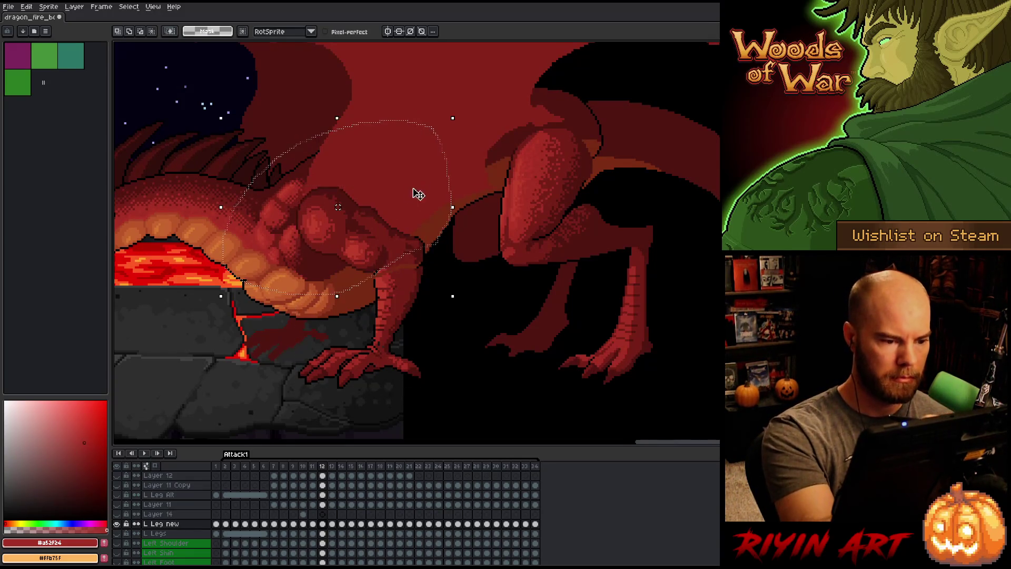
Rotate frame 12's front leg about 4.4° and compare it against frames 10 and 11.
{"action": "left_click", "coordinate": [352, 217]}
{"action": "left_click_drag", "start_coordinate": [461, 110], "coordinate": [454, 113]}
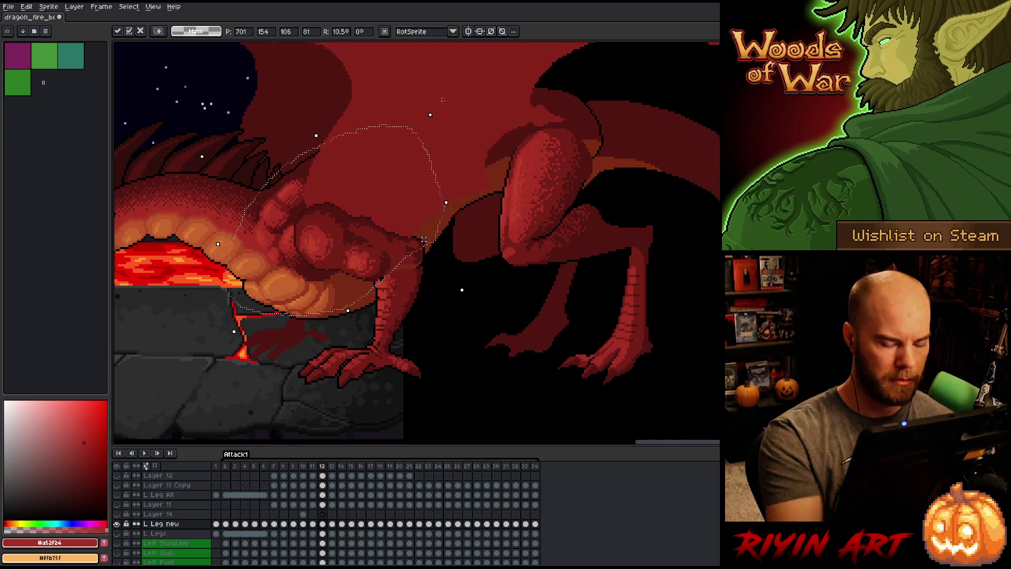
{"action": "key", "text": "comma"}
{"action": "key", "text": "comma"}
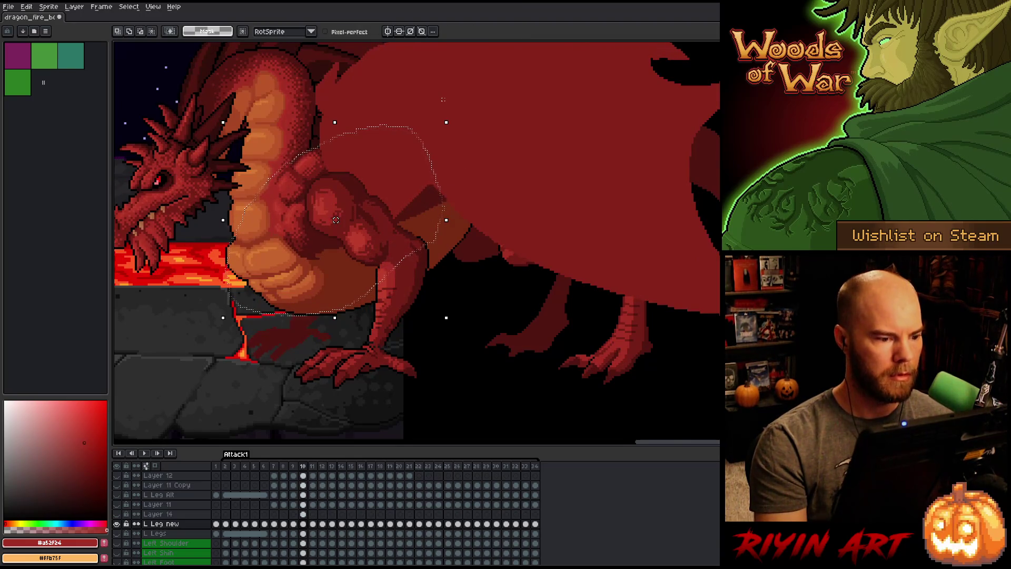
{"action": "key", "text": "period"}
{"action": "key", "text": "comma"}
{"action": "key", "text": "period"}
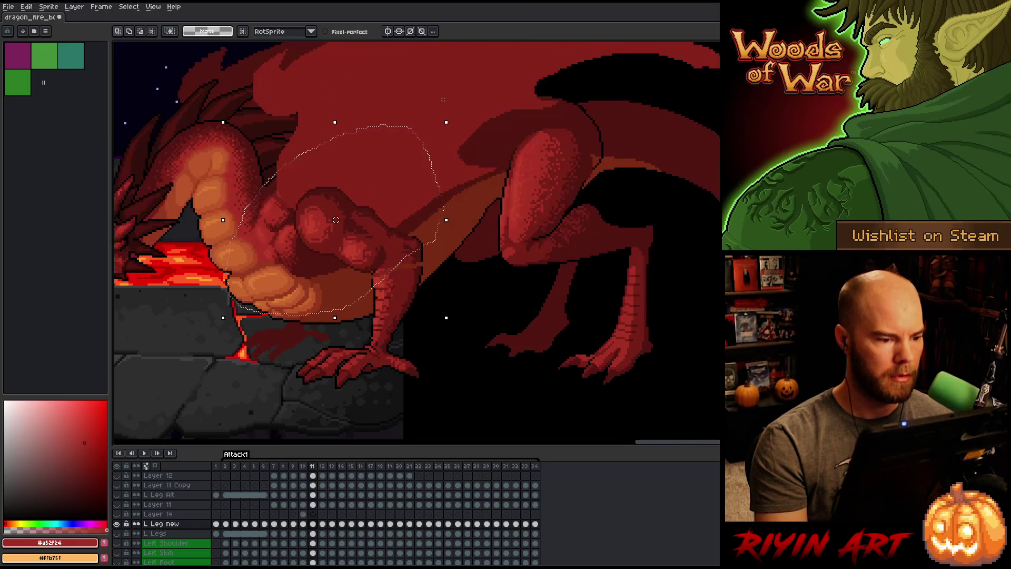
{"action": "key", "text": "period"}
{"action": "key", "text": "comma"}
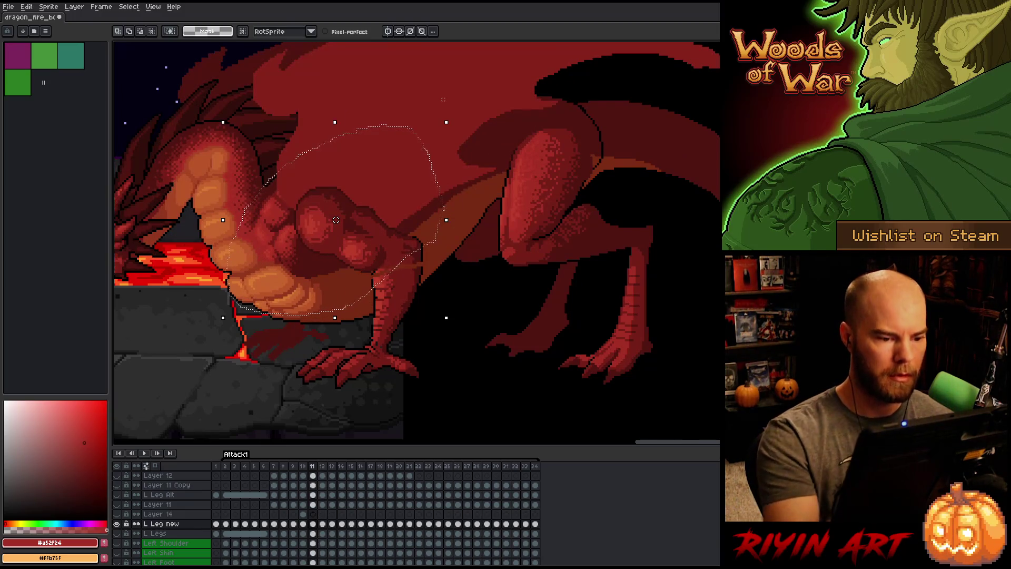
{"action": "left_click", "coordinate": [337, 224]}
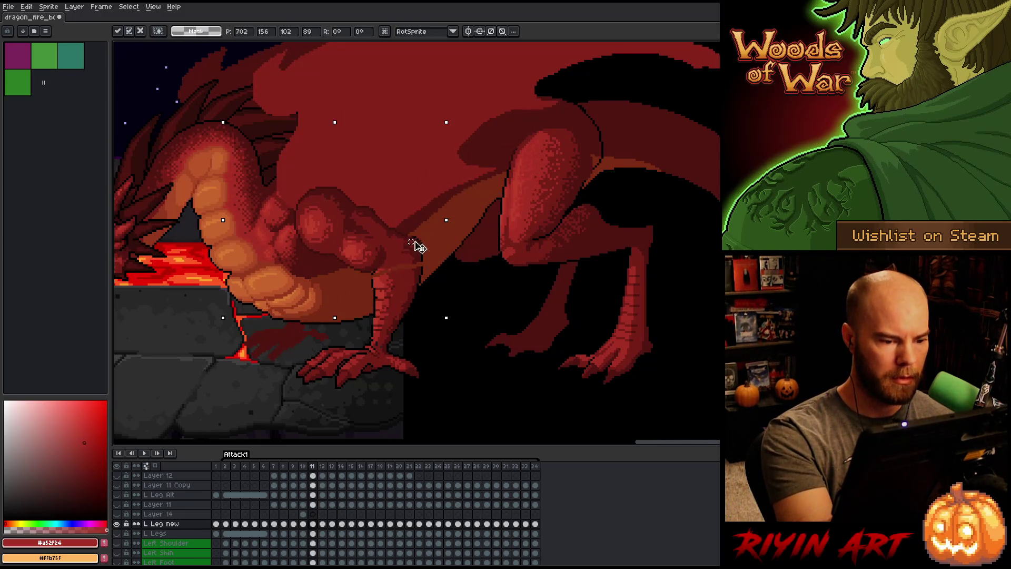
Rotate the lifted front leg a few degrees on frame 11 and apply it.
{"action": "key", "text": "Return"}
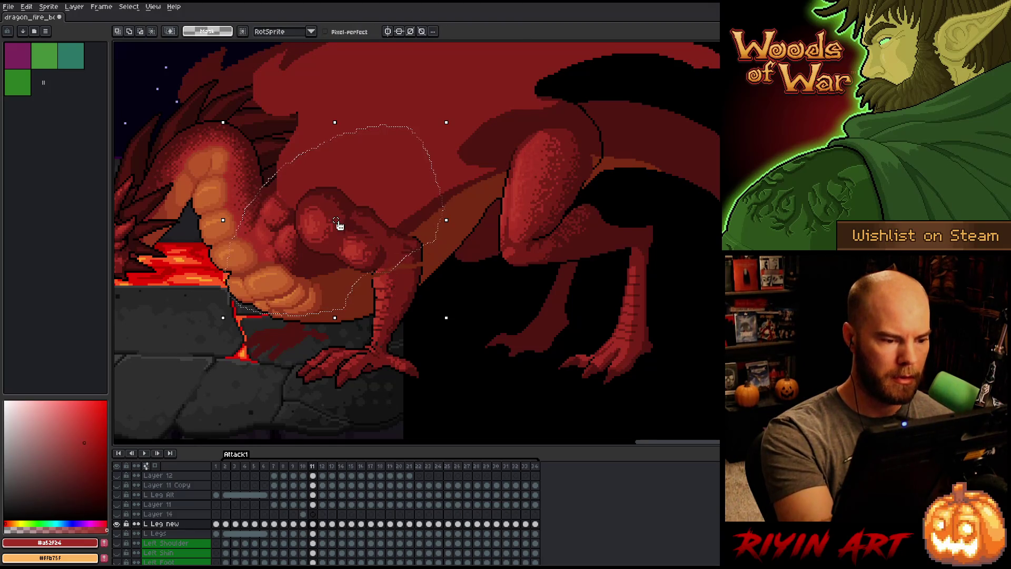
{"action": "left_click", "coordinate": [338, 224]}
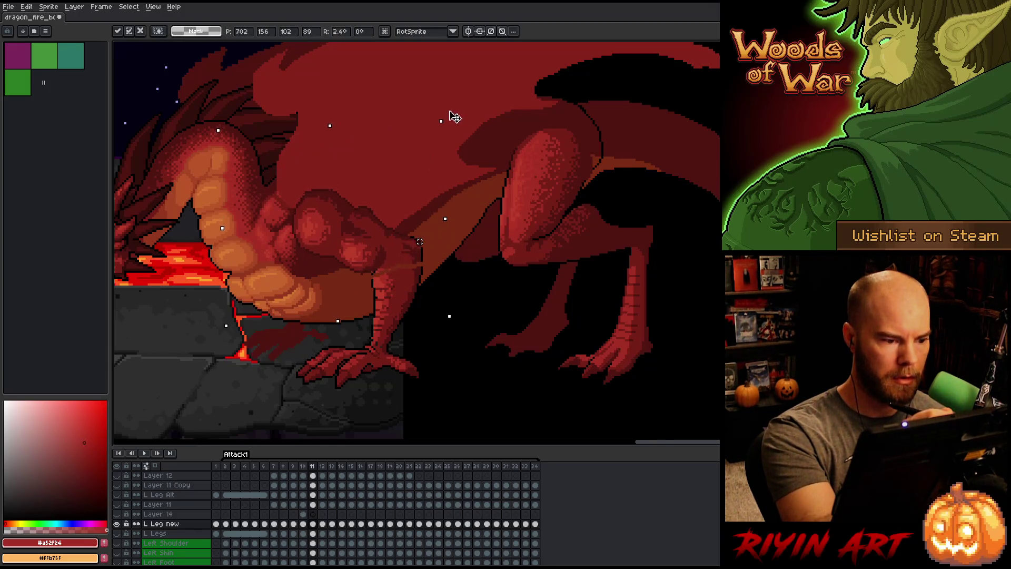
{"action": "key", "text": "Return"}
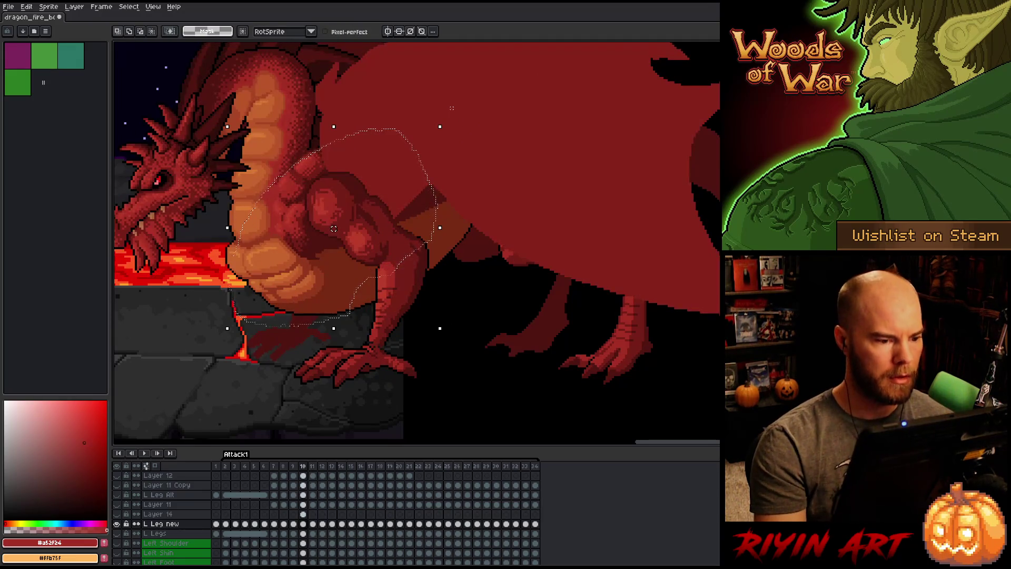
Step back and forth through frames 8–19 to check the rotated leg against neighbouring poses.
{"action": "key", "text": "period"}
{"action": "key", "text": "period"}
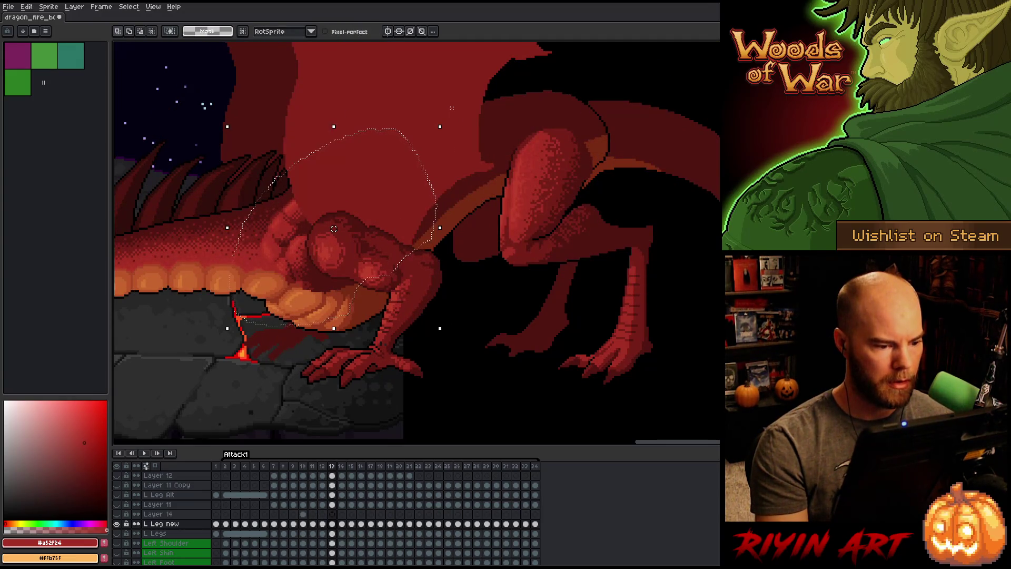
{"action": "key", "text": "comma"}
{"action": "key", "text": "period"}
{"action": "key", "text": "period"}
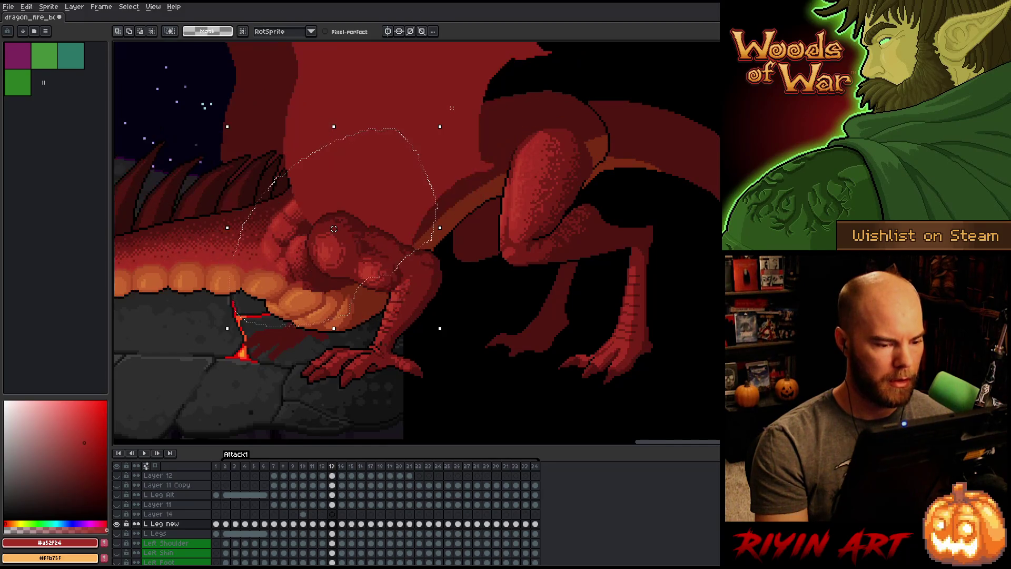
{"action": "key", "text": "period"}
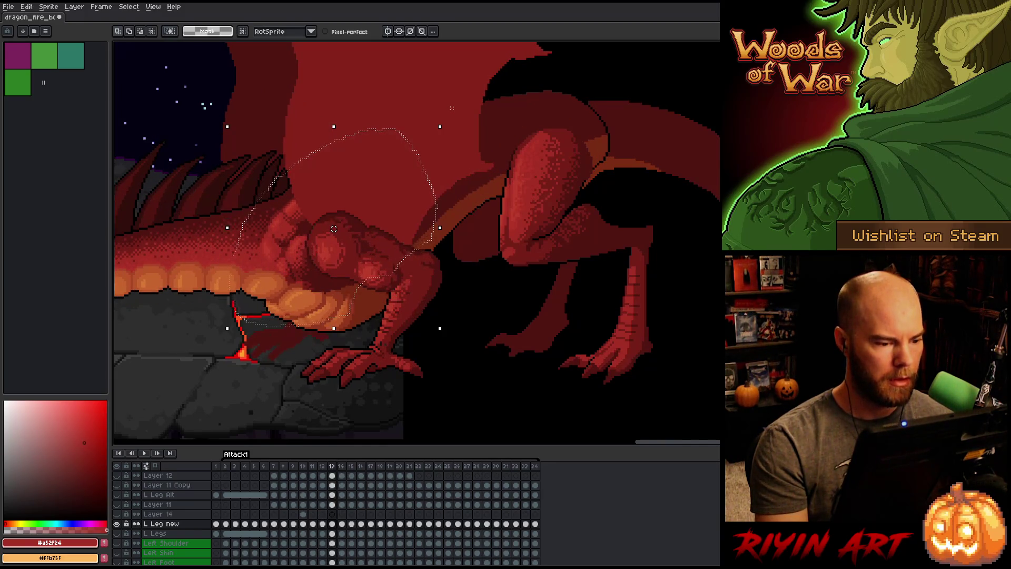
{"action": "key", "text": "comma"}
{"action": "key", "text": "comma"}
{"action": "key", "text": "comma"}
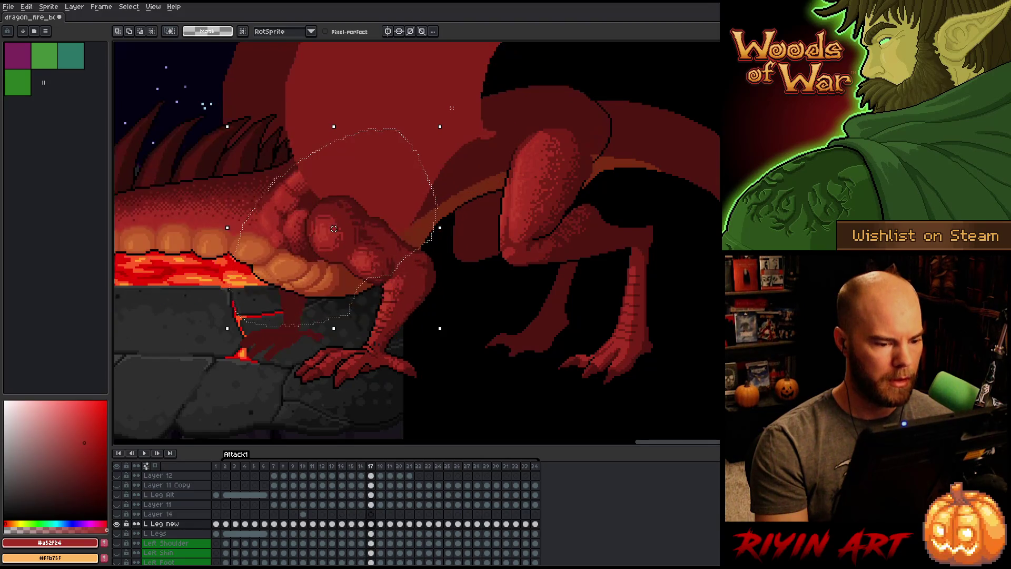
{"action": "key", "text": "period"}
{"action": "key", "text": "period"}
{"action": "key", "text": "period"}
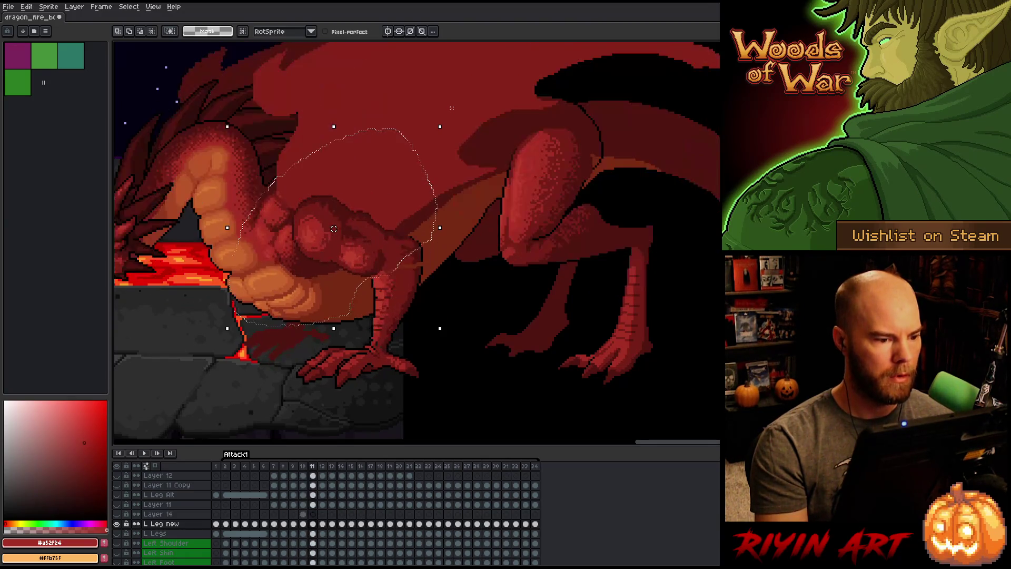
{"action": "key", "text": "comma"}
{"action": "key", "text": "comma"}
{"action": "key", "text": "comma"}
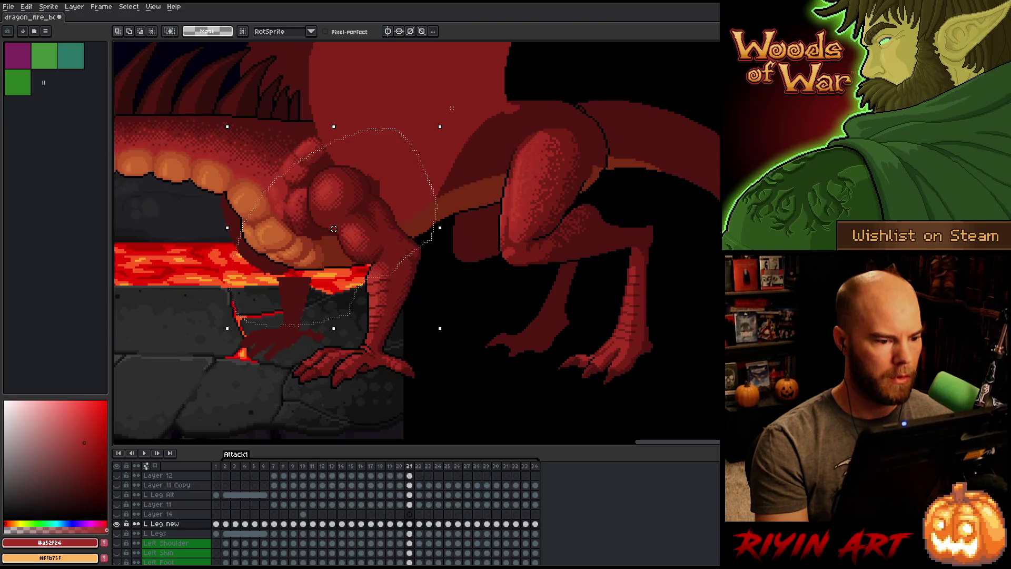
{"action": "key", "text": "period"}
{"action": "key", "text": "period"}
{"action": "key", "text": "period"}
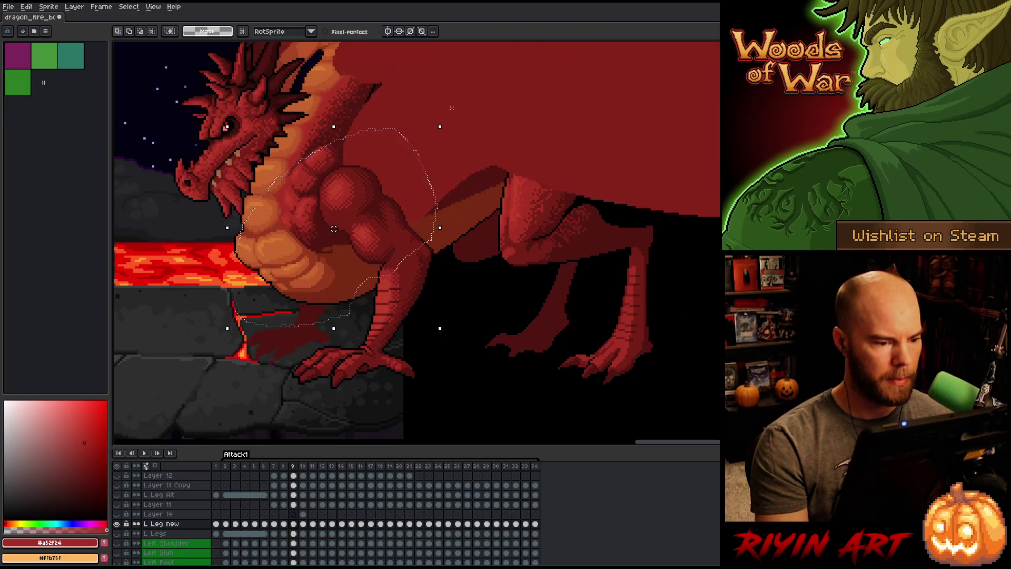
{"action": "key", "text": "comma"}
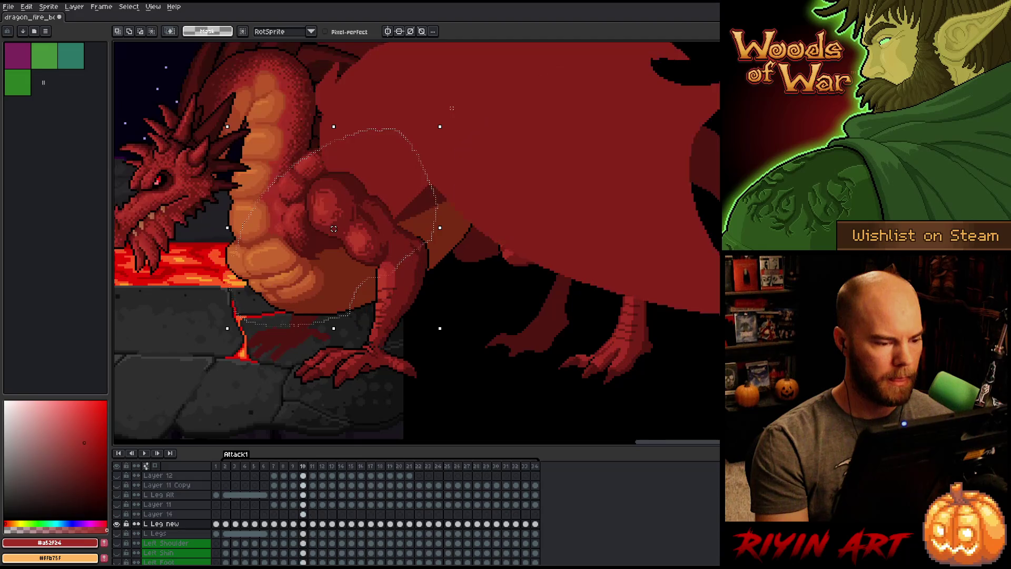
{"action": "key", "text": "period"}
{"action": "key", "text": "comma"}
{"action": "key", "text": "period"}
{"action": "key", "text": "comma"}
{"action": "key", "text": "period"}
Adjust the front leg again on frame 11, then compare frames 11–13 and settle on frame 12.
{"action": "left_click", "coordinate": [334, 232]}
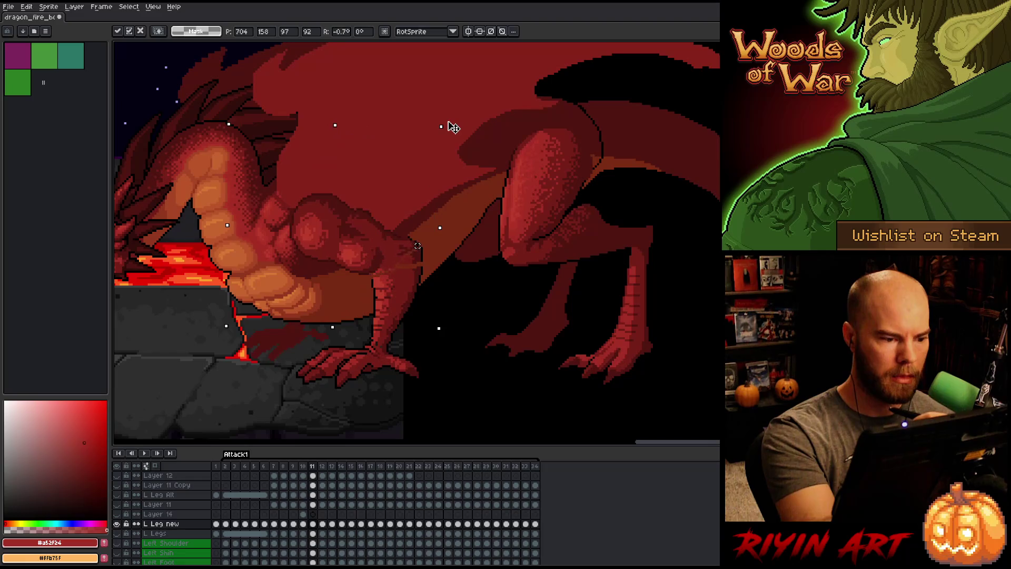
{"action": "key", "text": "comma"}
{"action": "key", "text": "period"}
{"action": "key", "text": "period"}
{"action": "key", "text": "comma"}
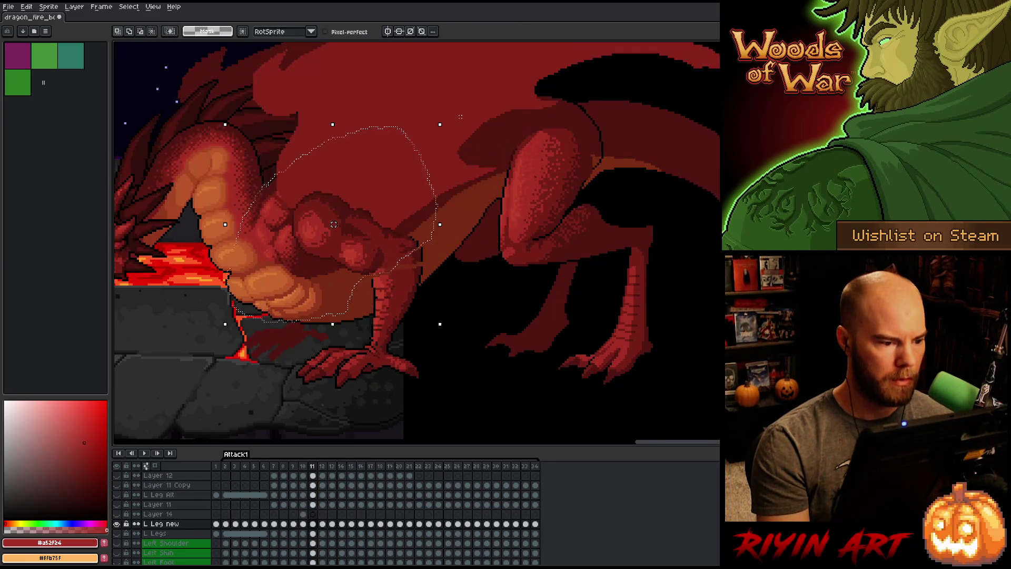
{"action": "key", "text": "period"}
{"action": "key", "text": "comma"}
{"action": "key", "text": "period"}
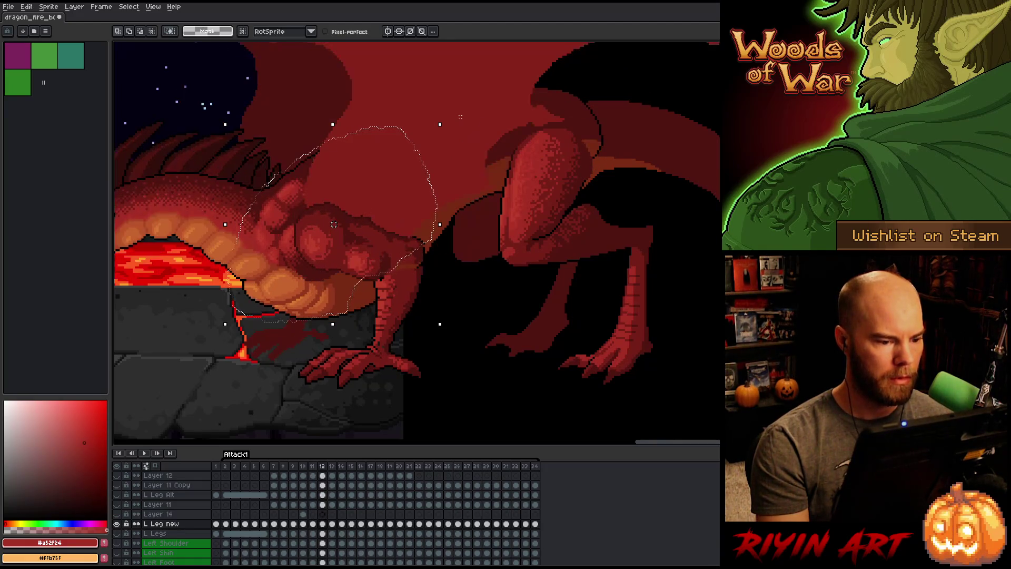
{"action": "key", "text": "period"}
{"action": "key", "text": "comma"}
{"action": "key", "text": "comma"}
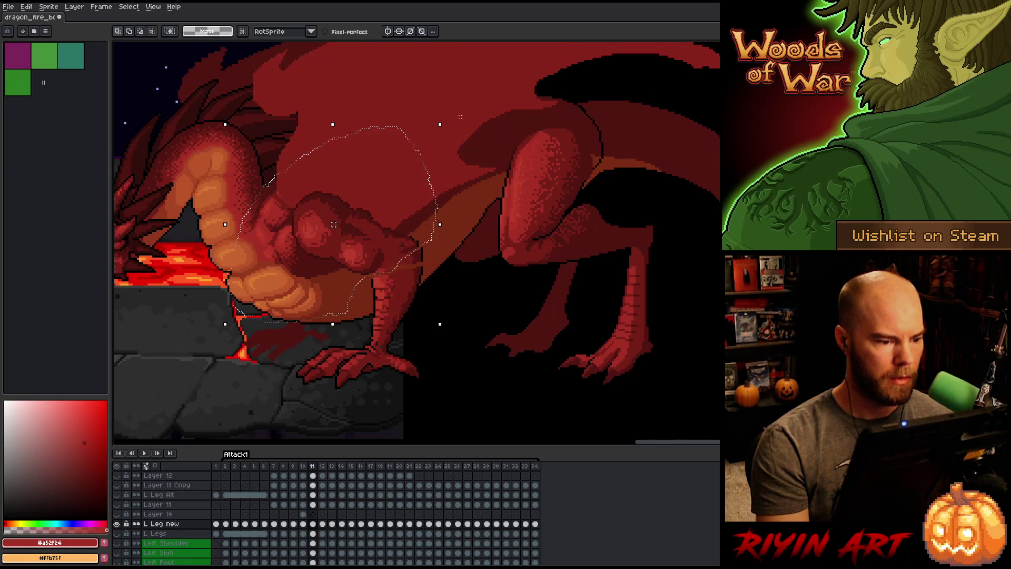
{"action": "key", "text": "comma"}
{"action": "key", "text": "period"}
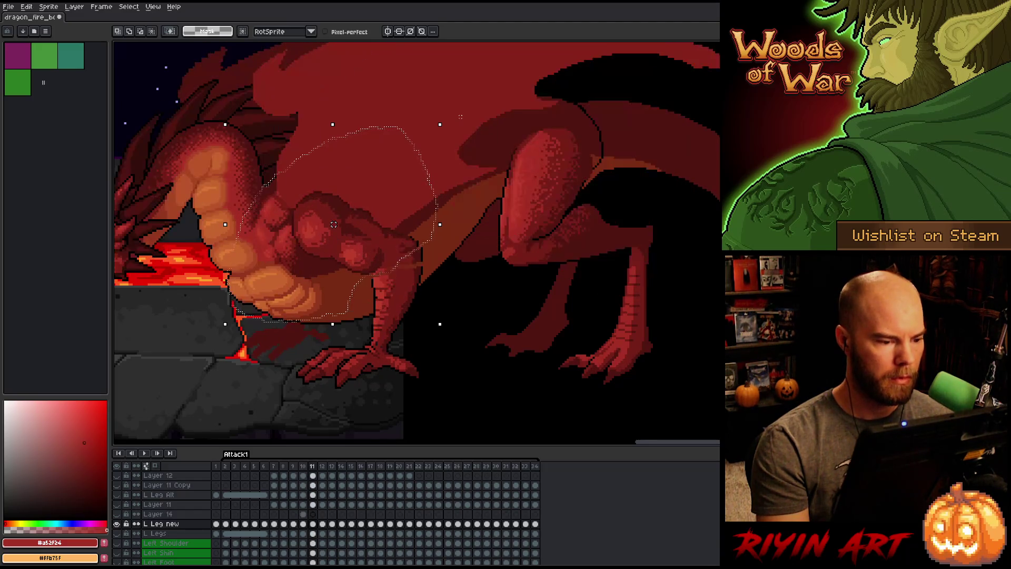
{"action": "key", "text": "comma"}
{"action": "key", "text": "period"}
{"action": "key", "text": "period"}
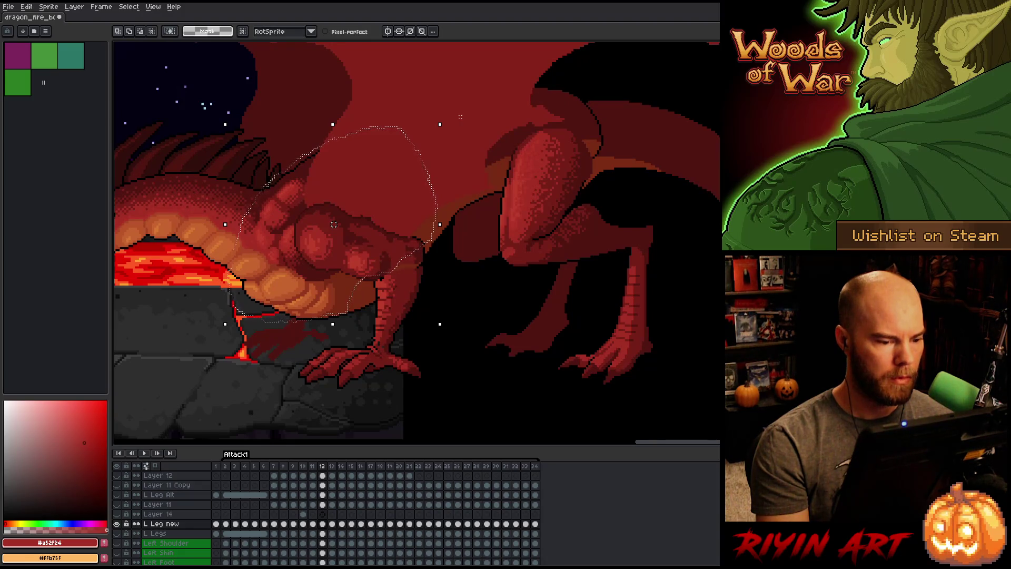
Sketch a guide arc for the leg's swing, then undo it.
{"action": "mouse_move", "coordinate": [450, 151]}
{"action": "left_mouse_down"}
{"action": "mouse_move", "coordinate": [457, 195]}
{"action": "mouse_move", "coordinate": [424, 245]}
{"action": "left_mouse_up"}
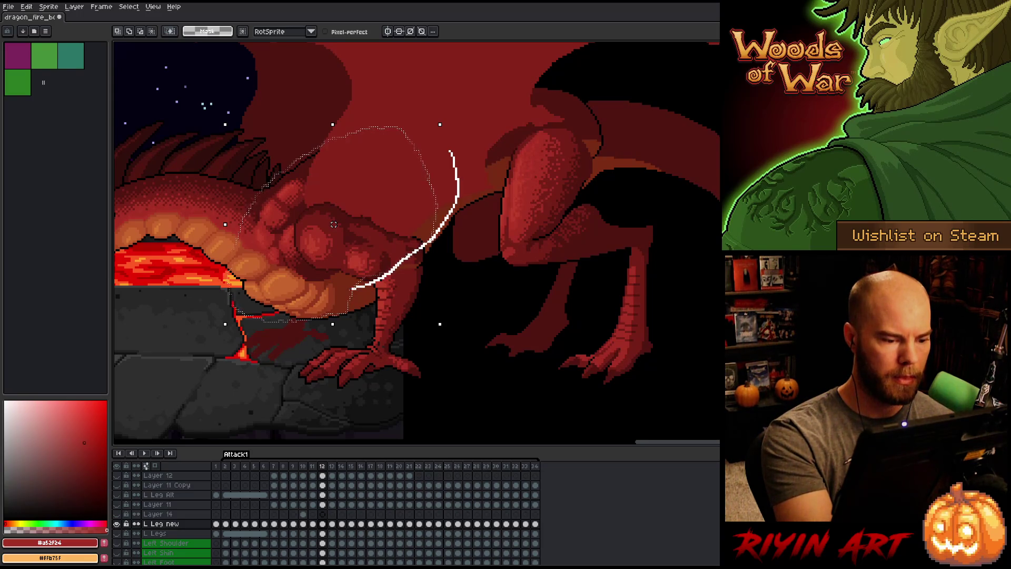
{"action": "key", "text": "ctrl+z"}
{"action": "key", "text": "ctrl+z"}
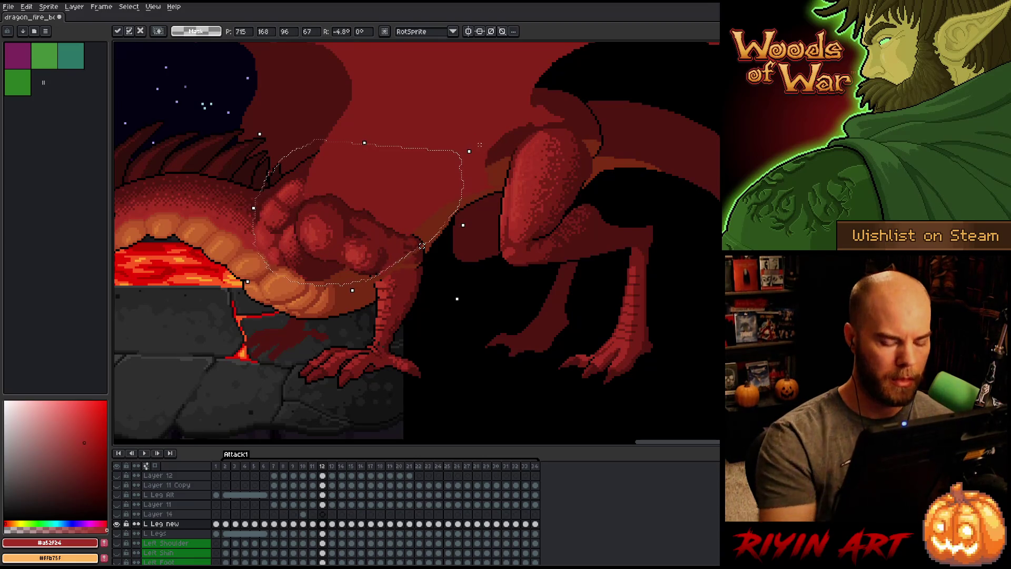
{"action": "key", "text": "Escape"}
Flip between frames 11–15 to compare the leg poses.
{"action": "key", "text": "Right"}
{"action": "key", "text": "Left"}
{"action": "key", "text": "Right"}
{"action": "key", "text": "Right"}
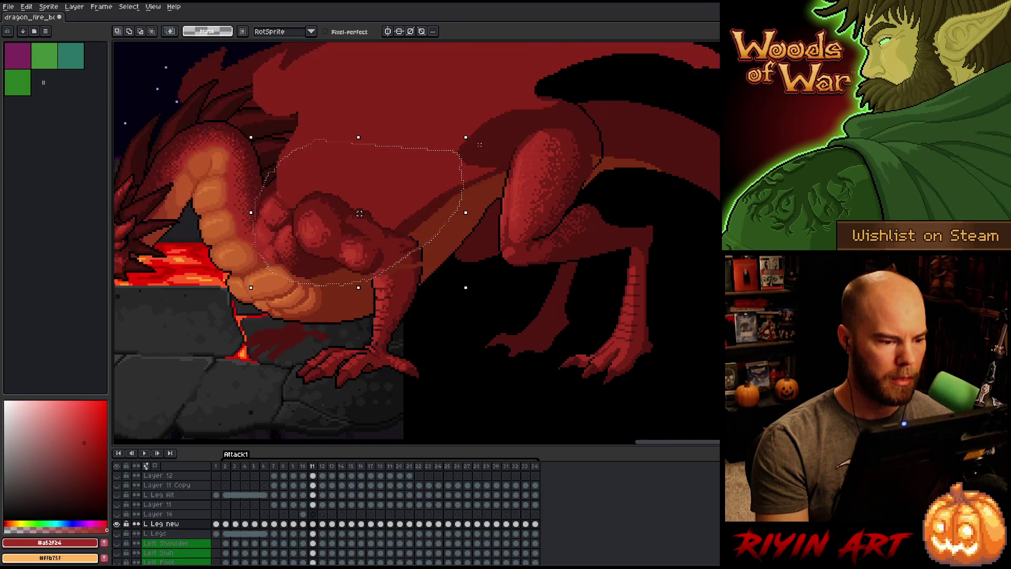
{"action": "key", "text": "Right"}
{"action": "key", "text": "Left"}
{"action": "key", "text": "Left"}
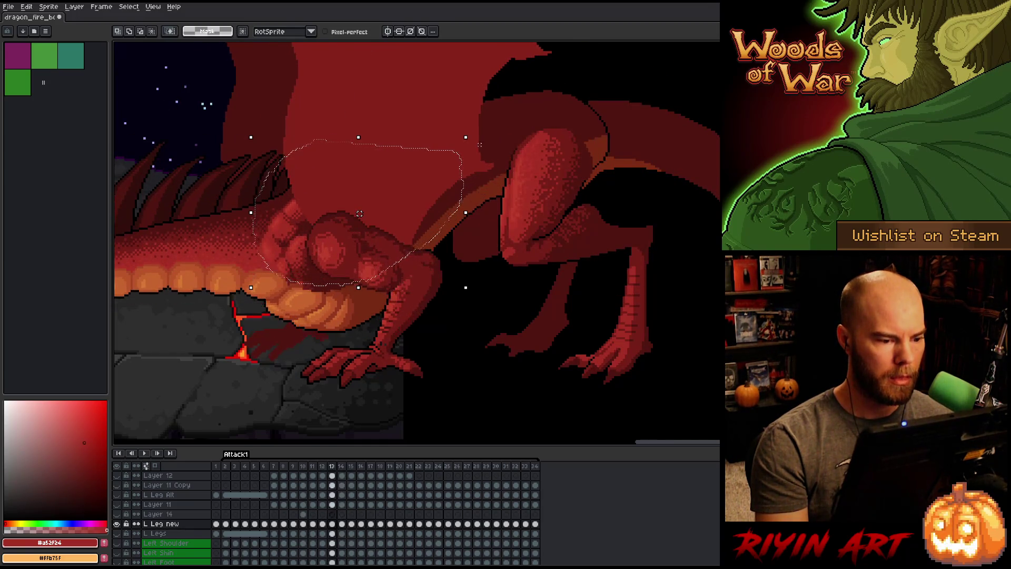
{"action": "key", "text": "Left"}
{"action": "key", "text": "Left"}
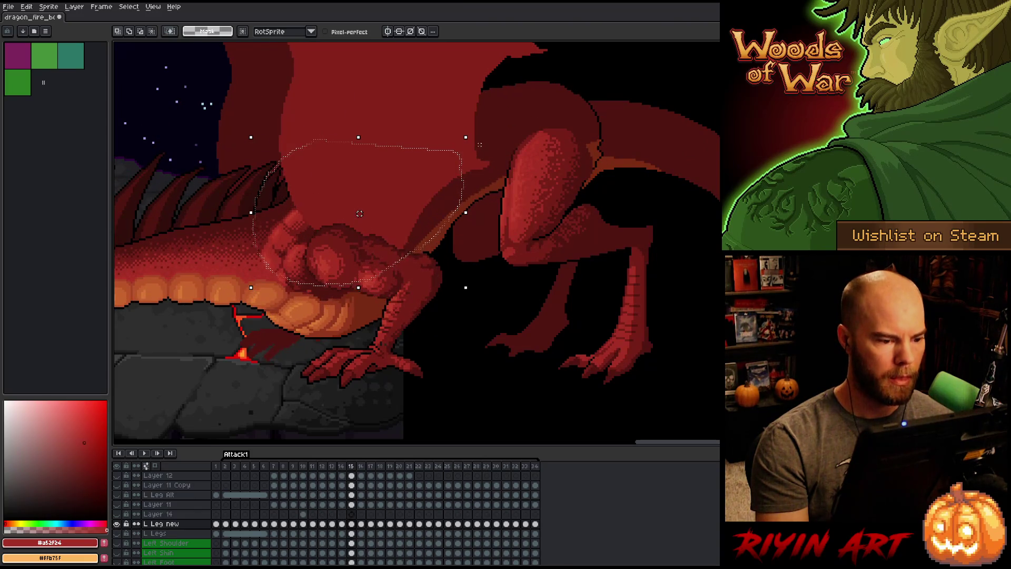
{"action": "key", "text": "Right"}
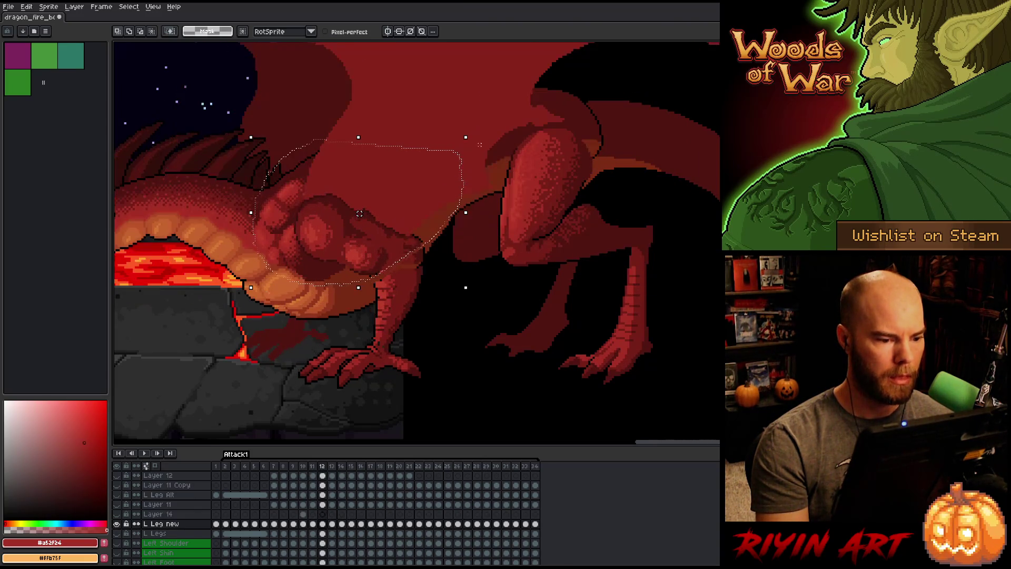
{"action": "key", "text": "Right"}
{"action": "key", "text": "Right"}
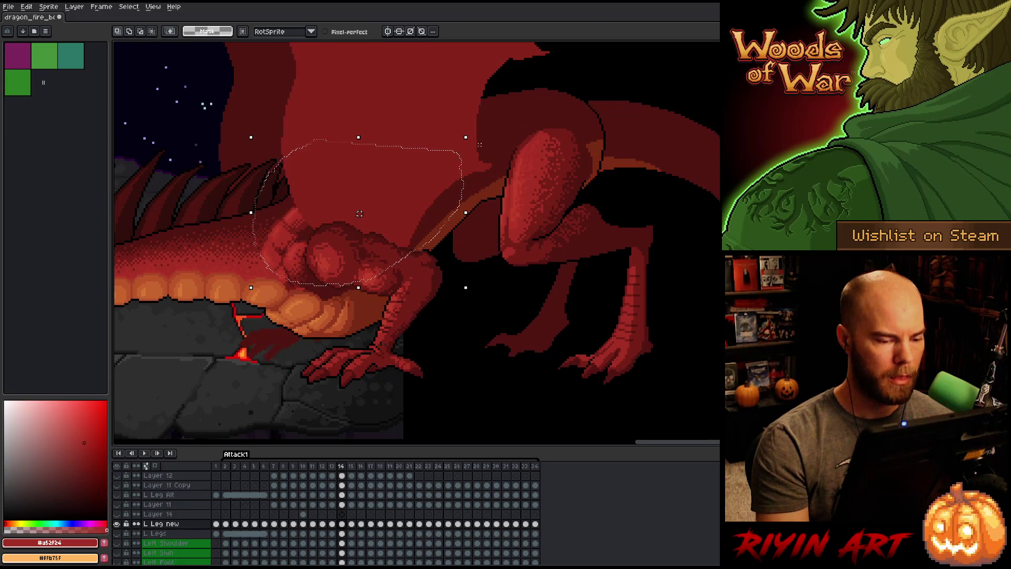
{"action": "key", "text": "Left"}
{"action": "key", "text": "Right"}
{"action": "key", "text": "Left"}
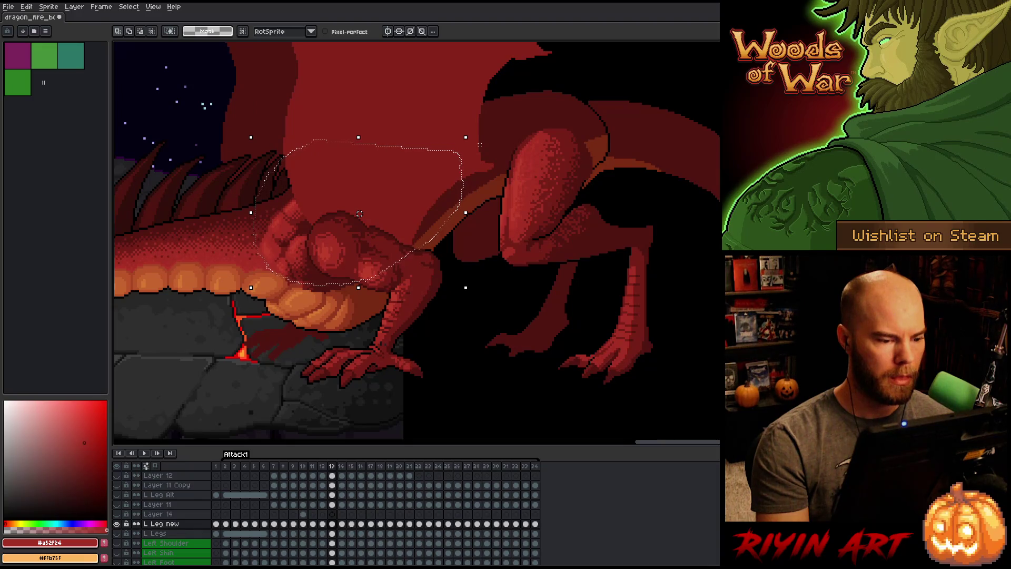
Lasso the upper leg and shoulder, then step through frames 12–22 to compare.
{"action": "mouse_move", "coordinate": [456, 97]}
{"action": "left_mouse_down"}
{"action": "mouse_move", "coordinate": [476, 116]}
{"action": "mouse_move", "coordinate": [471, 226]}
{"action": "mouse_move", "coordinate": [407, 280]}
{"action": "mouse_move", "coordinate": [250, 316]}
{"action": "left_mouse_up"}
{"action": "left_click", "coordinate": [381, 266]}
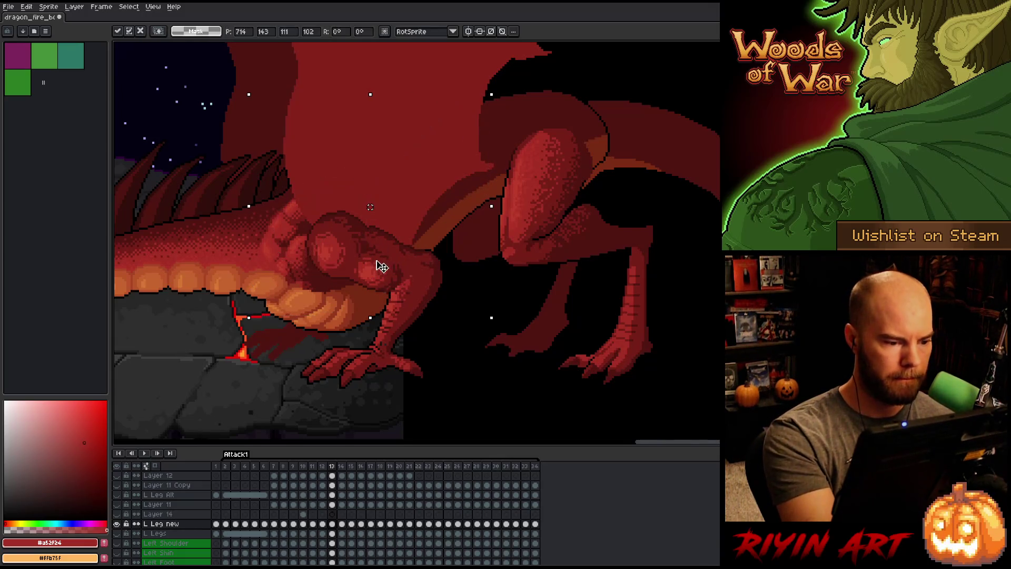
{"action": "key", "text": "comma"}
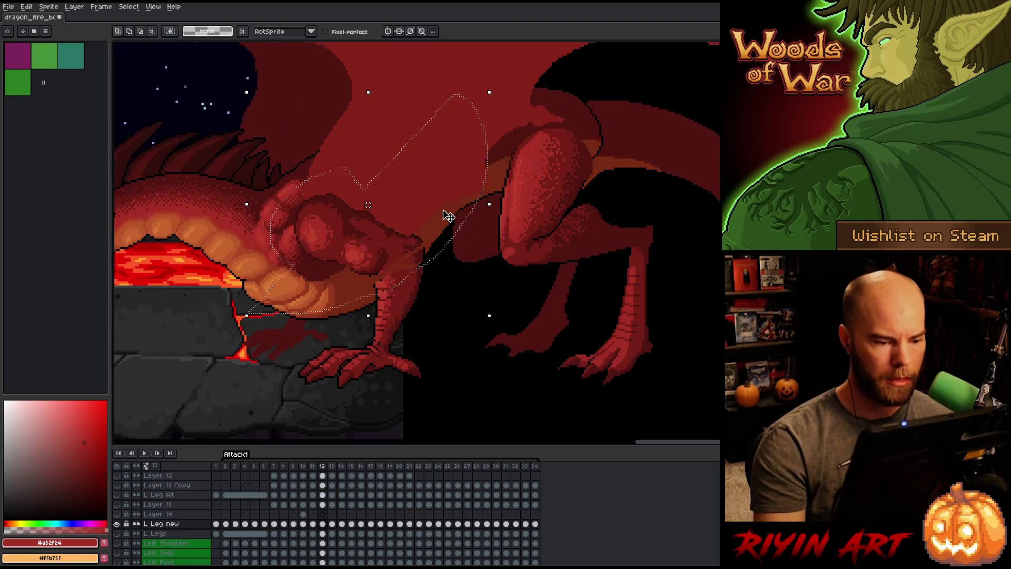
{"action": "key", "text": "period"}
{"action": "key", "text": "period"}
{"action": "key", "text": "comma"}
{"action": "key", "text": "comma"}
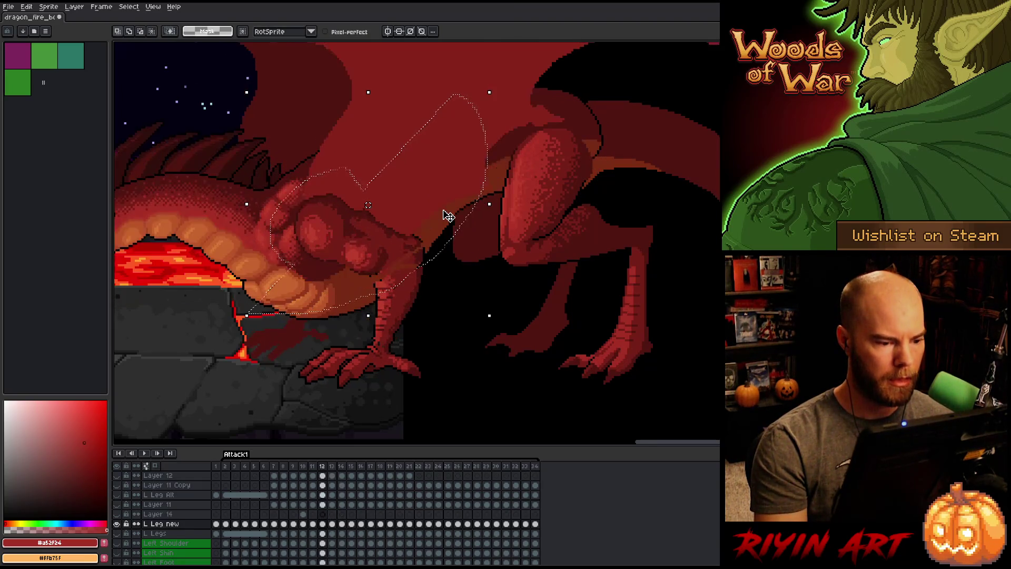
{"action": "key", "text": "period"}
{"action": "key", "text": "period"}
{"action": "key", "text": "period"}
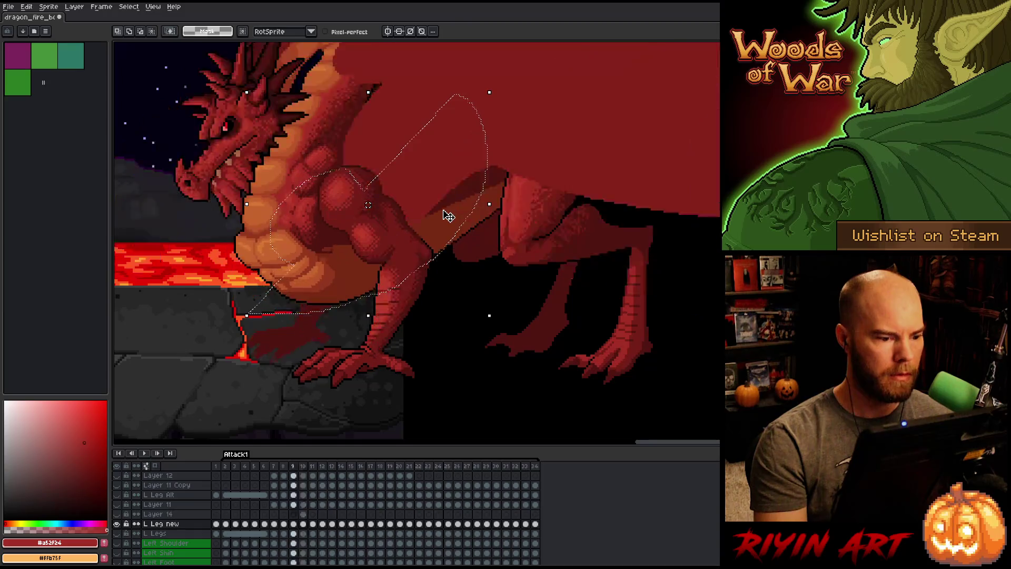
{"action": "key", "text": "period"}
{"action": "key", "text": "period"}
{"action": "key", "text": "period"}
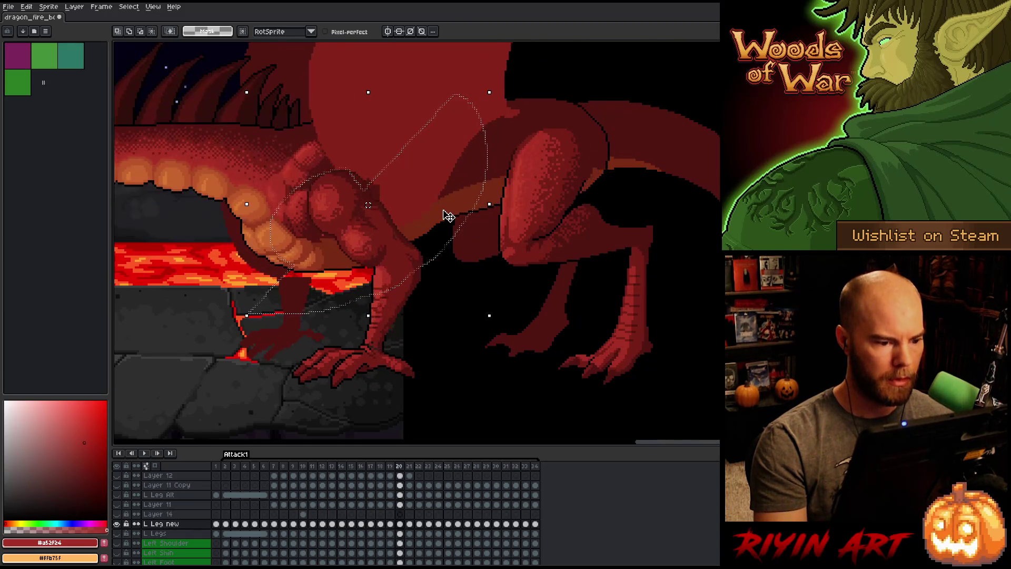
{"action": "key", "text": "Return"}
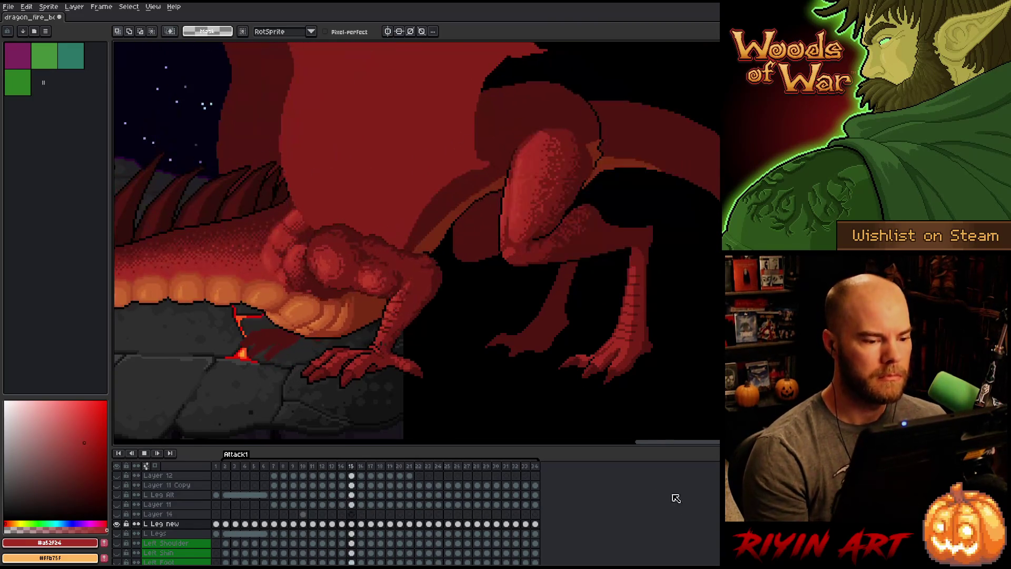
Watch the looping Attack1 animation, panning the canvas slightly to follow the dragon's lunge.
{"action": "left_click_drag", "start_coordinate": [681, 443], "coordinate": [633, 438]}
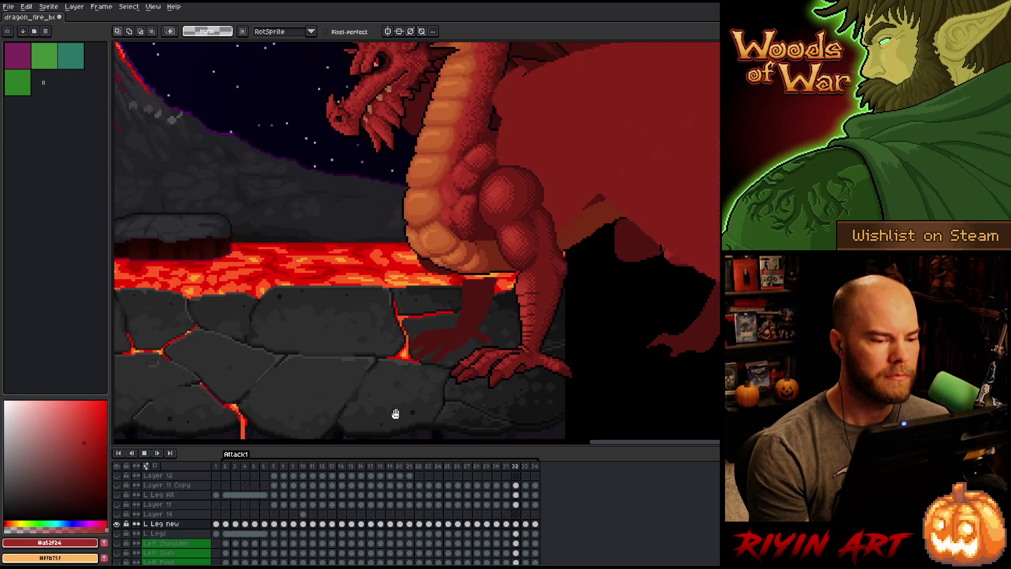
Stop playback on frame 10 and toggle between frames 9 and 10 to compare poses.
{"action": "key", "text": "Return"}
{"action": "left_click_drag", "start_coordinate": [514, 320], "coordinate": [400, 322]}
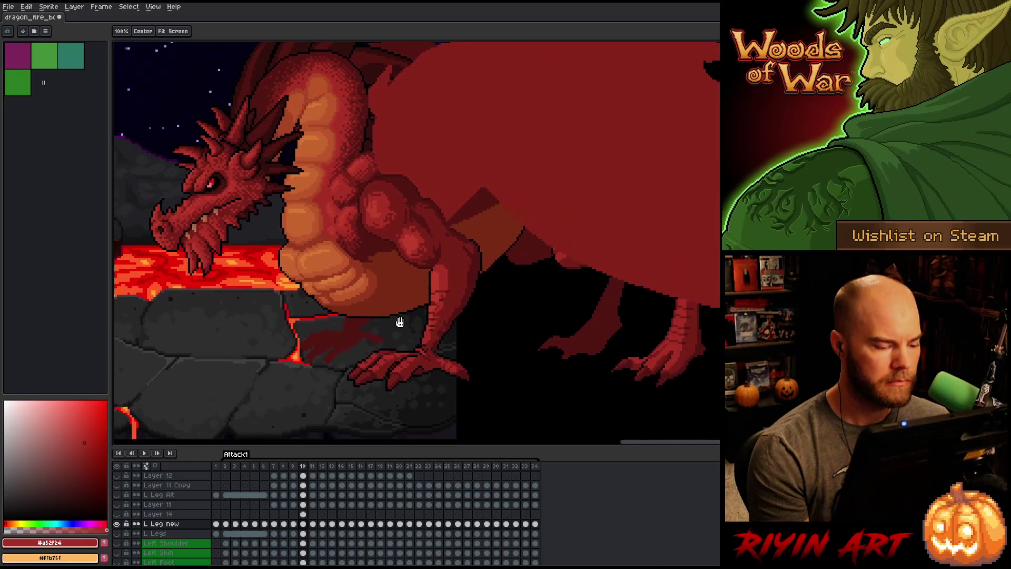
{"action": "key", "text": "Left"}
{"action": "key", "text": "Right"}
{"action": "key", "text": "Left"}
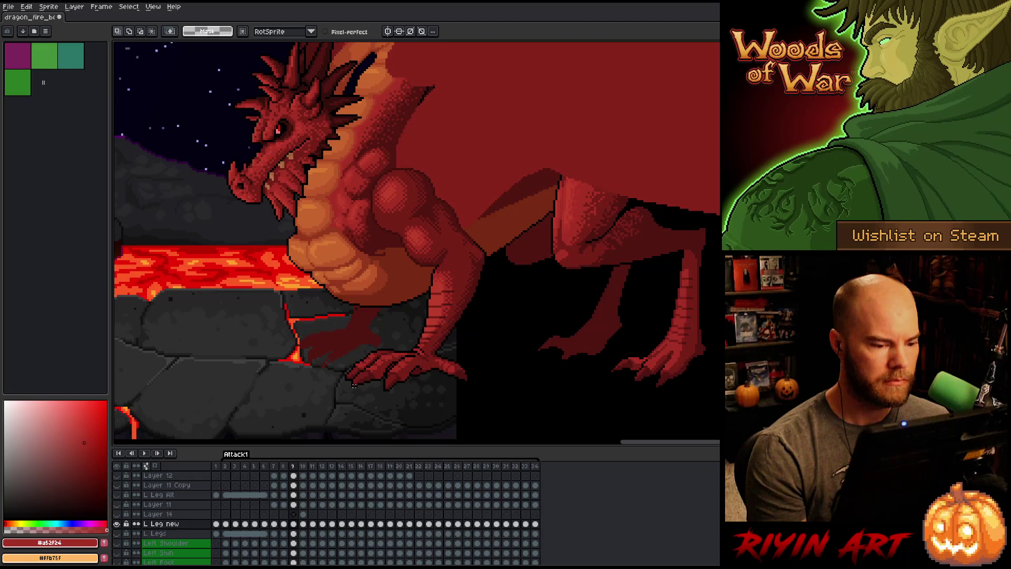
{"action": "key", "text": "Right"}
{"action": "key", "text": "Left"}
{"action": "key", "text": "Right"}
{"action": "key", "text": "Left"}
{"action": "key", "text": "Right"}
{"action": "key", "text": "Left"}
{"action": "key", "text": "Right"}
{"action": "key", "text": "Left"}
{"action": "key", "text": "Right"}
Bring the front leg into view and select the L Leg new layer on frame 10.
{"action": "left_click_drag", "start_coordinate": [433, 293], "coordinate": [368, 306]}
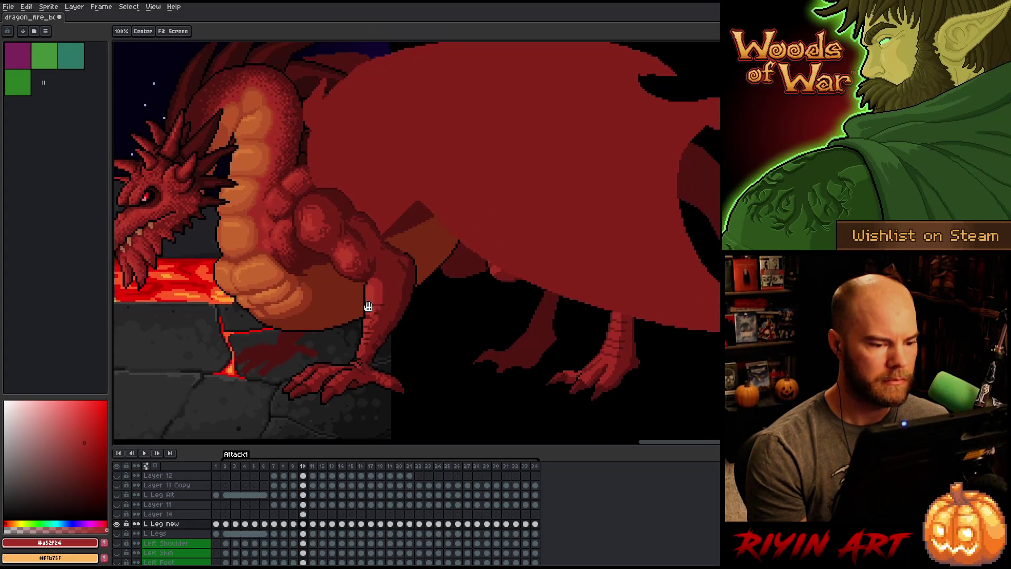
{"action": "key", "text": "Left"}
{"action": "left_click", "coordinate": [304, 522]}
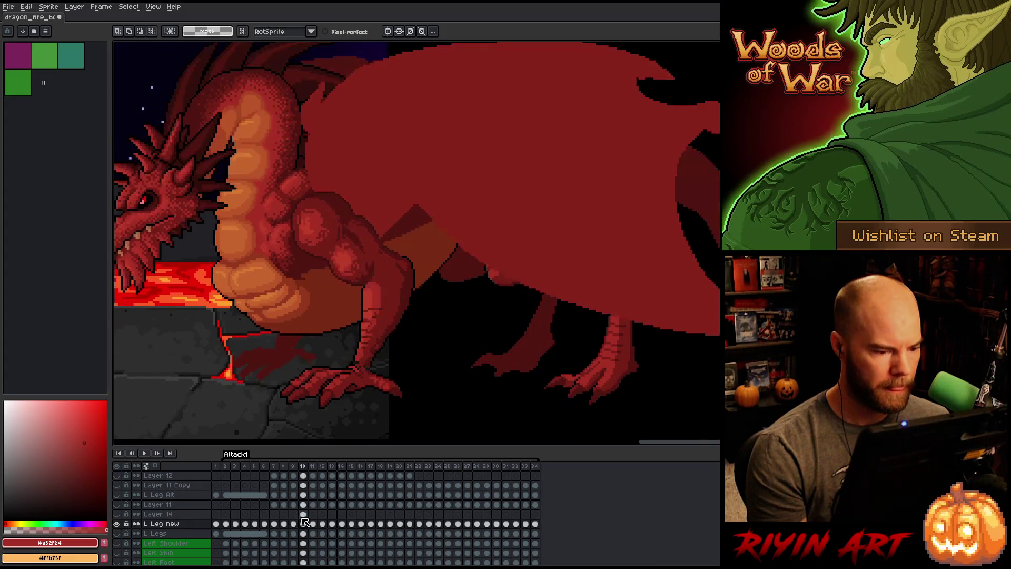
{"action": "key", "text": "Left"}
{"action": "key", "text": "Right"}
{"action": "scroll", "coordinate": [310, 255], "scroll_direction": "up", "scroll_amount": 1}
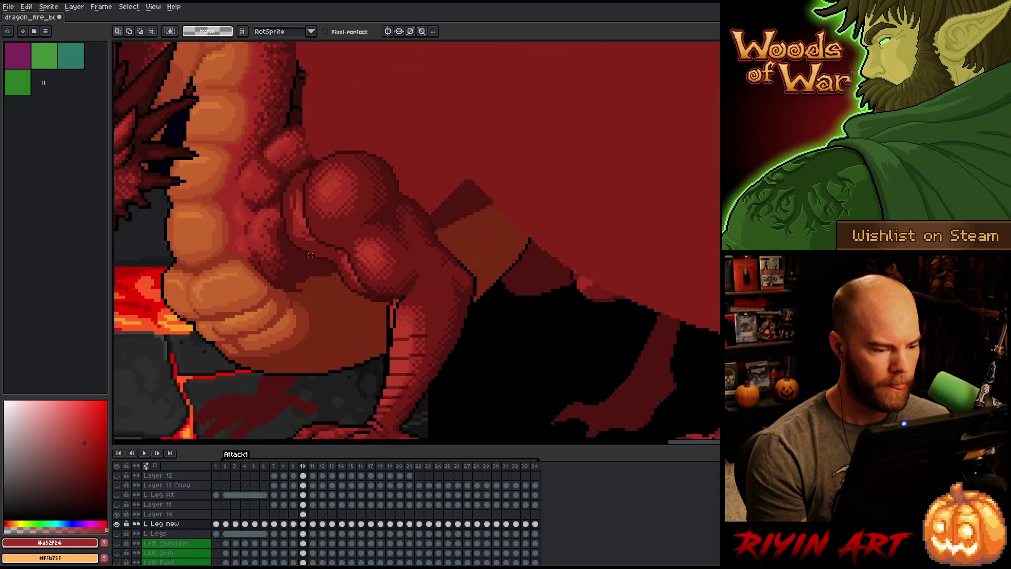
{"action": "scroll", "coordinate": [311, 255], "scroll_direction": "down", "scroll_amount": 1}
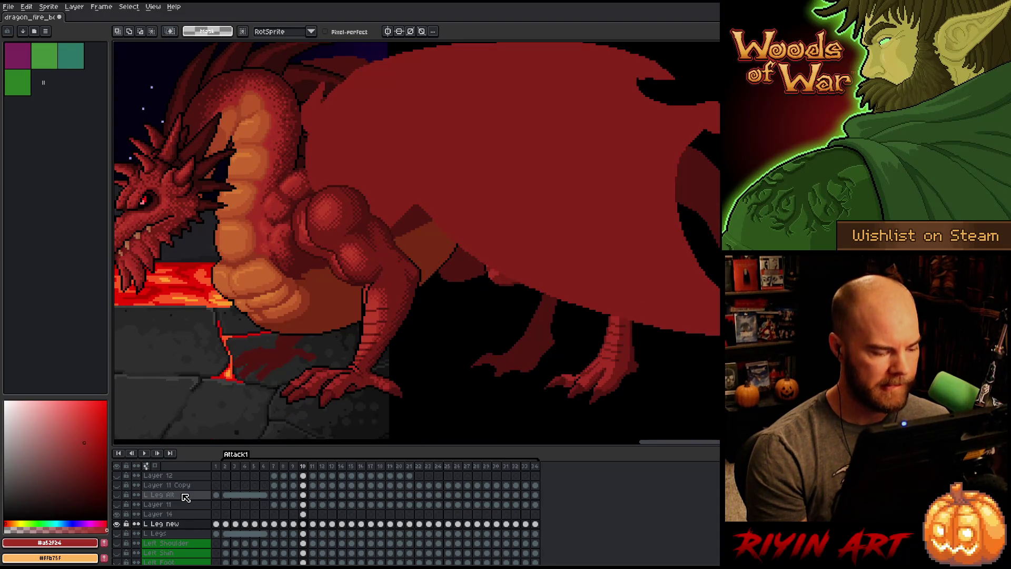
{"action": "left_click", "coordinate": [171, 524]}
Add two new layers above L Leg new and return to Layer 14's frame 10 cel.
{"action": "key", "text": "shift+n"}
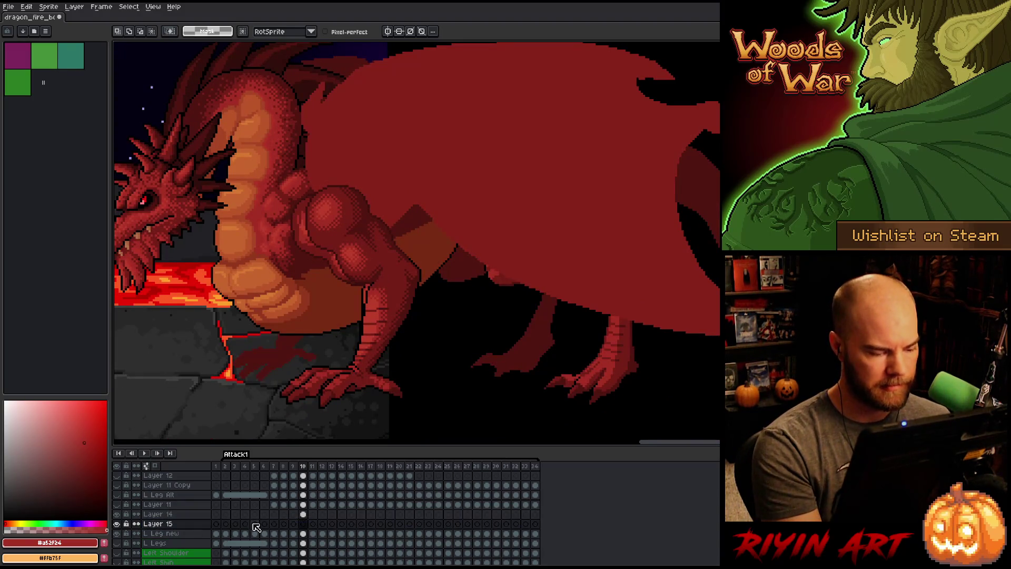
{"action": "left_click", "coordinate": [304, 514]}
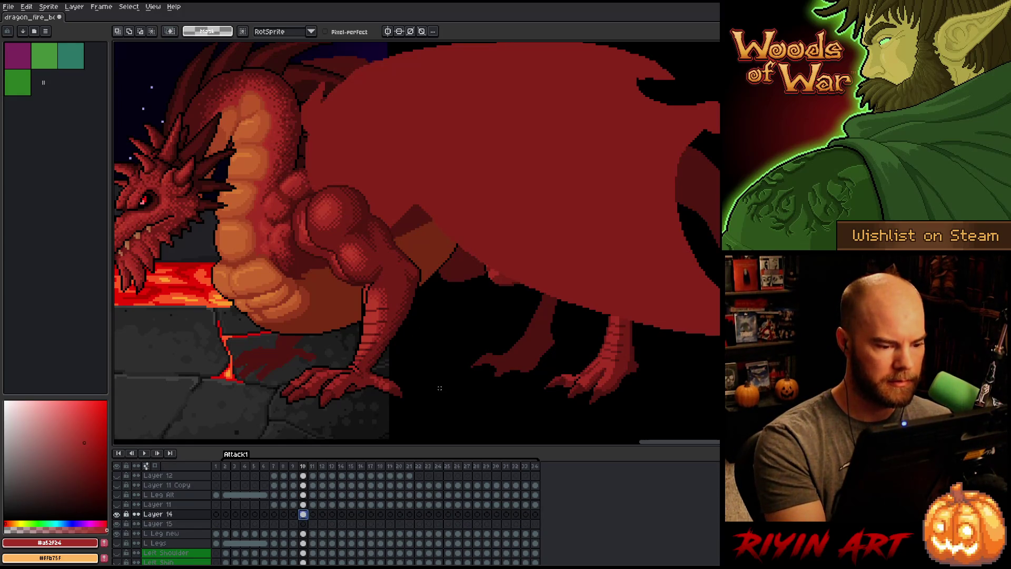
{"action": "left_click", "coordinate": [168, 533]}
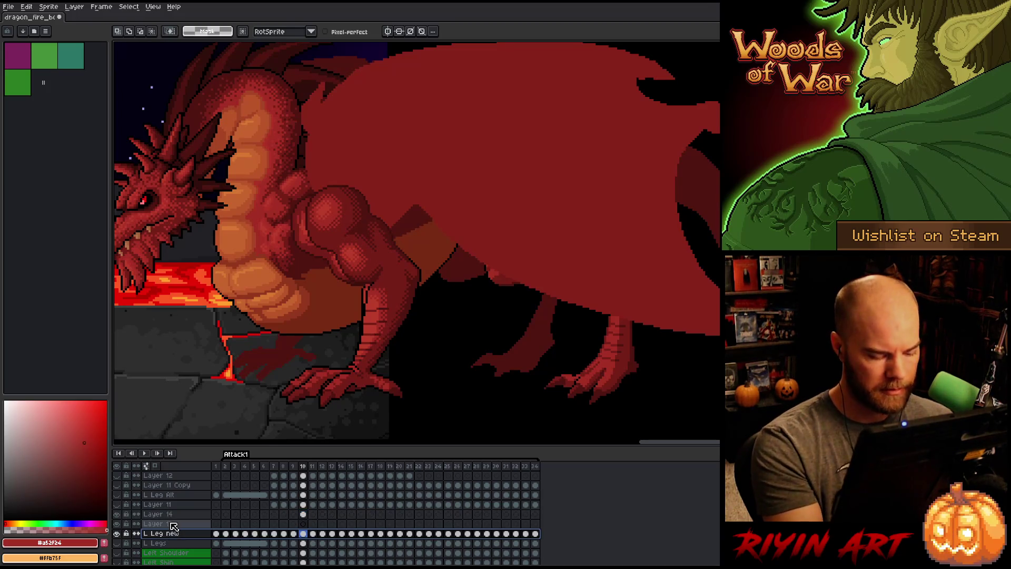
{"action": "key", "text": "shift+n"}
{"action": "left_click", "coordinate": [303, 514]}
Cut the lower front leg from Layer 14 and paste it into Layer 16.
{"action": "mouse_move", "coordinate": [436, 419]}
{"action": "left_mouse_down"}
{"action": "mouse_move", "coordinate": [441, 271]}
{"action": "mouse_move", "coordinate": [421, 260]}
{"action": "mouse_move", "coordinate": [271, 354]}
{"action": "mouse_move", "coordinate": [369, 438]}
{"action": "mouse_move", "coordinate": [489, 420]}
{"action": "left_mouse_up"}
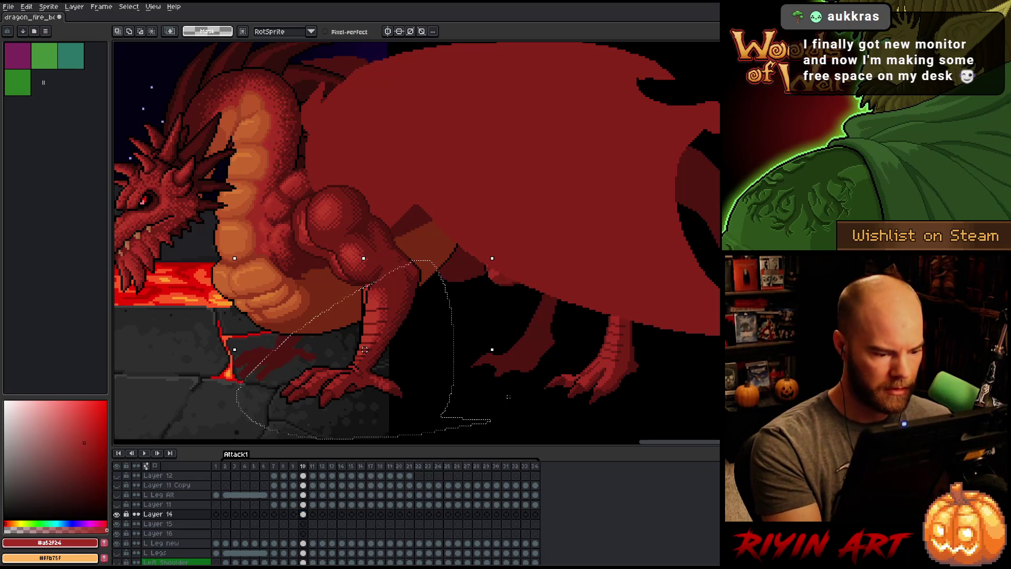
{"action": "key", "text": "ctrl+x"}
{"action": "left_click", "coordinate": [304, 534]}
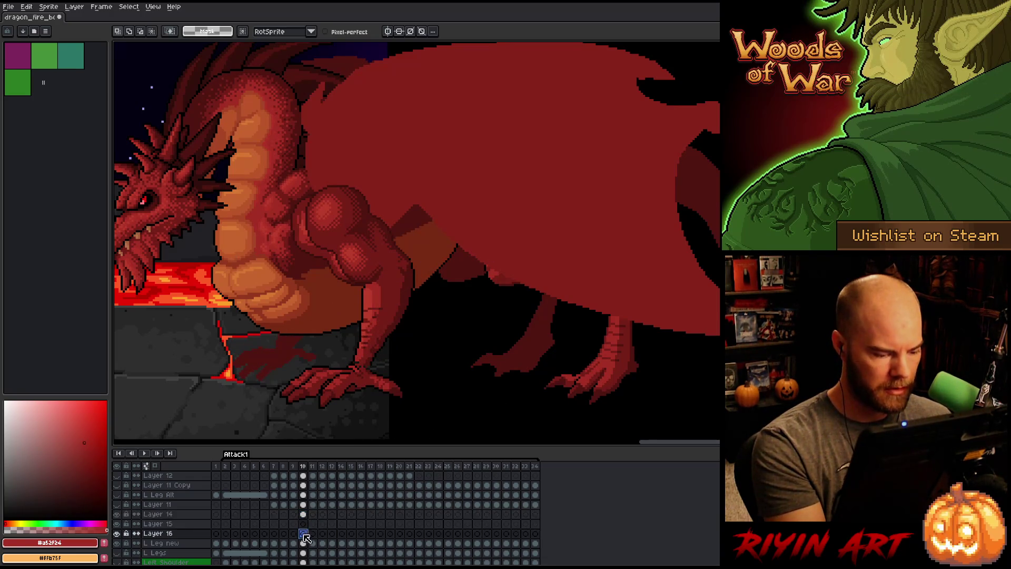
{"action": "key", "text": "ctrl+v"}
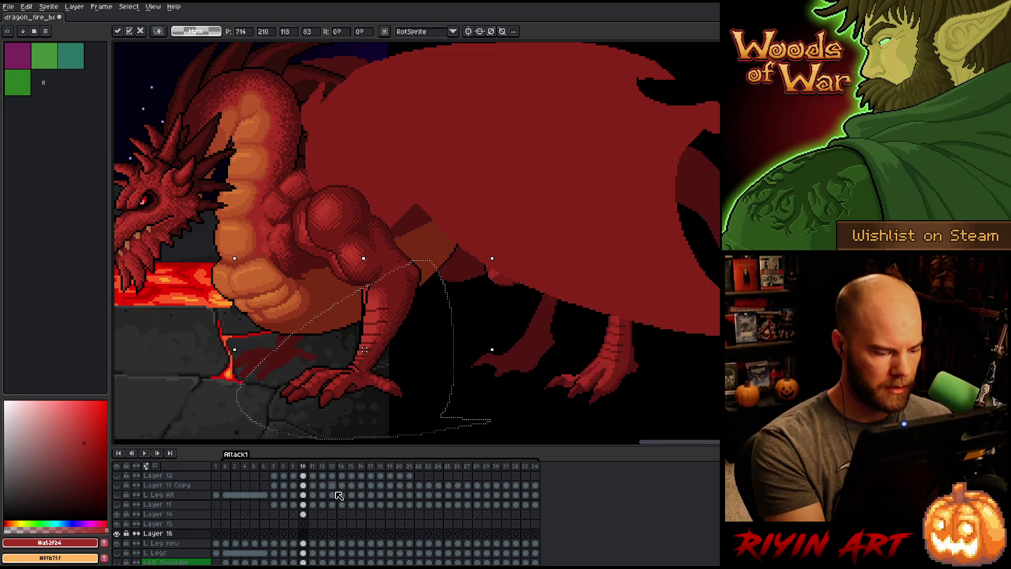
{"action": "left_click", "coordinate": [303, 514]}
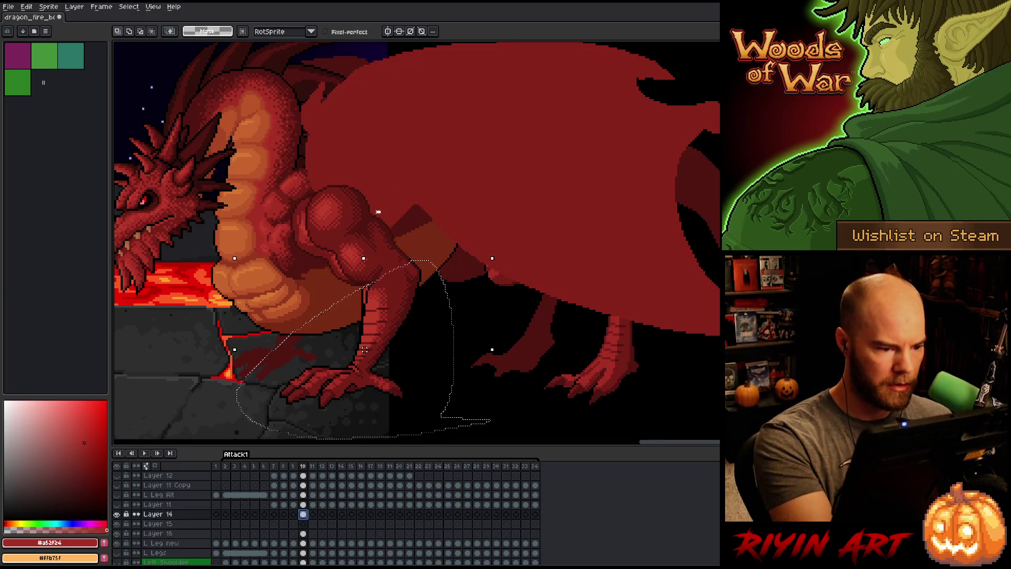
Move the upper arm and shoulder from Layer 14 into Layer 15.
{"action": "mouse_move", "coordinate": [375, 214]}
{"action": "left_mouse_down"}
{"action": "mouse_move", "coordinate": [335, 246]}
{"action": "mouse_move", "coordinate": [337, 303]}
{"action": "mouse_move", "coordinate": [430, 247]}
{"action": "left_mouse_up"}
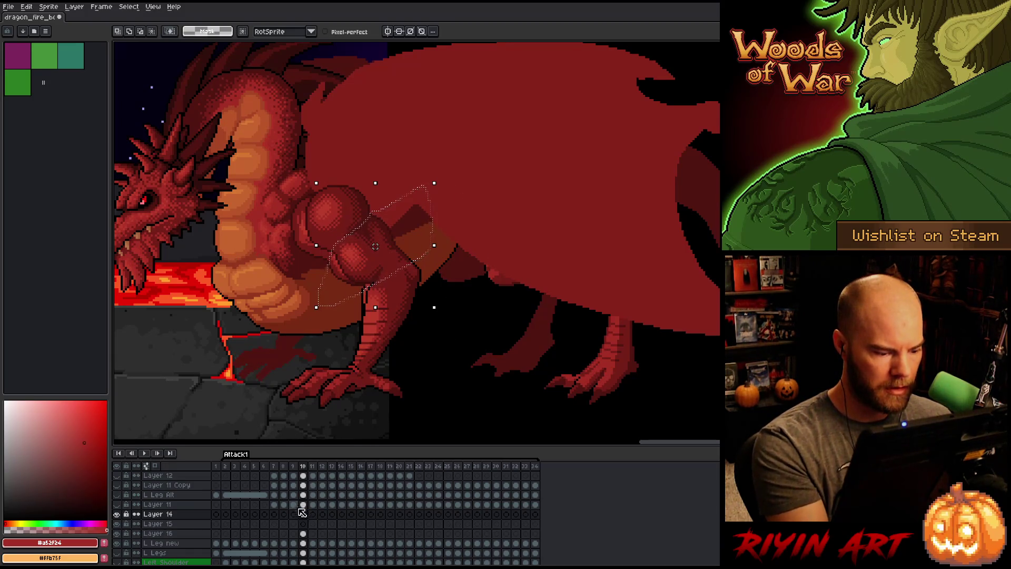
{"action": "key", "text": "ctrl+d"}
{"action": "left_click", "coordinate": [303, 523]}
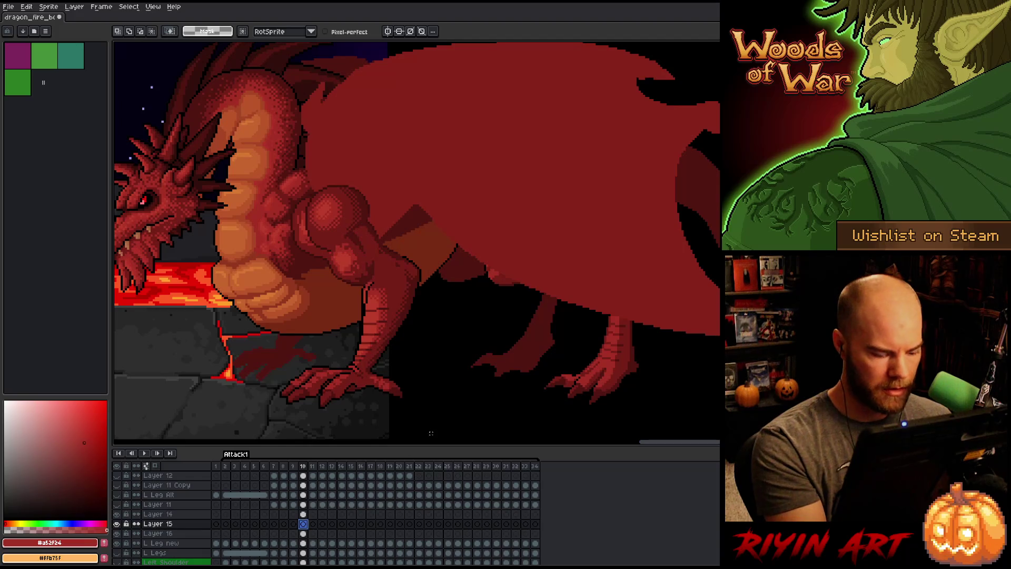
{"action": "key", "text": "ctrl+shift+d"}
{"action": "left_click", "coordinate": [303, 514]}
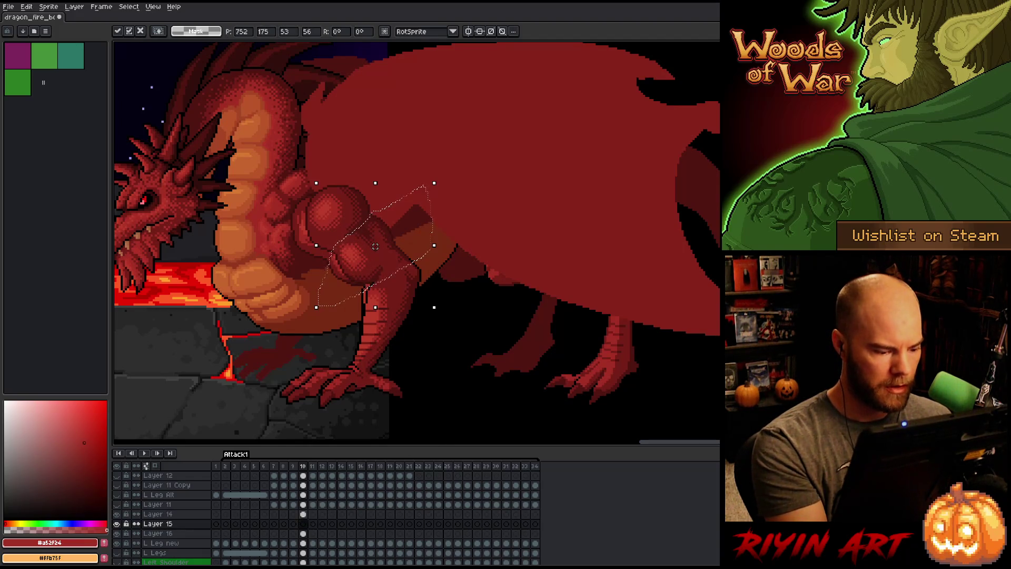
{"action": "key", "text": "ctrl+d"}
With the Move tool, shift the Layer 14 arm left and raise the Layer 15 shoulder up-right.
{"action": "key", "text": "v"}
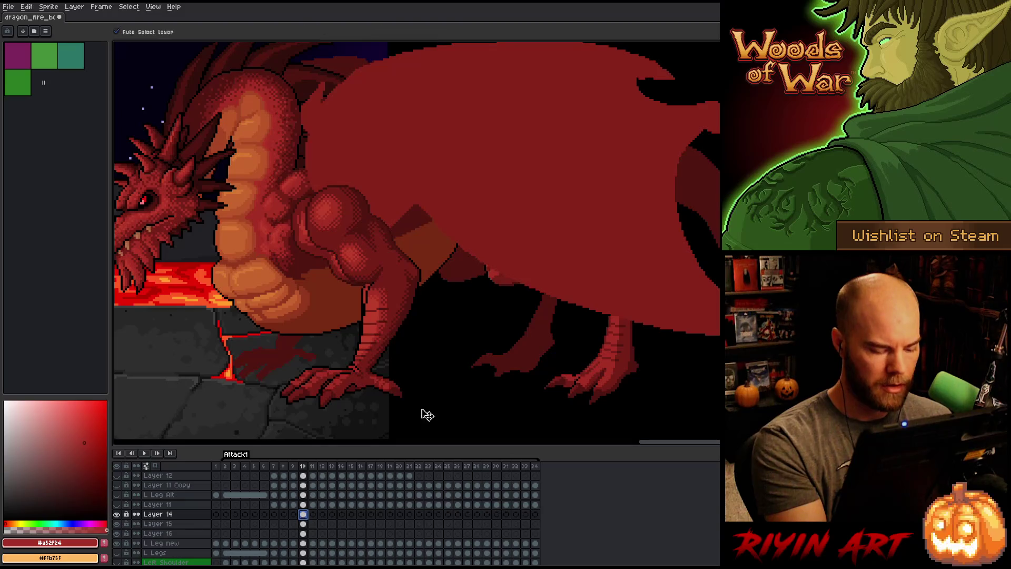
{"action": "left_click_drag", "start_coordinate": [340, 220], "coordinate": [326, 225]}
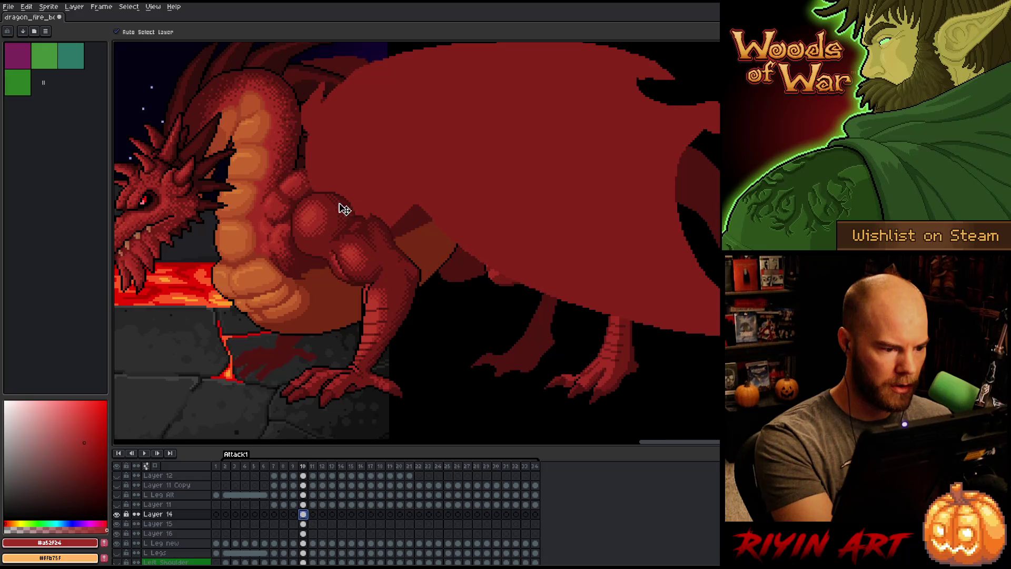
{"action": "left_click", "coordinate": [368, 262]}
{"action": "mouse_move", "coordinate": [363, 264]}
{"action": "left_mouse_down"}
{"action": "mouse_move", "coordinate": [316, 354]}
{"action": "mouse_move", "coordinate": [362, 262]}
{"action": "mouse_move", "coordinate": [323, 295]}
{"action": "mouse_move", "coordinate": [312, 321]}
{"action": "mouse_move", "coordinate": [384, 219]}
{"action": "mouse_move", "coordinate": [361, 265]}
{"action": "left_mouse_up"}
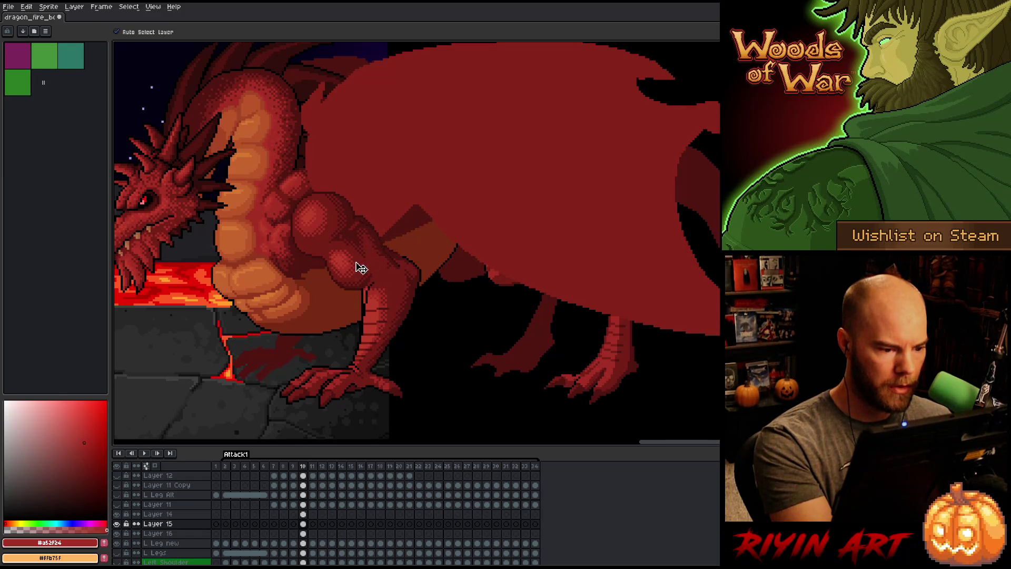
{"action": "mouse_move", "coordinate": [359, 264]}
{"action": "left_mouse_down"}
{"action": "mouse_move", "coordinate": [435, 190]}
{"action": "mouse_move", "coordinate": [354, 260]}
{"action": "mouse_move", "coordinate": [413, 199]}
{"action": "left_mouse_up"}
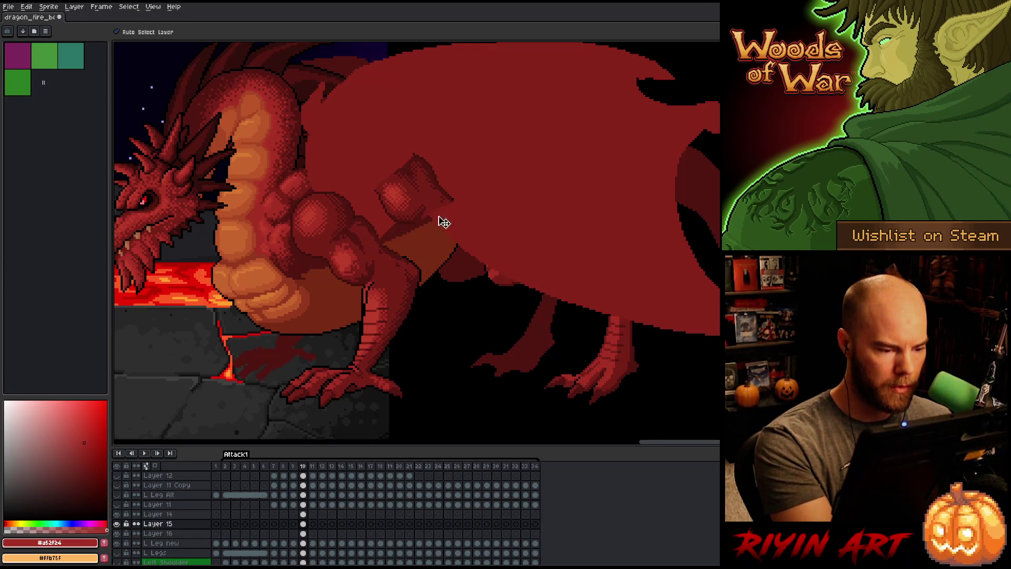
{"action": "key", "text": "m"}
{"action": "key", "text": "alt+Down"}
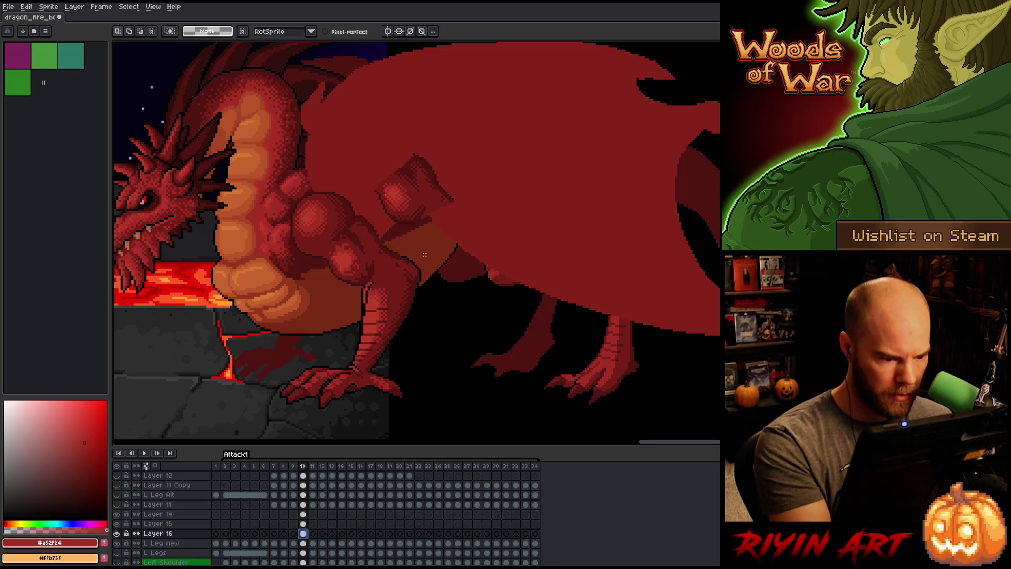
Lasso the lower leg, nudge it a few pixels left, and deselect.
{"action": "mouse_move", "coordinate": [408, 246]}
{"action": "left_mouse_down"}
{"action": "mouse_move", "coordinate": [433, 272]}
{"action": "mouse_move", "coordinate": [403, 336]}
{"action": "left_mouse_up"}
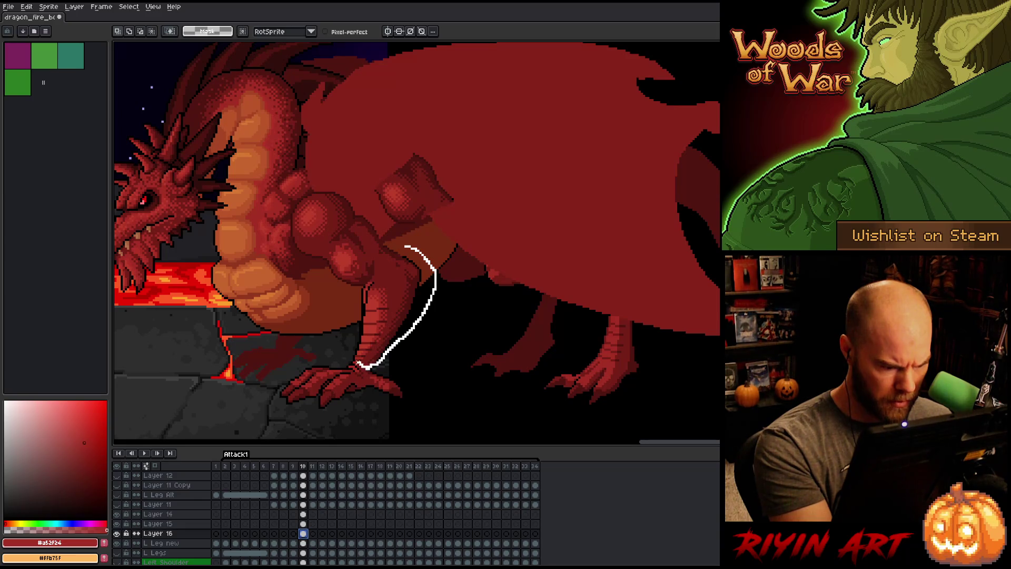
{"action": "mouse_move", "coordinate": [356, 363]}
{"action": "left_mouse_down"}
{"action": "mouse_move", "coordinate": [338, 361]}
{"action": "mouse_move", "coordinate": [330, 295]}
{"action": "mouse_move", "coordinate": [416, 214]}
{"action": "left_mouse_up"}
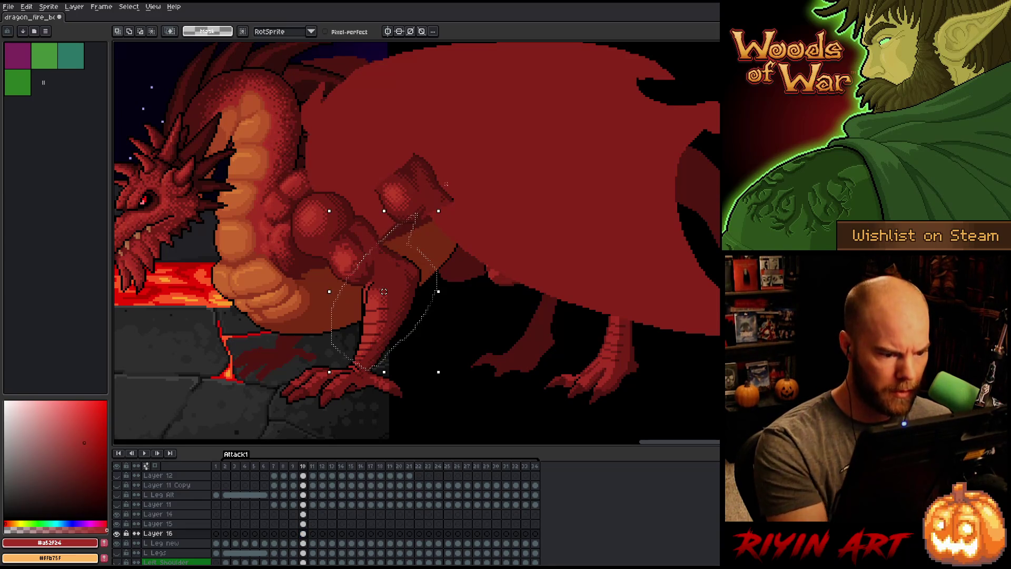
{"action": "left_click_drag", "start_coordinate": [384, 291], "coordinate": [382, 291]}
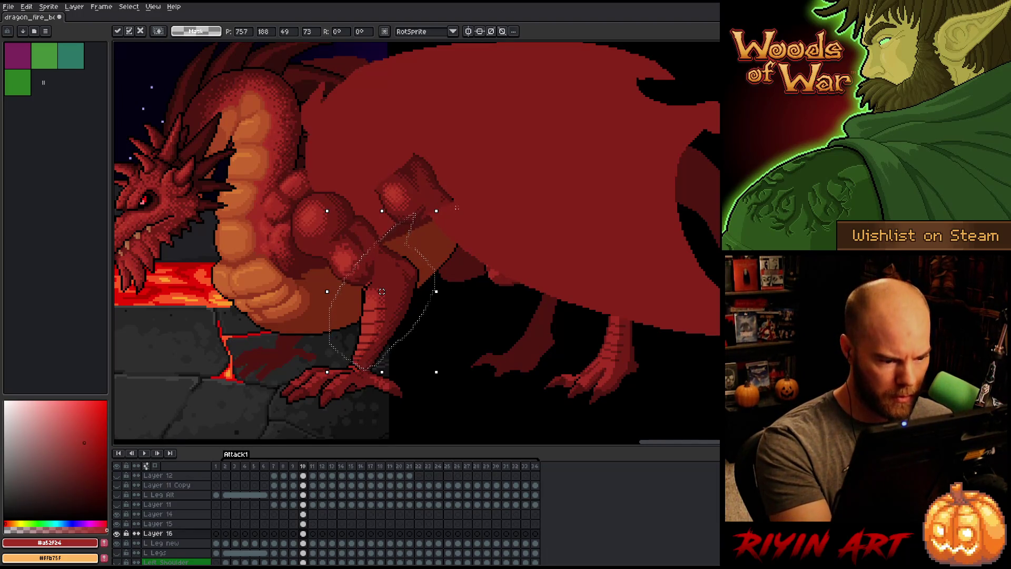
{"action": "key", "text": "ctrl+d"}
Lasso around the thigh near the shoulder, then drop the selection.
{"action": "left_click_drag", "start_coordinate": [458, 230], "coordinate": [414, 302]}
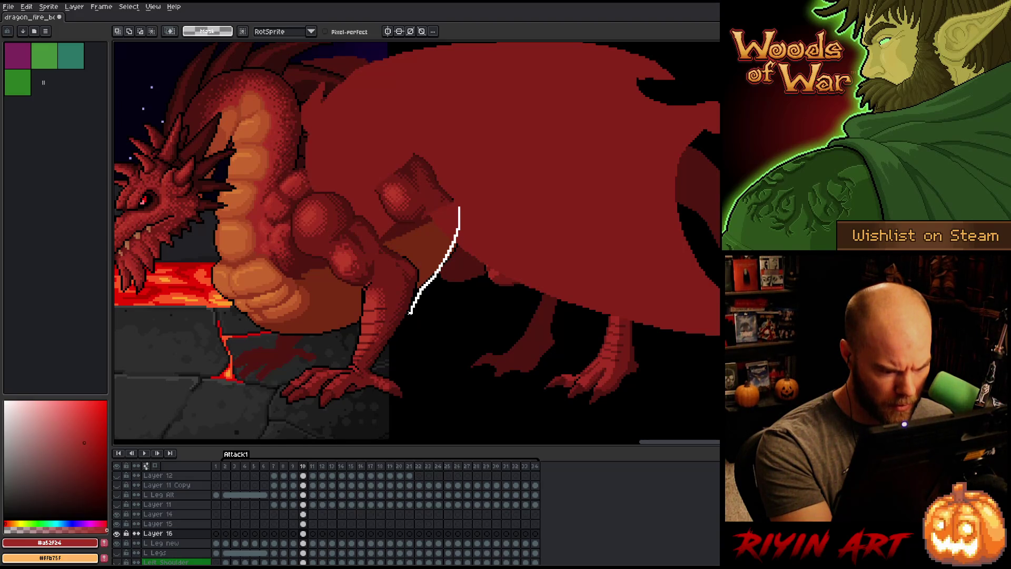
{"action": "left_click_drag", "start_coordinate": [406, 317], "coordinate": [435, 333]}
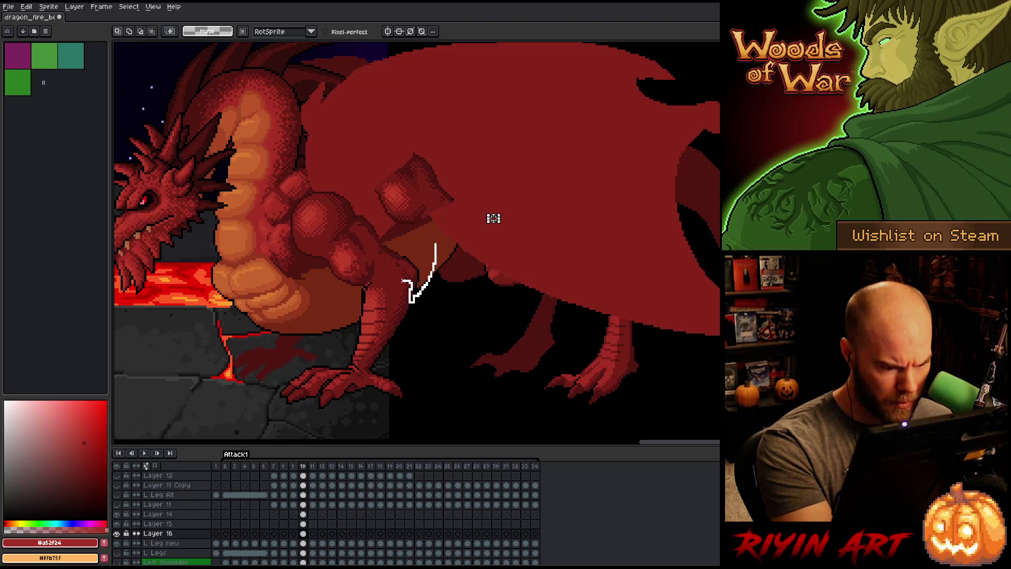
{"action": "left_click_drag", "start_coordinate": [395, 280], "coordinate": [374, 280]}
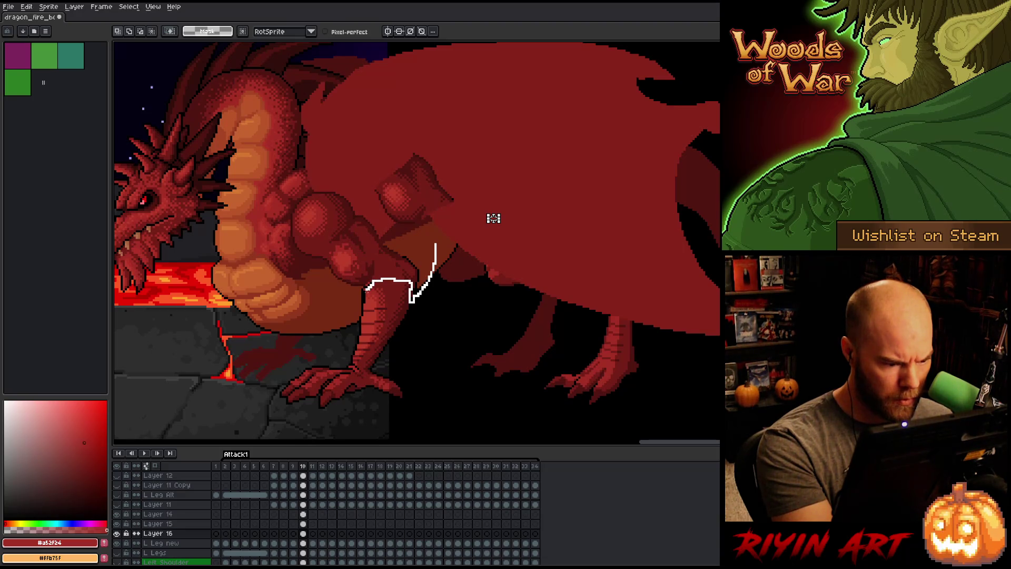
{"action": "mouse_move", "coordinate": [366, 303]}
{"action": "left_mouse_down"}
{"action": "mouse_move", "coordinate": [319, 311]}
{"action": "mouse_move", "coordinate": [401, 234]}
{"action": "mouse_move", "coordinate": [444, 229]}
{"action": "left_mouse_up"}
{"action": "key", "text": "ctrl+d"}
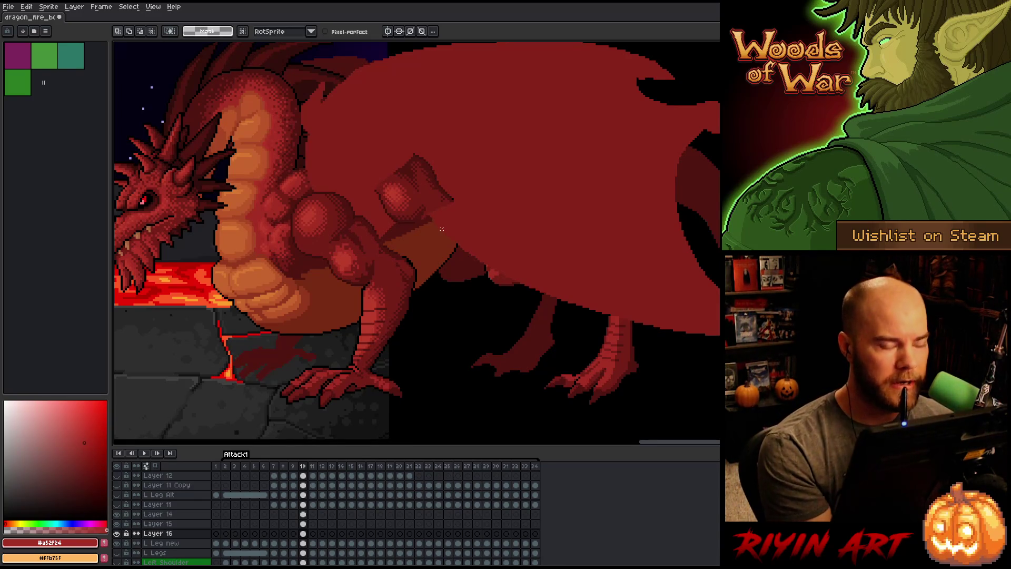
Save the sprite and flip between frames 9 and 10 to compare the leg.
{"action": "key", "text": "ctrl+s"}
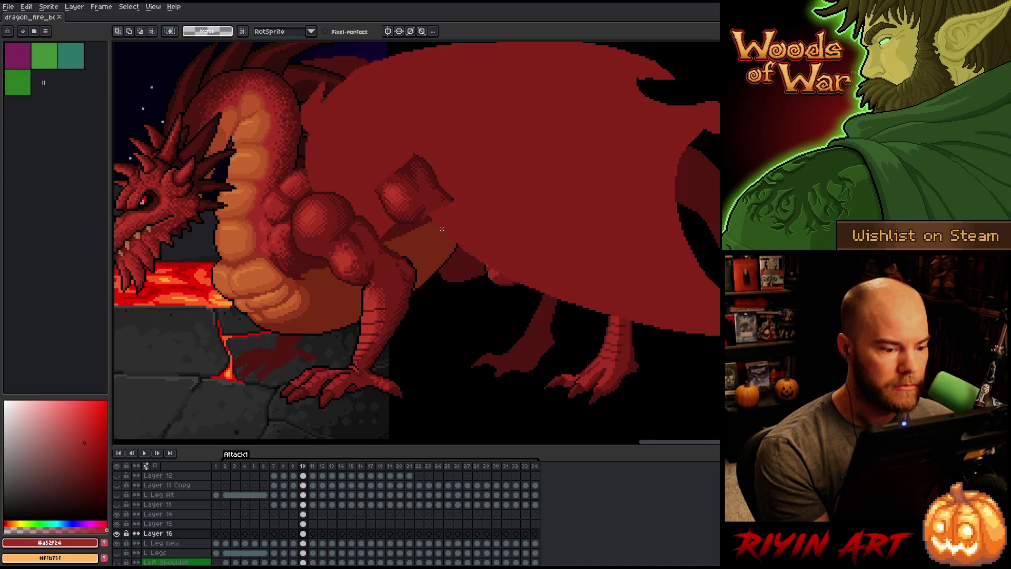
{"action": "key", "text": "Left"}
{"action": "key", "text": "Right"}
{"action": "key", "text": "Left"}
{"action": "key", "text": "Right"}
{"action": "key", "text": "Left"}
{"action": "key", "text": "Right"}
{"action": "key", "text": "Left"}
{"action": "key", "text": "Right"}
{"action": "key", "text": "Left"}
Compare the leg pose on frames 8 and 9, then settle back on frame 10.
{"action": "key", "text": "Left"}
{"action": "key", "text": "Right"}
{"action": "key", "text": "Left"}
{"action": "key", "text": "Right"}
{"action": "key", "text": "Left"}
{"action": "key", "text": "Right"}
{"action": "key", "text": "Left"}
{"action": "key", "text": "Right"}
{"action": "key", "text": "Left"}
{"action": "key", "text": "Right"}
{"action": "key", "text": "Left"}
{"action": "key", "text": "Right"}
{"action": "key", "text": "Left"}
{"action": "key", "text": "Right"}
{"action": "key", "text": "Left"}
{"action": "key", "text": "Right"}
{"action": "key", "text": "Right"}
{"action": "key", "text": "Left"}
{"action": "key", "text": "Right"}
{"action": "key", "text": "Left"}
{"action": "key", "text": "Right"}
{"action": "key", "text": "Left"}
{"action": "key", "text": "Right"}
{"action": "key", "text": "Left"}
{"action": "key", "text": "Right"}
{"action": "key", "text": "Left"}
{"action": "key", "text": "Right"}
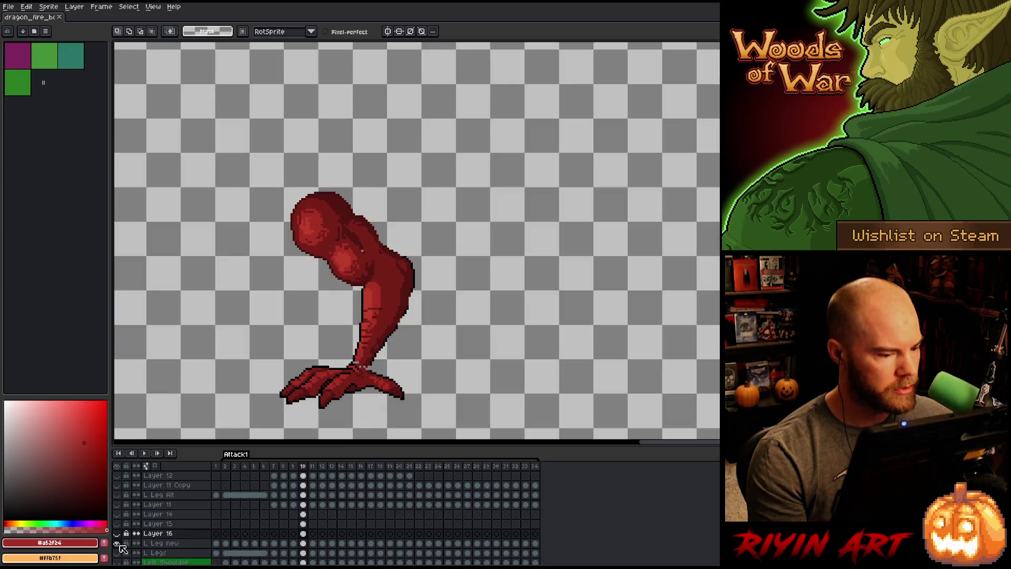
Show only the L Leg new layer, toggling Layer 16's leg on and off to compare.
{"action": "left_click", "coordinate": [116, 543], "text": "alt"}
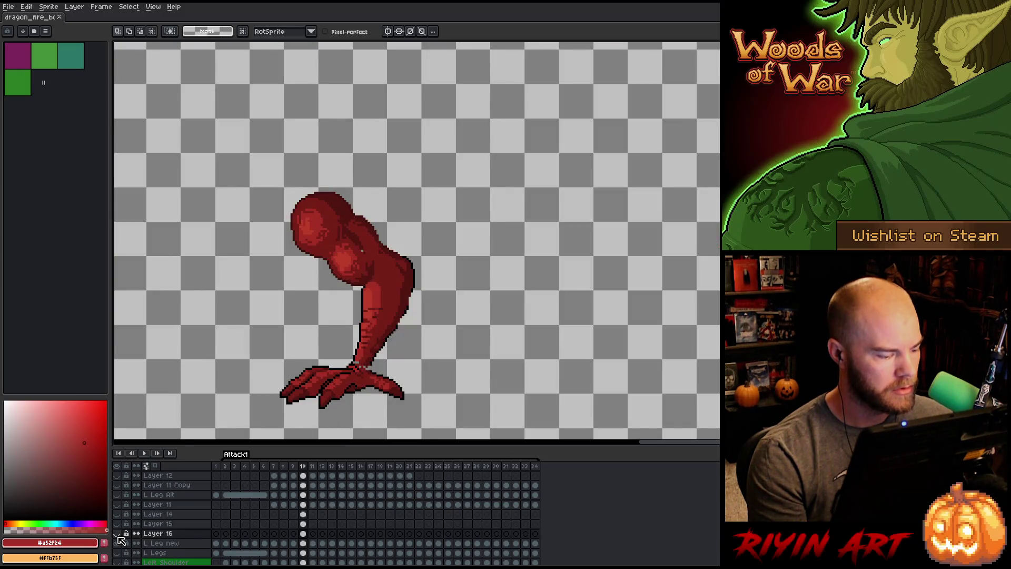
{"action": "left_click", "coordinate": [117, 533]}
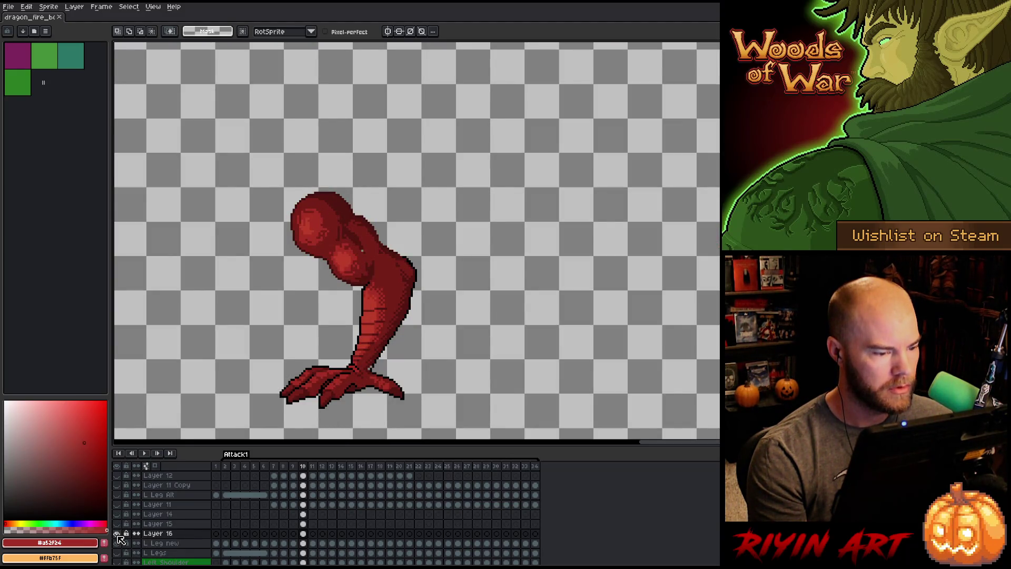
{"action": "left_click", "coordinate": [118, 534]}
{"action": "left_click", "coordinate": [117, 533]}
{"action": "left_click", "coordinate": [117, 534]}
{"action": "left_click", "coordinate": [117, 534]}
{"action": "left_click", "coordinate": [118, 534]}
{"action": "left_click", "coordinate": [117, 533]}
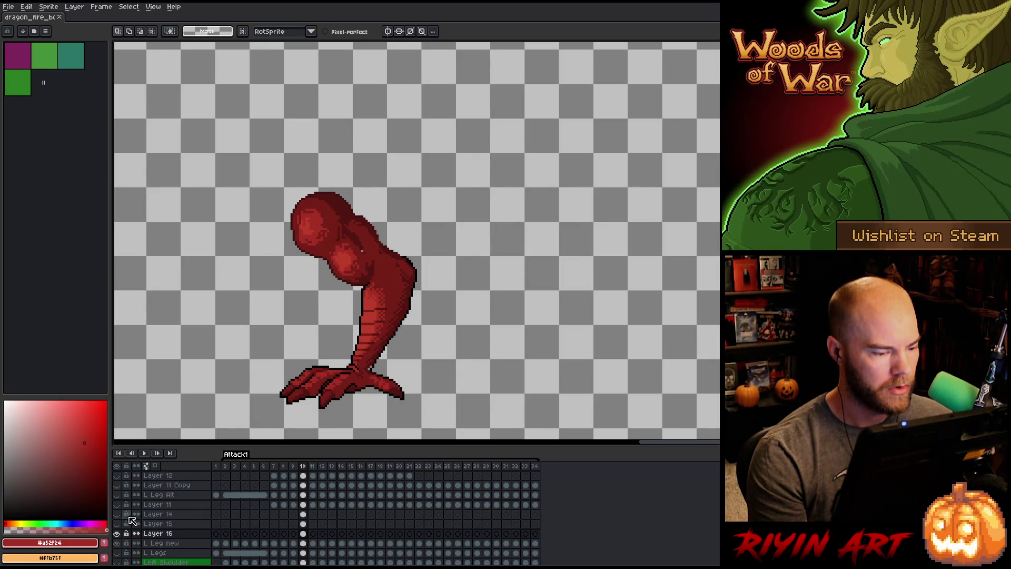
On frame 10, pick the dark red #501612 from the leg for pencil drawing.
{"action": "key", "text": "Left"}
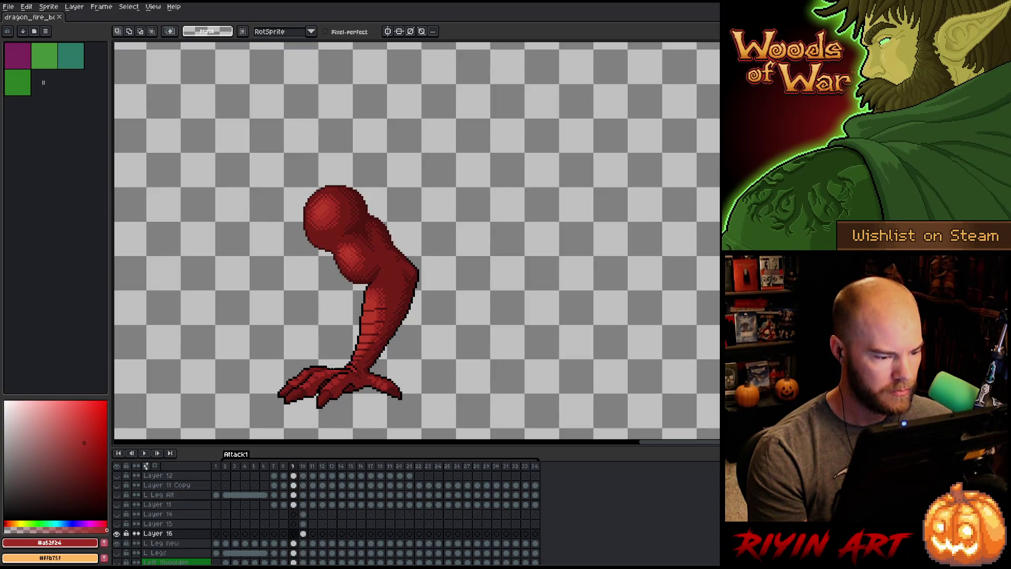
{"action": "left_click", "coordinate": [304, 535]}
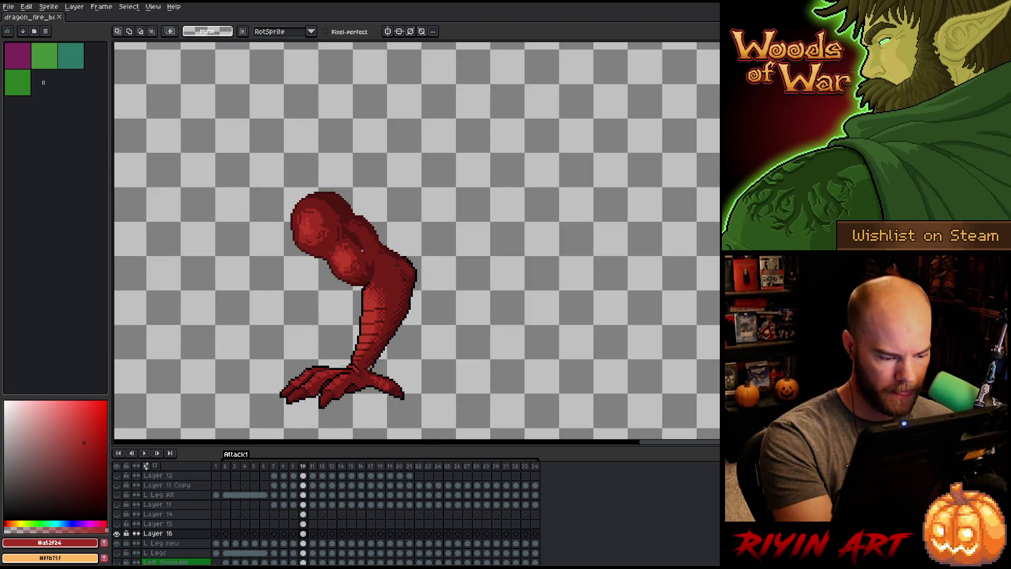
{"action": "key", "text": "i"}
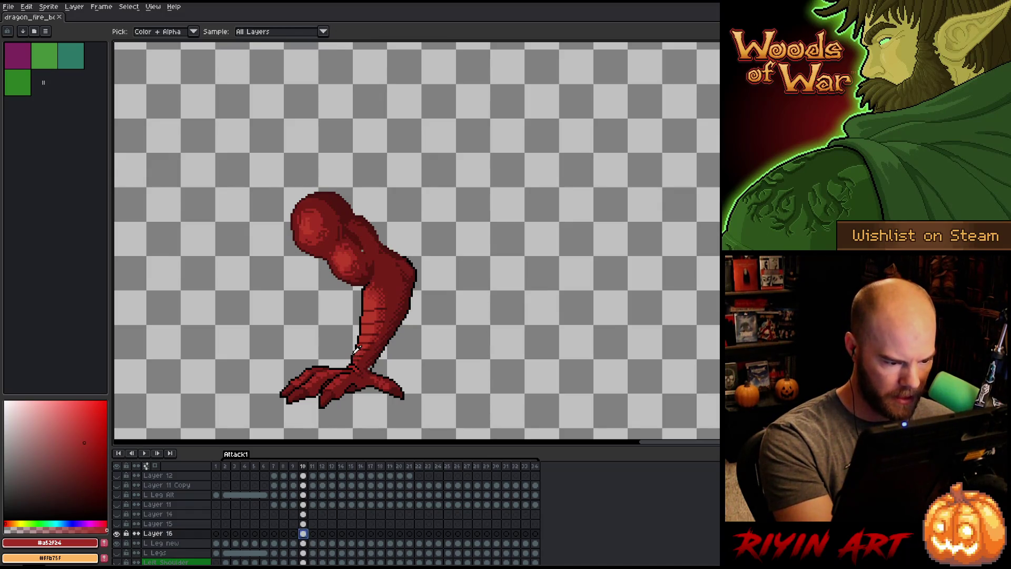
{"action": "left_click", "coordinate": [357, 350]}
{"action": "key", "text": "b"}
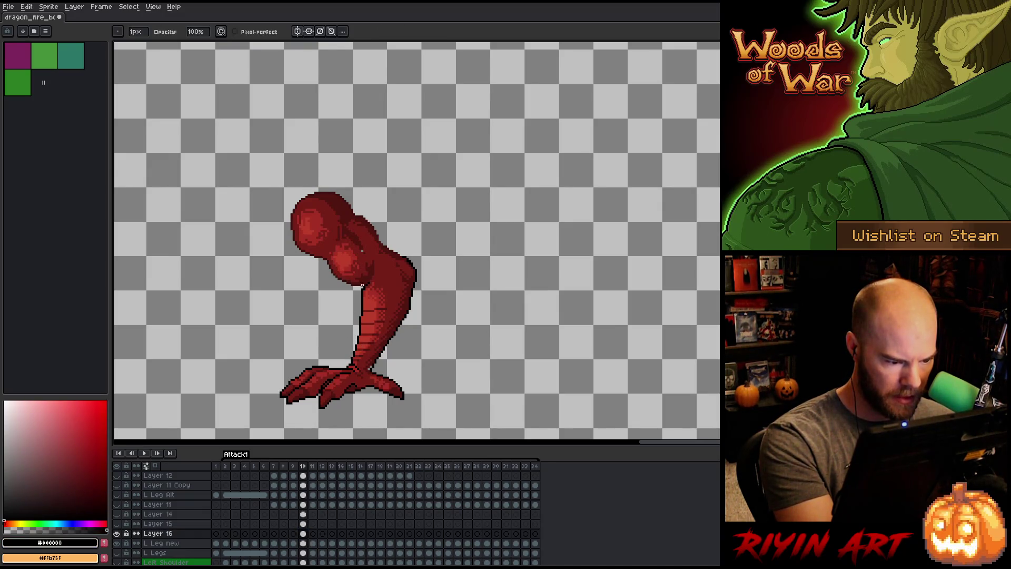
{"action": "left_click", "coordinate": [371, 364], "text": "alt"}
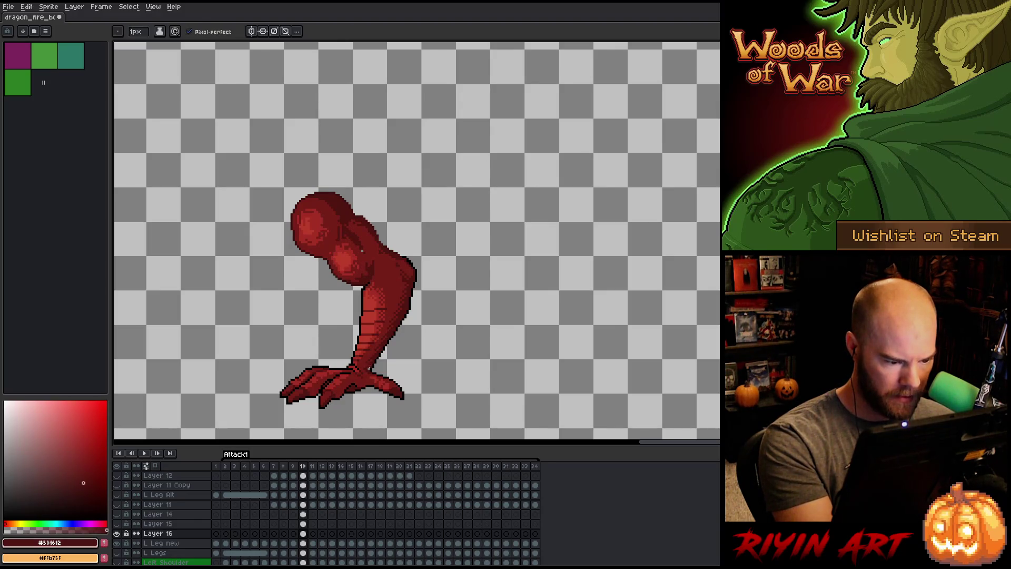
Flip between frames 9 and 10 to compare the leg, ending on frame 10.
{"action": "key", "text": "comma"}
{"action": "key", "text": "period"}
{"action": "key", "text": "comma"}
{"action": "key", "text": "period"}
{"action": "key", "text": "comma"}
{"action": "key", "text": "period"}
{"action": "key", "text": "comma"}
{"action": "key", "text": "period"}
{"action": "key", "text": "comma"}
{"action": "key", "text": "period"}
{"action": "key", "text": "comma"}
{"action": "key", "text": "period"}
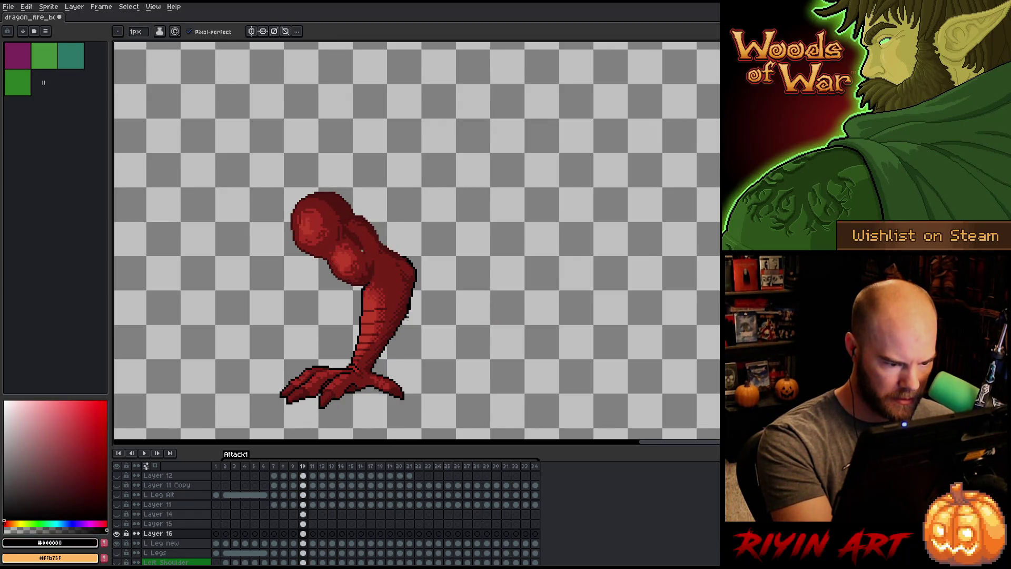
Retouch leg shading with reds #a52f24, #bb3d29, #761f18 and #501612, then save and play.
{"action": "key", "text": "e"}
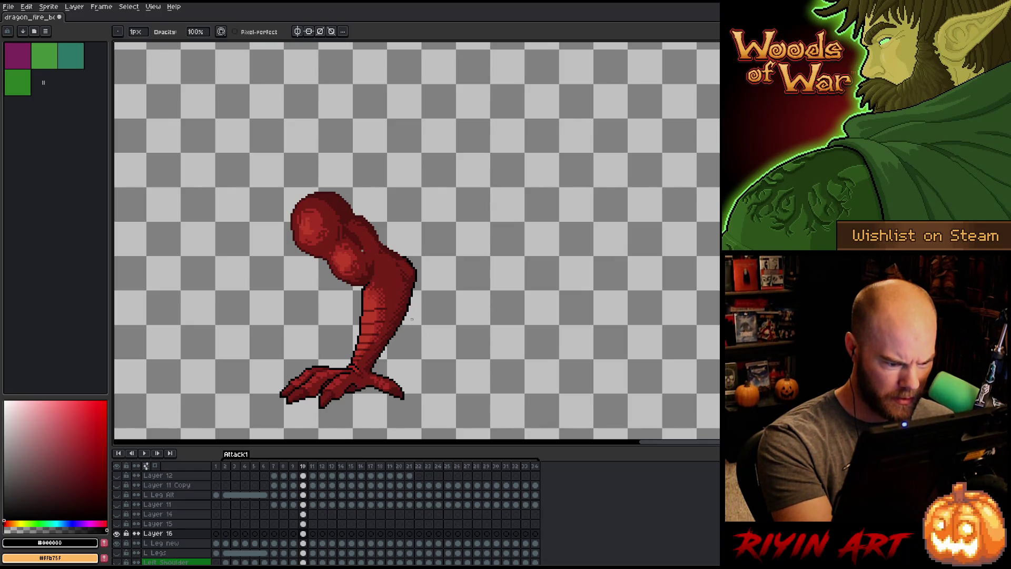
{"action": "left_click", "coordinate": [407, 300], "text": "alt"}
{"action": "key", "text": "b"}
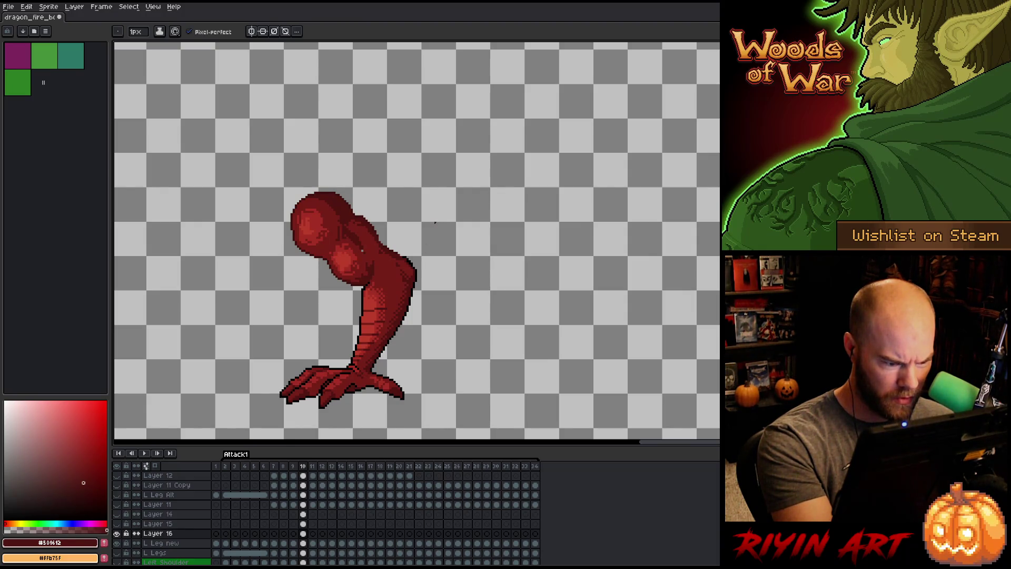
{"action": "left_click", "coordinate": [365, 296], "text": "alt"}
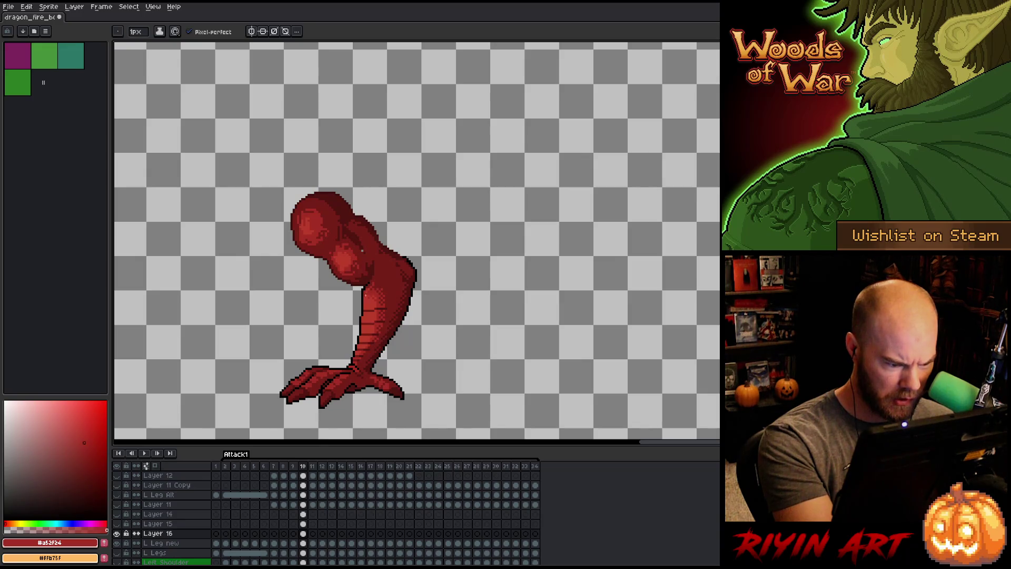
{"action": "left_click", "coordinate": [368, 295], "text": "alt"}
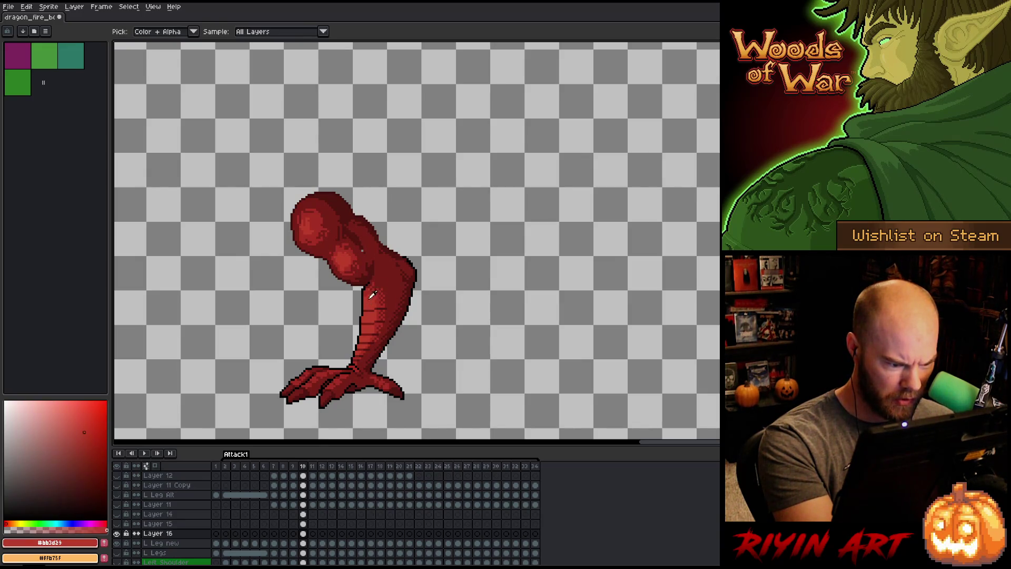
{"action": "left_click", "coordinate": [370, 288], "text": "alt"}
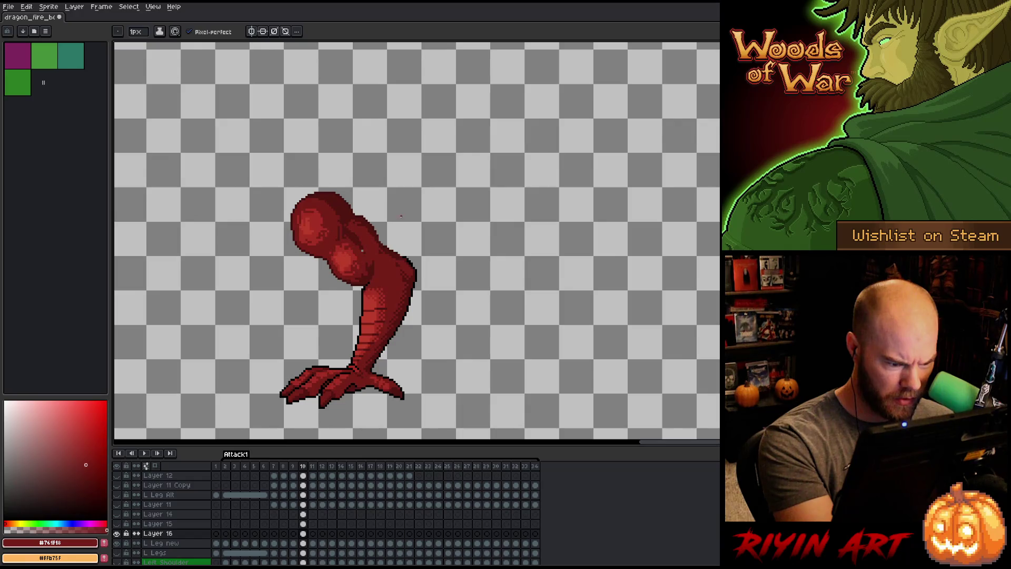
{"action": "left_click", "coordinate": [362, 249], "text": "alt"}
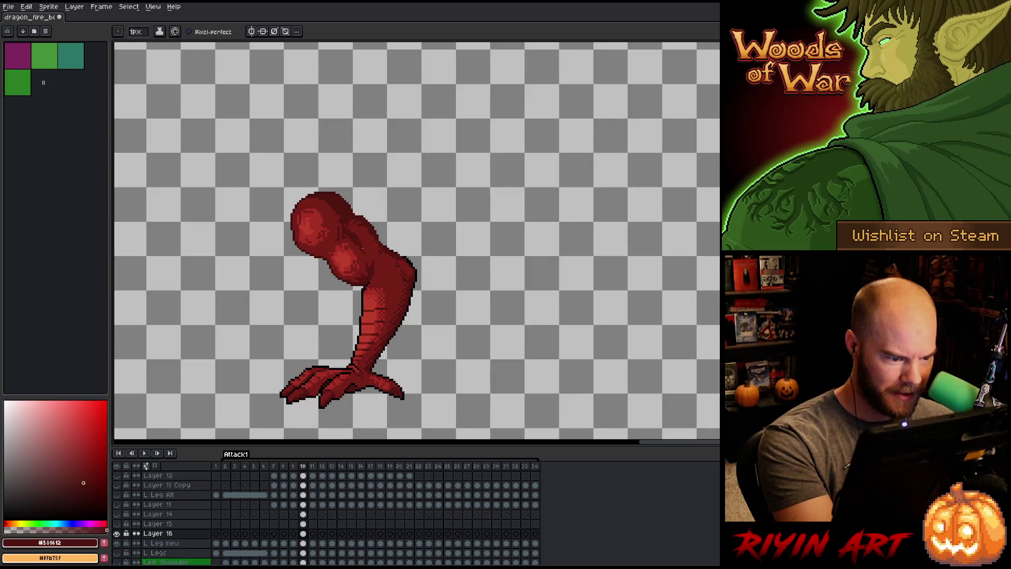
{"action": "key", "text": "ctrl+s"}
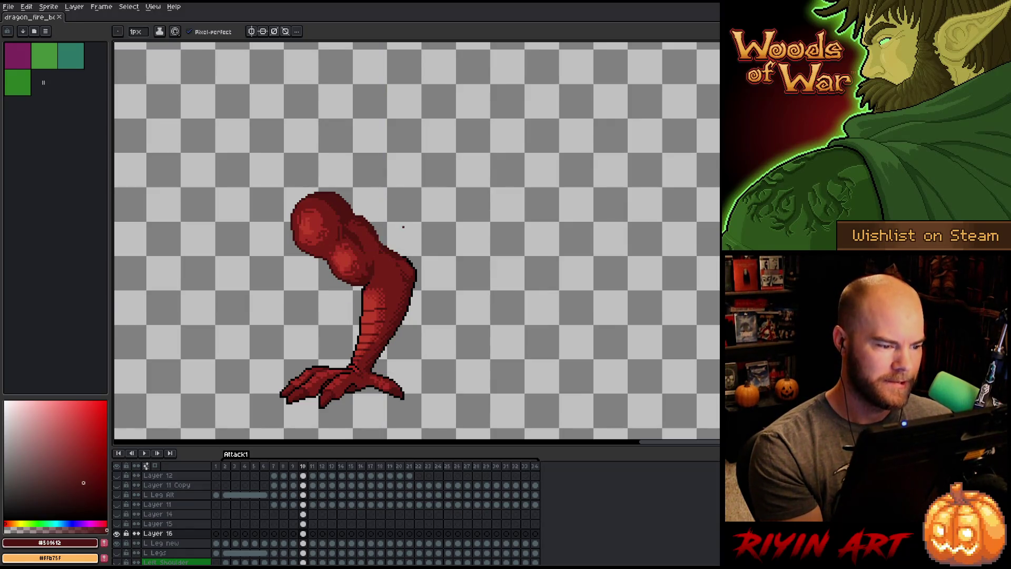
{"action": "key", "text": "Return"}
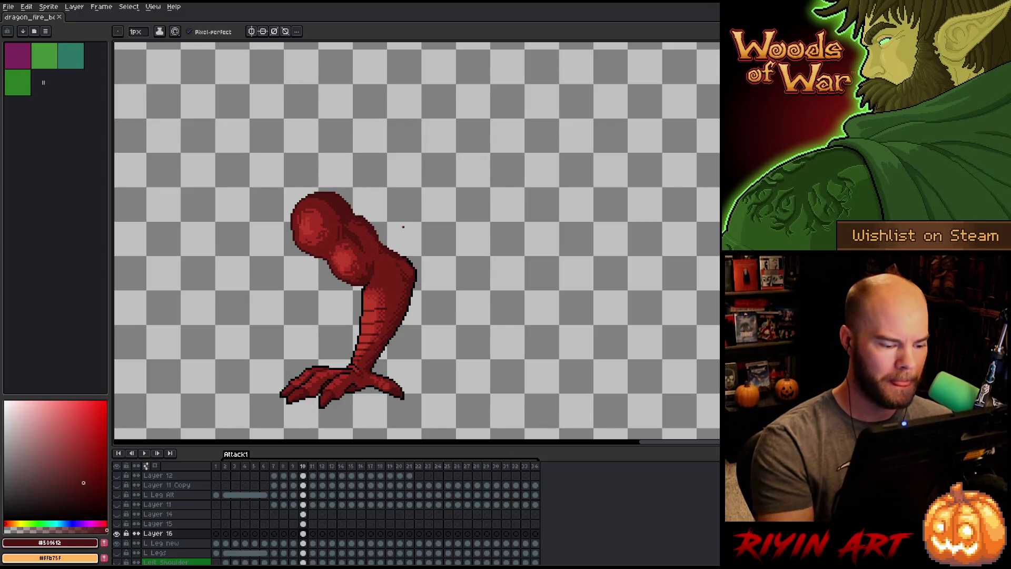
Make Layer 14 active and visible, compare versions, and show the hidden red body part layer.
{"action": "left_click", "coordinate": [304, 514]}
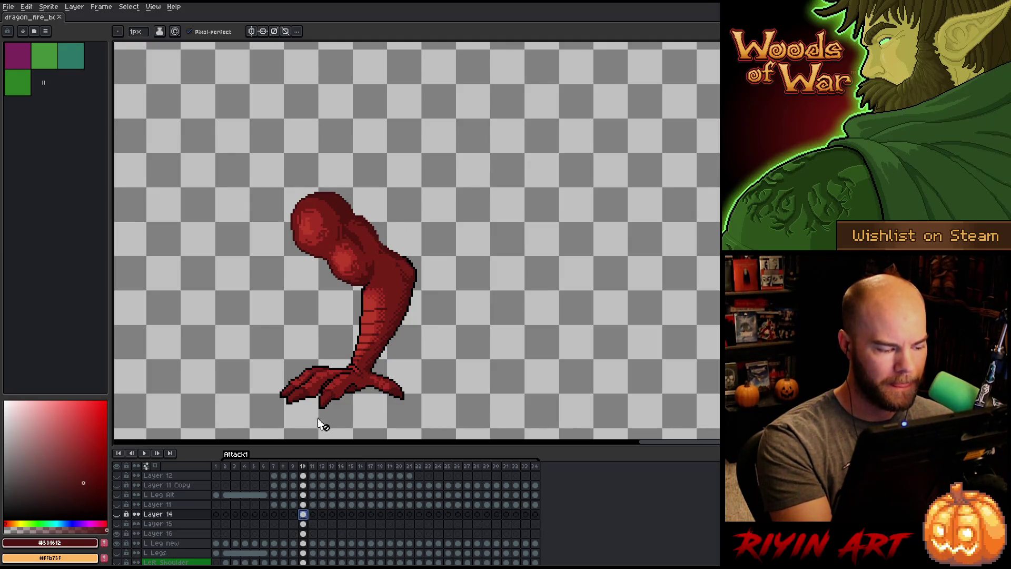
{"action": "left_click", "coordinate": [117, 514]}
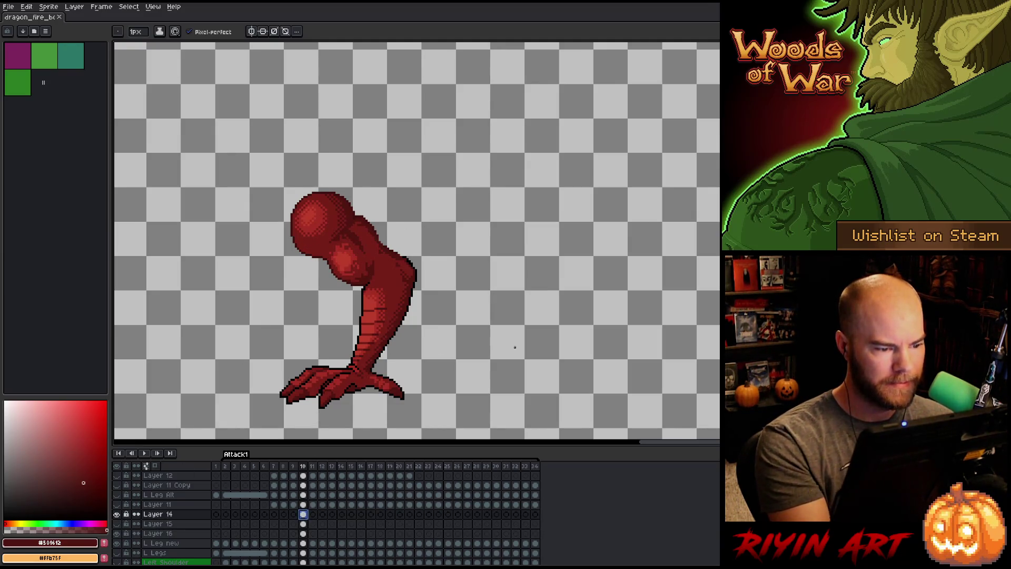
{"action": "key", "text": "Left"}
{"action": "key", "text": "Right"}
{"action": "key", "text": "Left"}
{"action": "key", "text": "Right"}
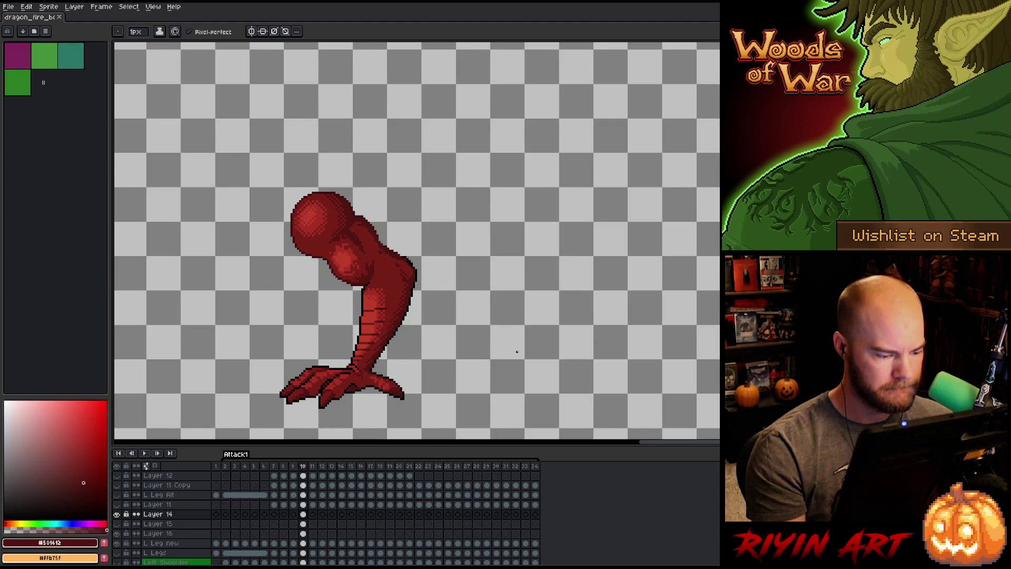
{"action": "left_click", "coordinate": [117, 524]}
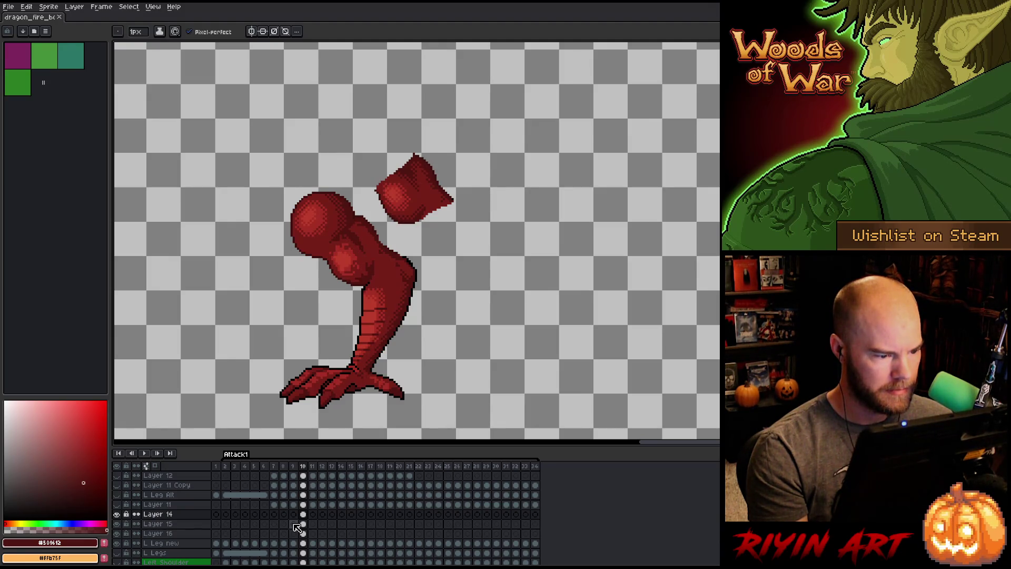
Make L Leg new the active layer and toggle its visibility to check its contents.
{"action": "left_click", "coordinate": [303, 543]}
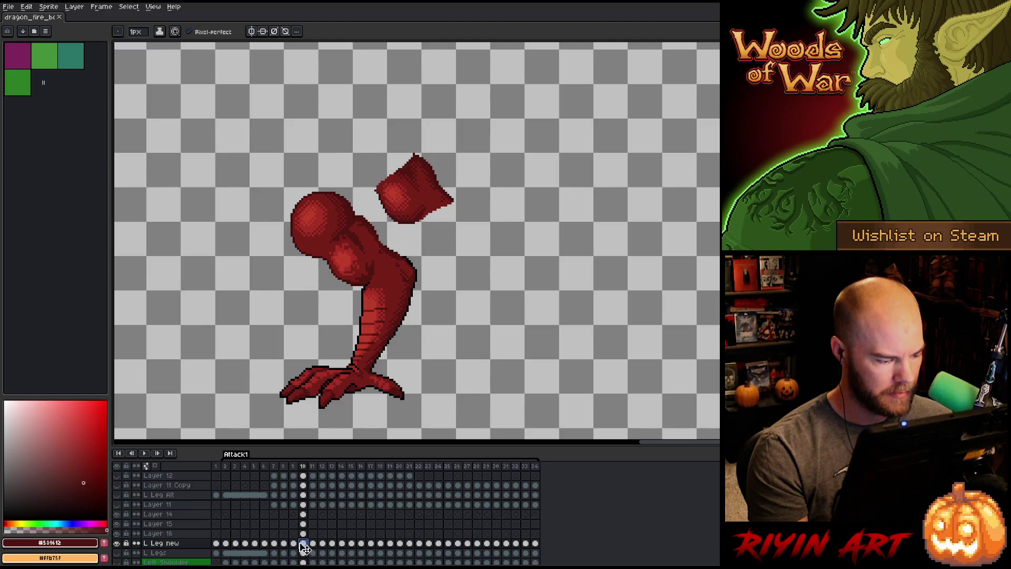
{"action": "left_click", "coordinate": [117, 544]}
{"action": "left_click", "coordinate": [117, 543]}
{"action": "left_click", "coordinate": [118, 543]}
{"action": "left_click", "coordinate": [117, 543]}
{"action": "left_click", "coordinate": [118, 543]}
{"action": "left_click", "coordinate": [118, 544]}
{"action": "left_click", "coordinate": [118, 544]}
{"action": "left_click", "coordinate": [117, 544]}
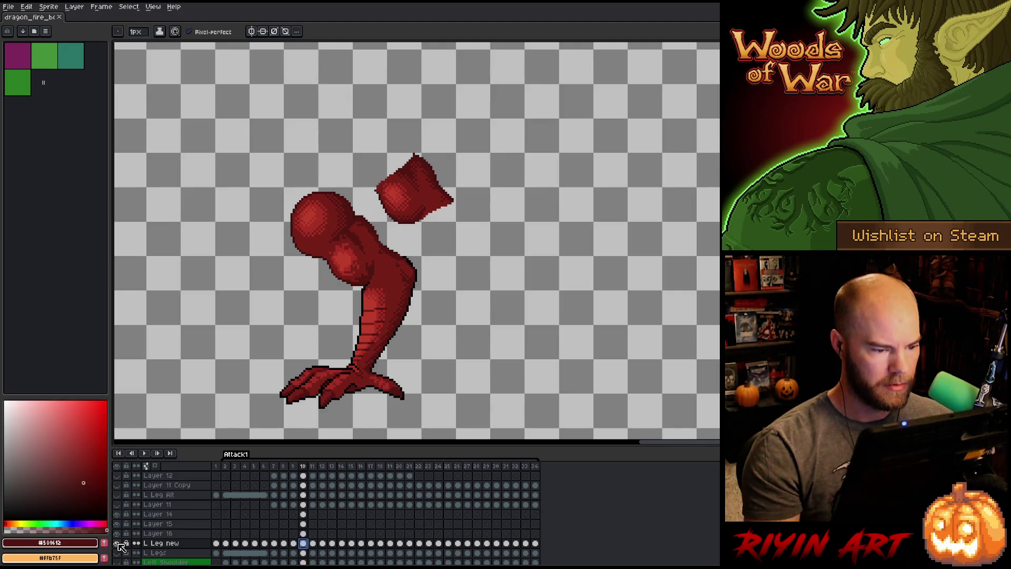
Lasso-select pieces of the leg and loop around the thigh, then drop the selection.
{"action": "key", "text": "q"}
{"action": "mouse_move", "coordinate": [433, 337]}
{"action": "left_mouse_down"}
{"action": "mouse_move", "coordinate": [435, 284]}
{"action": "mouse_move", "coordinate": [416, 274]}
{"action": "mouse_move", "coordinate": [470, 322]}
{"action": "mouse_move", "coordinate": [435, 367]}
{"action": "mouse_move", "coordinate": [383, 367]}
{"action": "mouse_move", "coordinate": [341, 349]}
{"action": "mouse_move", "coordinate": [372, 294]}
{"action": "mouse_move", "coordinate": [421, 323]}
{"action": "left_mouse_up"}
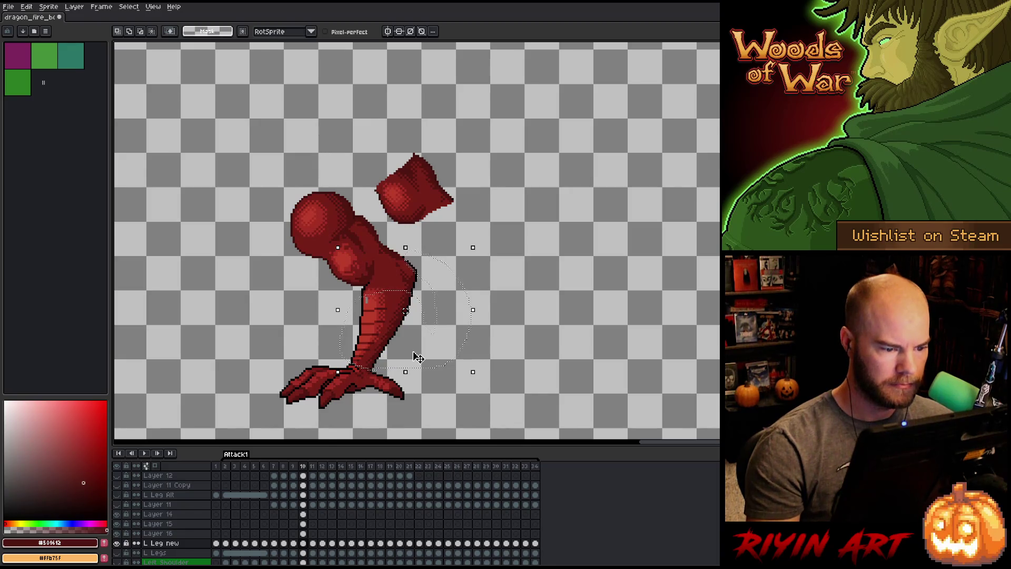
{"action": "mouse_move", "coordinate": [372, 301]}
{"action": "left_mouse_down"}
{"action": "mouse_move", "coordinate": [333, 304]}
{"action": "mouse_move", "coordinate": [363, 290]}
{"action": "mouse_move", "coordinate": [366, 332]}
{"action": "left_mouse_up"}
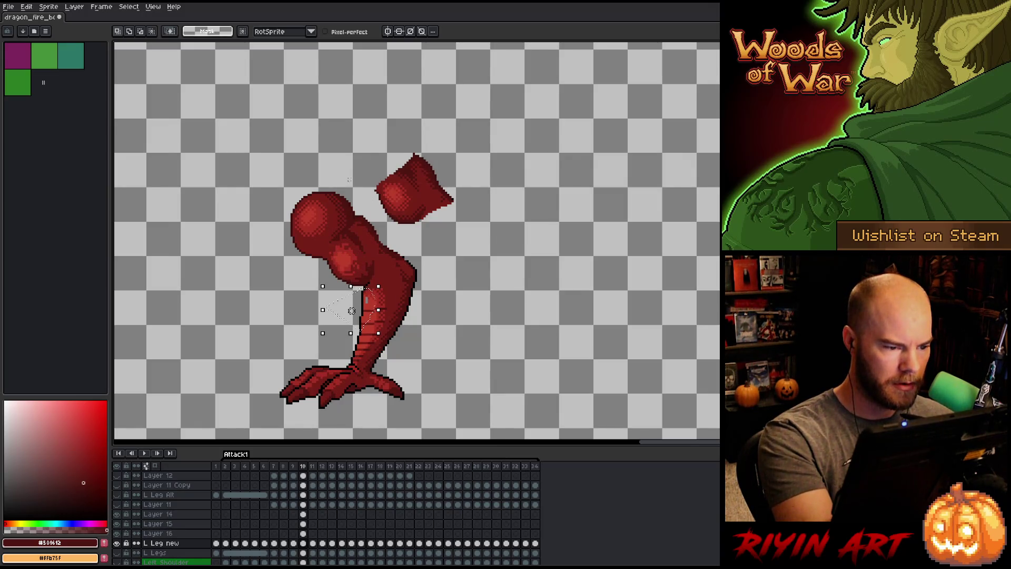
{"action": "mouse_move", "coordinate": [358, 214]}
{"action": "left_mouse_down"}
{"action": "mouse_move", "coordinate": [316, 261]}
{"action": "mouse_move", "coordinate": [349, 150]}
{"action": "left_mouse_up"}
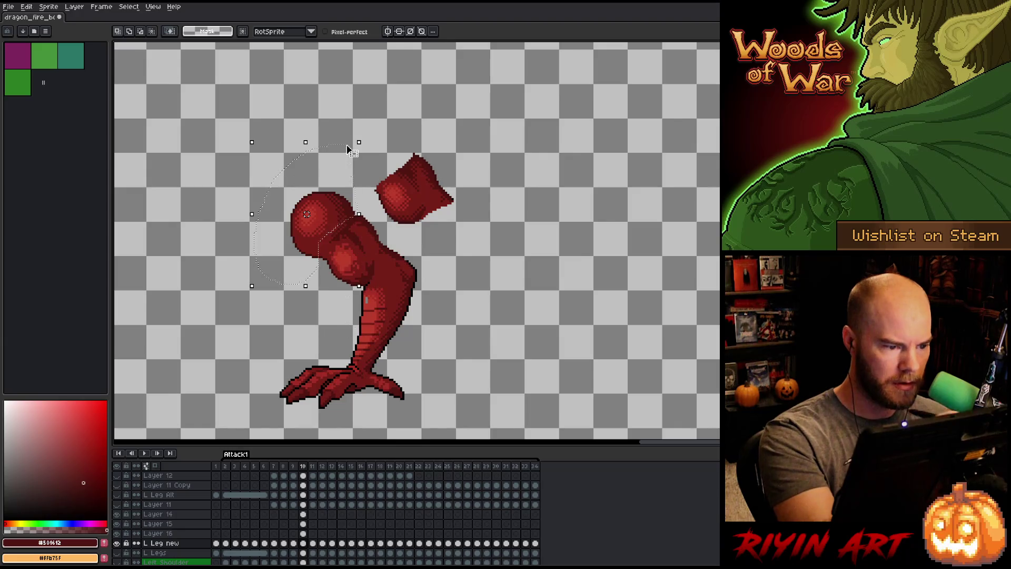
{"action": "key", "text": "ctrl+d"}
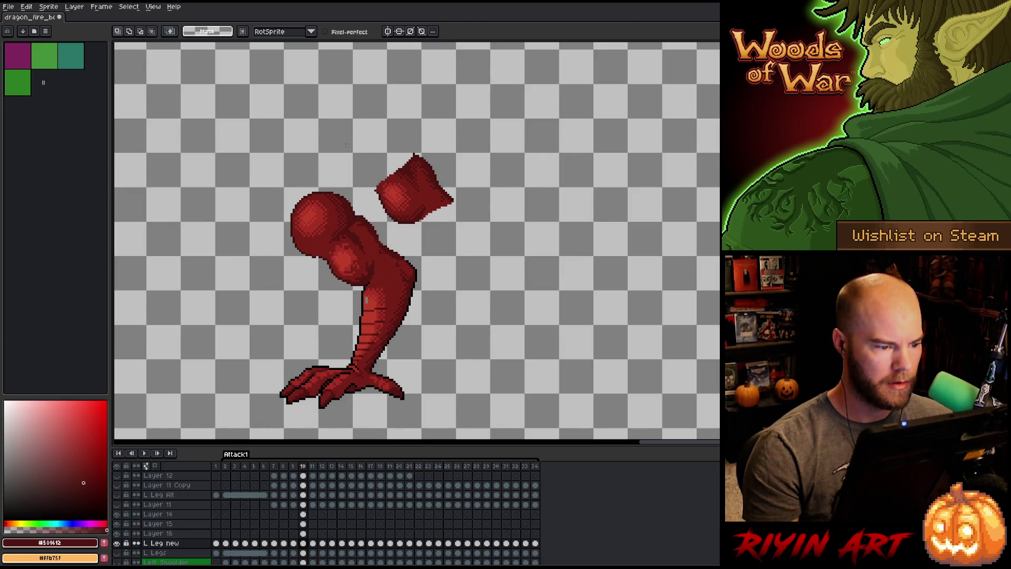
Pick the darker outline red with the pencil and save the sprite.
{"action": "key", "text": "b"}
{"action": "left_click", "coordinate": [322, 252], "text": "alt"}
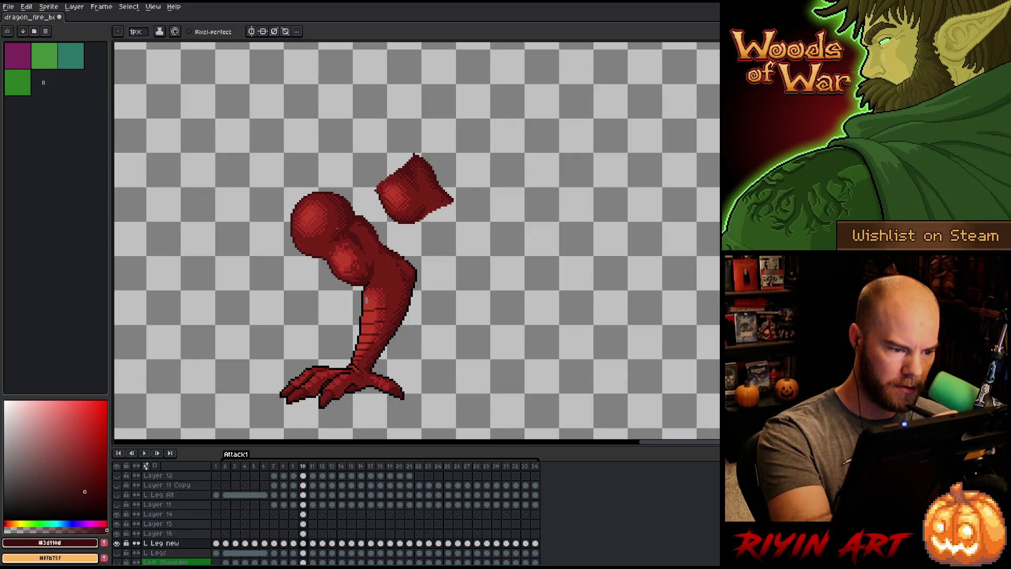
{"action": "key", "text": "ctrl+s"}
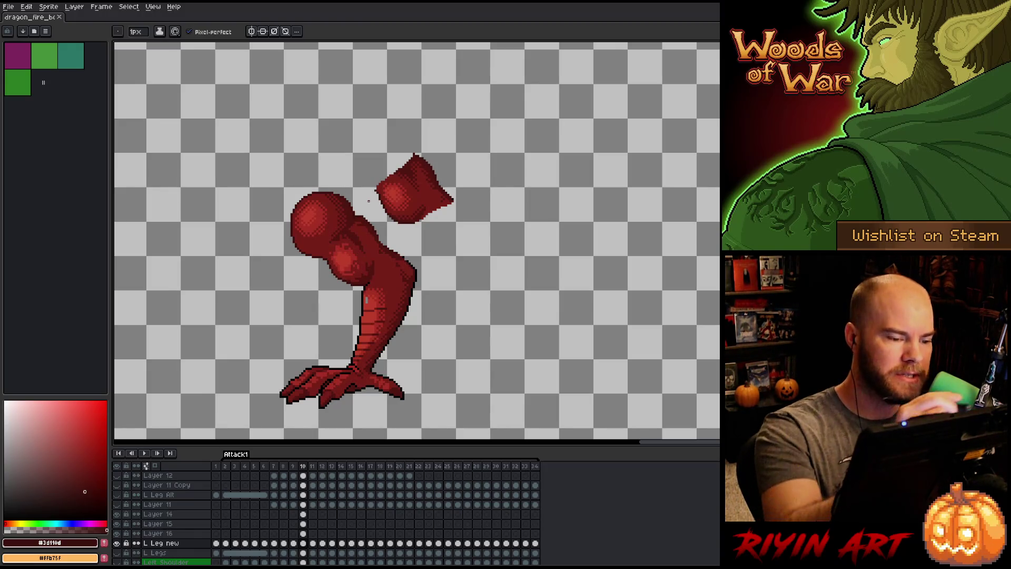
{"action": "key", "text": "e"}
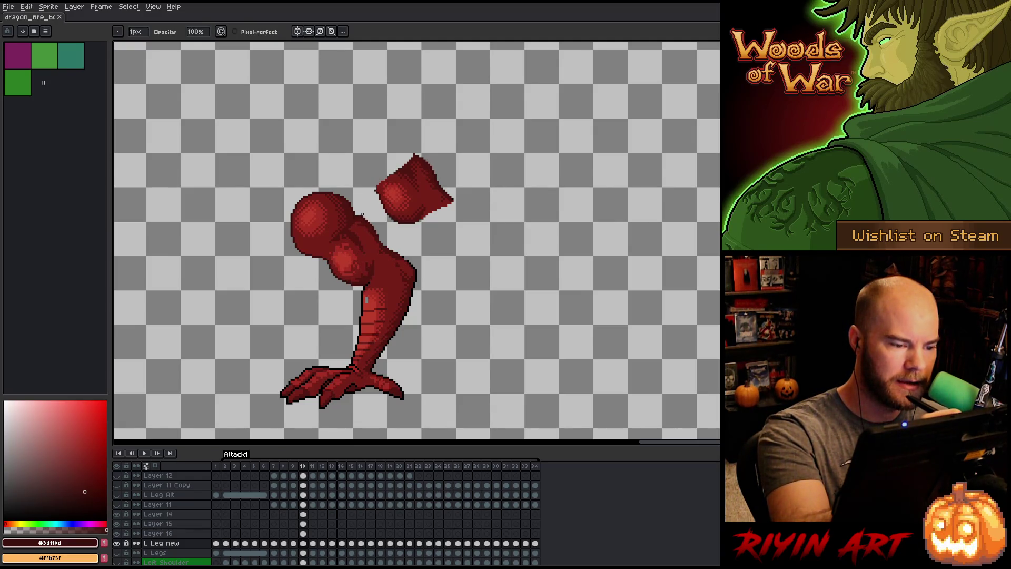
{"action": "scroll", "coordinate": [364, 195], "scroll_direction": "up", "scroll_amount": 2}
Bring the lower leg, foot and shoulder joint into view, sampling black and the bright red.
{"action": "key", "text": "b"}
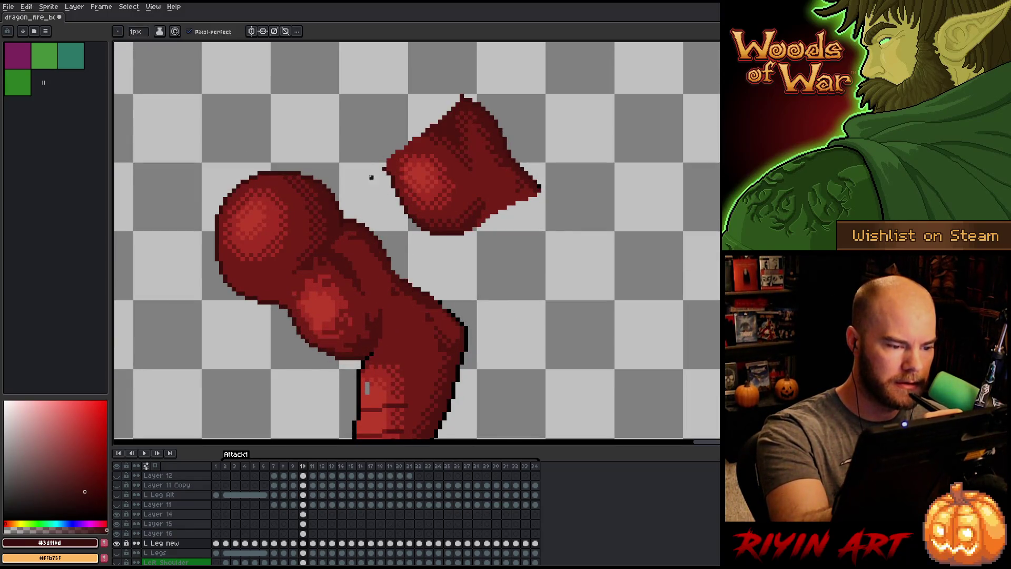
{"action": "left_click_drag", "start_coordinate": [371, 178], "coordinate": [369, 138]}
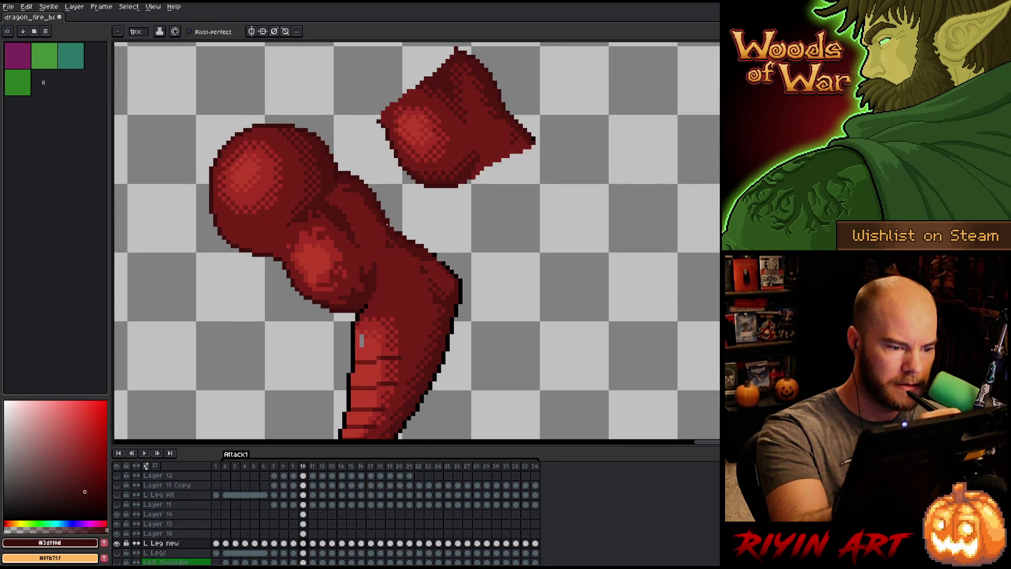
{"action": "left_click_drag", "start_coordinate": [429, 202], "coordinate": [428, 154]}
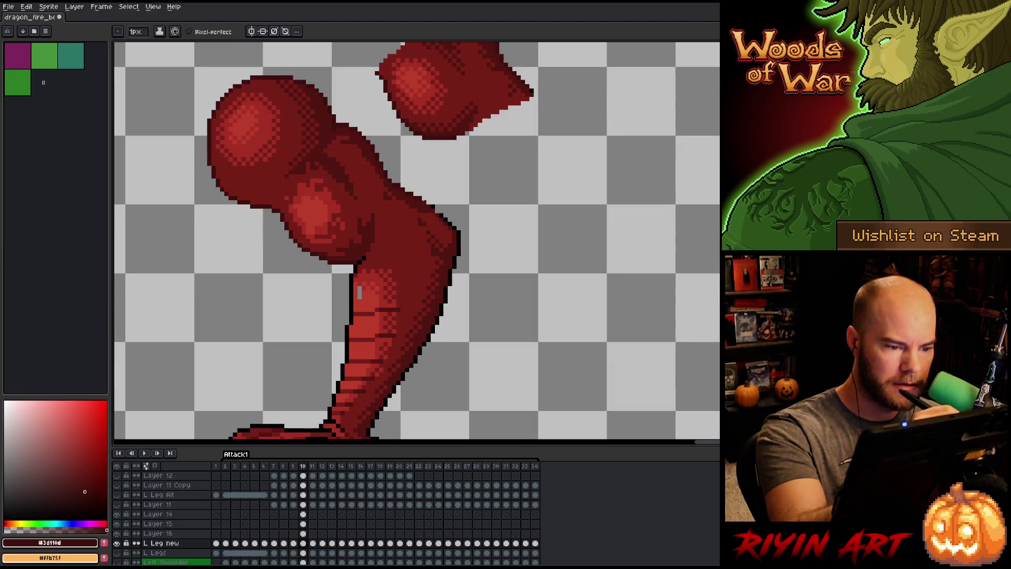
{"action": "left_click", "coordinate": [437, 210], "text": "alt"}
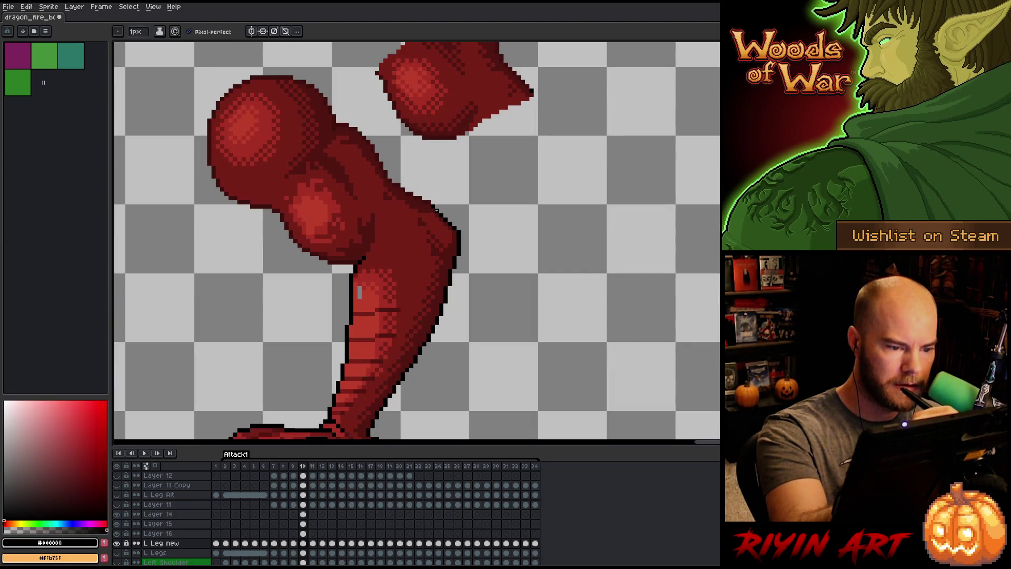
{"action": "left_click_drag", "start_coordinate": [367, 293], "coordinate": [388, 267]}
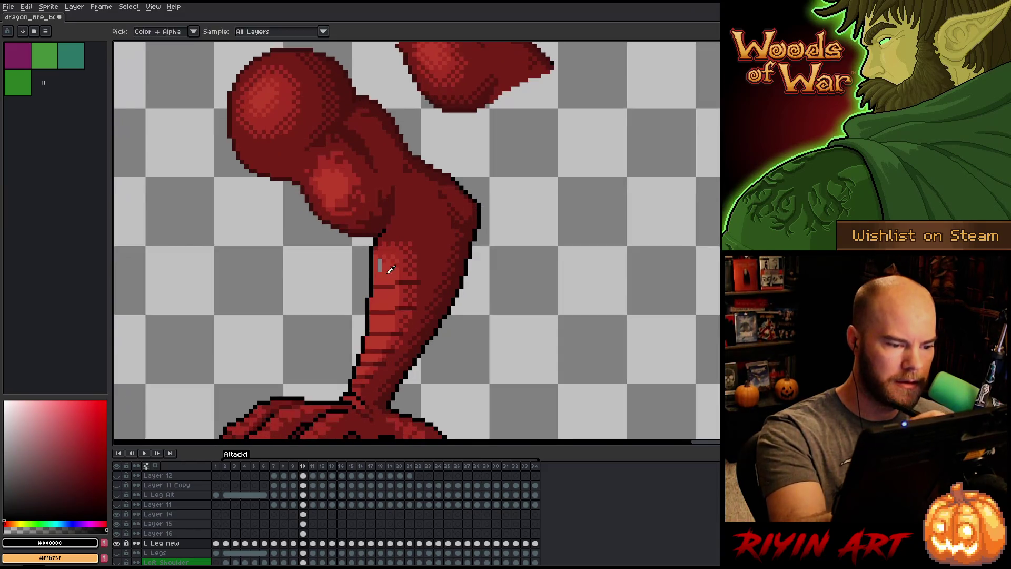
{"action": "left_click", "coordinate": [388, 267], "text": "alt"}
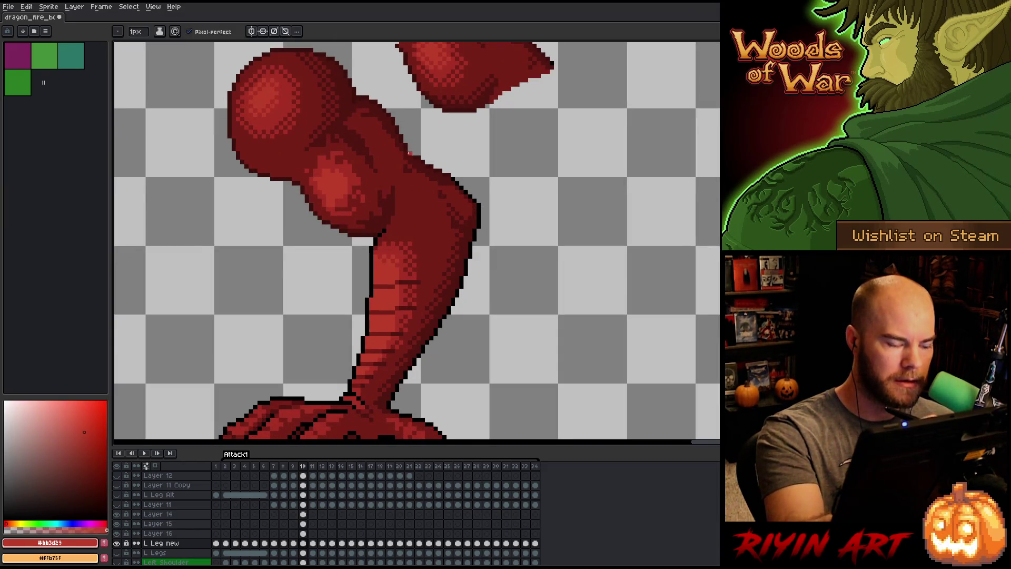
{"action": "scroll", "coordinate": [337, 132], "scroll_direction": "up", "scroll_amount": 3}
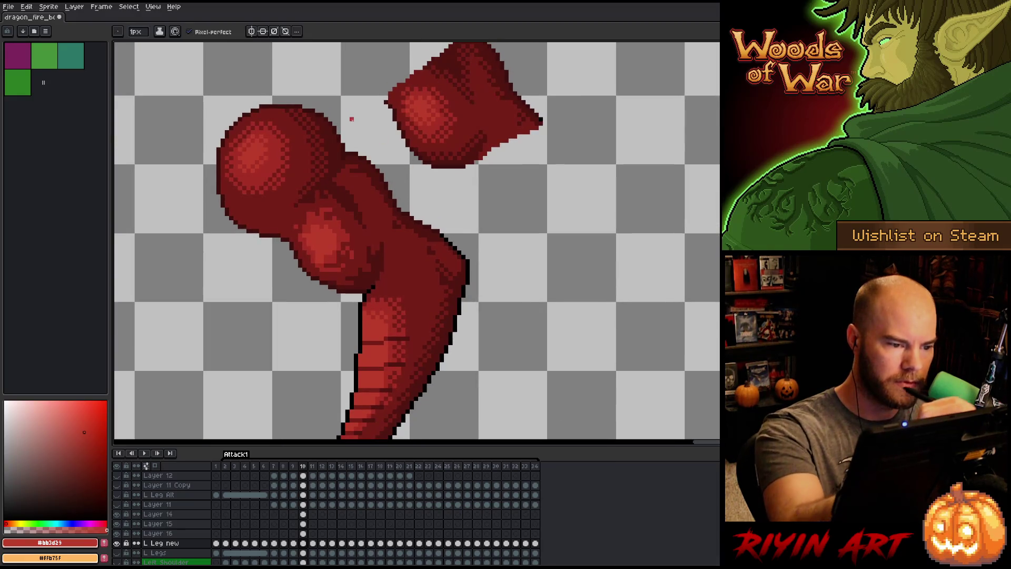
Move the 13x14 joint patch one pixel down-right, then sample the dark and mid-dark reds.
{"action": "key", "text": "m"}
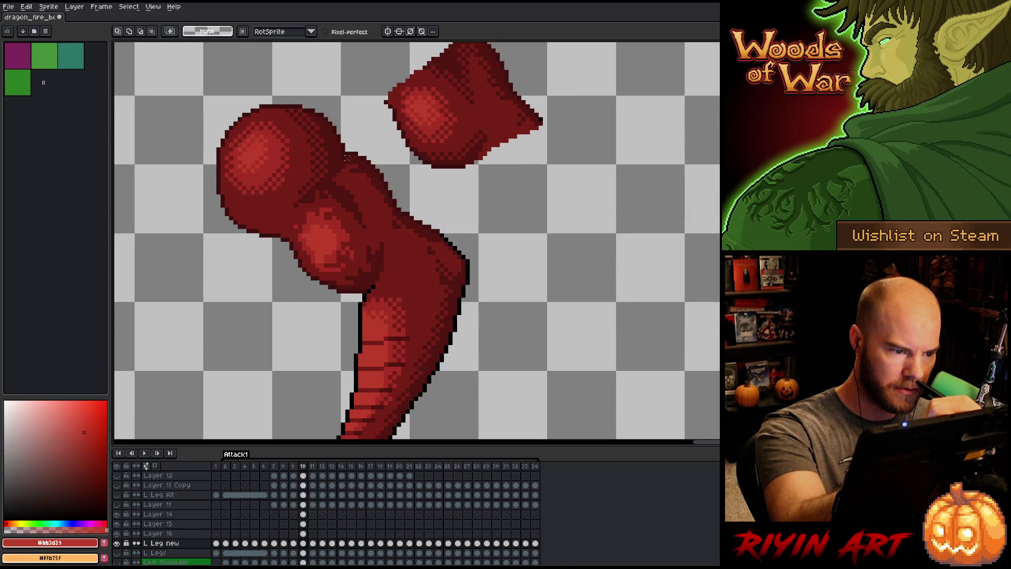
{"action": "mouse_move", "coordinate": [342, 141]}
{"action": "left_mouse_down"}
{"action": "mouse_move", "coordinate": [403, 205]}
{"action": "mouse_move", "coordinate": [387, 181]}
{"action": "left_mouse_up"}
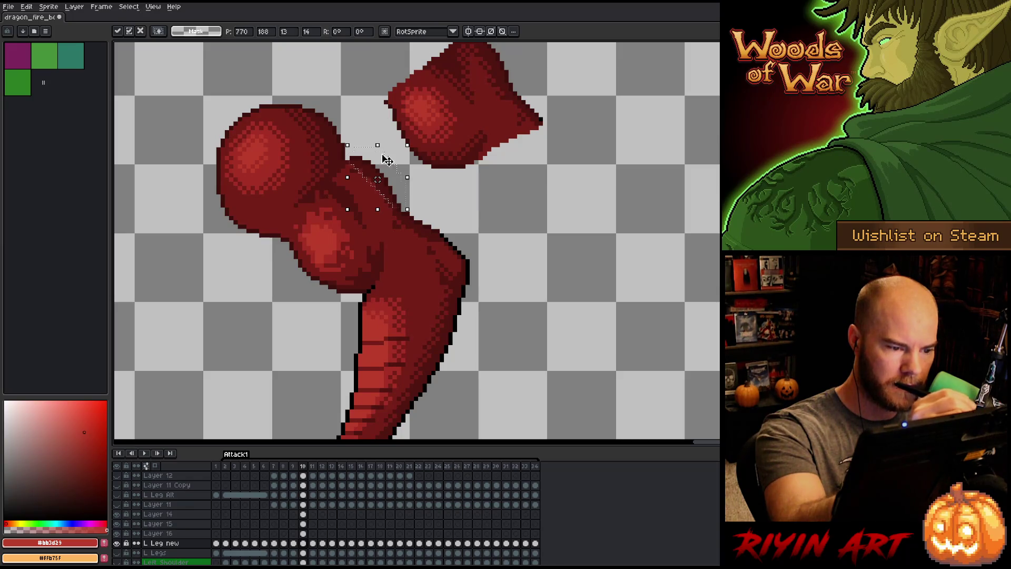
{"action": "left_click_drag", "start_coordinate": [384, 179], "coordinate": [389, 183]}
{"action": "key", "text": "Return"}
{"action": "key", "text": "b"}
{"action": "left_click", "coordinate": [356, 163], "text": "alt"}
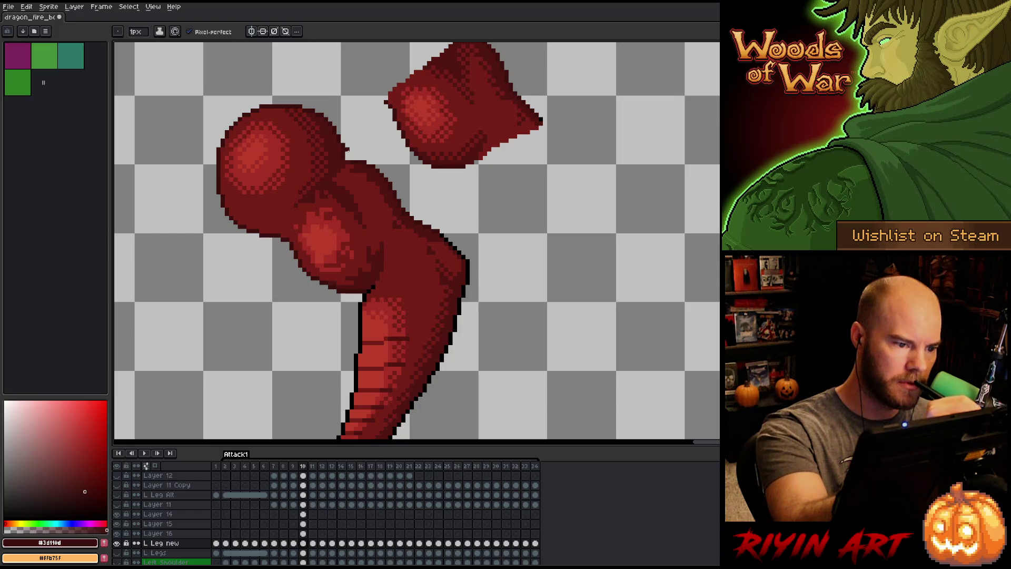
{"action": "left_click", "coordinate": [339, 119], "text": "alt"}
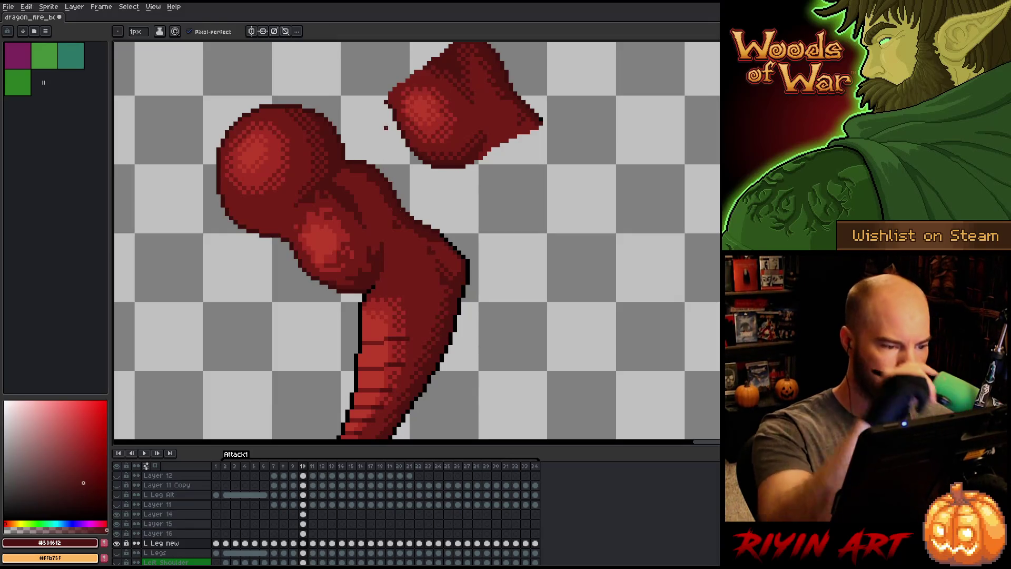
{"action": "scroll", "coordinate": [377, 123], "scroll_direction": "down", "scroll_amount": 3}
{"action": "key", "text": "Left"}
{"action": "key", "text": "Right"}
{"action": "key", "text": "Left"}
{"action": "key", "text": "Right"}
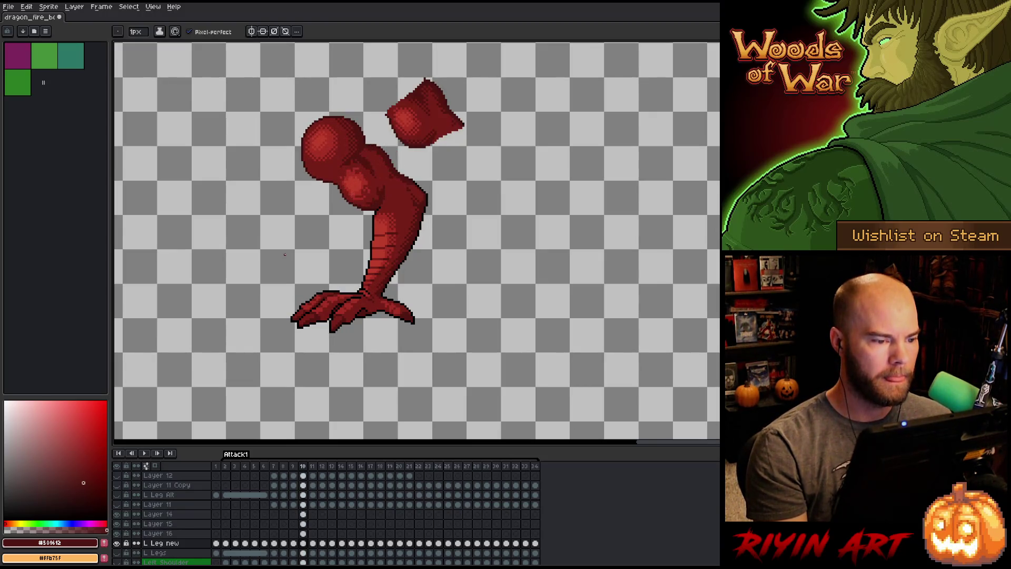
{"action": "scroll", "coordinate": [324, 221], "scroll_direction": "up", "scroll_amount": 2}
{"action": "key", "text": "Left"}
{"action": "key", "text": "Right"}
{"action": "key", "text": "Left"}
{"action": "key", "text": "Right"}
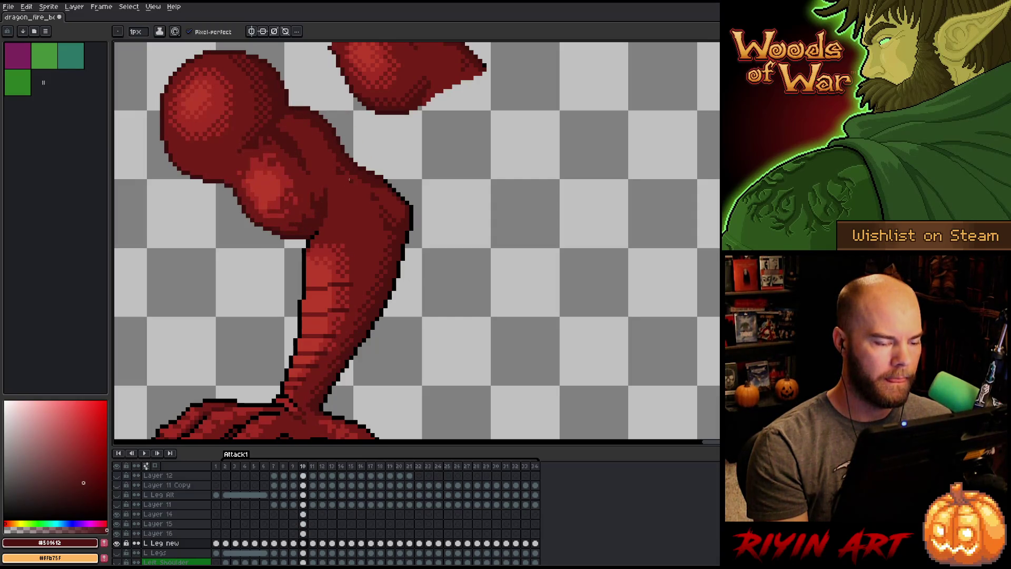
{"action": "key", "text": "Left"}
{"action": "key", "text": "Right"}
{"action": "key", "text": "Left"}
{"action": "key", "text": "Right"}
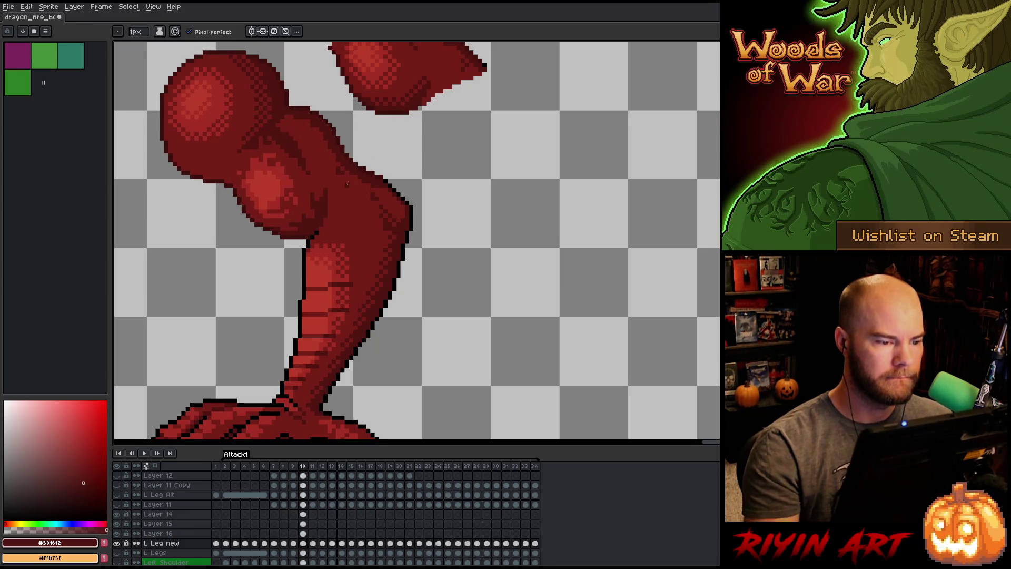
{"action": "left_click", "coordinate": [364, 172], "text": "alt"}
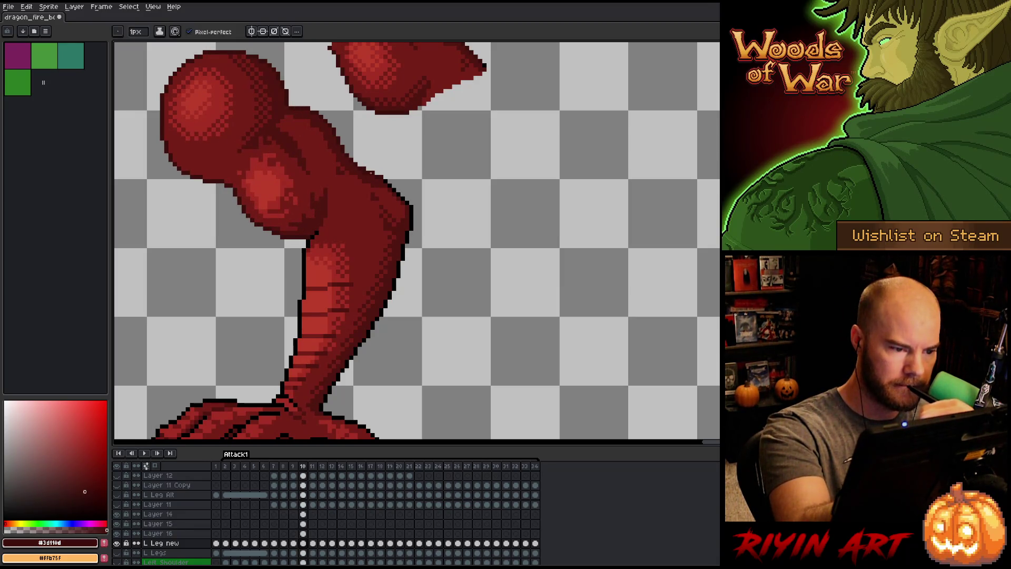
{"action": "left_click", "coordinate": [385, 180], "text": "alt"}
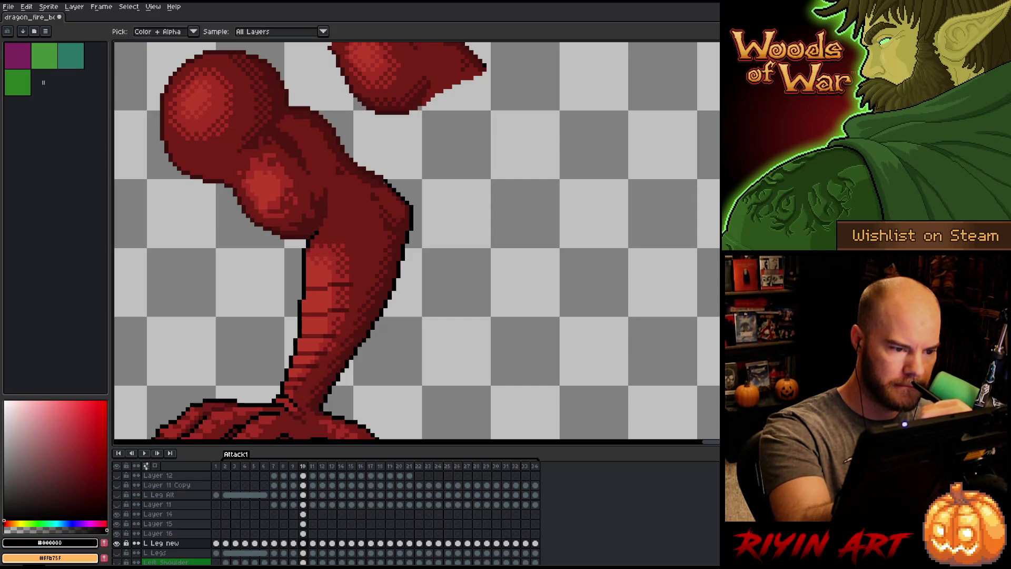
{"action": "key", "text": "b"}
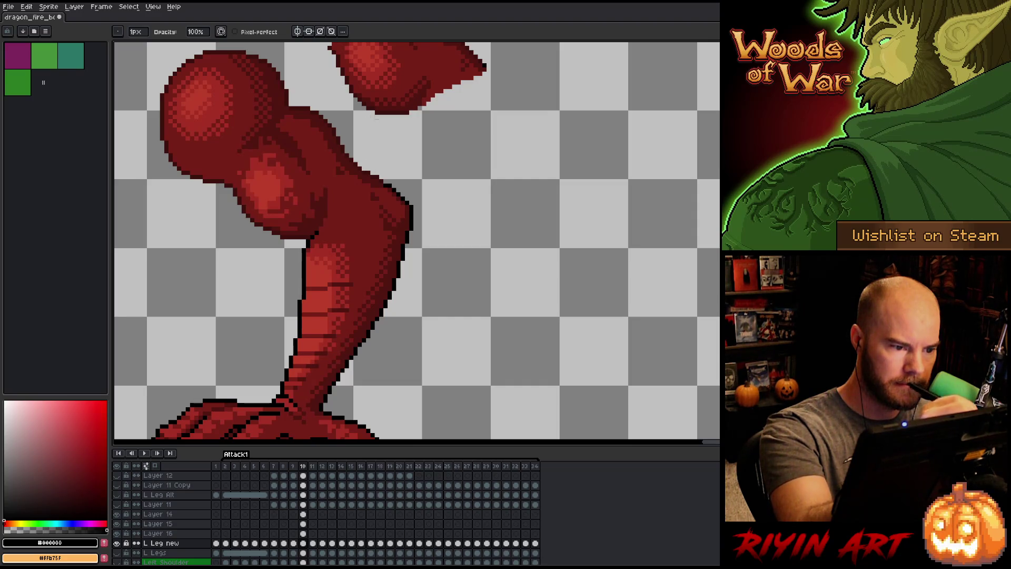
{"action": "key", "text": "Left"}
{"action": "key", "text": "Right"}
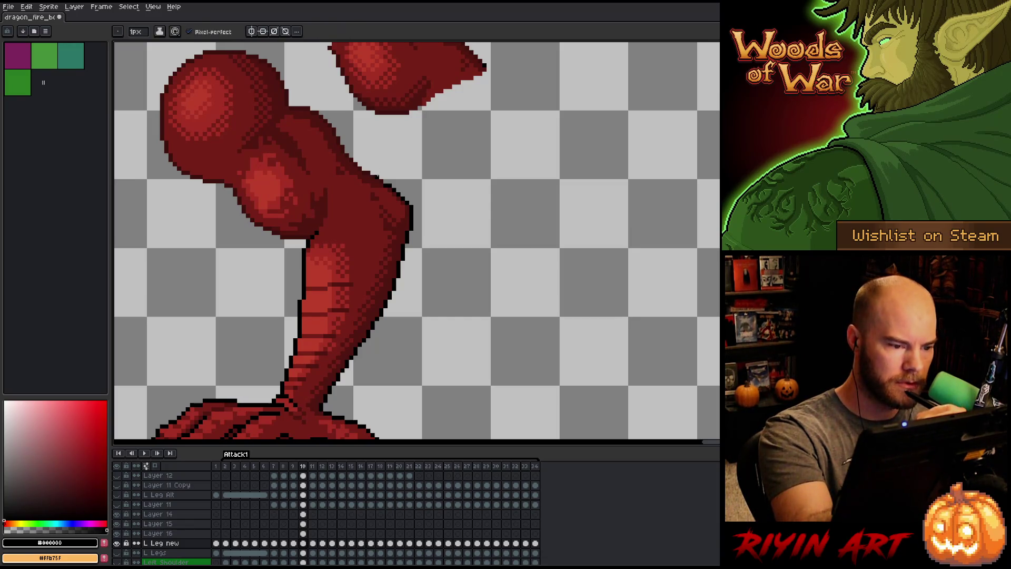
{"action": "left_click", "coordinate": [374, 176], "text": "alt"}
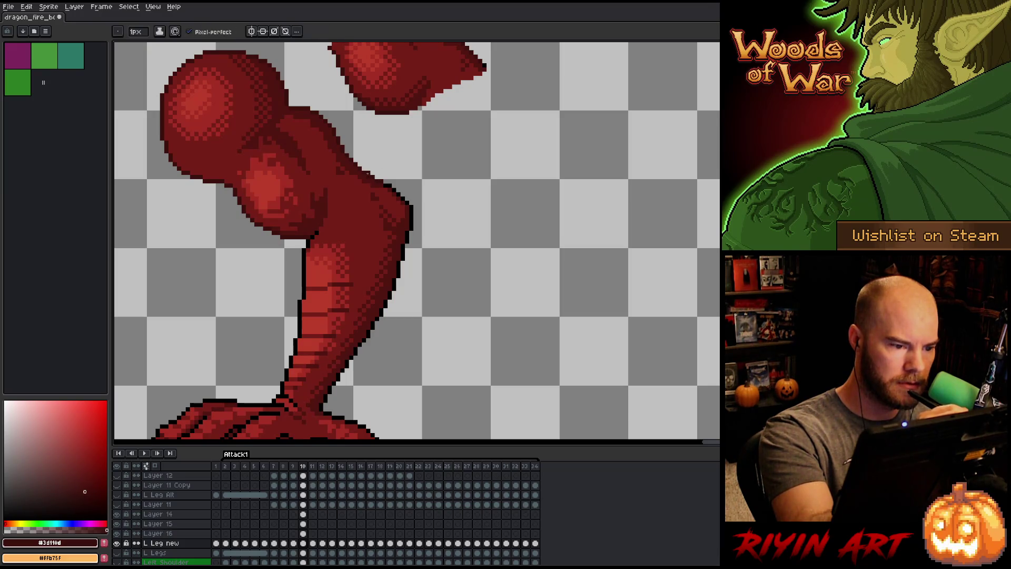
{"action": "key", "text": "comma"}
{"action": "scroll", "coordinate": [393, 179], "scroll_direction": "down", "scroll_amount": 2}
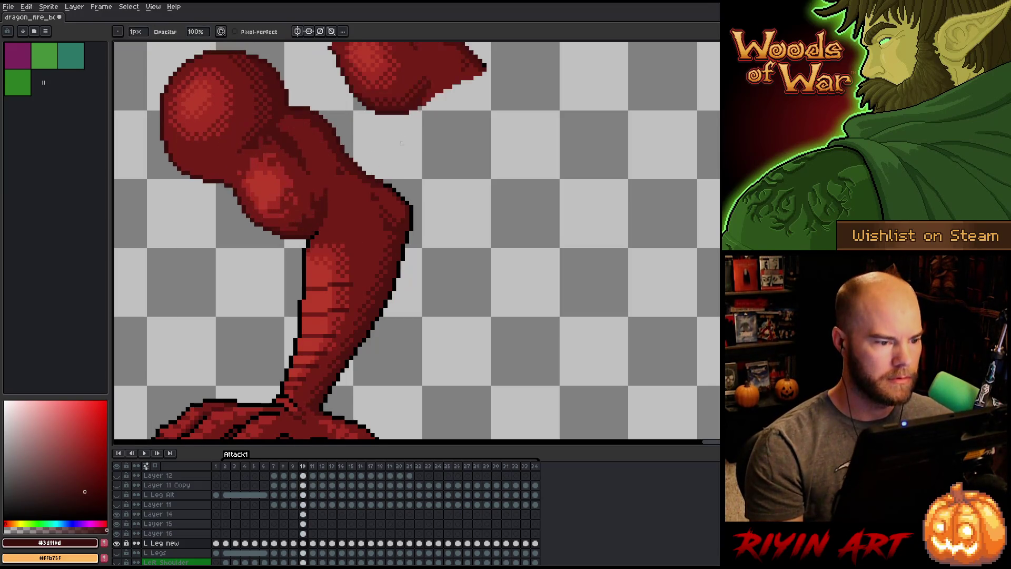
Flip repeatedly between frames 9 and 10 to compare the leg pose, ending on frame 10.
{"action": "key", "text": "period"}
{"action": "key", "text": "comma"}
{"action": "key", "text": "period"}
{"action": "key", "text": "comma"}
{"action": "key", "text": "period"}
{"action": "key", "text": "comma"}
{"action": "key", "text": "period"}
{"action": "key", "text": "comma"}
{"action": "key", "text": "period"}
{"action": "key", "text": "comma"}
{"action": "key", "text": "period"}
{"action": "key", "text": "comma"}
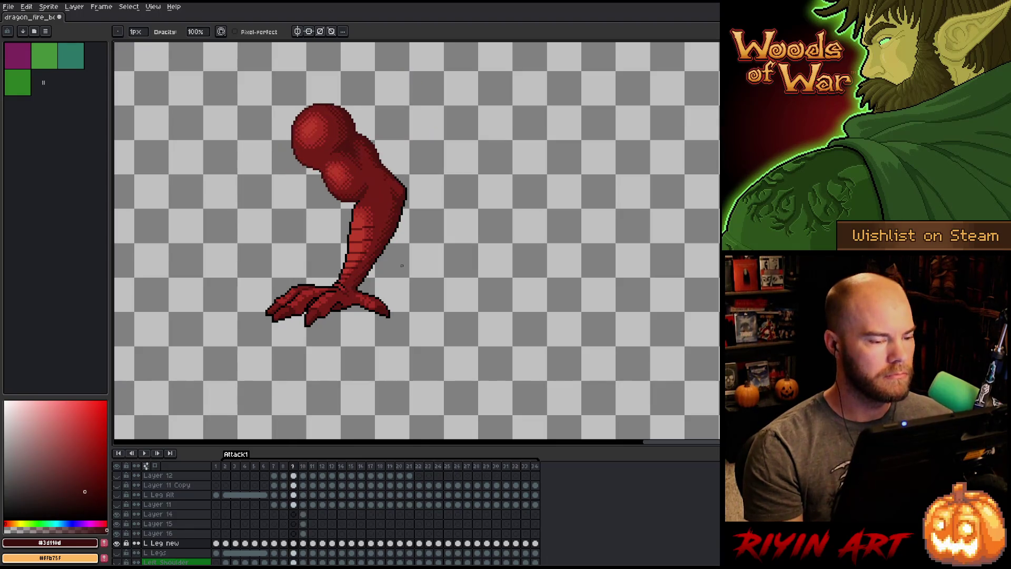
{"action": "key", "text": "period"}
{"action": "key", "text": "comma"}
{"action": "key", "text": "period"}
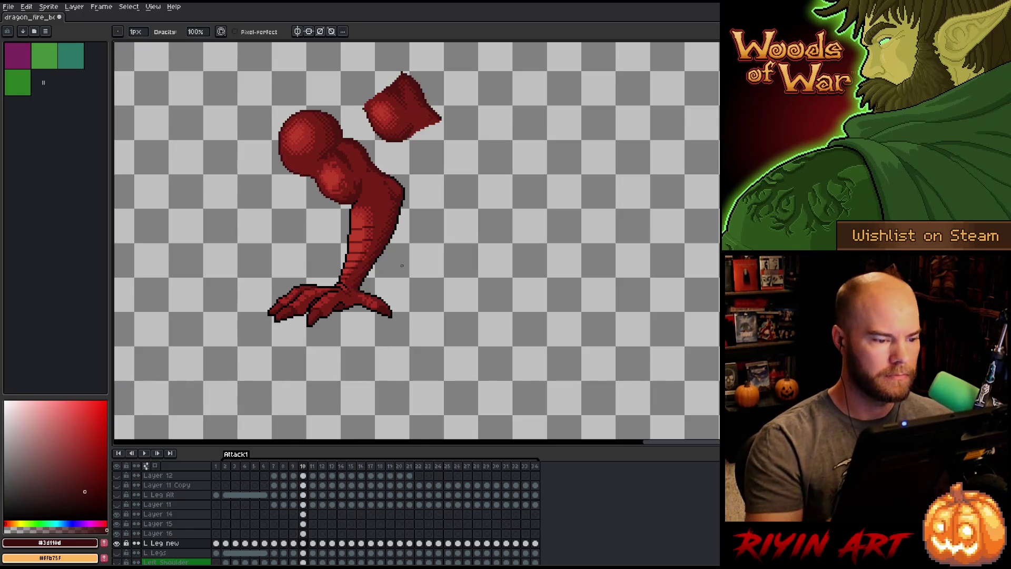
{"action": "key", "text": "comma"}
{"action": "key", "text": "period"}
{"action": "key", "text": "comma"}
{"action": "key", "text": "period"}
{"action": "key", "text": "comma"}
{"action": "key", "text": "period"}
{"action": "scroll", "coordinate": [419, 212], "scroll_direction": "up", "scroll_amount": 2}
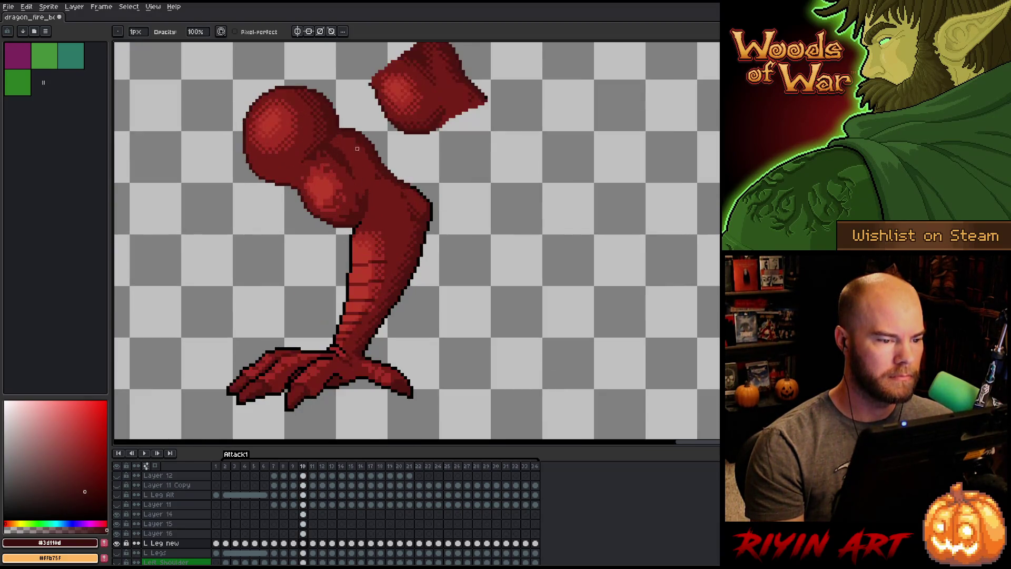
{"action": "key", "text": "comma"}
{"action": "key", "text": "period"}
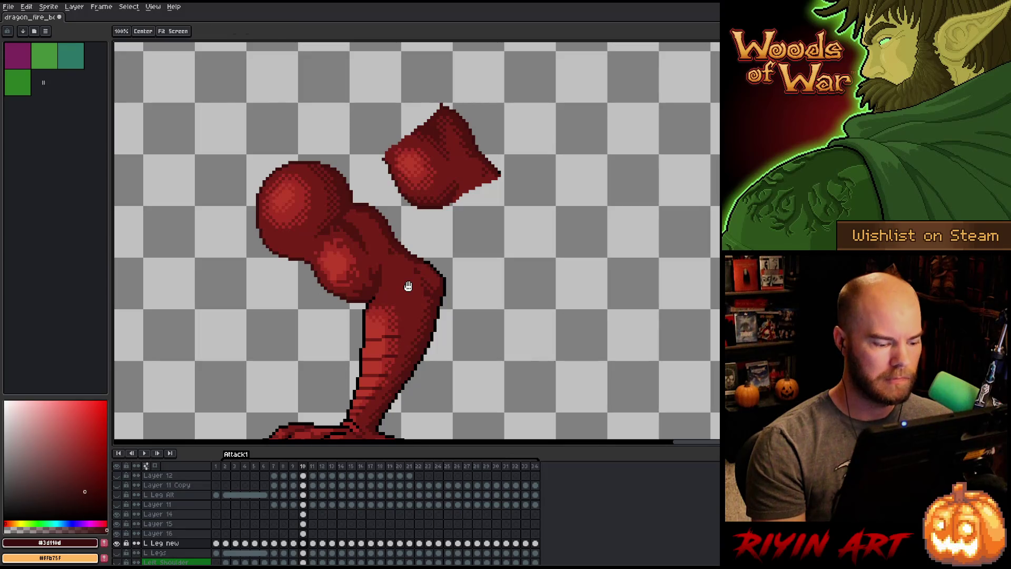
Center the leg and detached piece, then select Layer 15's frame 10 cel for rectangular selection.
{"action": "left_click_drag", "start_coordinate": [408, 287], "coordinate": [400, 267]}
{"action": "left_click", "coordinate": [303, 523]}
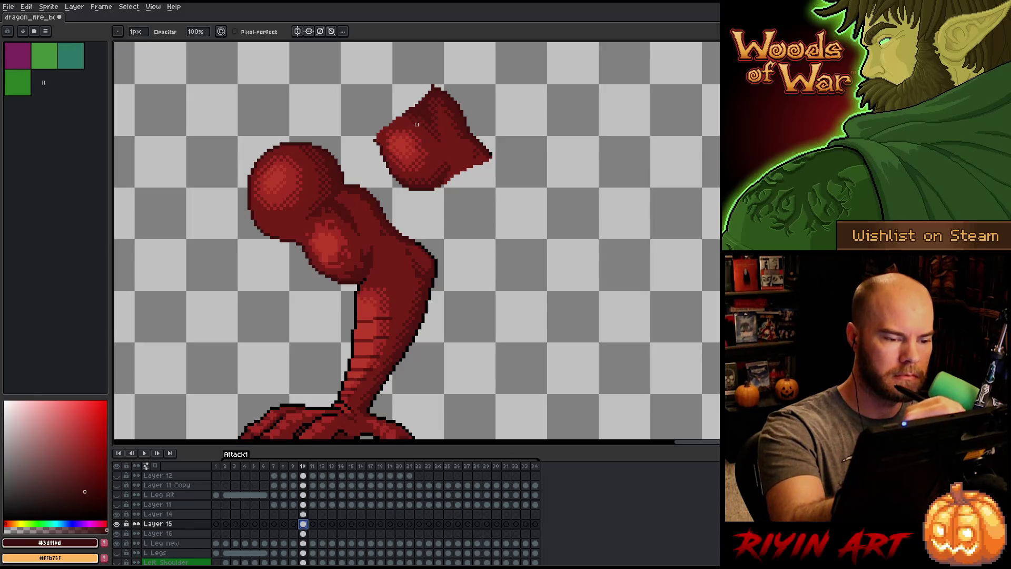
{"action": "key", "text": "m"}
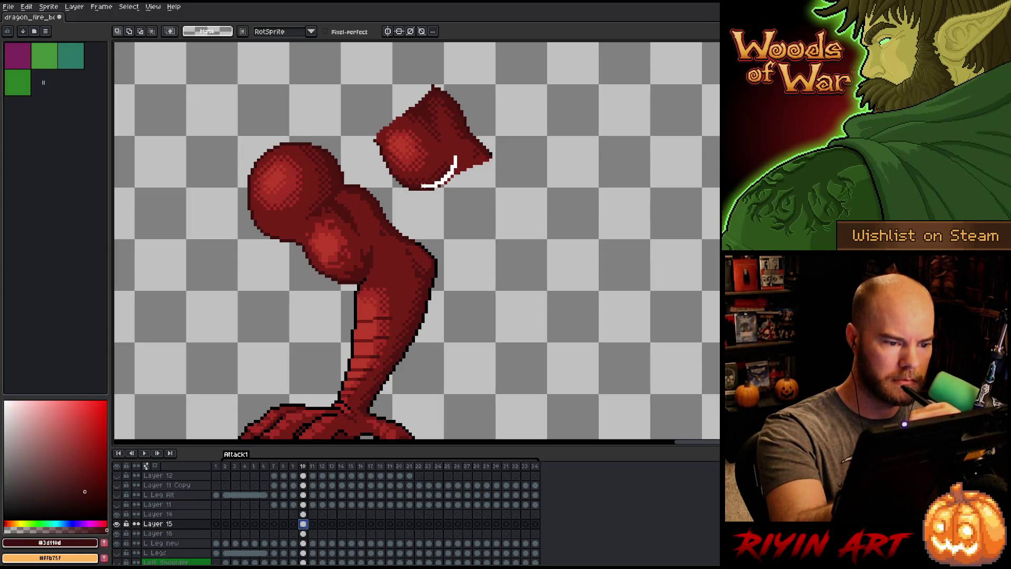